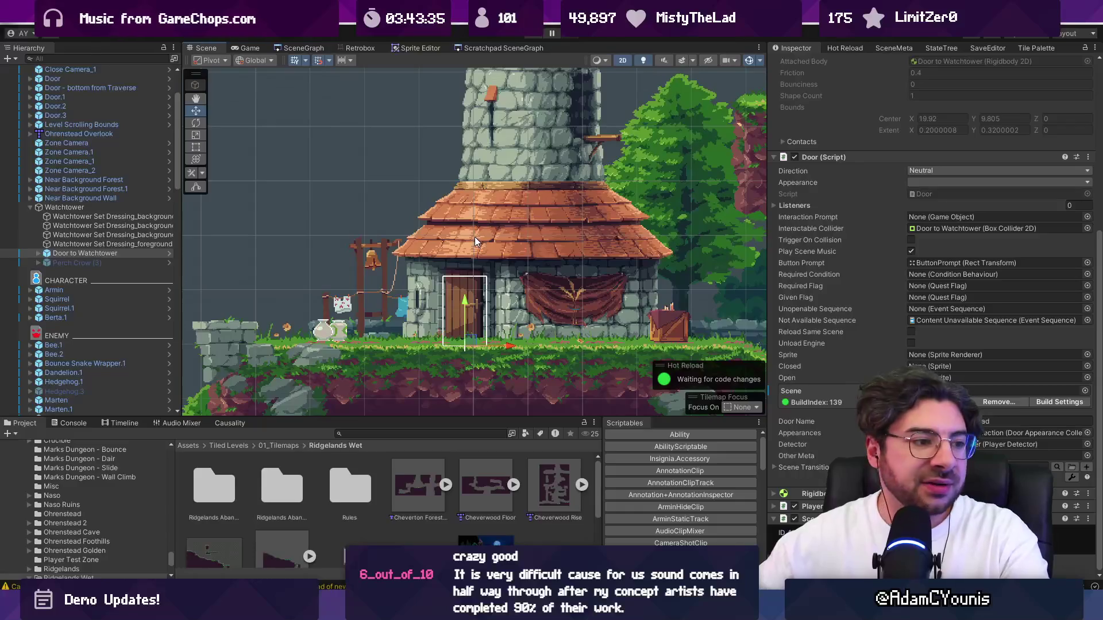
# Zoom out and pan the Scene view over the whole Overlook level, then switch to SceneGraph.
pyautogui.scroll(-2, 443, 207)
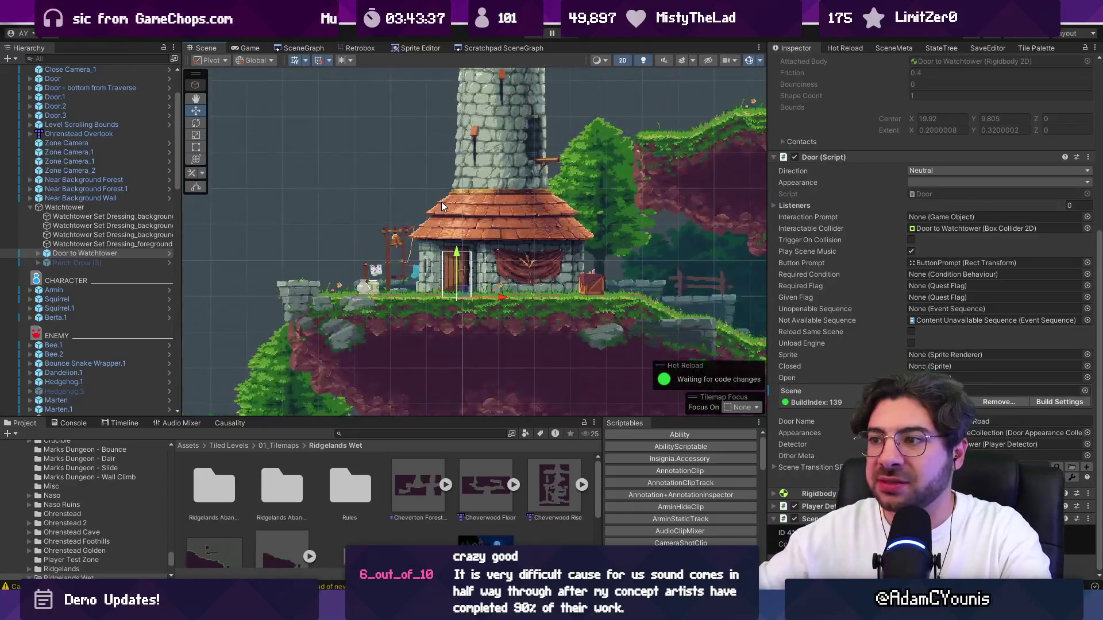
pyautogui.moveTo(481, 215); pyautogui.dragTo(467, 243)
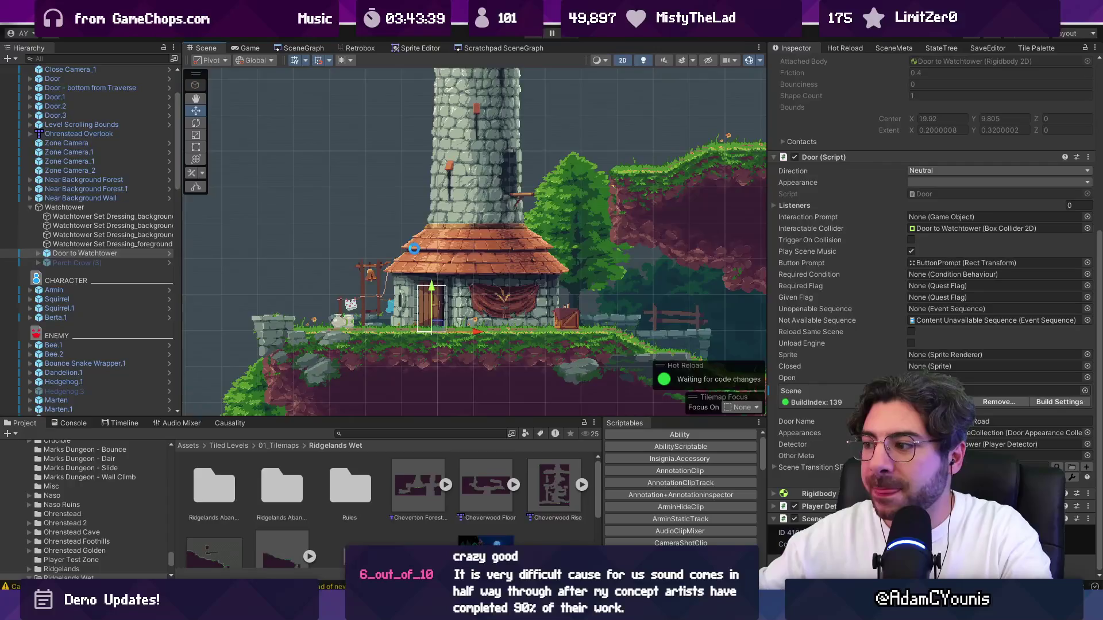
pyautogui.scroll(-1, 414, 248)
pyautogui.scroll(-1, 412, 248)
pyautogui.scroll(-2, 402, 242)
pyautogui.scroll(-2, 386, 198)
pyautogui.scroll(-1, 383, 201)
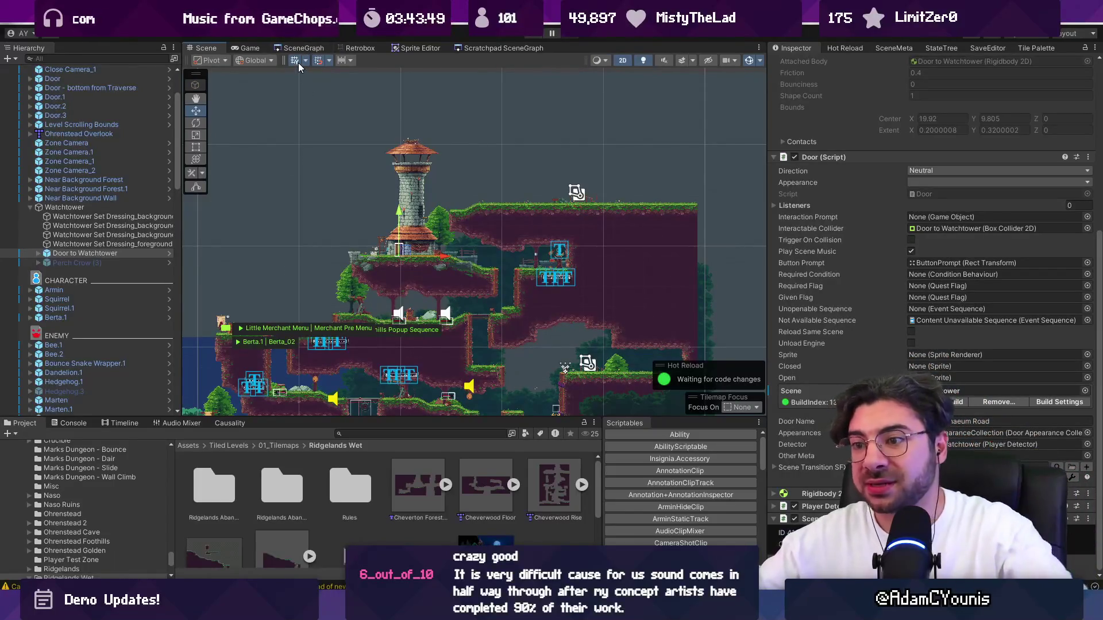
pyautogui.click(302, 49)
# Zoom around the SceneGraph map of connected levels, then bring up Unity Hub's project list.
pyautogui.scroll(-3, 396, 213)
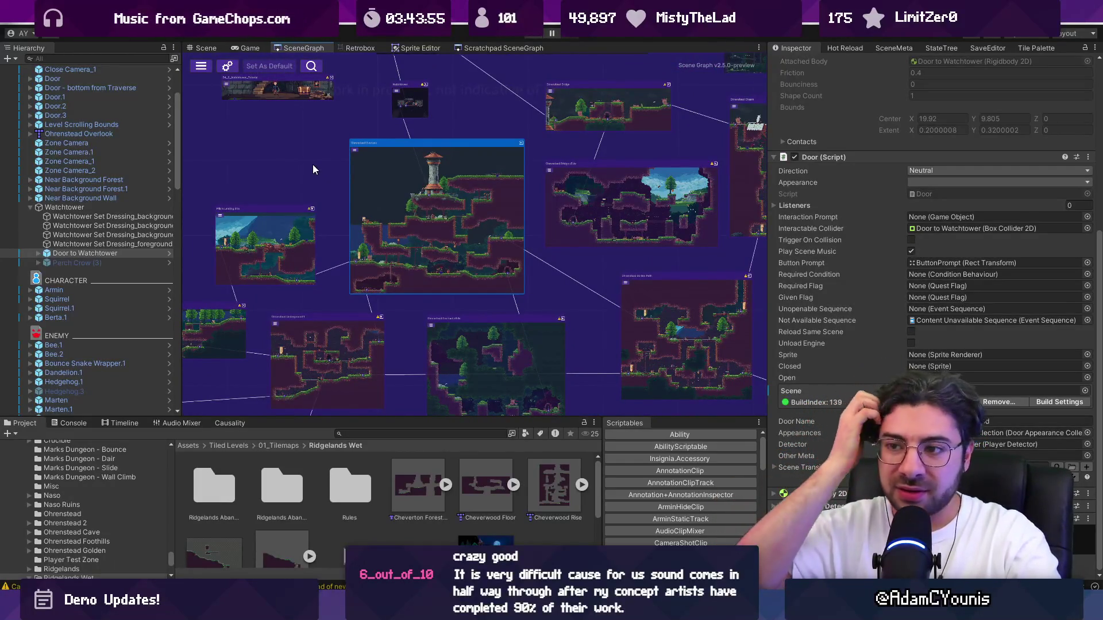
pyautogui.scroll(-1, 281, 177)
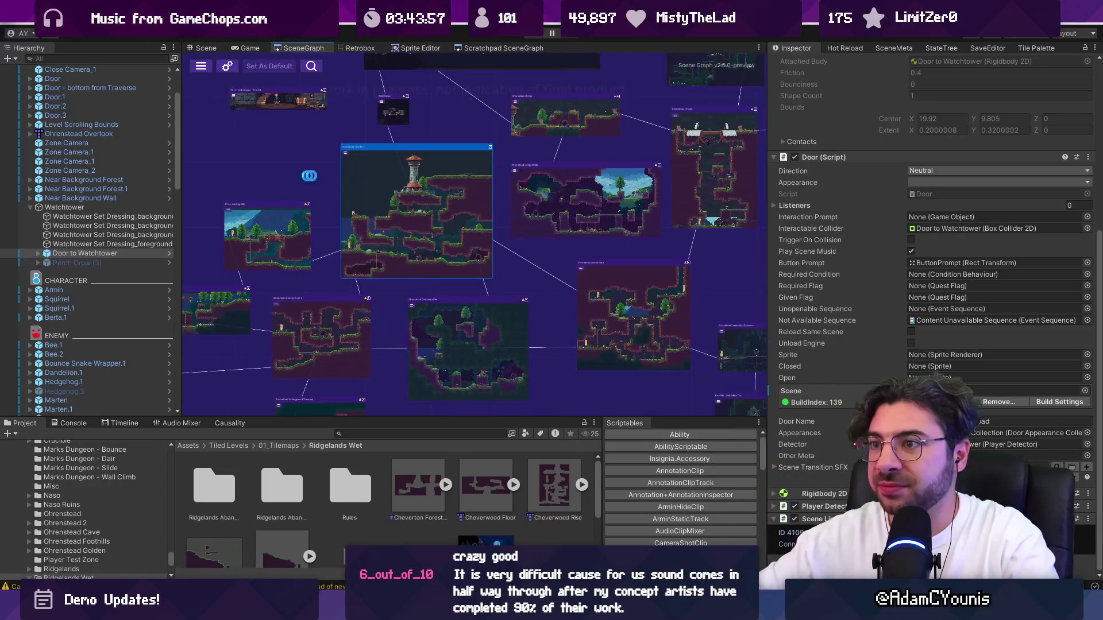
pyautogui.scroll(-1, 282, 180)
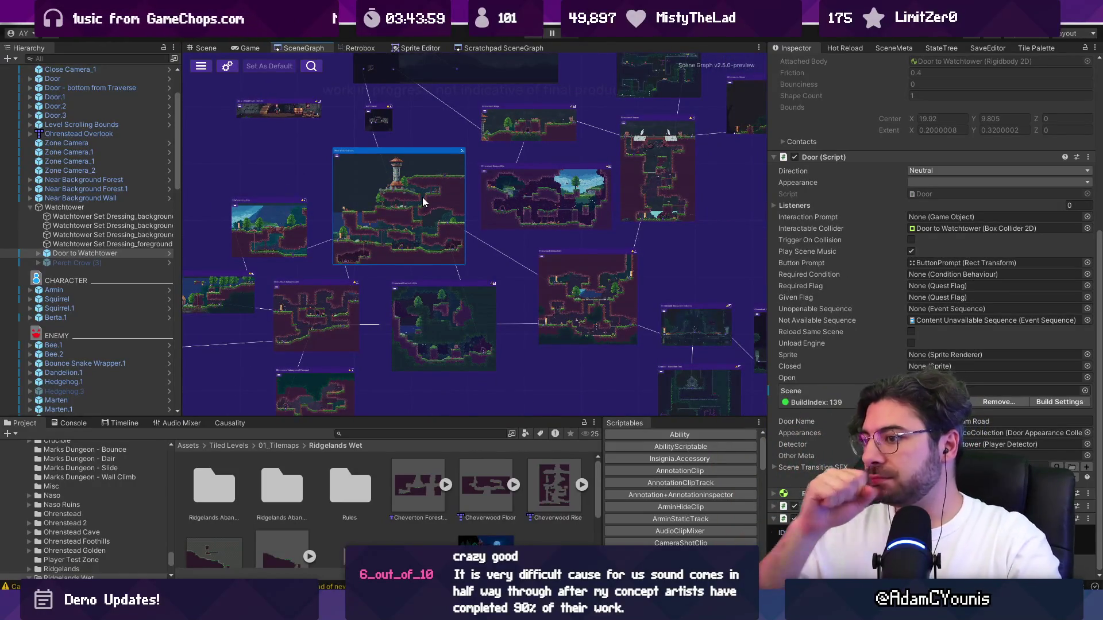
pyautogui.scroll(-5, 423, 197)
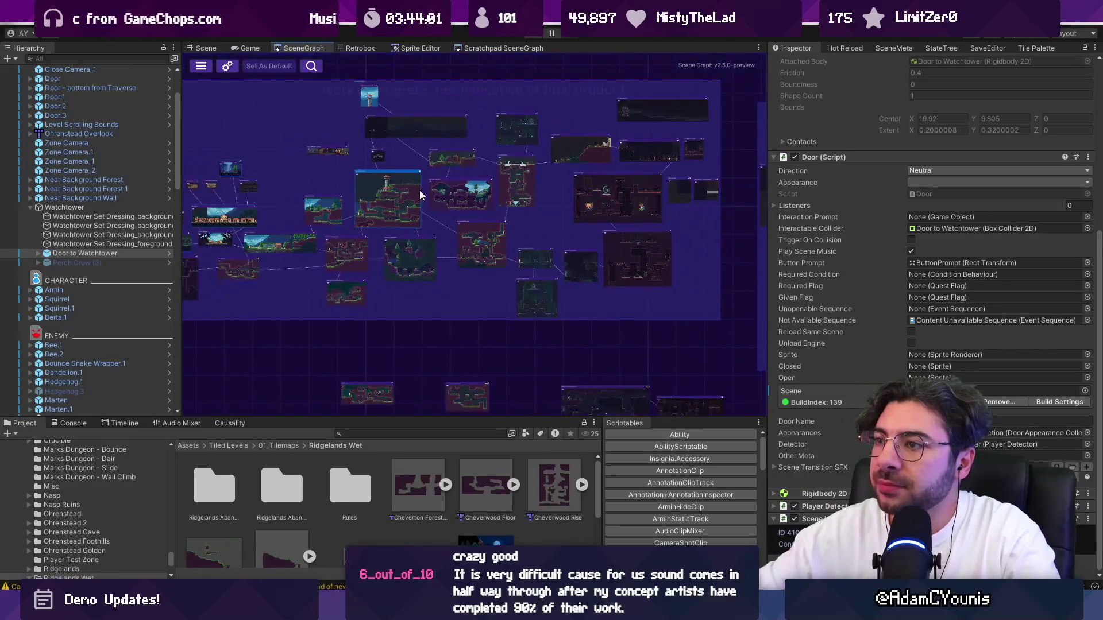
pyautogui.scroll(2, 422, 188)
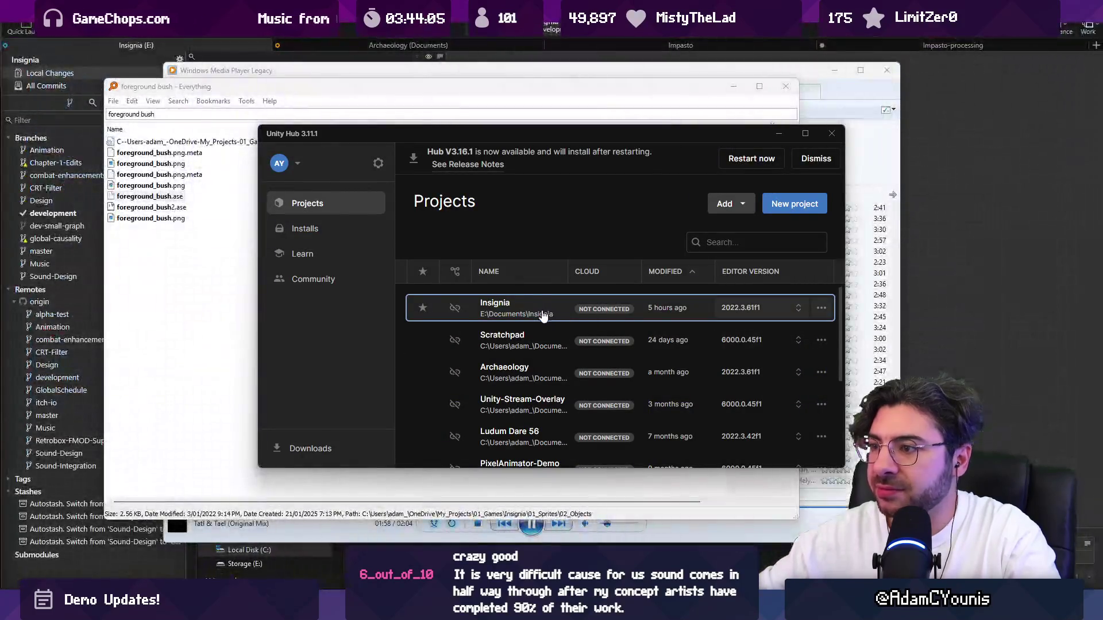
pyautogui.click(542, 315)
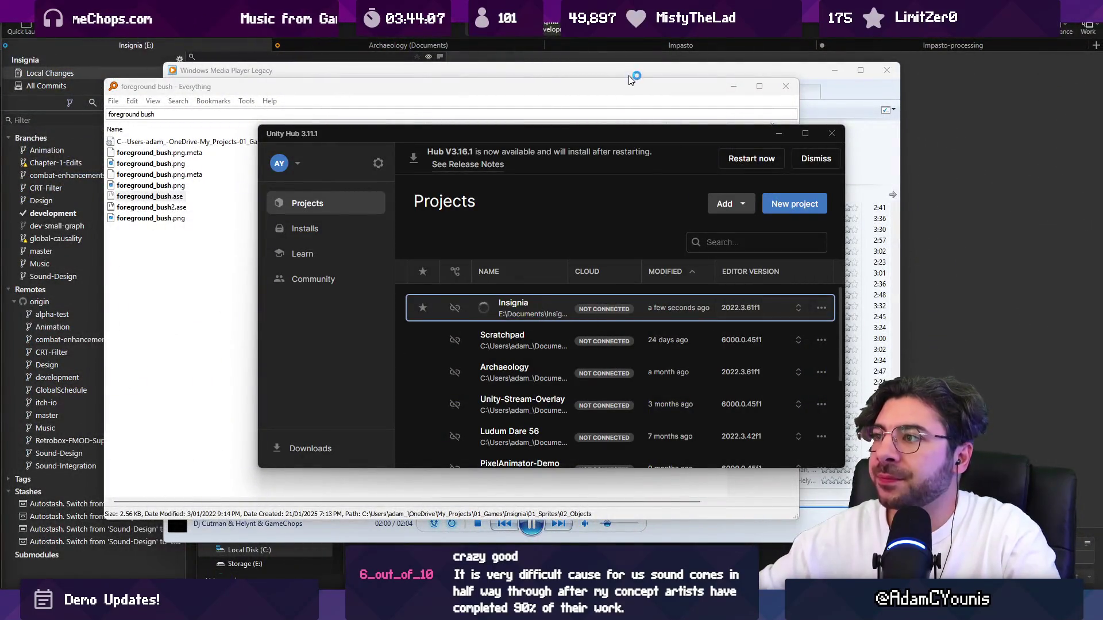
# Stage all Insignia changes, commit them as 'Adds detail to watchtower exterior scene', and view all commits.
pyautogui.click(785, 86)
pyautogui.click(737, 39)
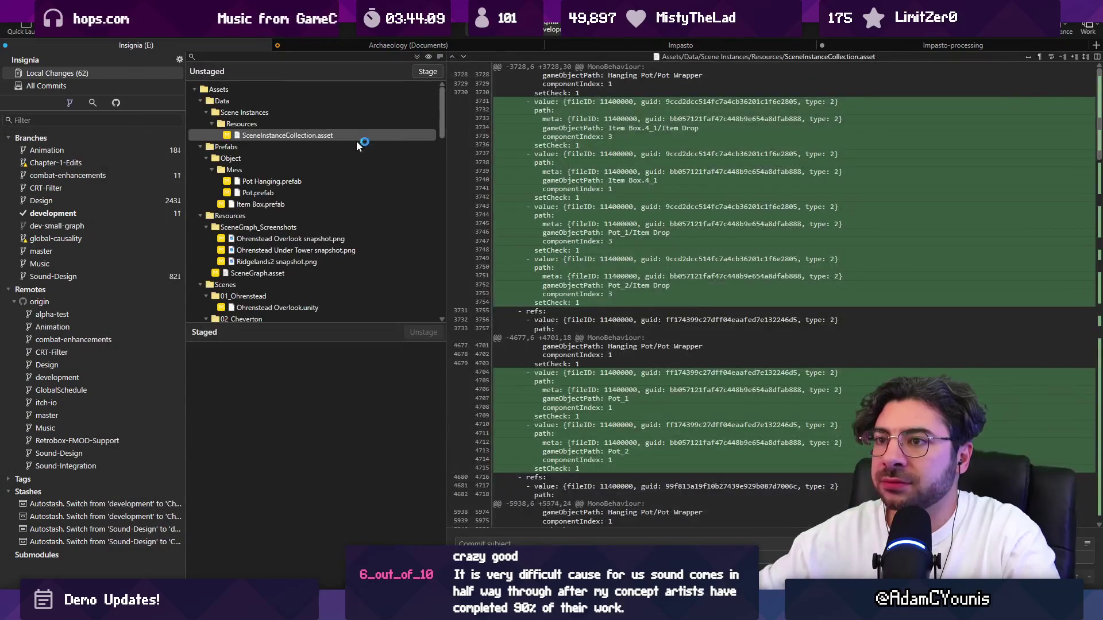
pyautogui.click(414, 57)
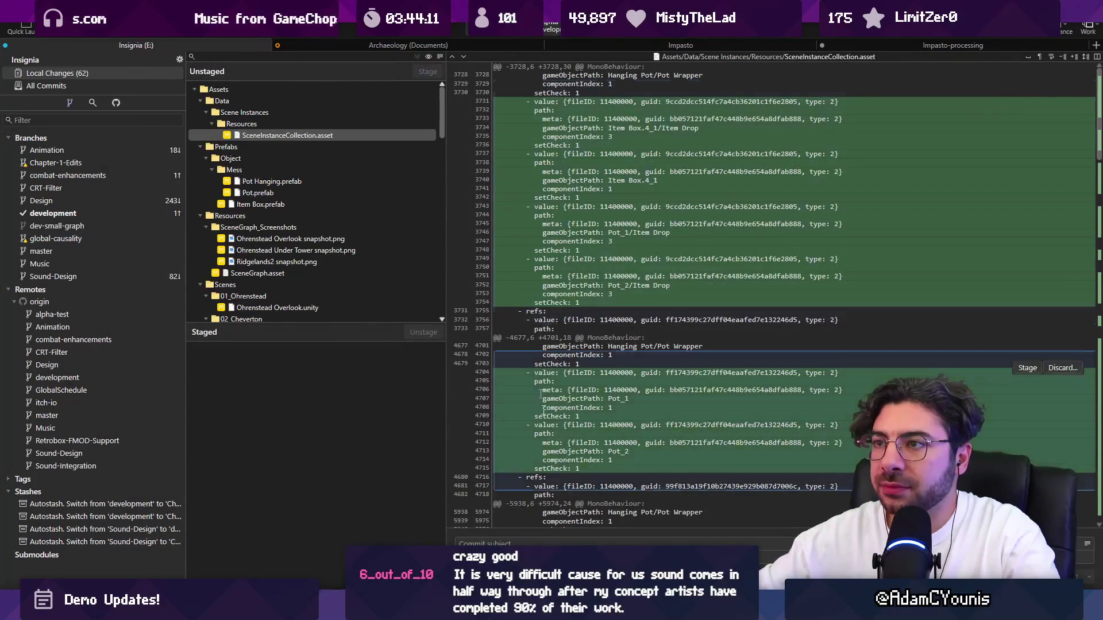
pyautogui.click(488, 543)
pyautogui.write('Adds deta')
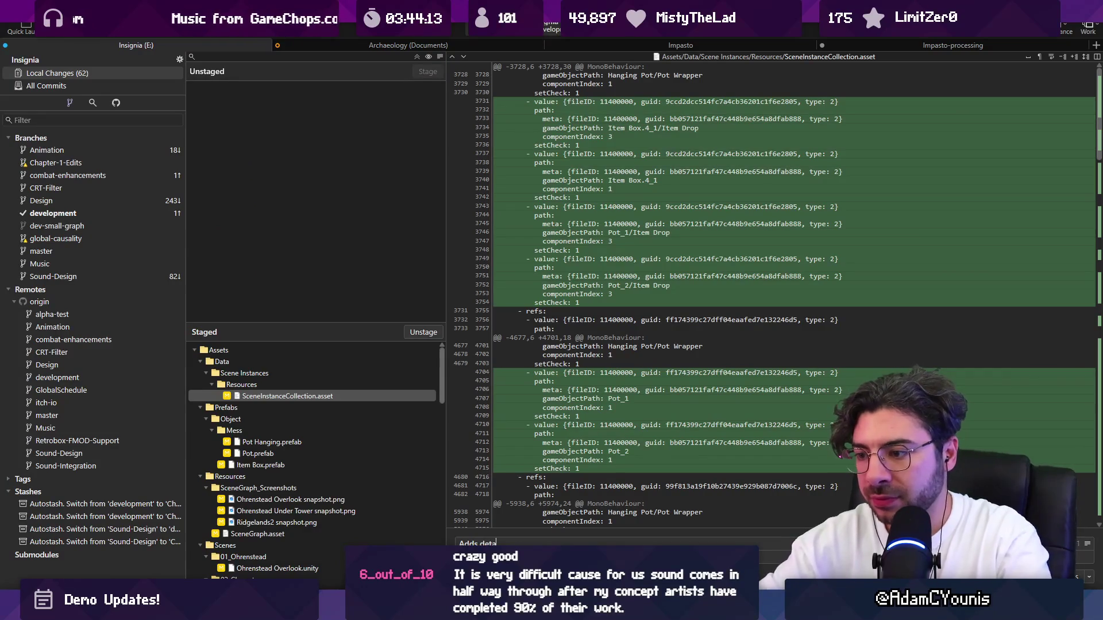
pyautogui.write('il to watchtower ex')
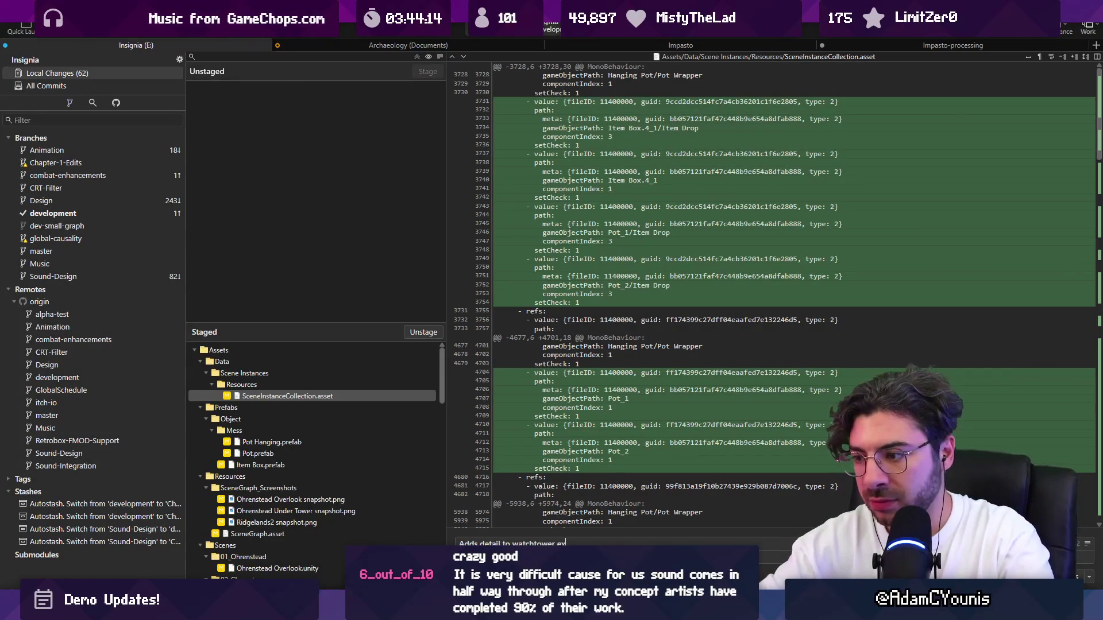
pyautogui.write('terior scene')
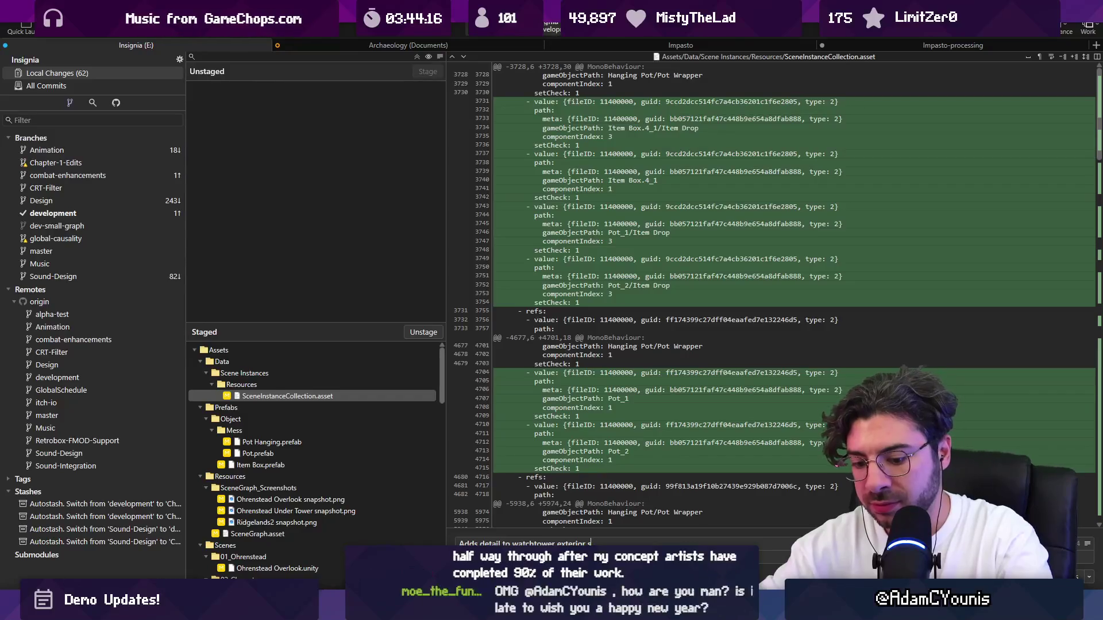
pyautogui.hotkey('ctrl', 'Return')
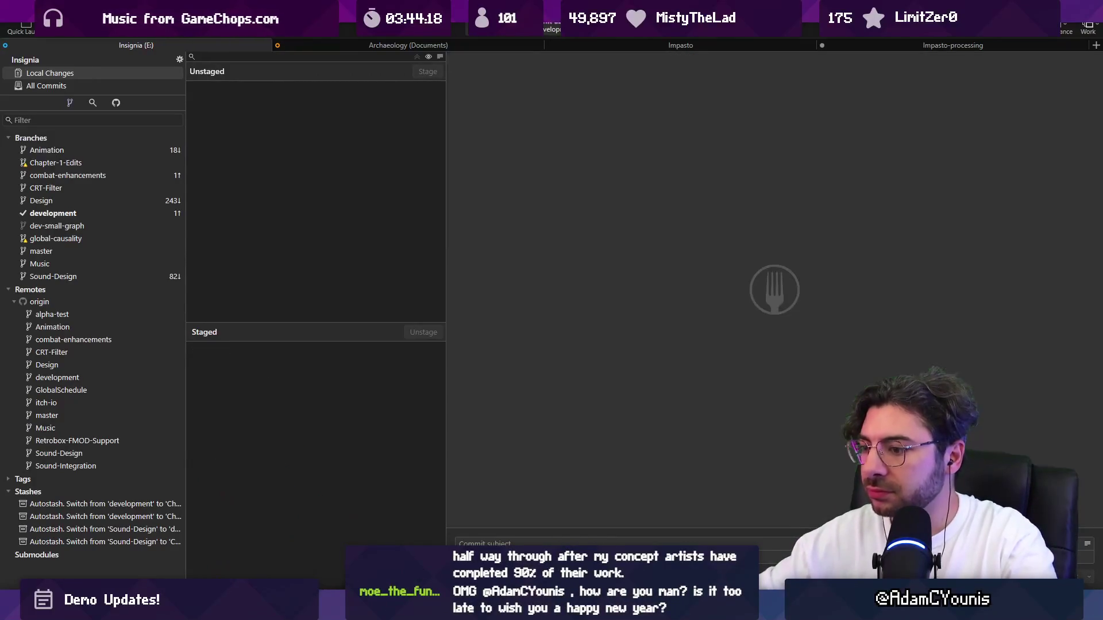
pyautogui.click(111, 87)
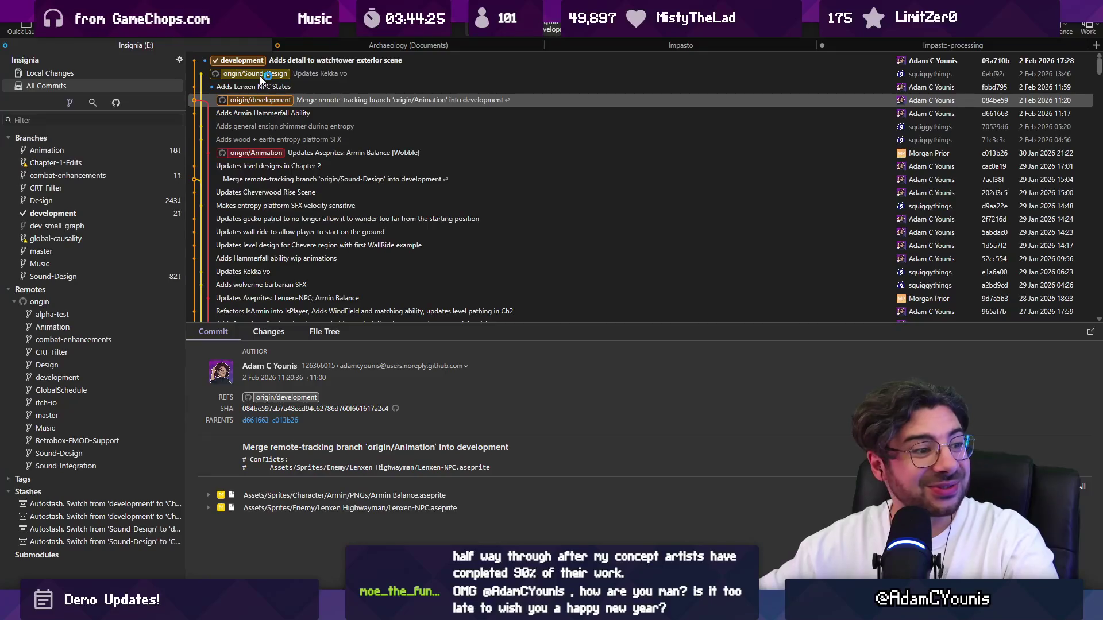
# Merge origin/Sound-Design into 'development' with the default merge option.
pyautogui.press('Home')
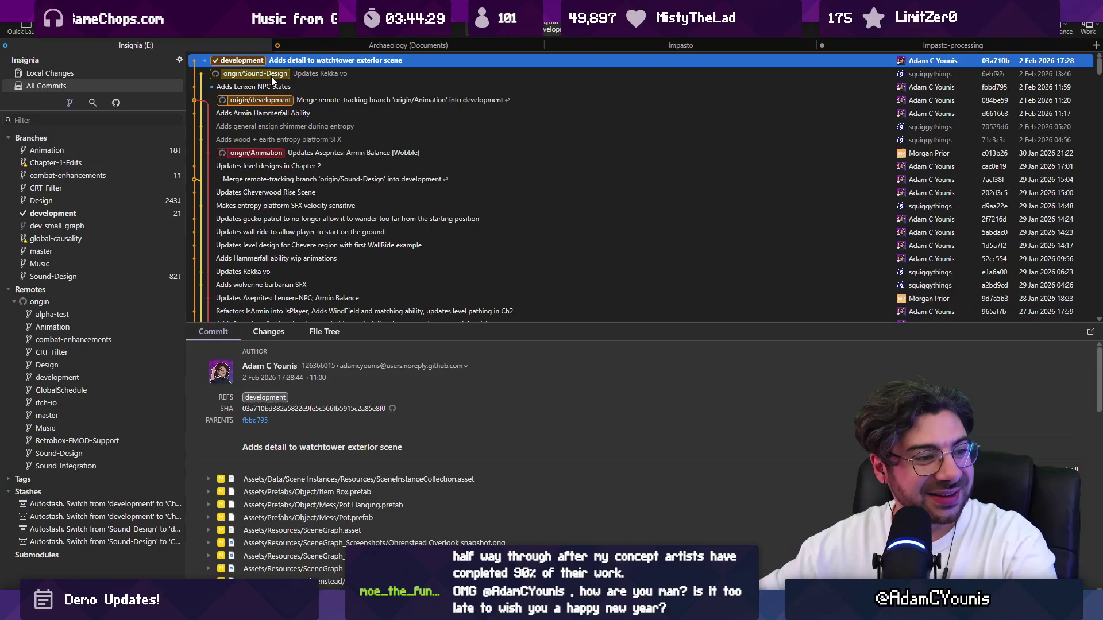
pyautogui.rightClick(269, 75)
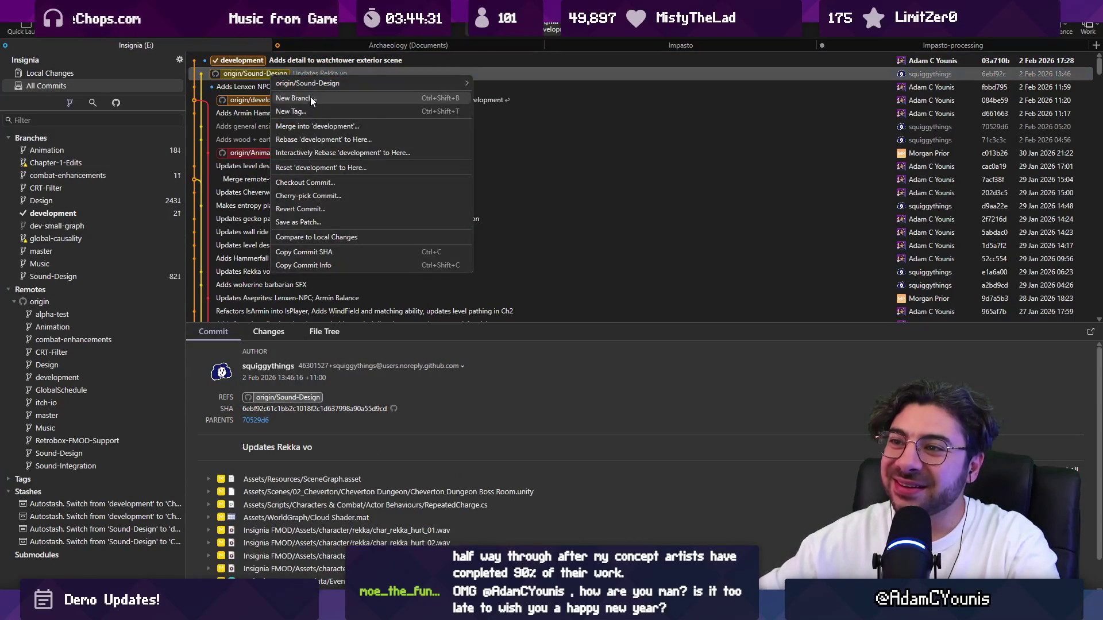
pyautogui.press('Escape')
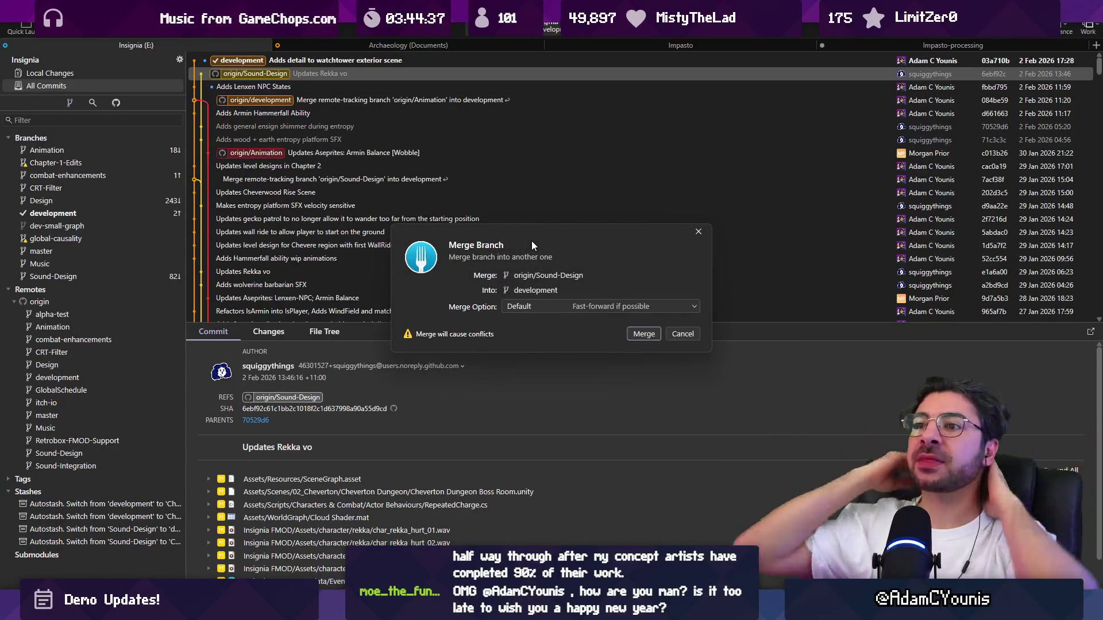
pyautogui.click(594, 307)
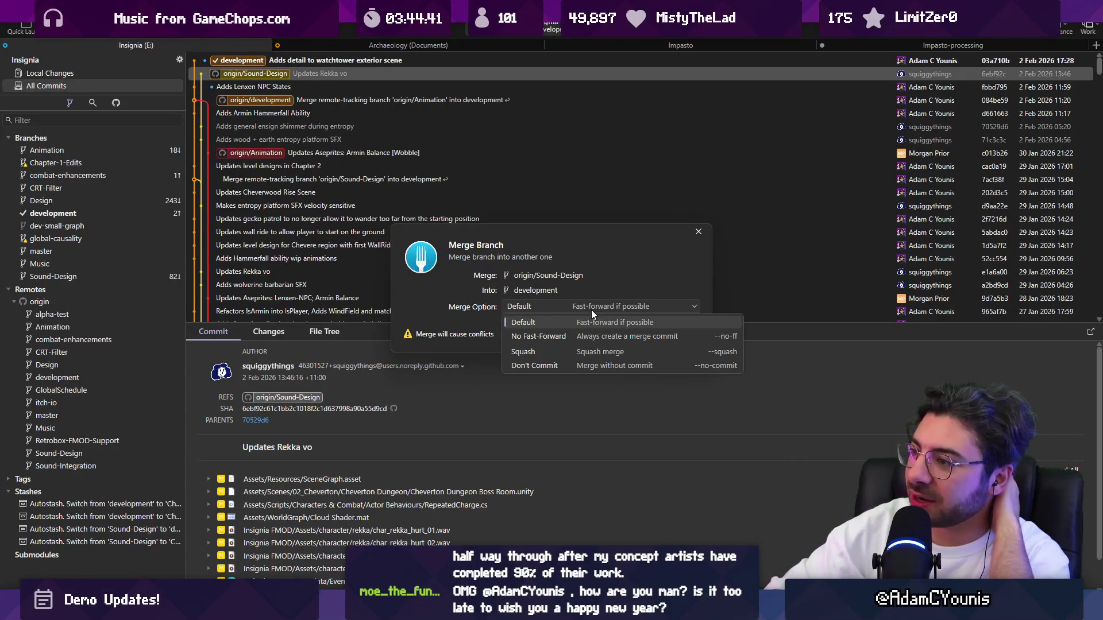
pyautogui.click(588, 305)
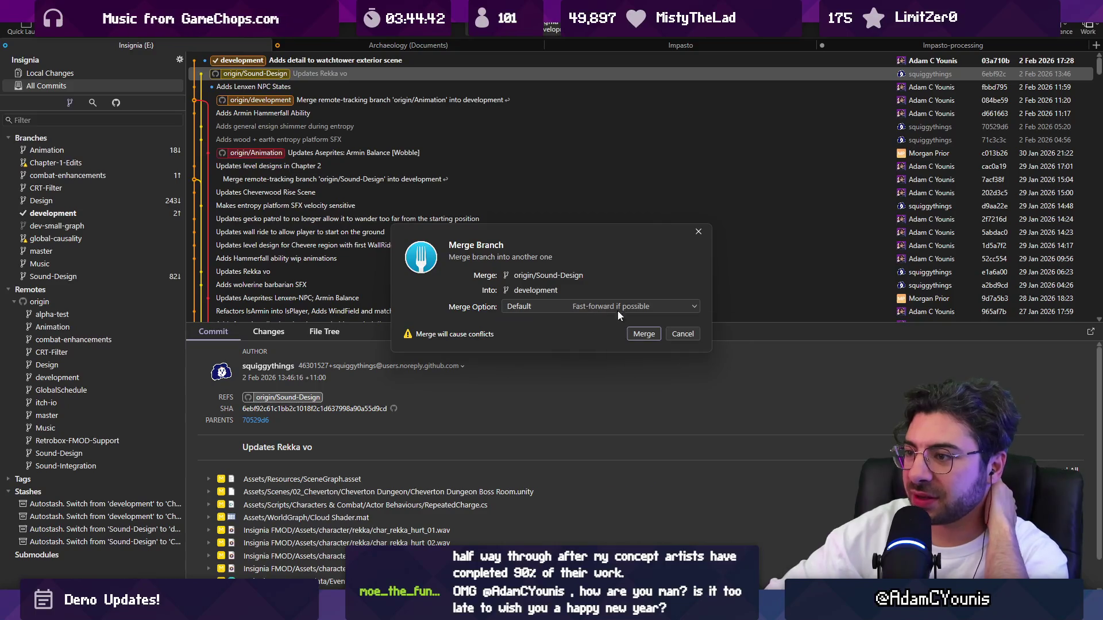
pyautogui.click(643, 333)
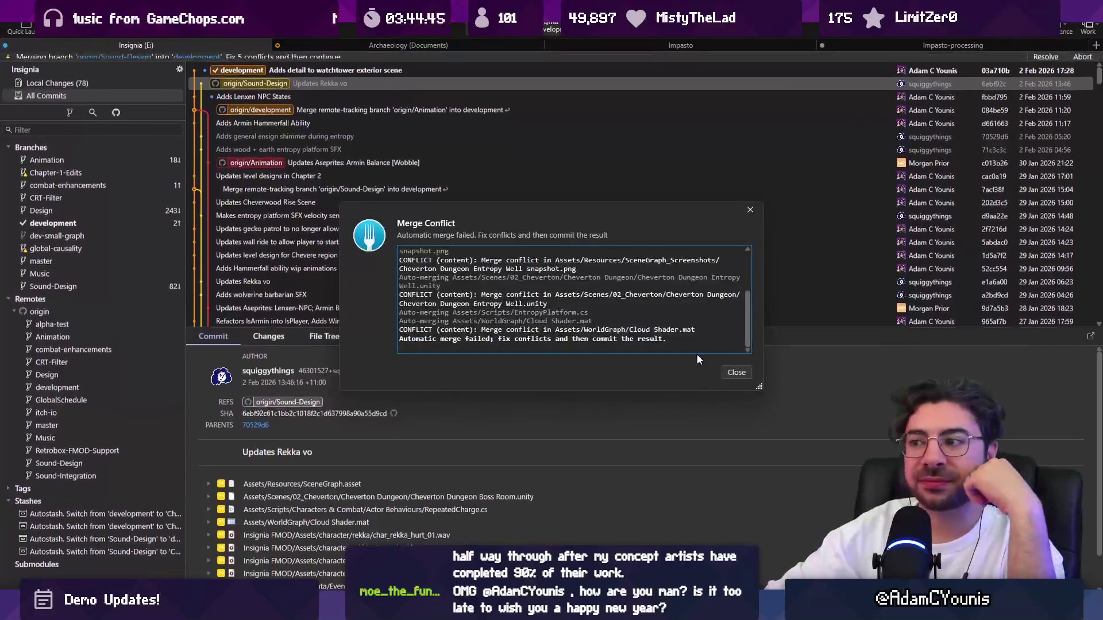
# Dismiss the conflict report and resolve Item Box.prefab with the Sound-Design version.
pyautogui.click(733, 372)
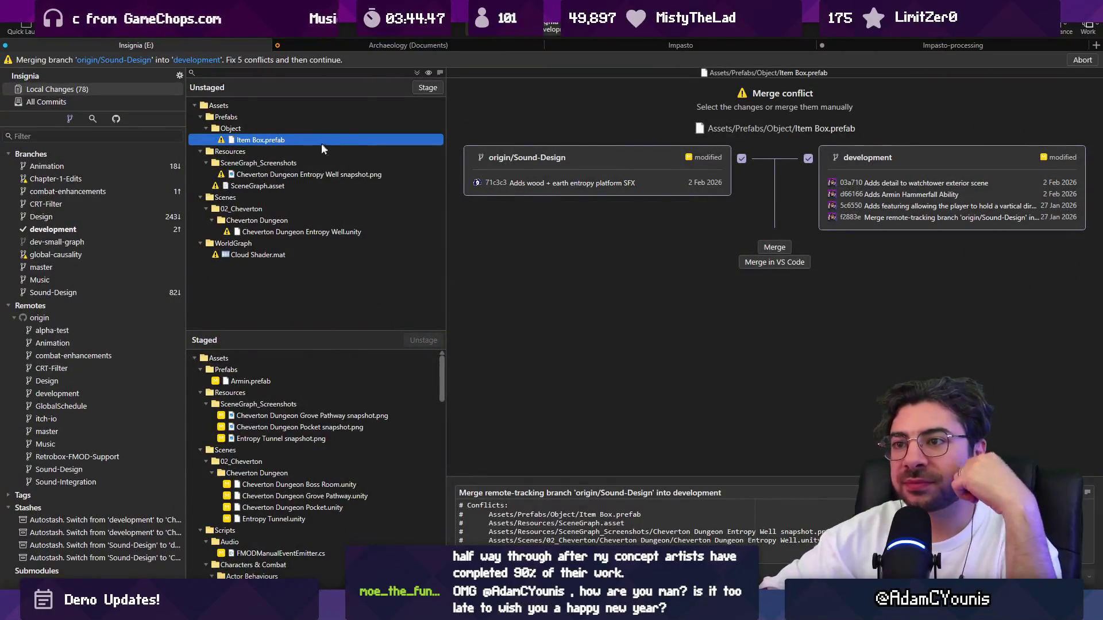
pyautogui.keyDown('ctrl'); pyautogui.click(275, 174); pyautogui.keyUp('ctrl')
pyautogui.keyDown('ctrl'); pyautogui.click(270, 186); pyautogui.keyUp('ctrl')
pyautogui.keyDown('ctrl'); pyautogui.click(272, 232); pyautogui.keyUp('ctrl')
pyautogui.keyDown('ctrl'); pyautogui.click(260, 255); pyautogui.keyUp('ctrl')
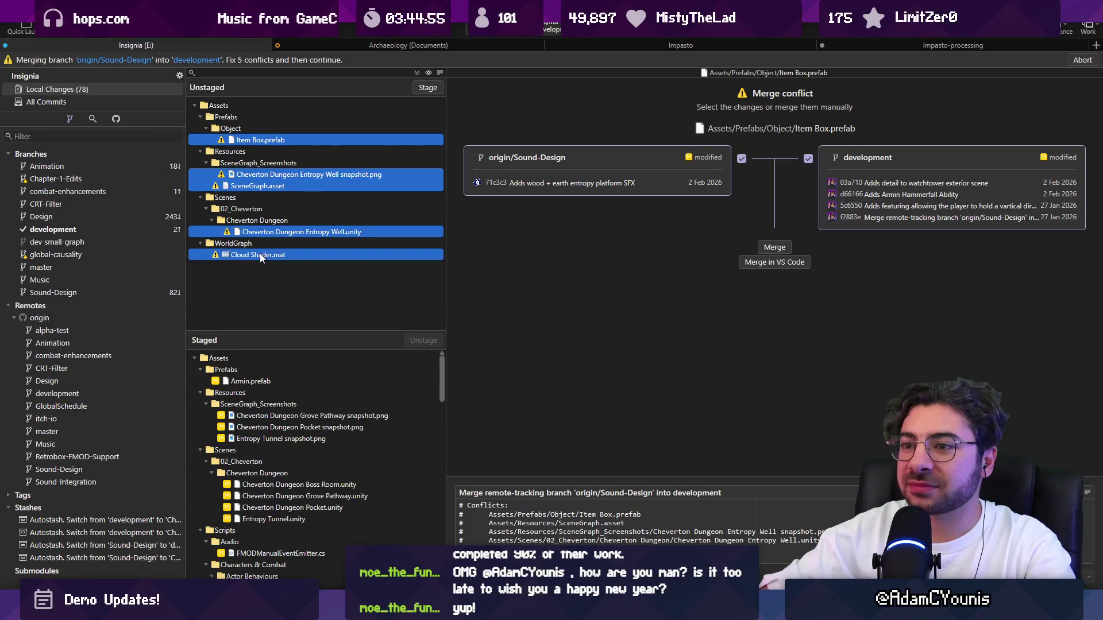
pyautogui.click(274, 141)
pyautogui.rightClick(274, 141)
pyautogui.click(353, 232)
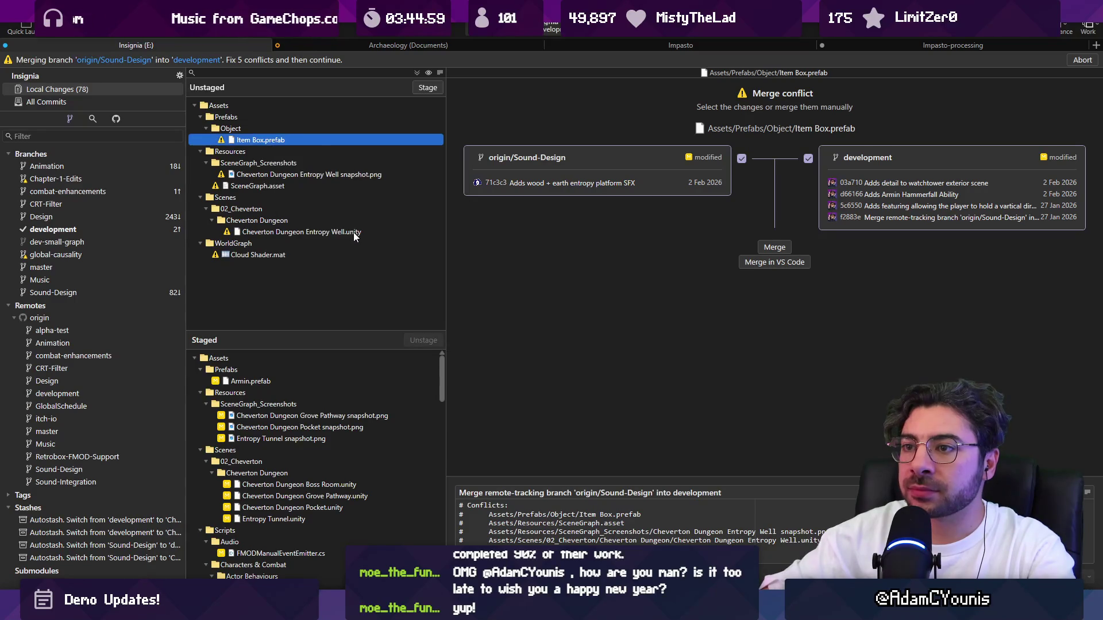
# Keep development's Entropy Well snapshot, SceneGraph.asset and Entropy Well scene, and Sound-Design's Cloud Shader.mat.
pyautogui.rightClick(287, 140)
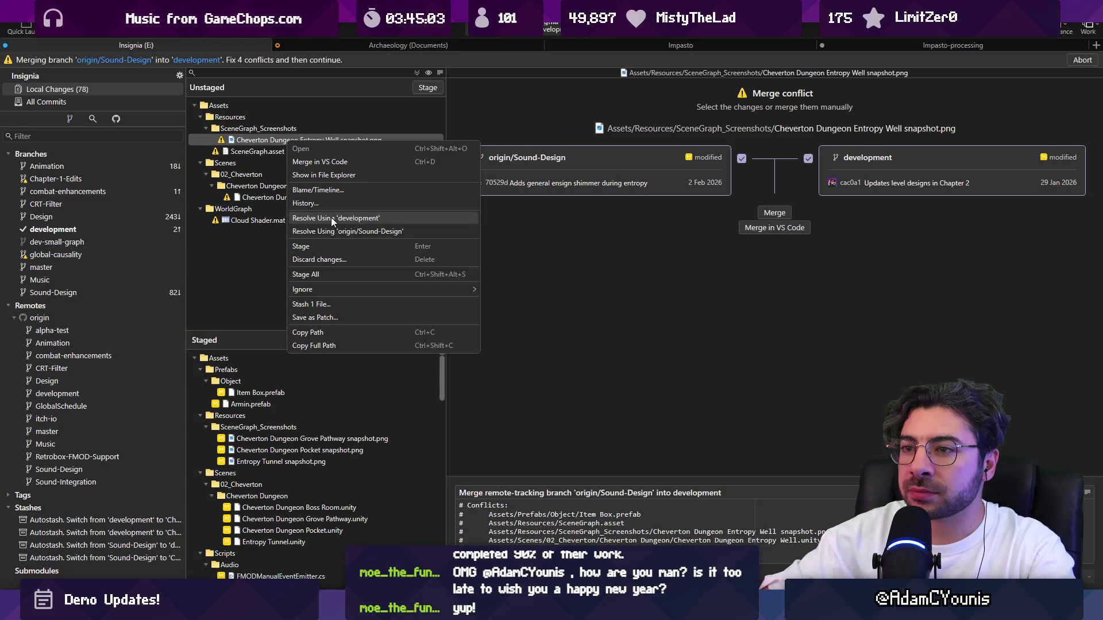
pyautogui.click(330, 217)
pyautogui.rightClick(273, 129)
pyautogui.click(318, 206)
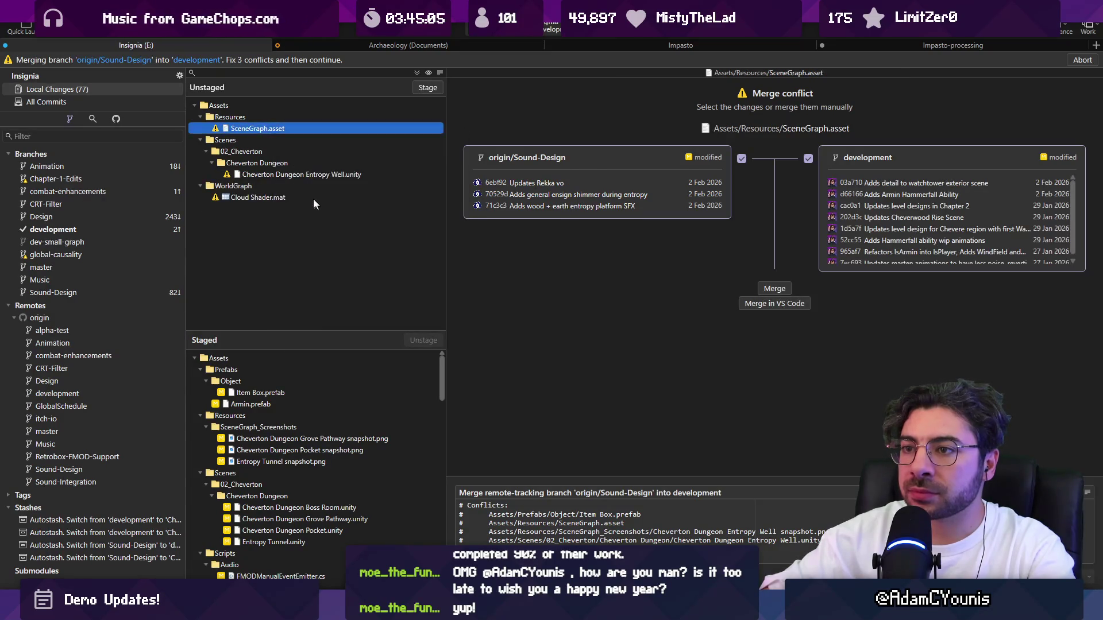
pyautogui.rightClick(294, 150)
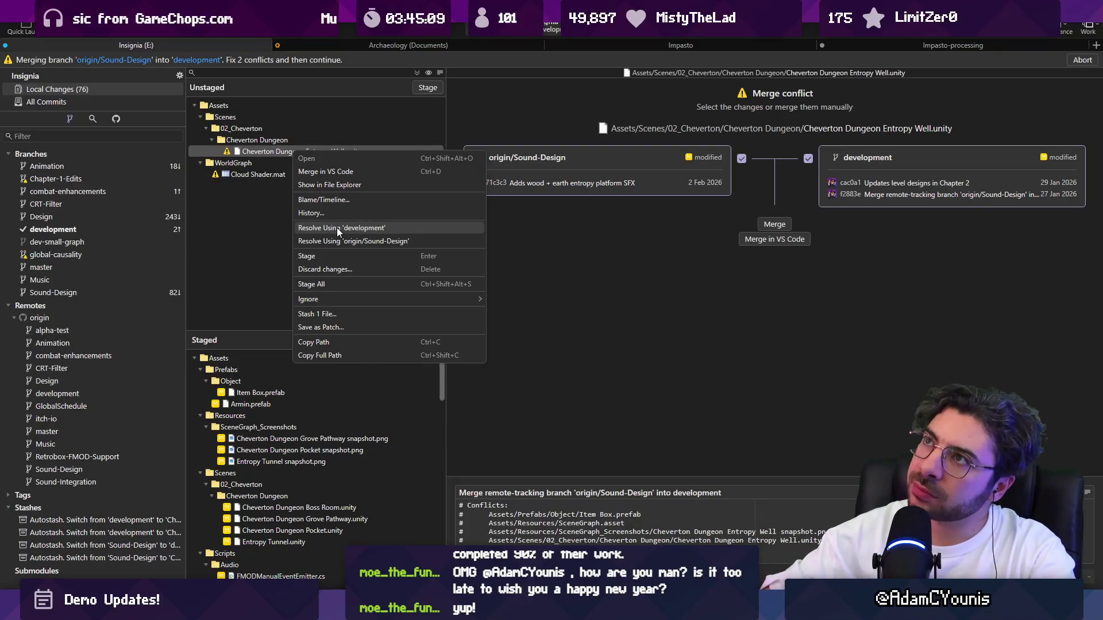
pyautogui.click(337, 227)
pyautogui.rightClick(254, 134)
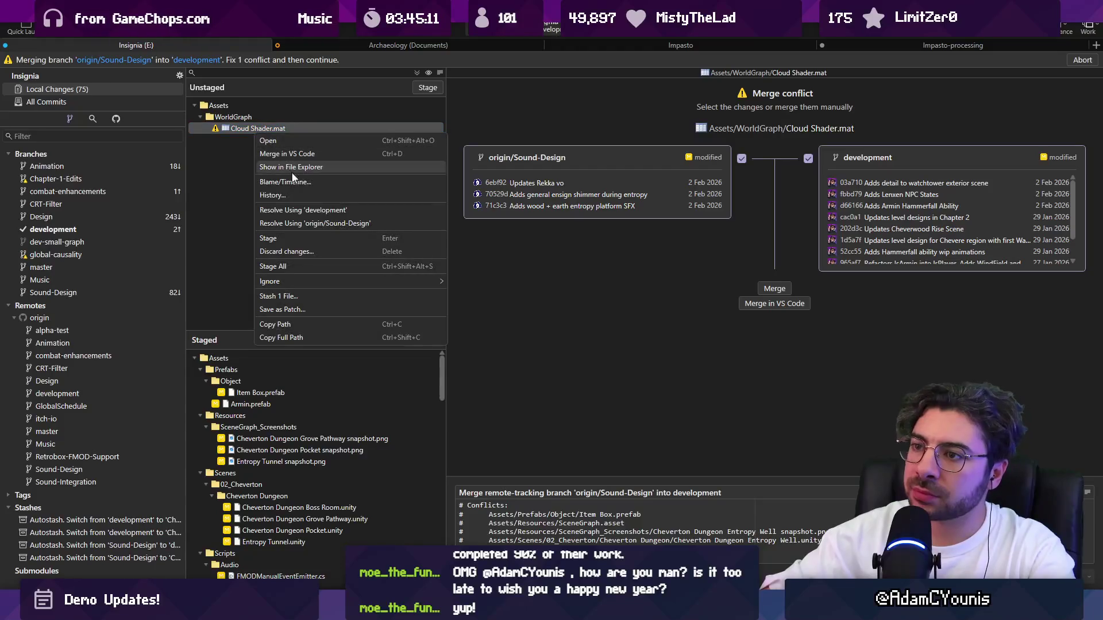
pyautogui.click(316, 223)
# Commit the resolved Sound-Design merge on development.
pyautogui.scroll(-5, 276, 396)
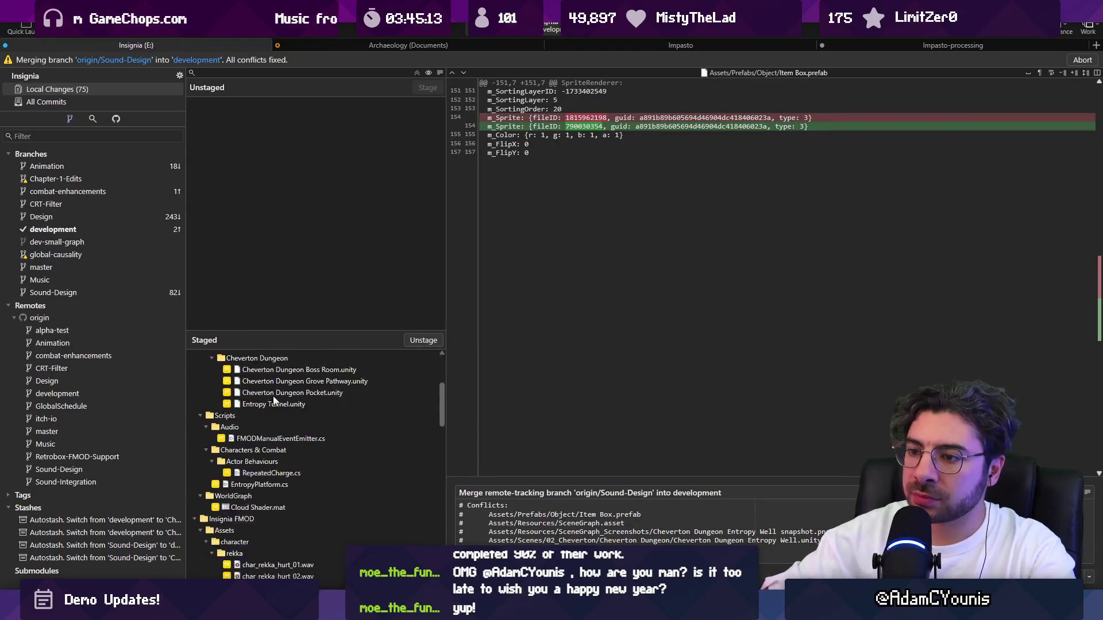
pyautogui.scroll(-10, 281, 379)
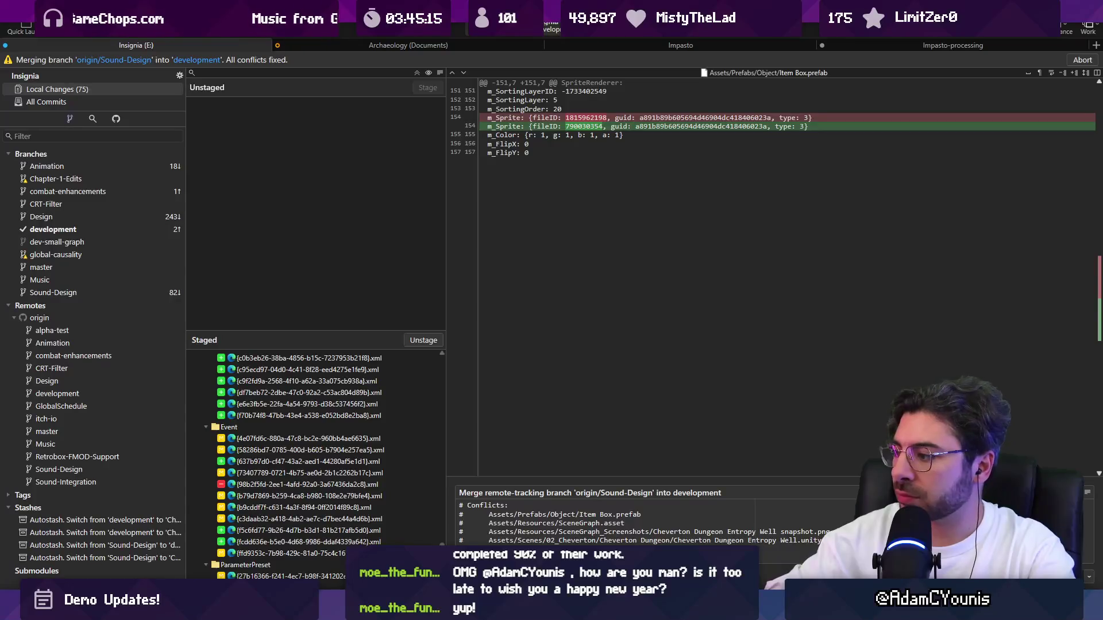
pyautogui.hotkey('ctrl', 'Return')
pyautogui.click(240, 102)
# Discard the stray ProjectSettings.asset change and inspect the merge commit in the full history.
pyautogui.click(242, 92)
pyautogui.click(243, 98)
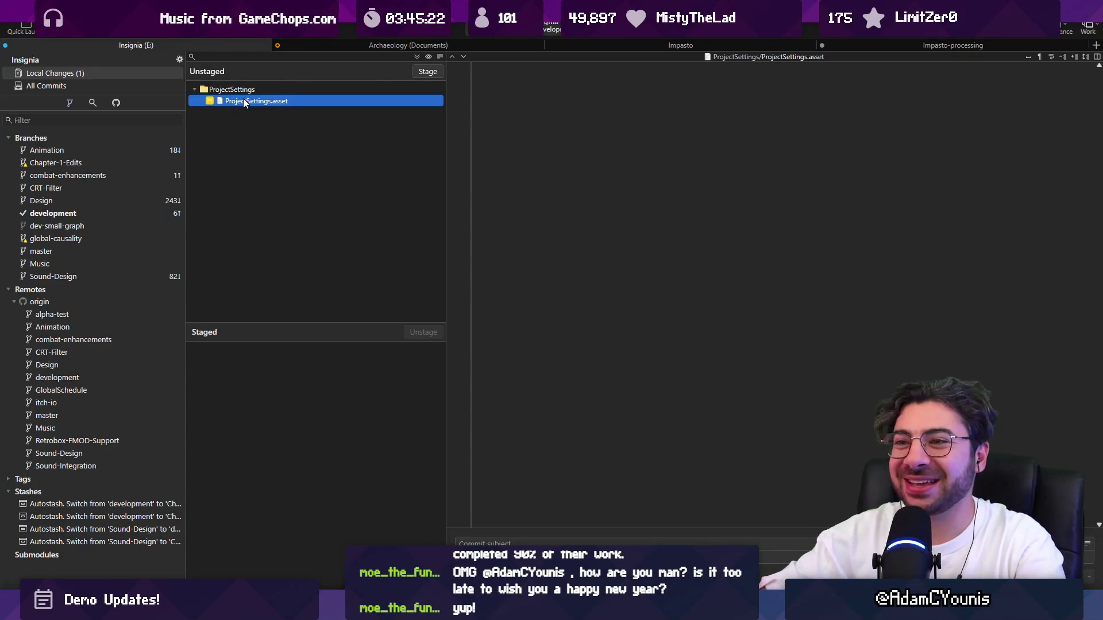
pyautogui.rightClick(244, 102)
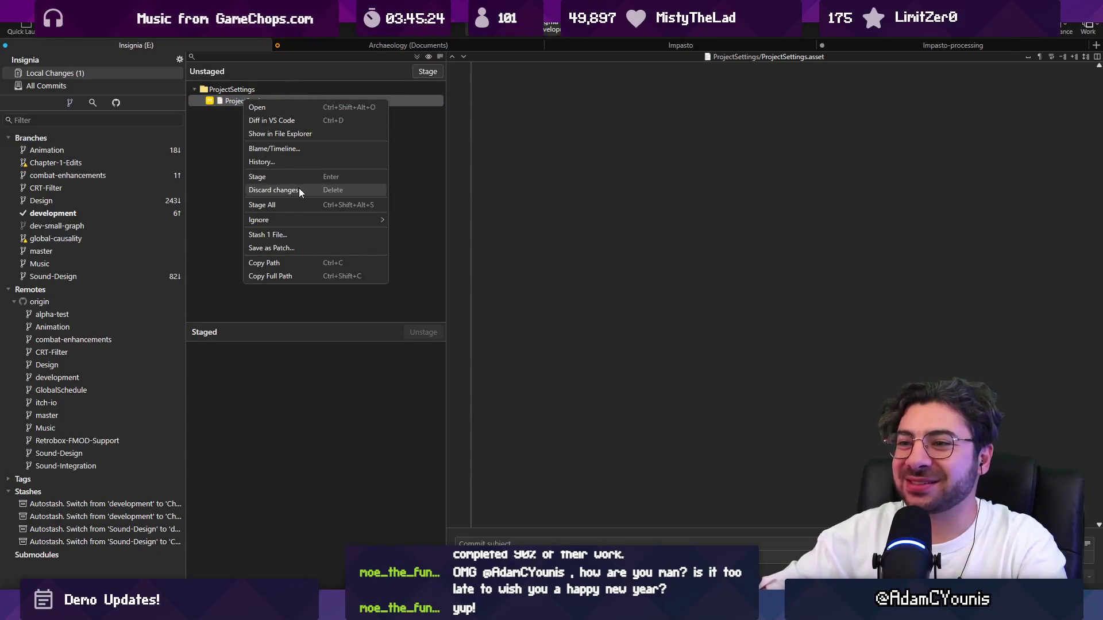
pyautogui.click(274, 189)
pyautogui.click(635, 308)
pyautogui.click(46, 86)
pyautogui.click(294, 61)
pyautogui.hotkey('alt', 'Tab')
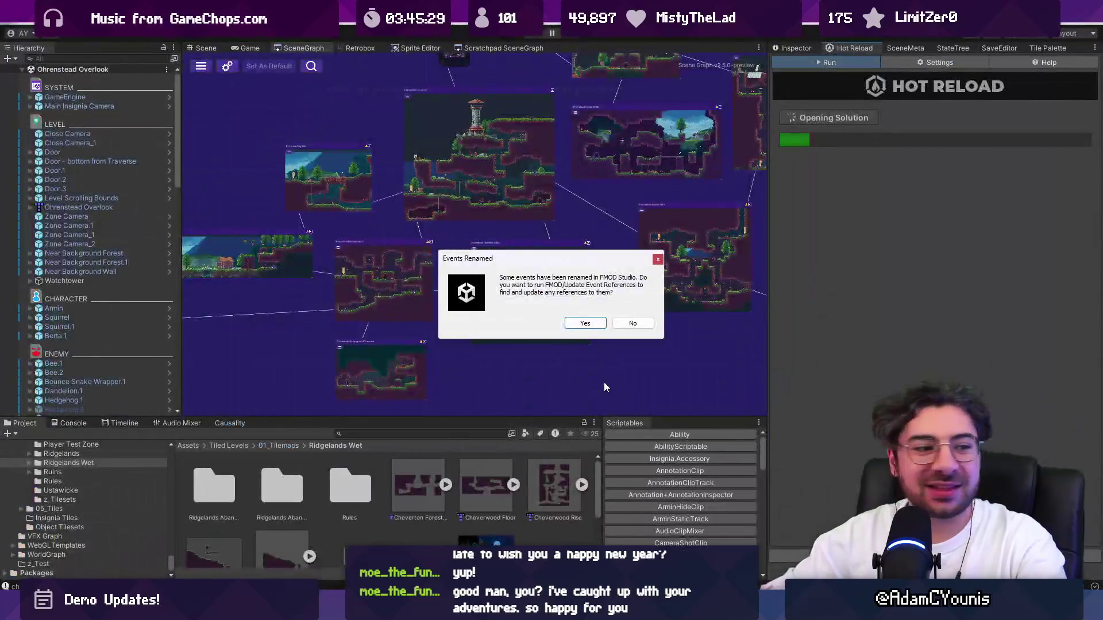
# Update references to the renamed FMOD events, then show the Inspector and widen the level graph.
pyautogui.click(585, 324)
pyautogui.click(909, 132)
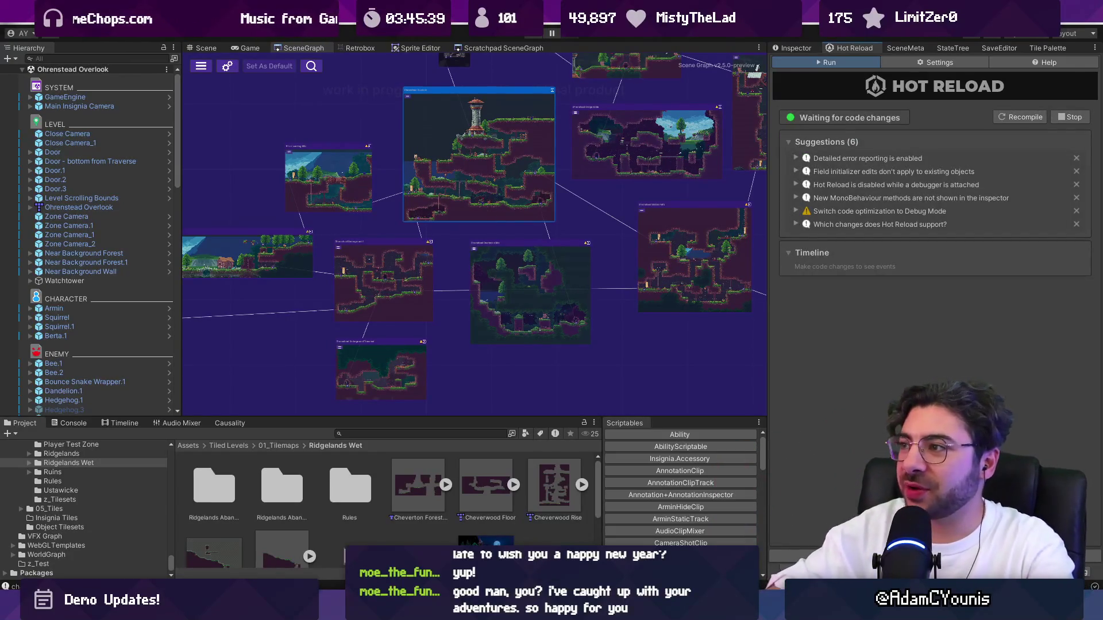
pyautogui.click(792, 48)
pyautogui.moveTo(763, 66); pyautogui.dragTo(820, 66)
pyautogui.scroll(-4, 546, 235)
pyautogui.scroll(2, 551, 235)
pyautogui.scroll(2, 558, 232)
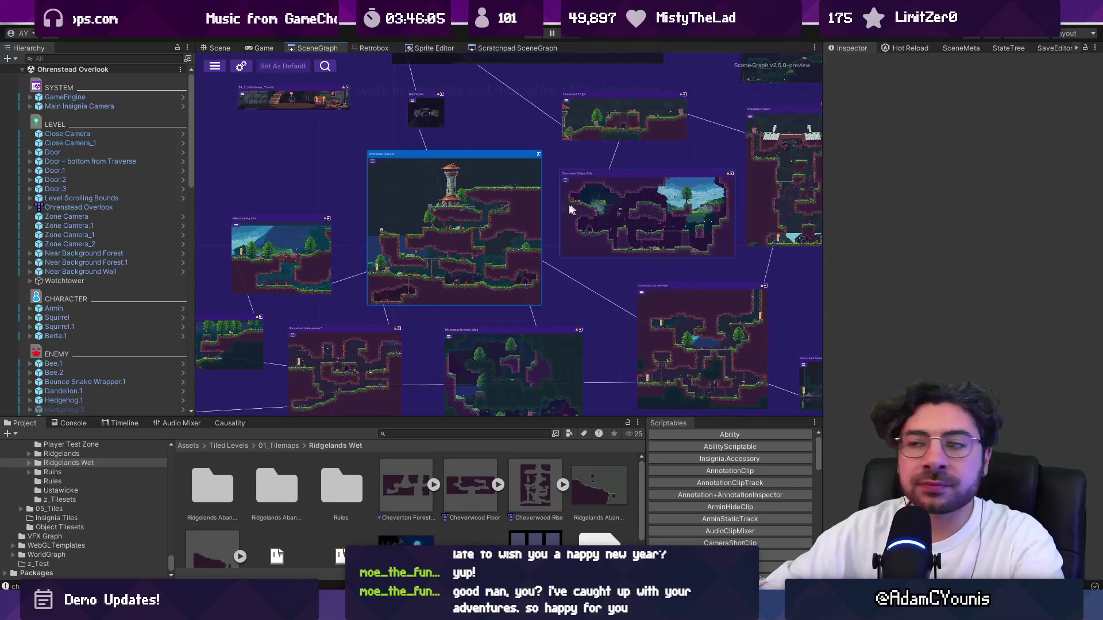
pyautogui.scroll(-5, 436, 211)
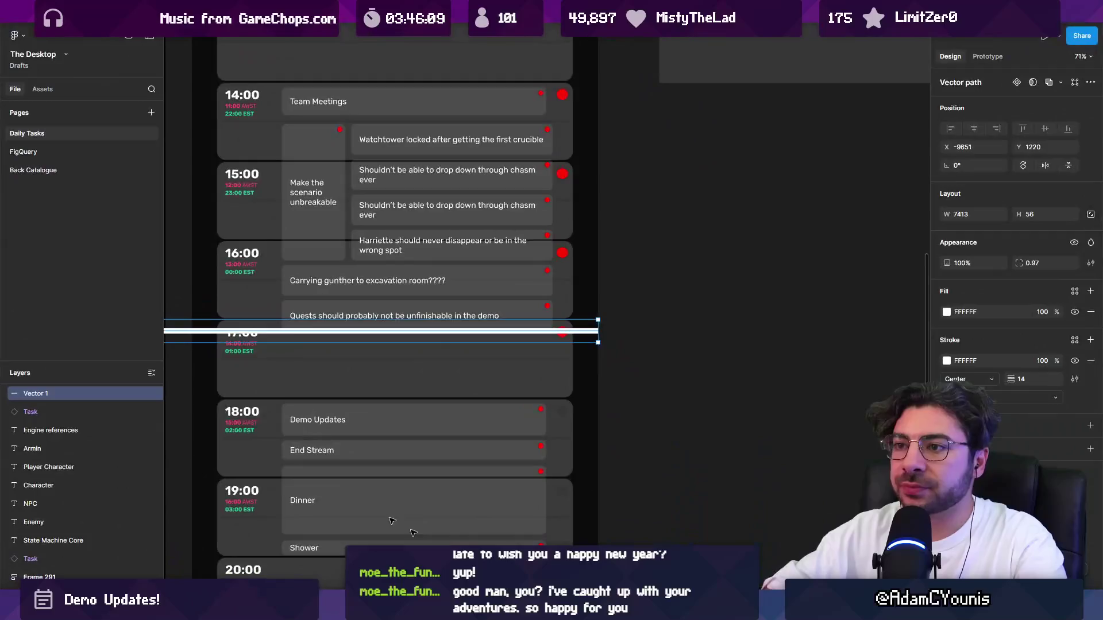
# Move the white Vector 1 line down to Y 1287, just below 17:00, and deselect it.
pyautogui.moveTo(568, 331); pyautogui.dragTo(570, 359)
pyautogui.scroll(3, 355, 152)
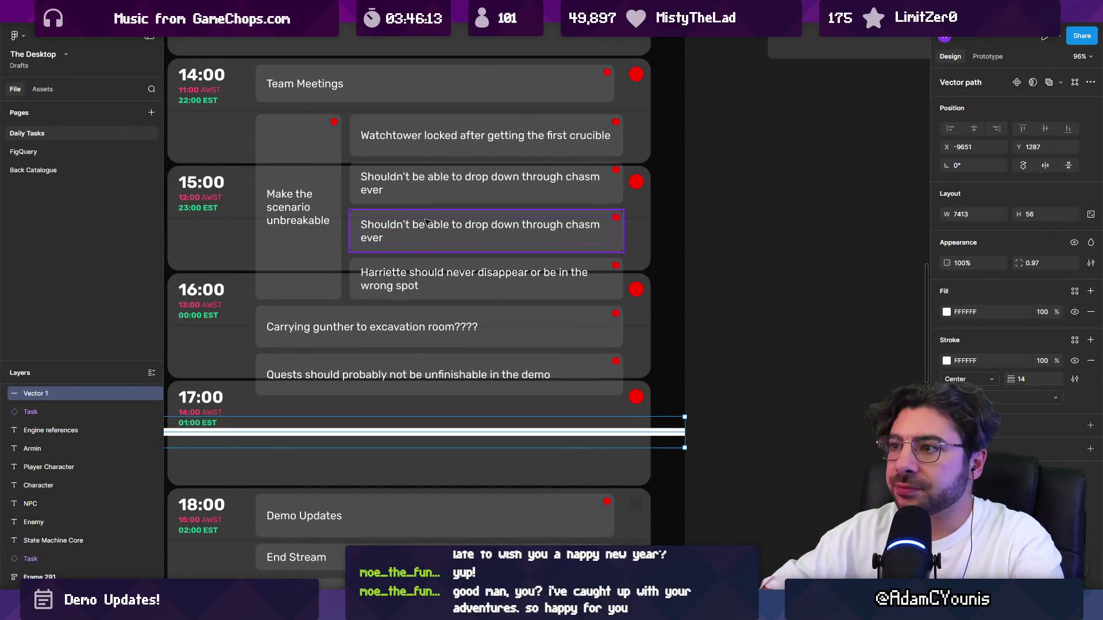
pyautogui.press('Escape')
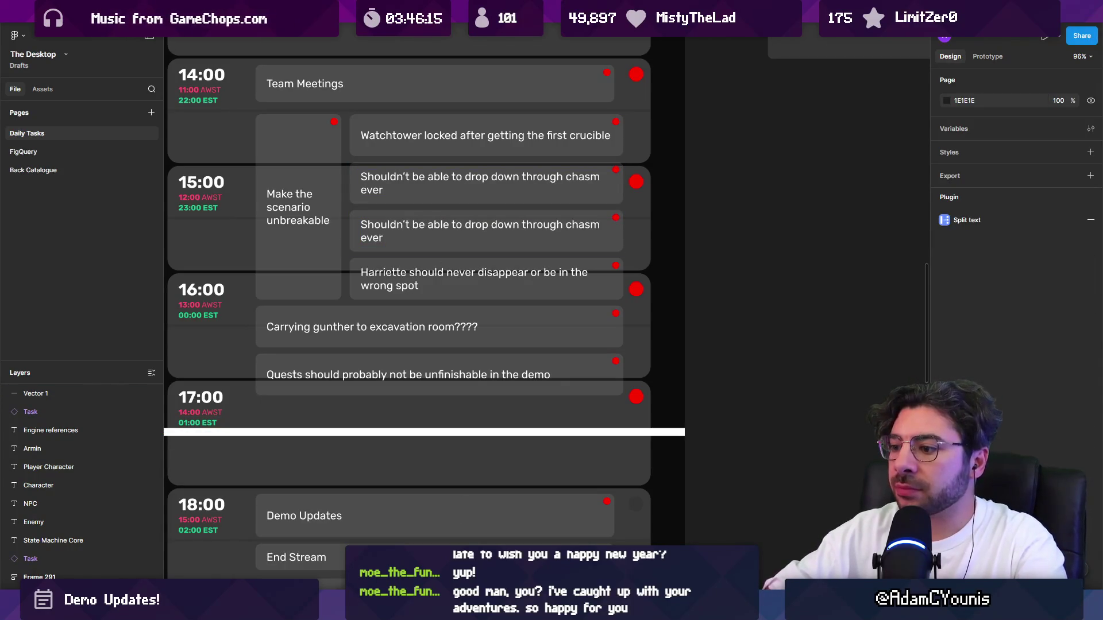
pyautogui.hotkey('alt', 'Tab')
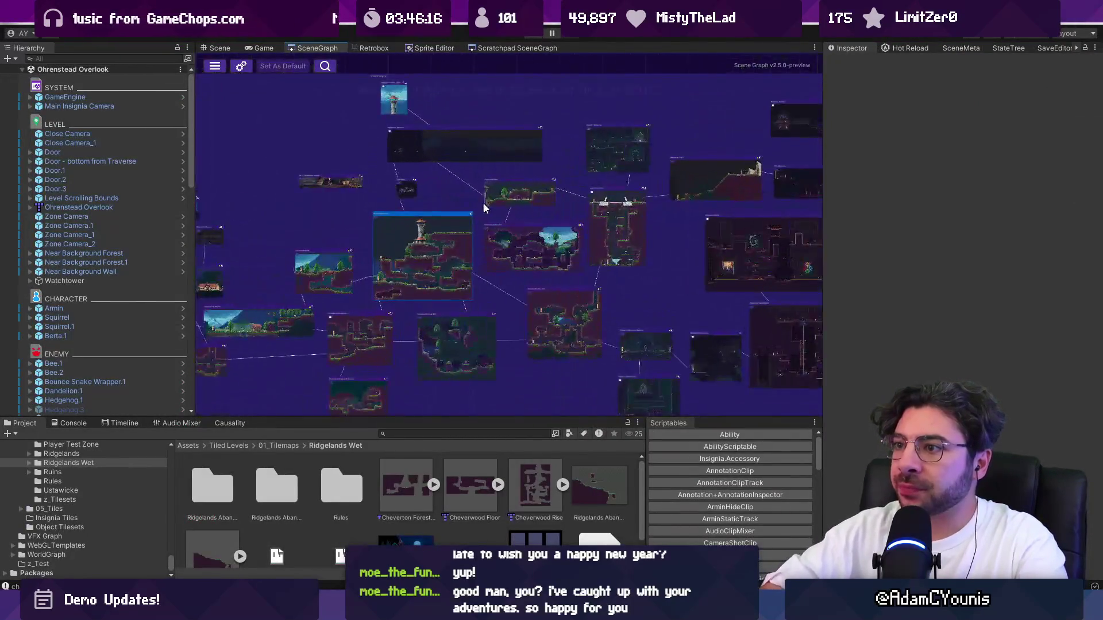
# Open Ohrenstead Chasm, set GameEngine's Progress State to Demo - Part 2, and play-test it.
pyautogui.moveTo(621, 194); pyautogui.dragTo(506, 213)
pyautogui.click(507, 212)
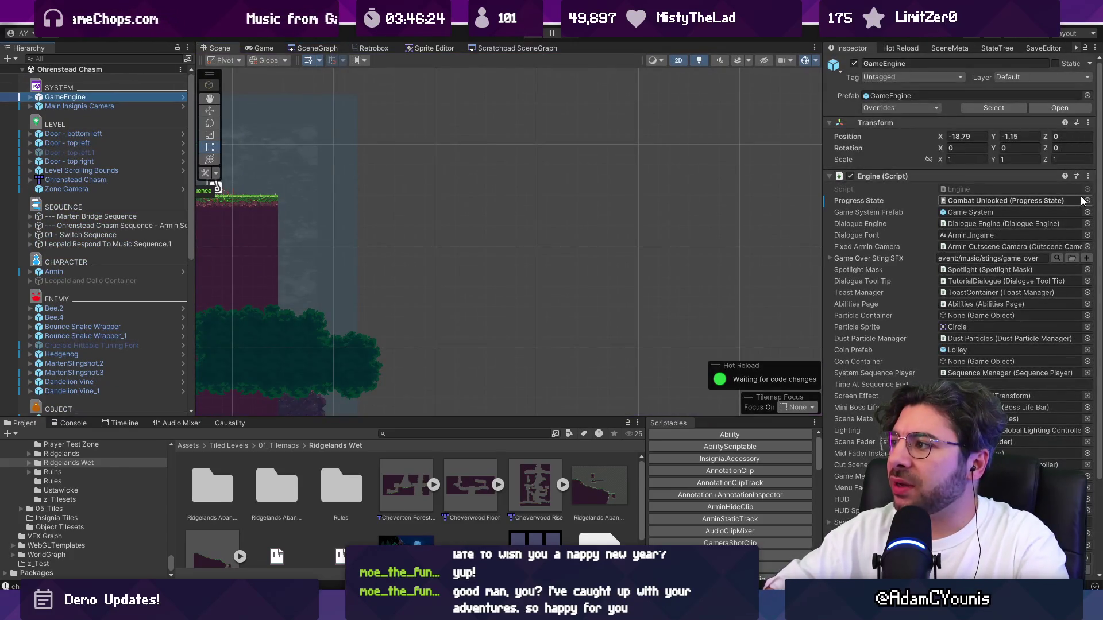
pyautogui.click(1010, 201)
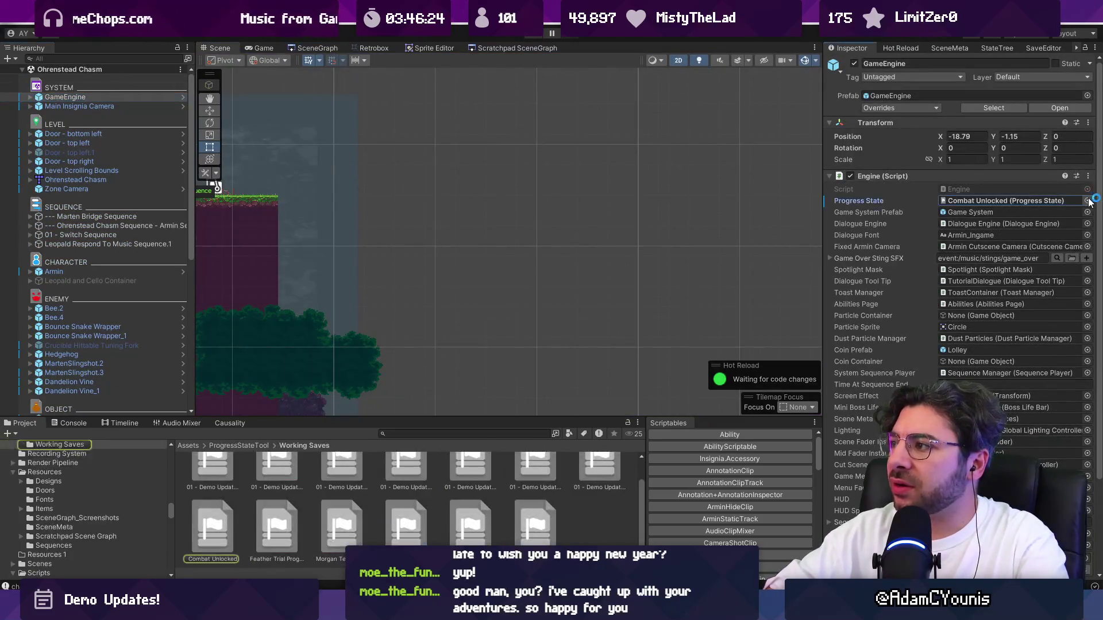
pyautogui.click(1087, 200)
pyautogui.press('Down')
pyautogui.press('Down')
pyautogui.write('part')
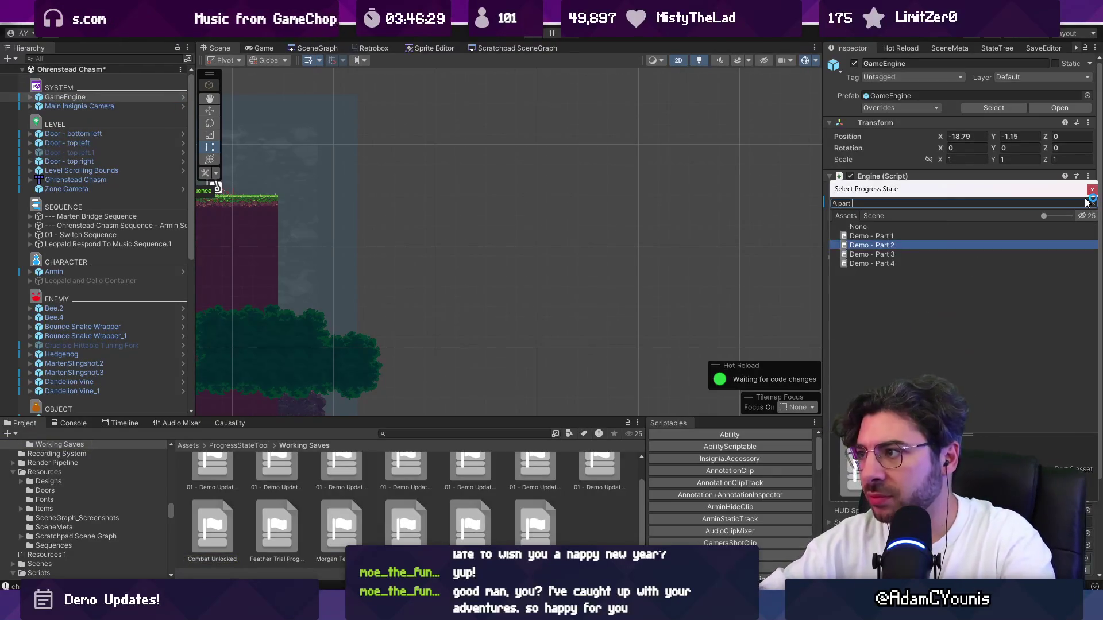
pyautogui.press('Return')
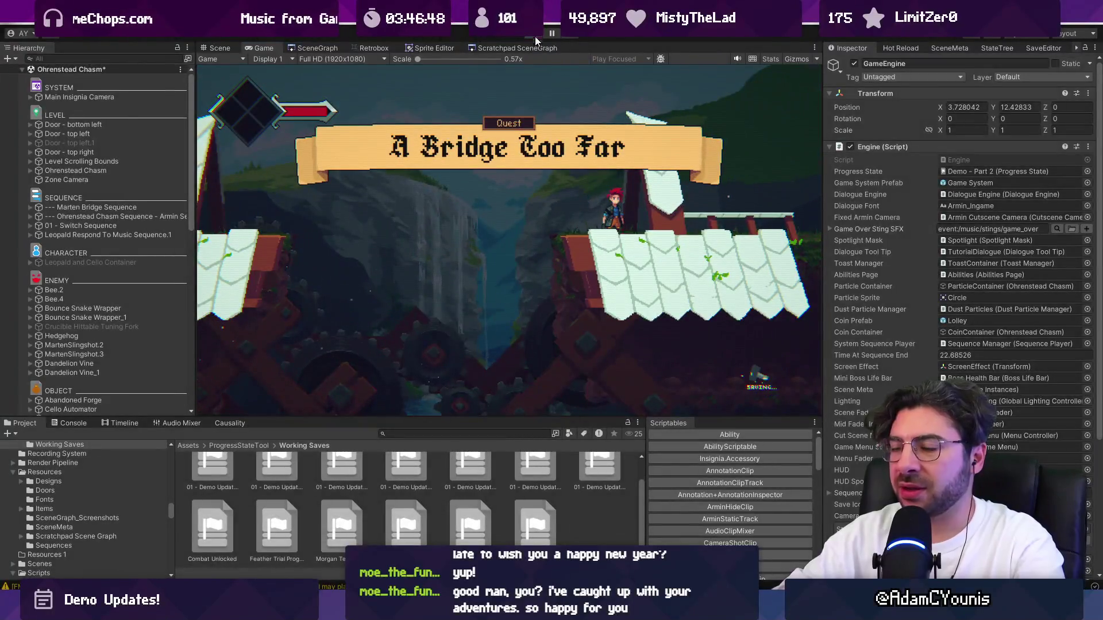
pyautogui.click(535, 36)
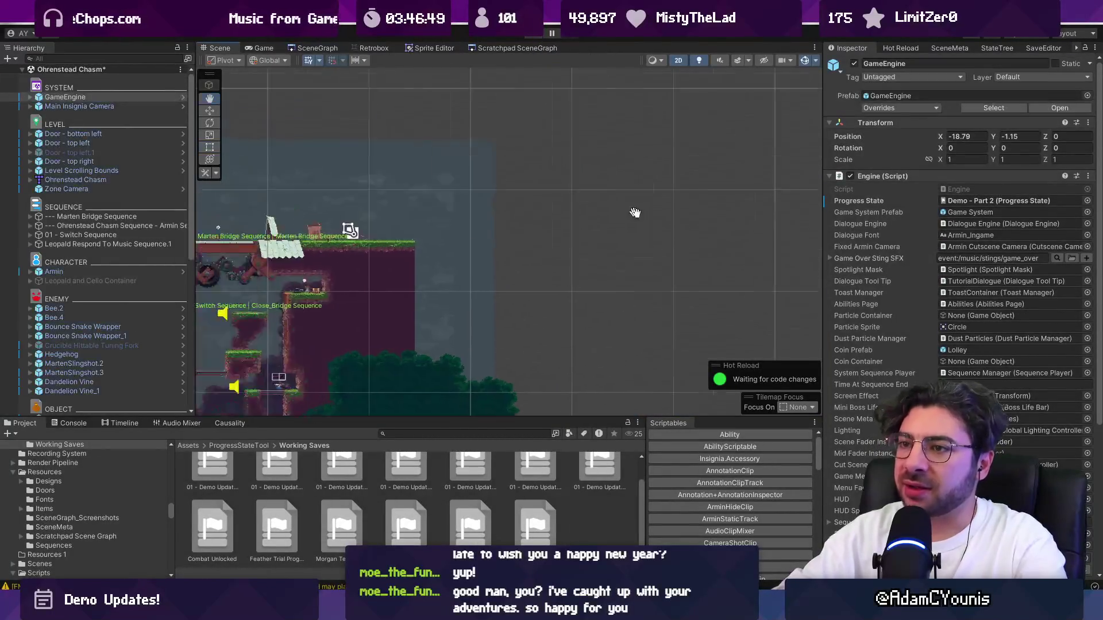
pyautogui.click(525, 318)
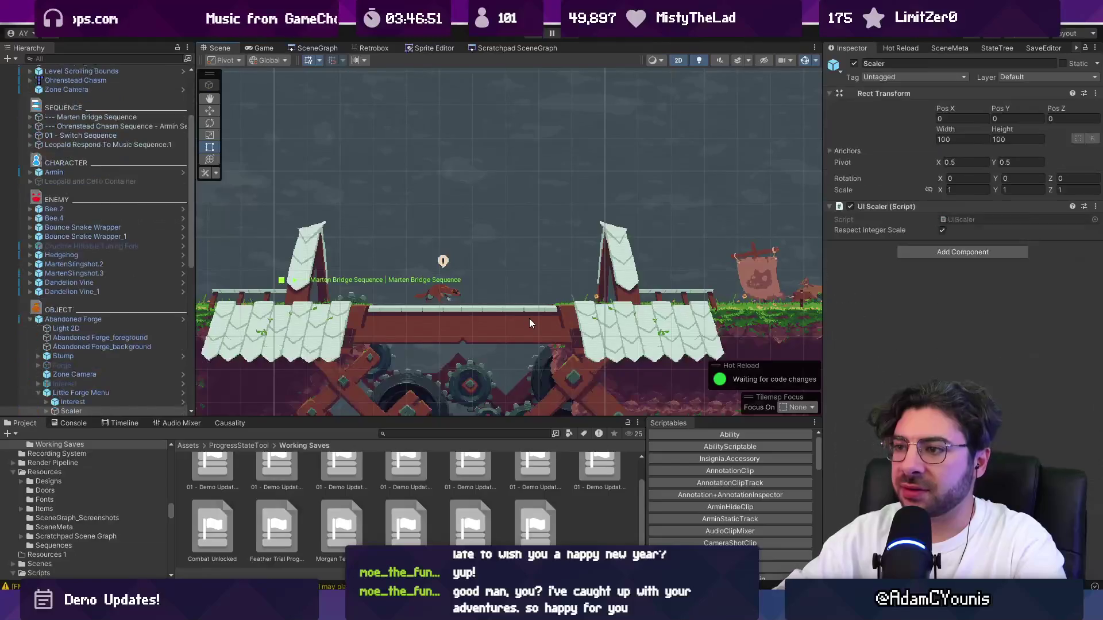
pyautogui.click(119, 424)
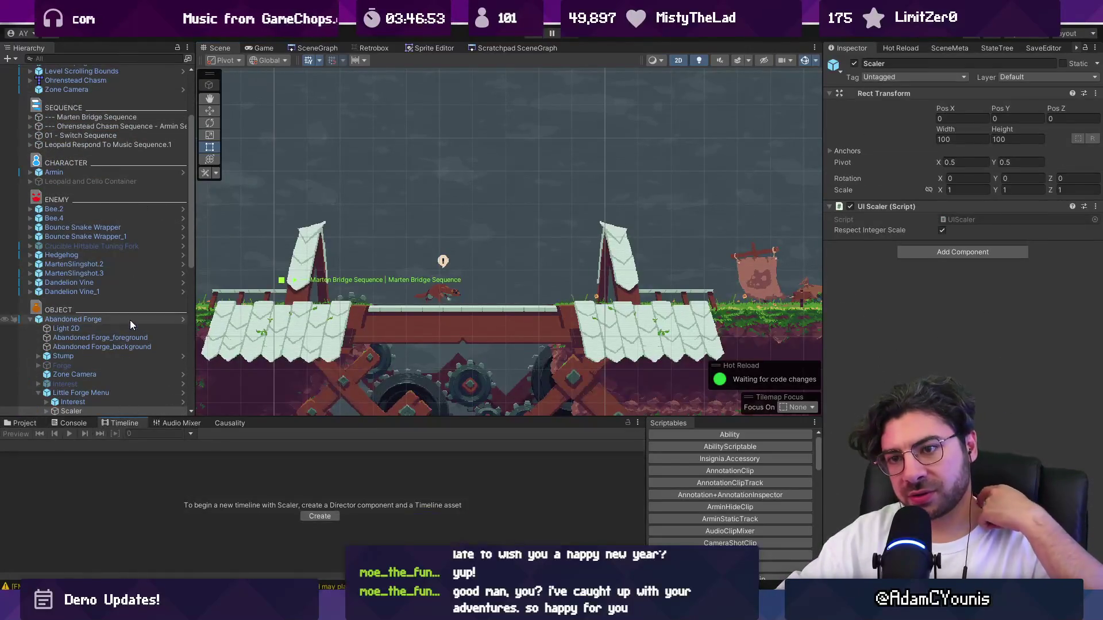
pyautogui.click(131, 319)
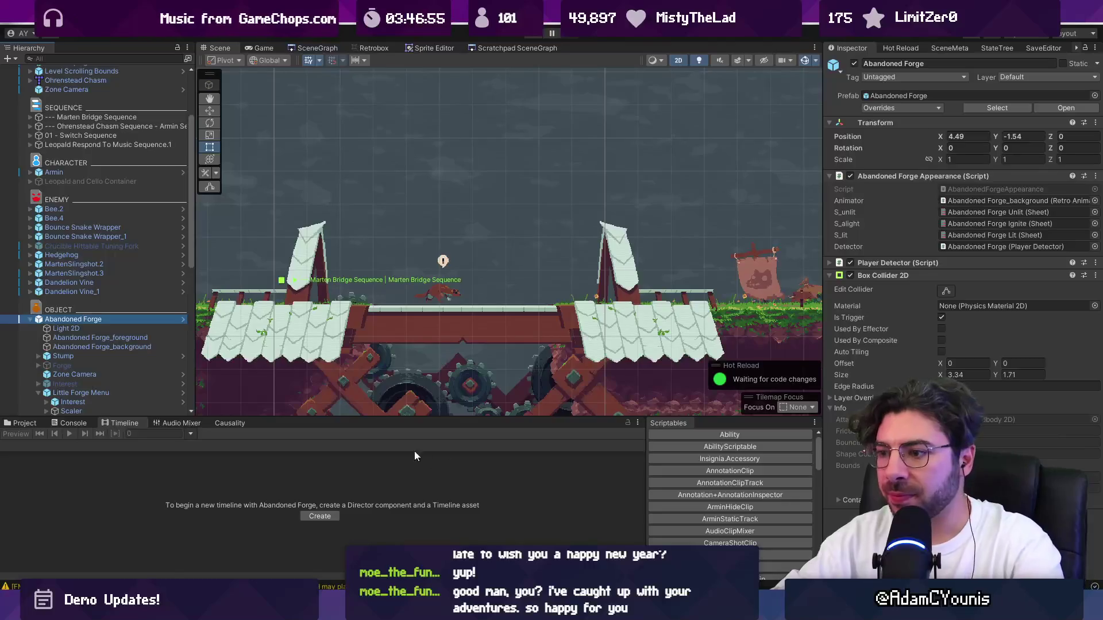
pyautogui.click(24, 424)
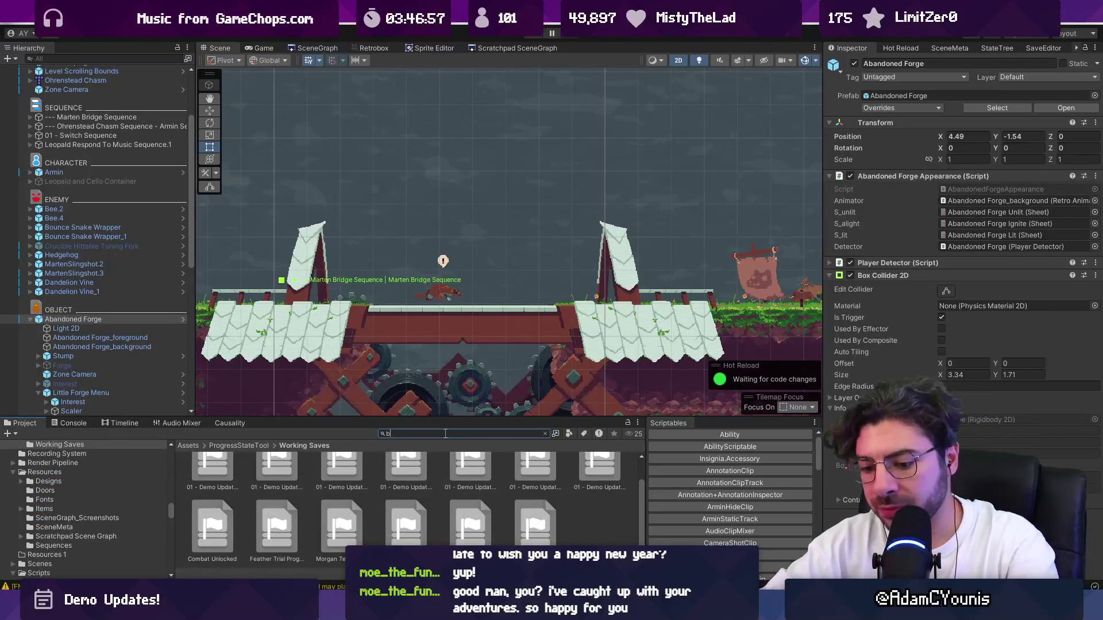
pyautogui.write('wobble')
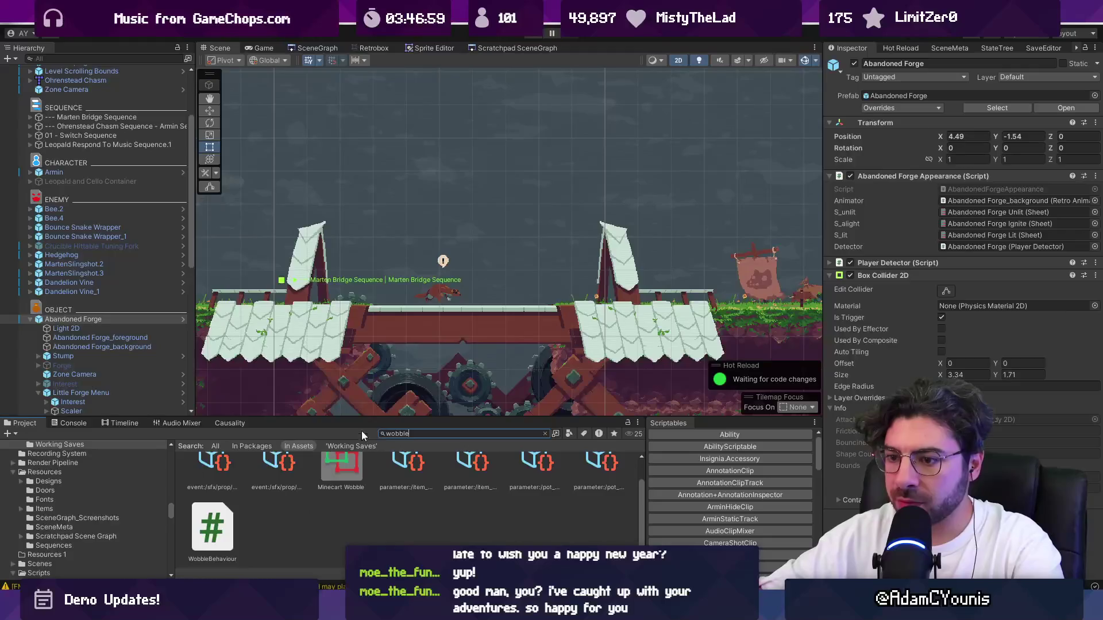
pyautogui.moveTo(379, 414); pyautogui.dragTo(382, 340)
pyautogui.click(418, 360)
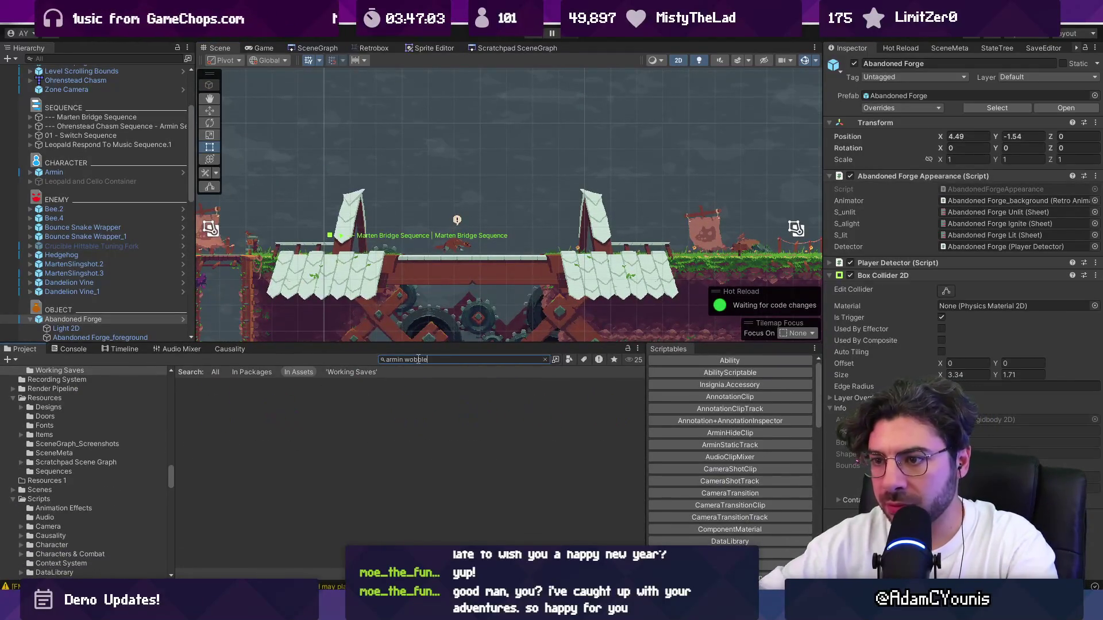
pyautogui.press('Escape')
pyautogui.moveTo(532, 344); pyautogui.dragTo(533, 404)
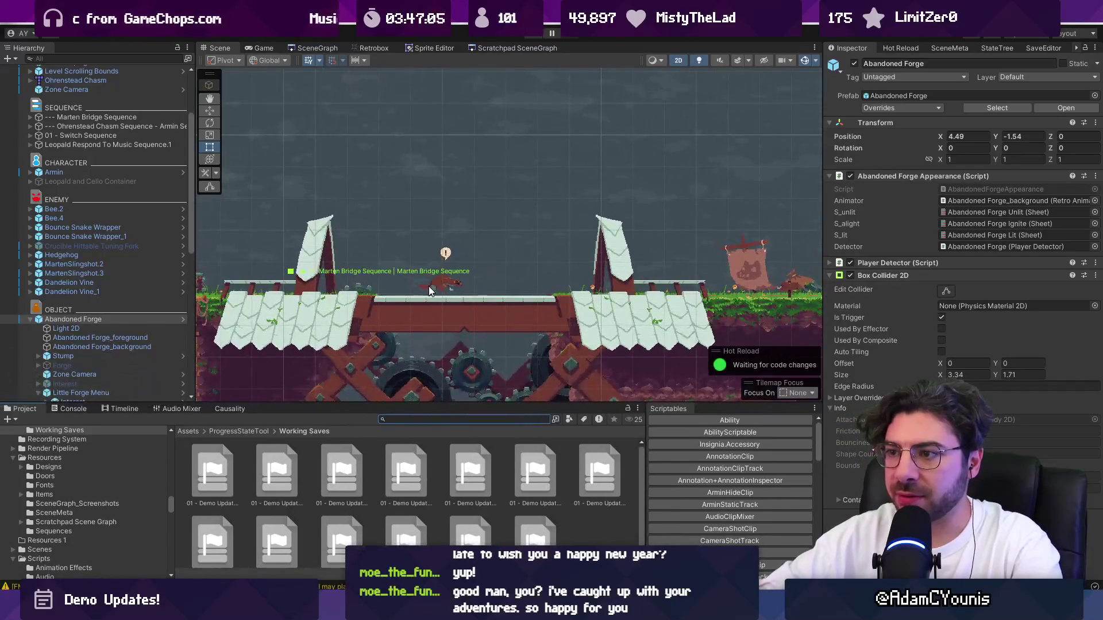
pyautogui.scroll(-2, 464, 280)
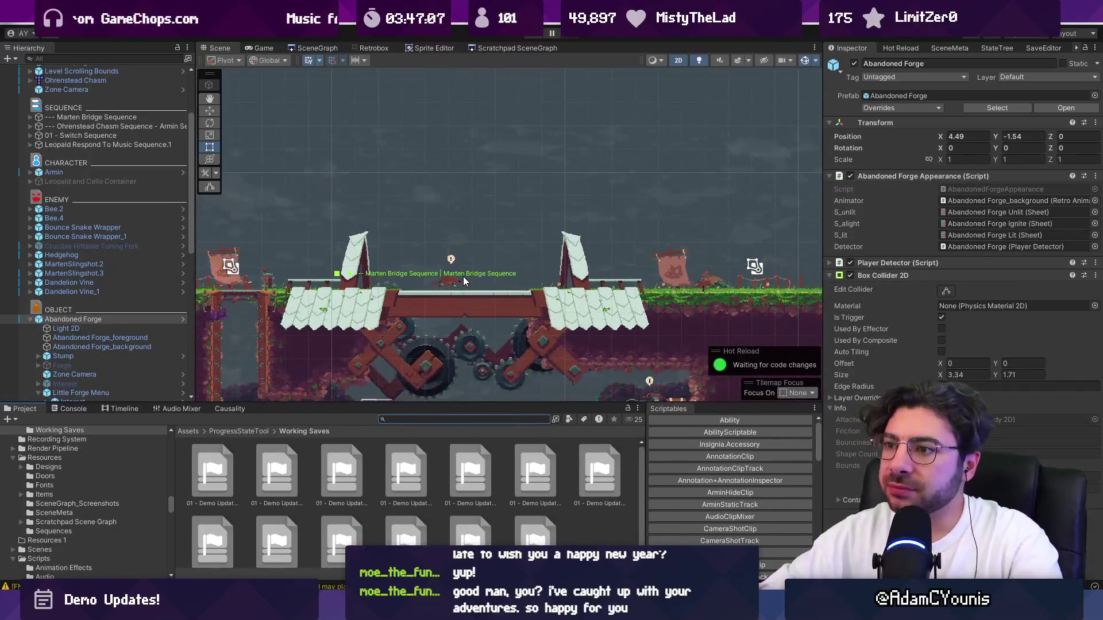
pyautogui.moveTo(443, 283); pyautogui.dragTo(377, 235)
pyautogui.scroll(2, 384, 260)
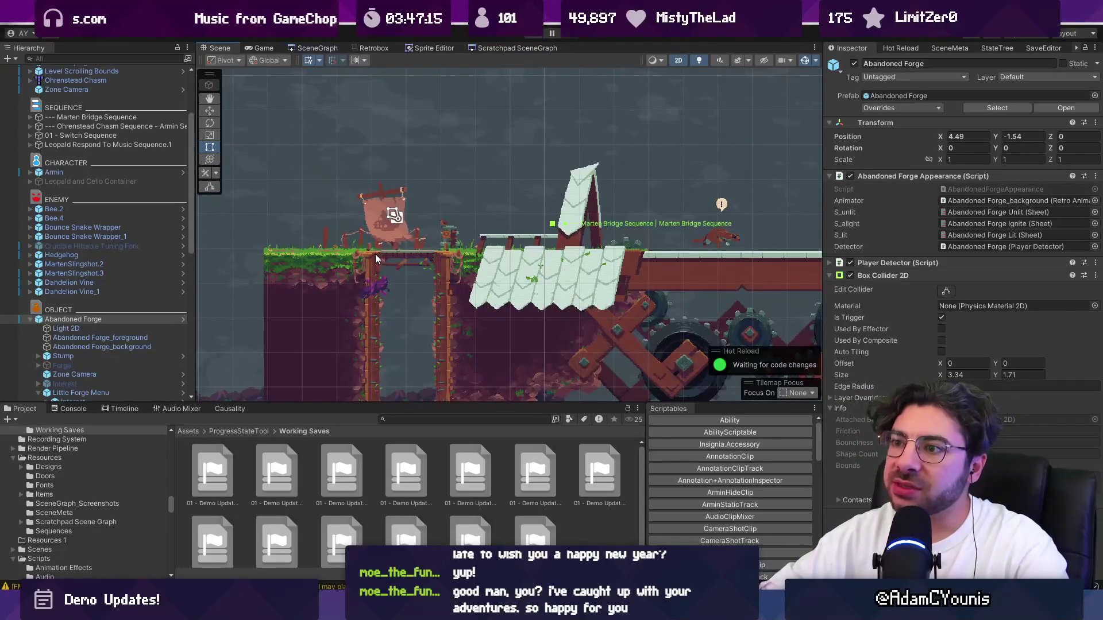
# Open Ohrenstead Bridge from the SceneGraph map, saving the modified Ohrenstead Chasm scene.
pyautogui.click(314, 49)
pyautogui.scroll(2, 613, 121)
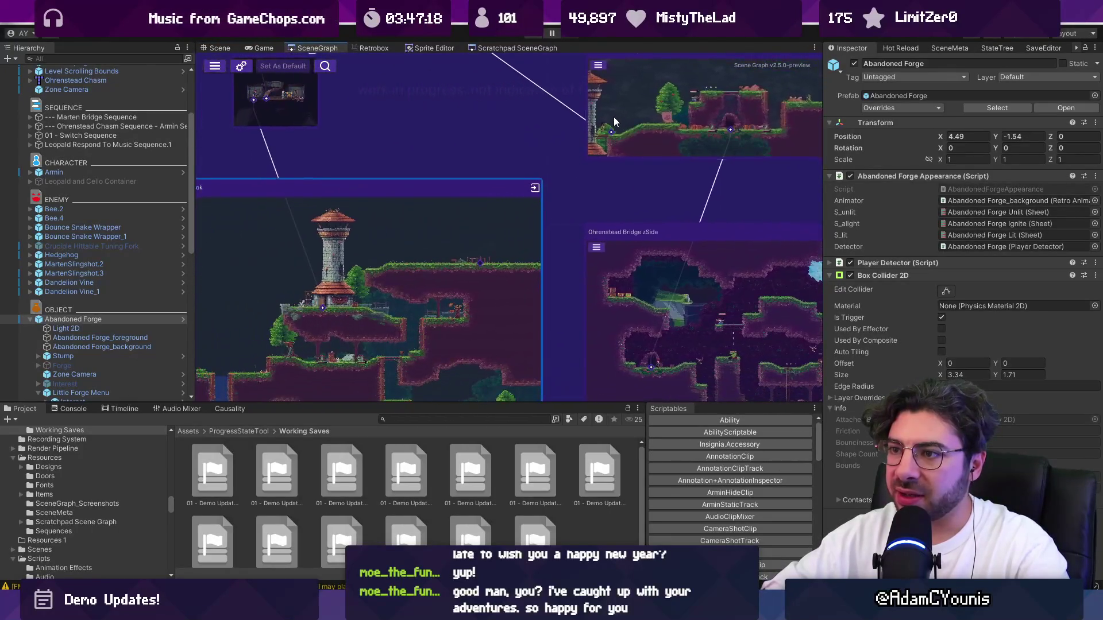
pyautogui.scroll(3, 317, 330)
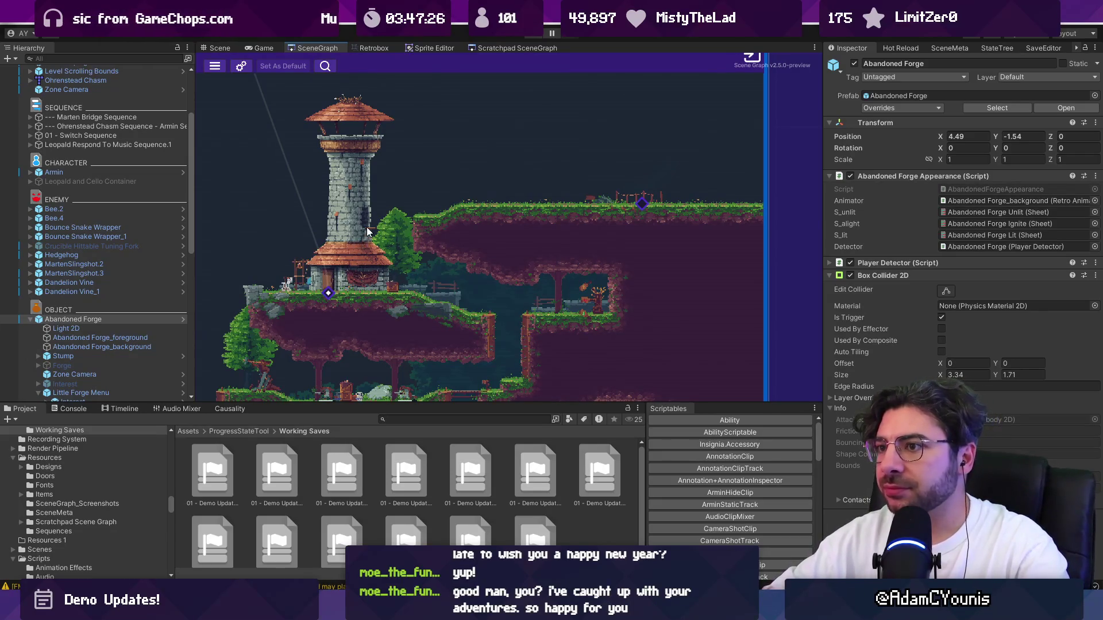
pyautogui.scroll(-5, 361, 143)
pyautogui.scroll(5, 442, 190)
pyautogui.doubleClick(442, 189)
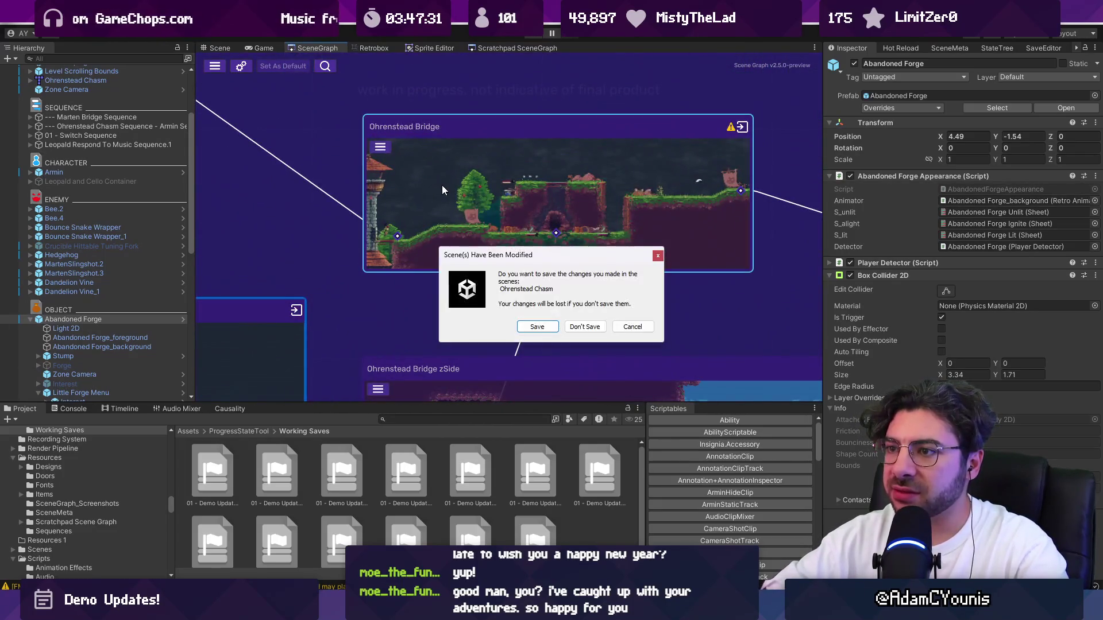
pyautogui.click(537, 327)
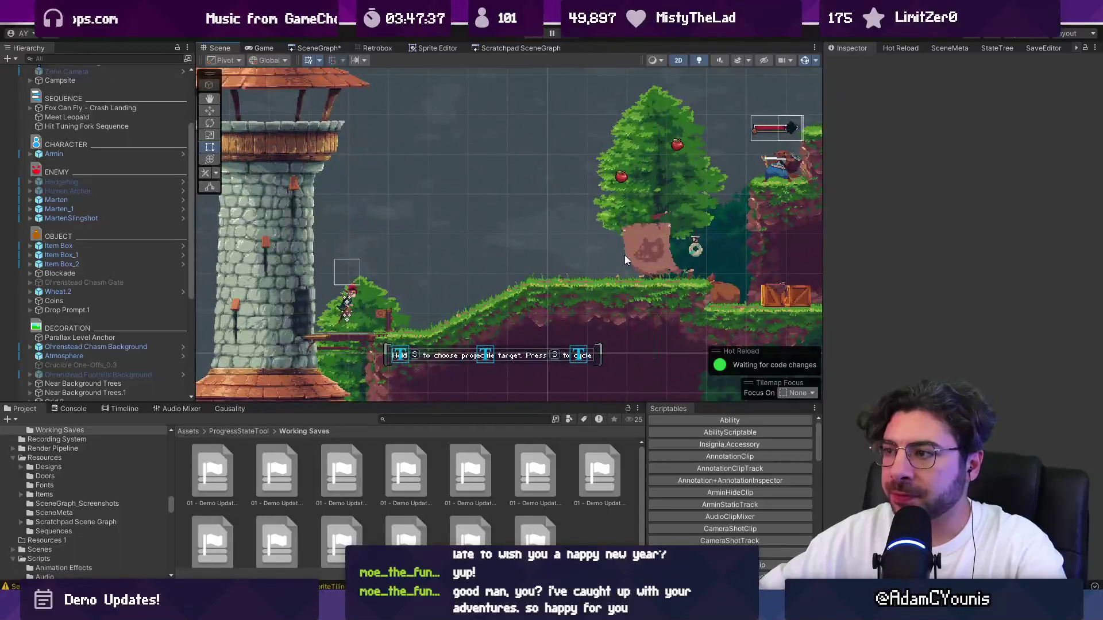
# Duplicate the flag onto the watchtower, mirror it with X scale -1, and hide its sprite.
pyautogui.click(620, 254)
pyautogui.hotkey('ctrl', 'd')
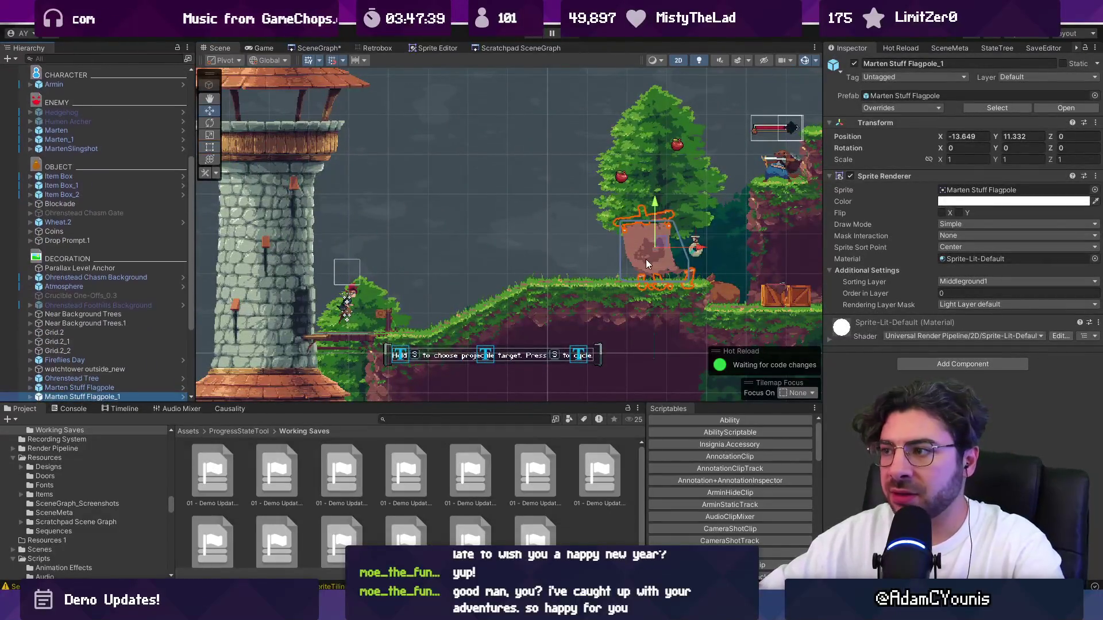
pyautogui.moveTo(655, 247); pyautogui.dragTo(414, 246)
pyautogui.click(967, 159)
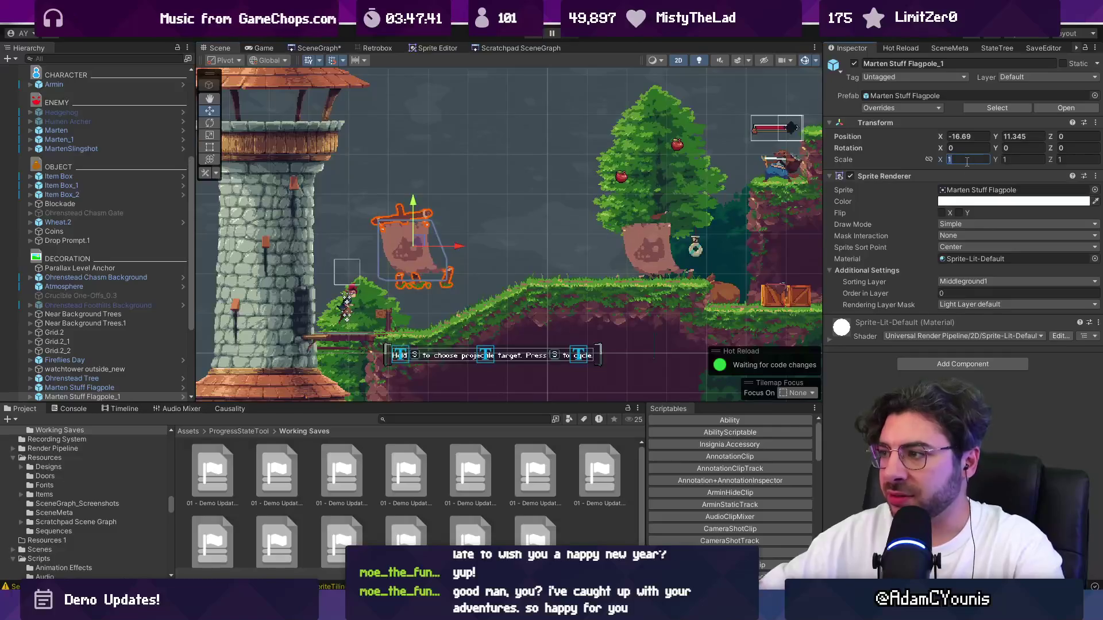
pyautogui.write('-1')
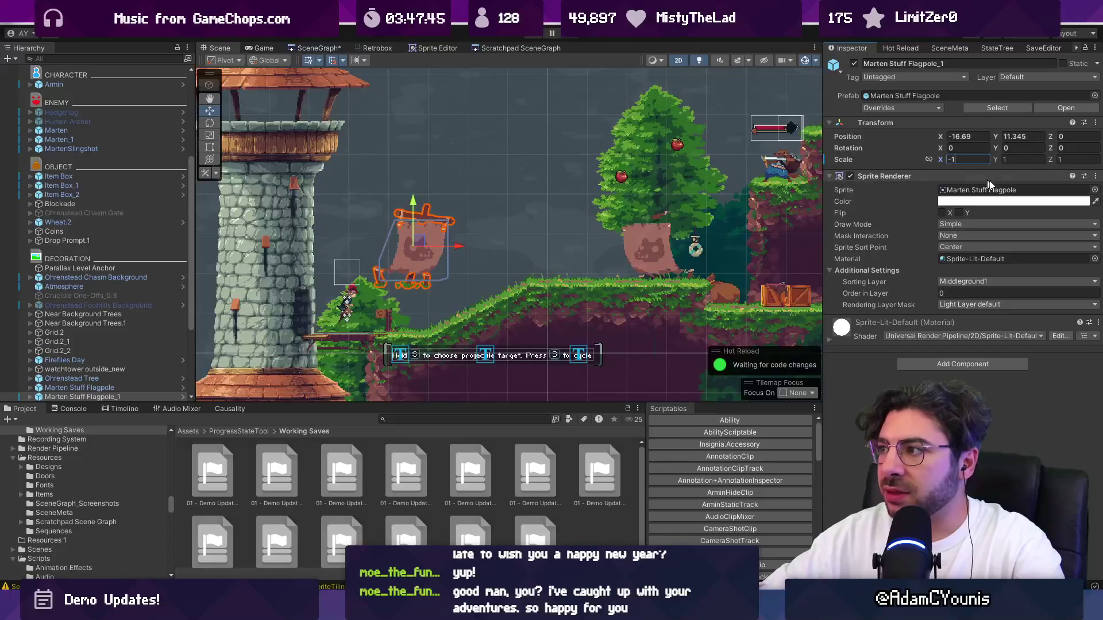
pyautogui.click(850, 176)
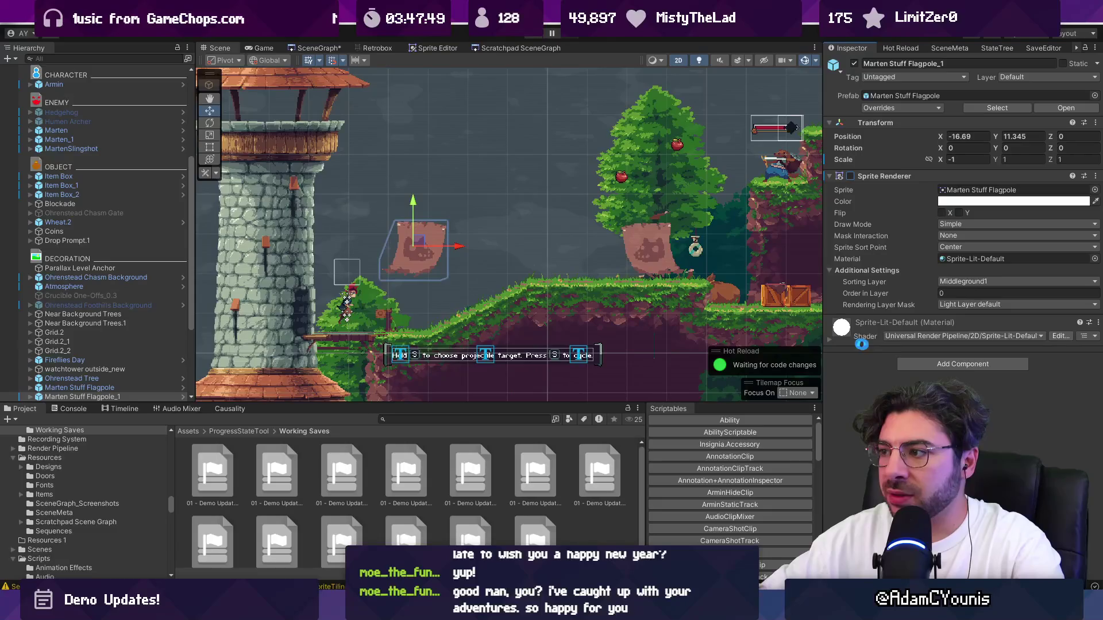
# Add a Box Collider 2D to the flagpole and move it left beside the tower.
pyautogui.click(913, 363)
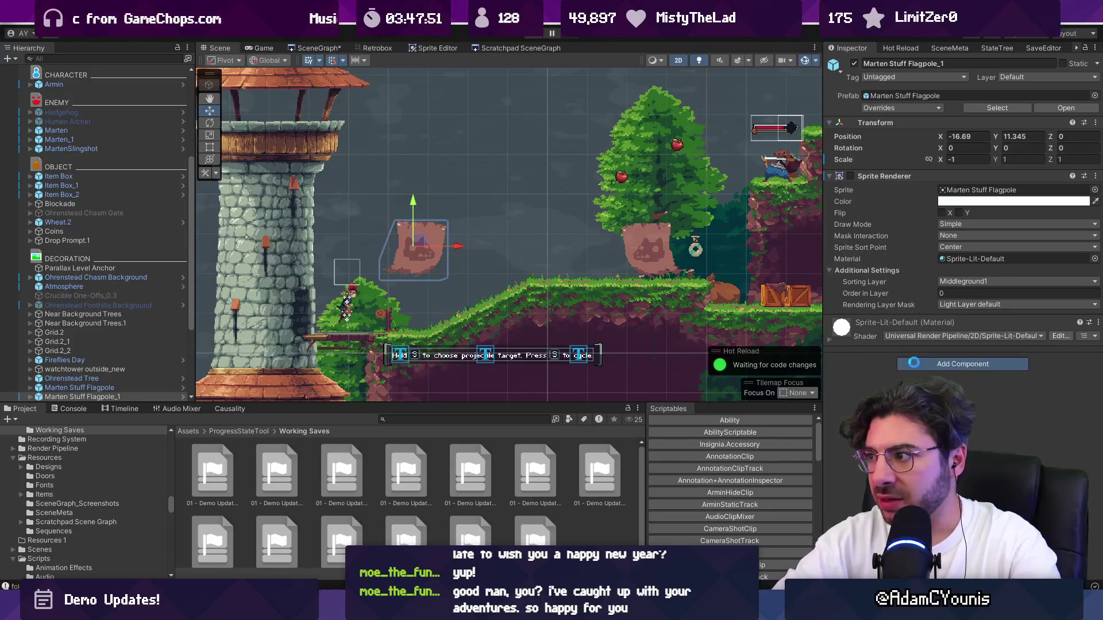
pyautogui.write('collide')
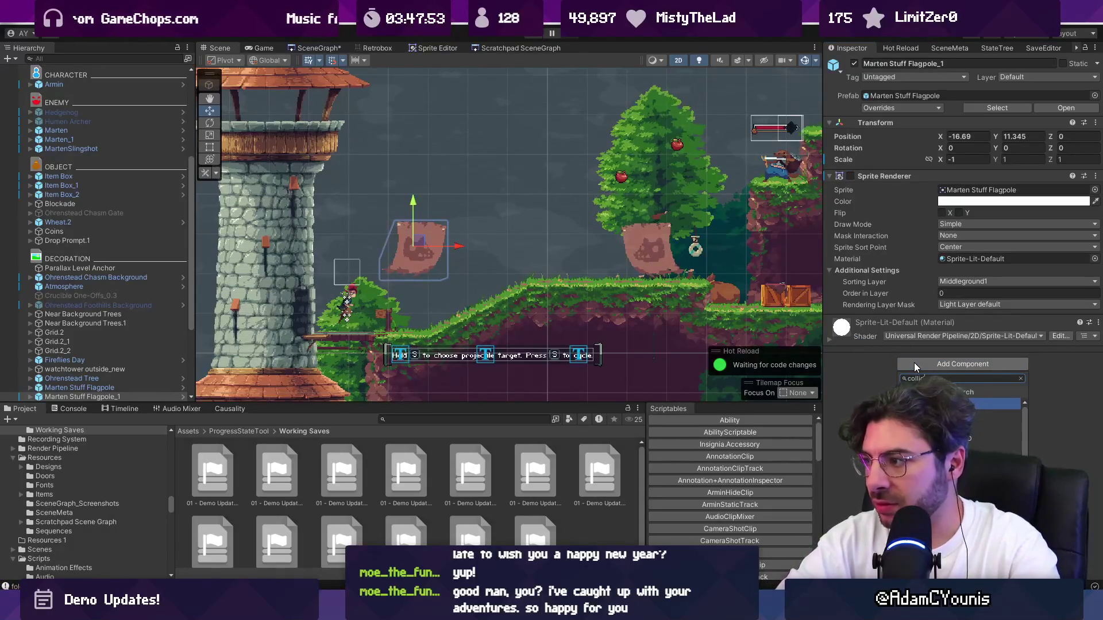
pyautogui.press('Return')
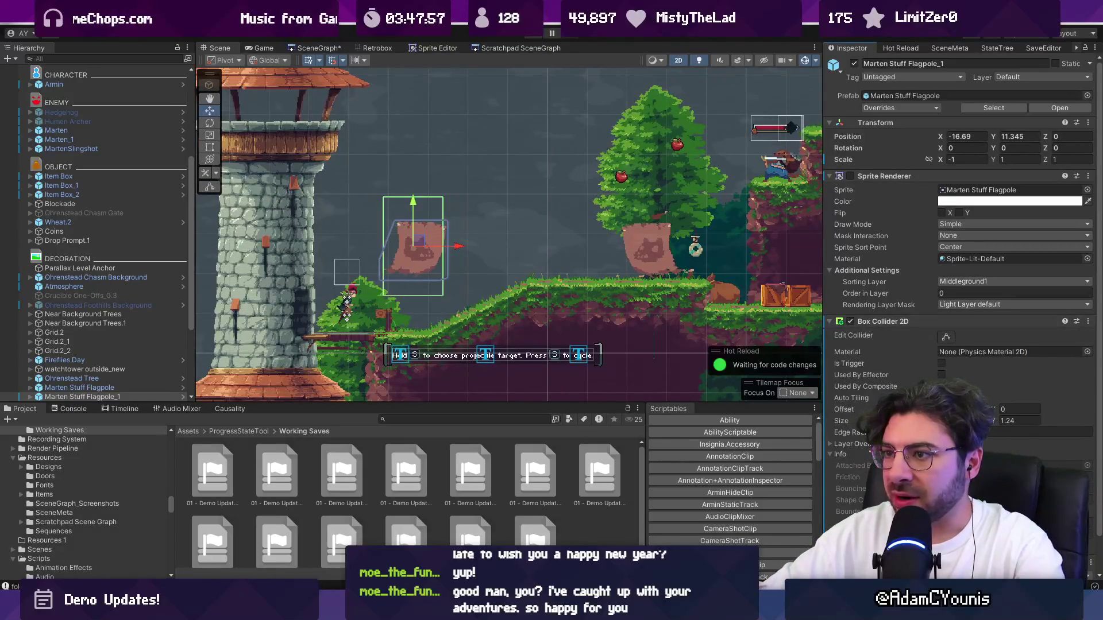
pyautogui.moveTo(512, 208)
pyautogui.mouseDown()
pyautogui.moveTo(416, 207)
pyautogui.moveTo(379, 230)
pyautogui.moveTo(377, 260)
pyautogui.mouseUp()
# Put the Marten Flag child on the Foreground1 sorting layer.
pyautogui.scroll(-5, 136, 326)
pyautogui.click(30, 293)
pyautogui.click(46, 303)
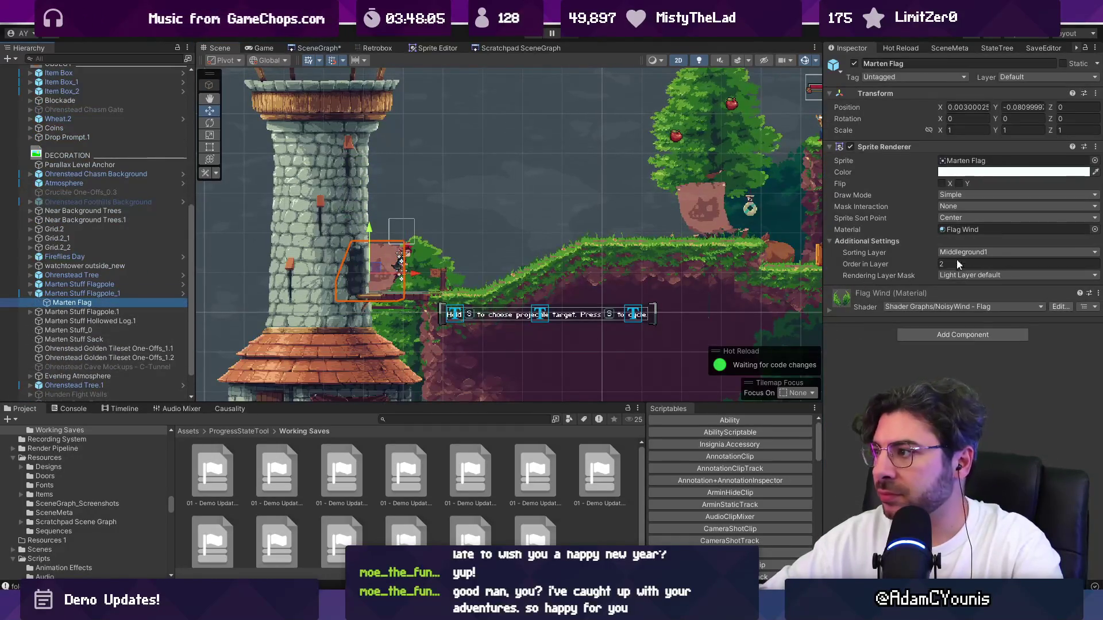
pyautogui.click(999, 252)
pyautogui.click(988, 366)
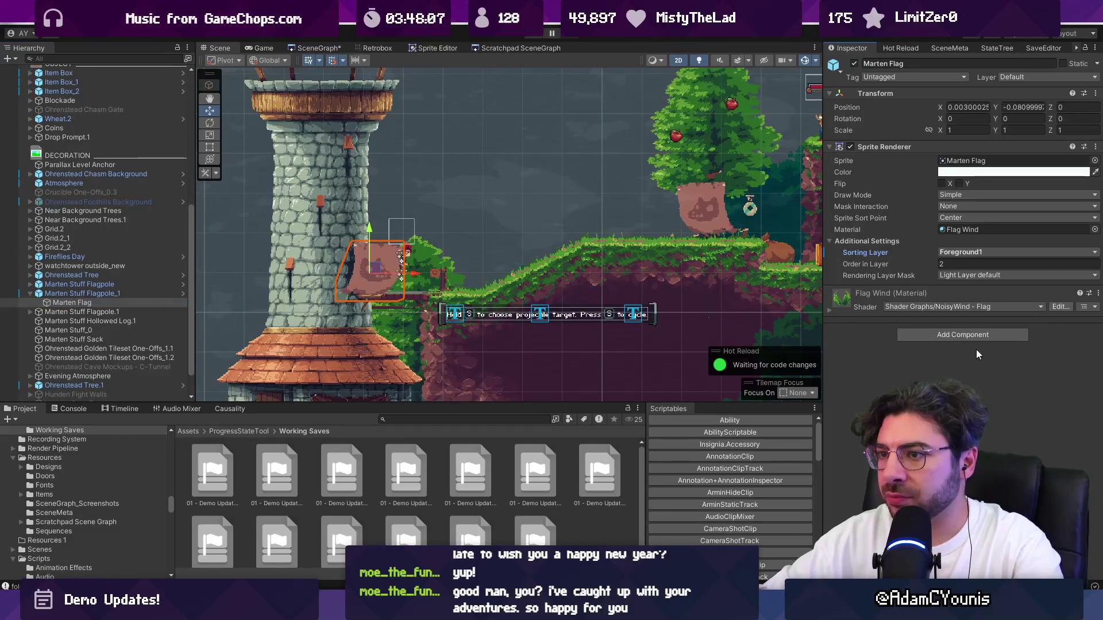
# Nudge the flagpole slightly further left, to X -18.055.
pyautogui.click(132, 294)
pyautogui.moveTo(410, 268); pyautogui.dragTo(403, 269)
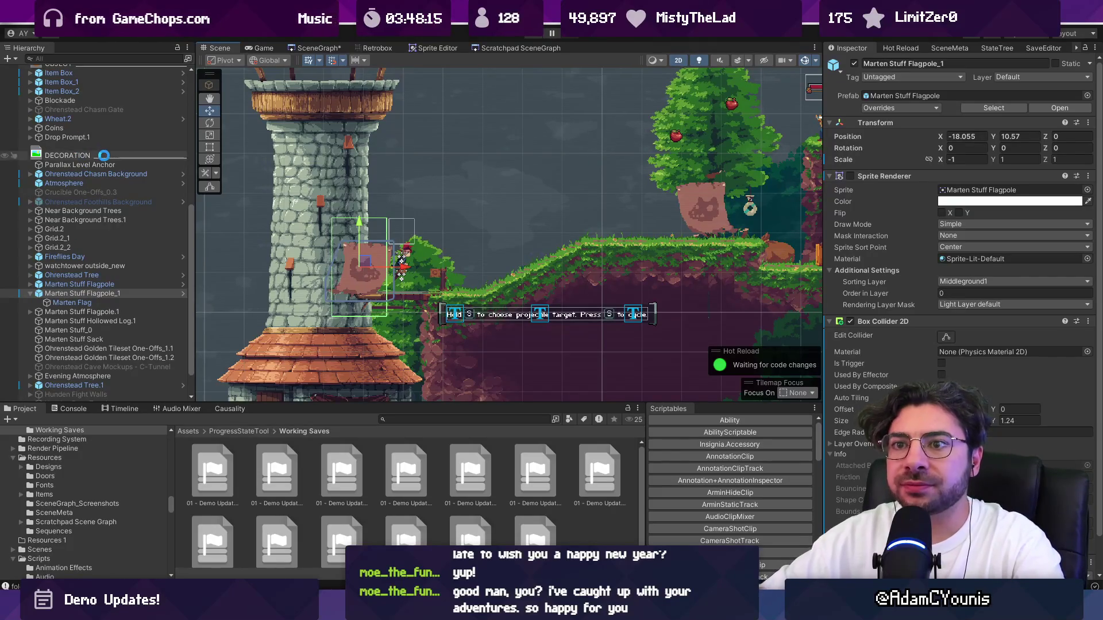
pyautogui.scroll(10, 108, 156)
pyautogui.keyDown('ctrl'); pyautogui.click(112, 134); pyautogui.keyUp('ctrl')
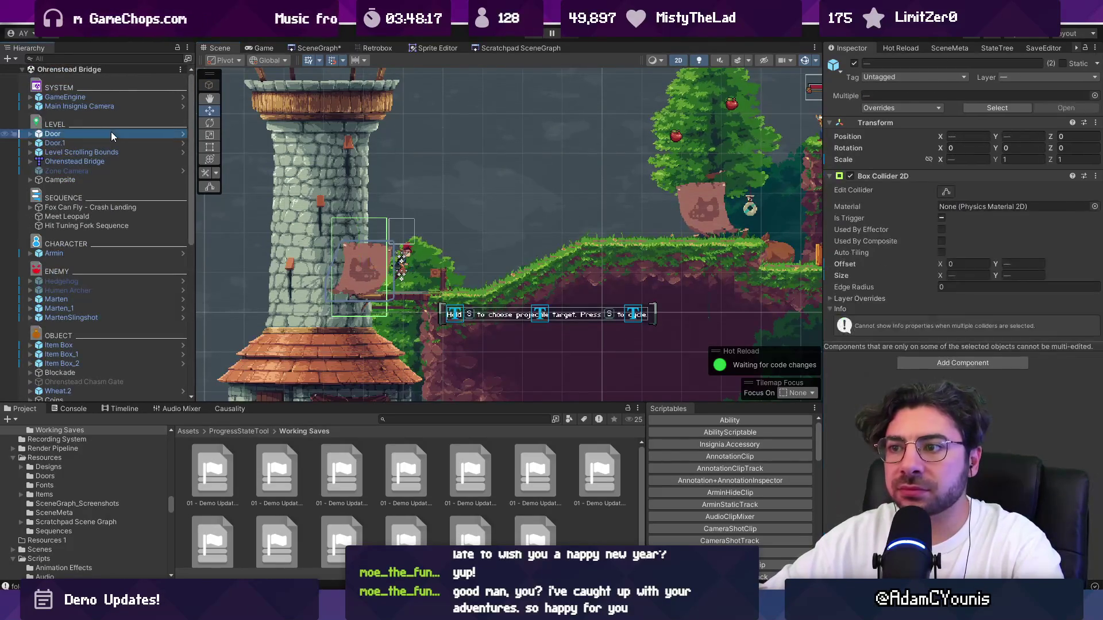
# Frame the Door and Door.1 objects in the scene view.
pyautogui.click(113, 134)
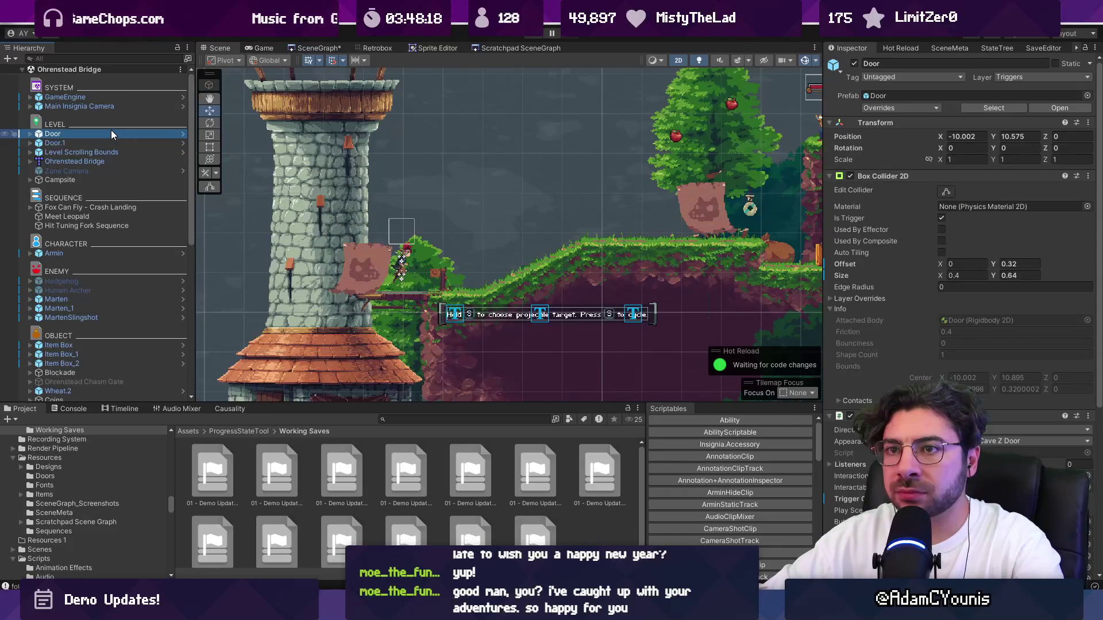
pyautogui.doubleClick(112, 134)
pyautogui.doubleClick(111, 142)
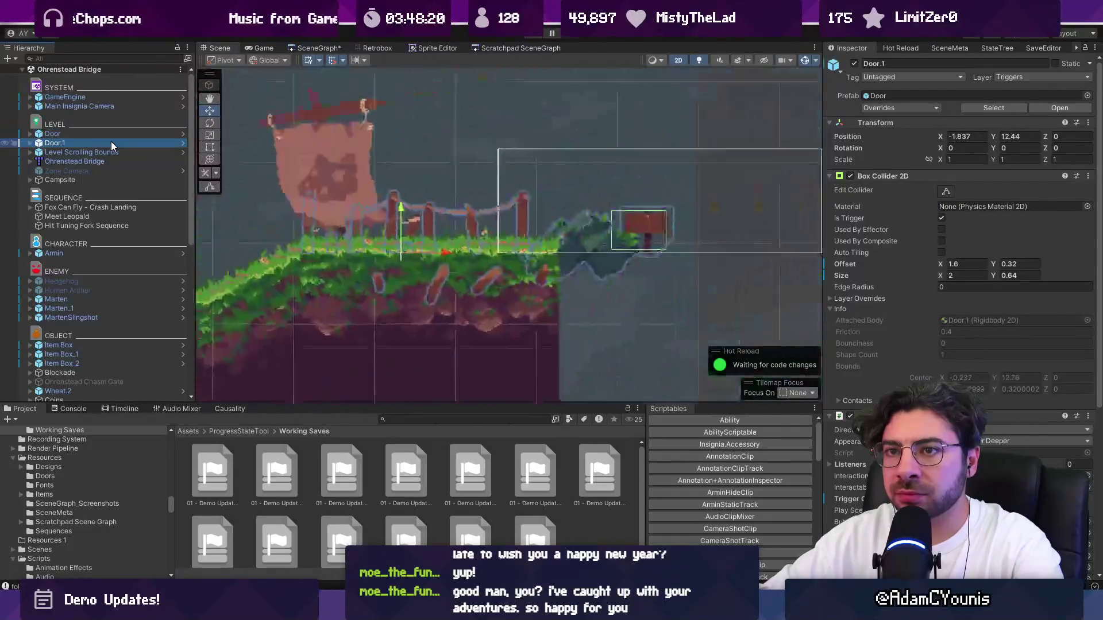
# Find the Door beside the watchtower via an 'oor' search and nudge it down and left.
pyautogui.click(112, 59)
pyautogui.write('oor')
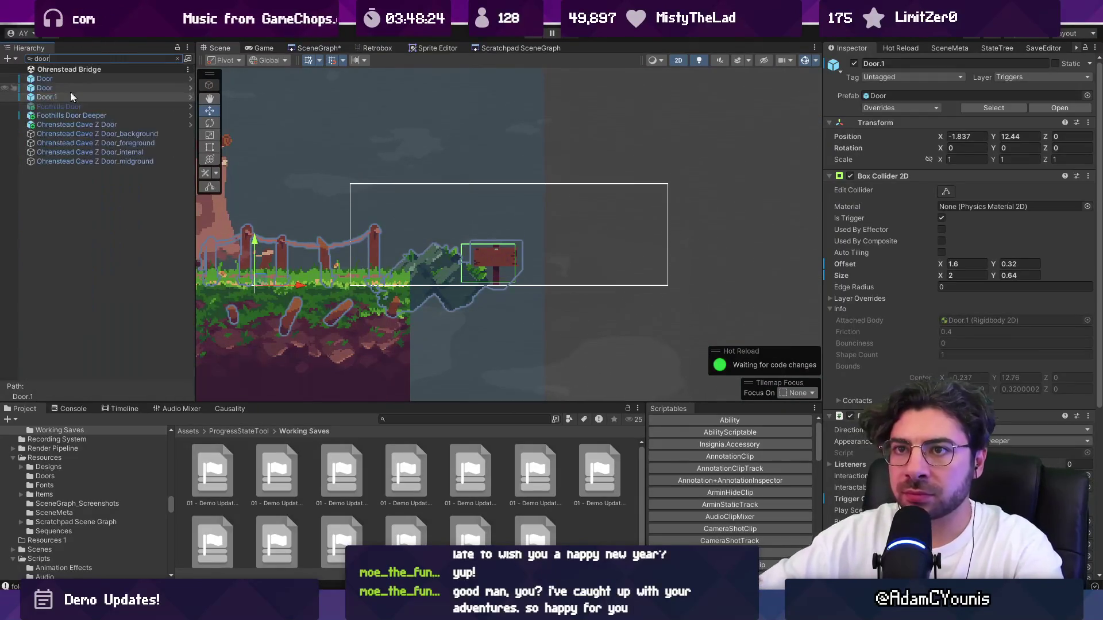
pyautogui.click(77, 117)
pyautogui.doubleClick(80, 125)
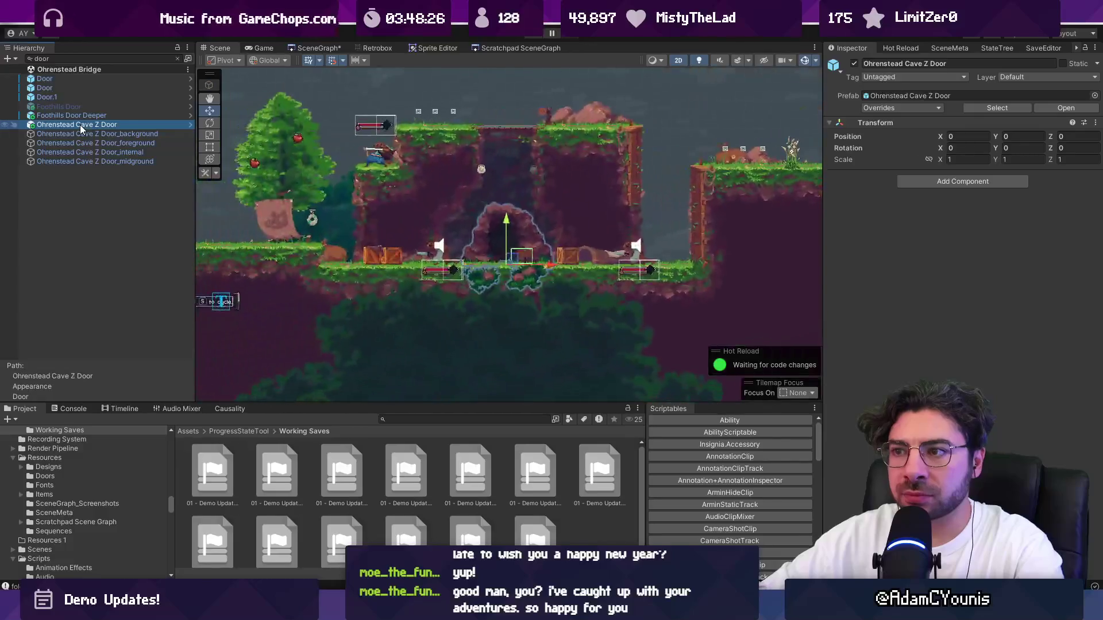
pyautogui.doubleClick(80, 133)
pyautogui.click(81, 91)
pyautogui.doubleClick(81, 88)
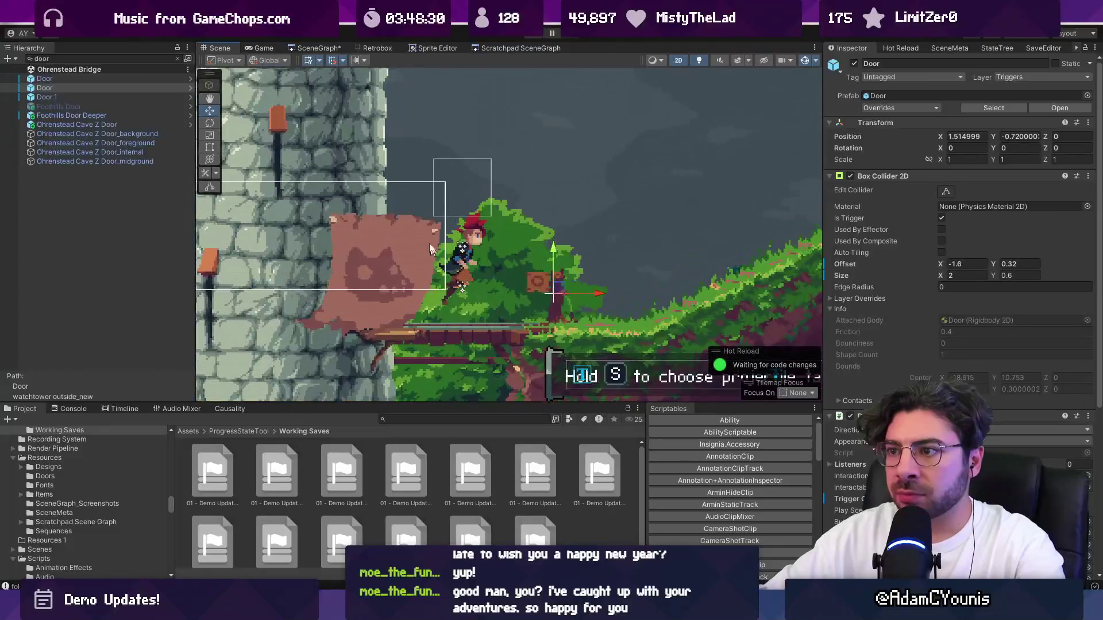
pyautogui.scroll(-3, 458, 248)
pyautogui.click(176, 58)
pyautogui.moveTo(492, 213); pyautogui.dragTo(498, 232)
pyautogui.moveTo(540, 278); pyautogui.dragTo(527, 282)
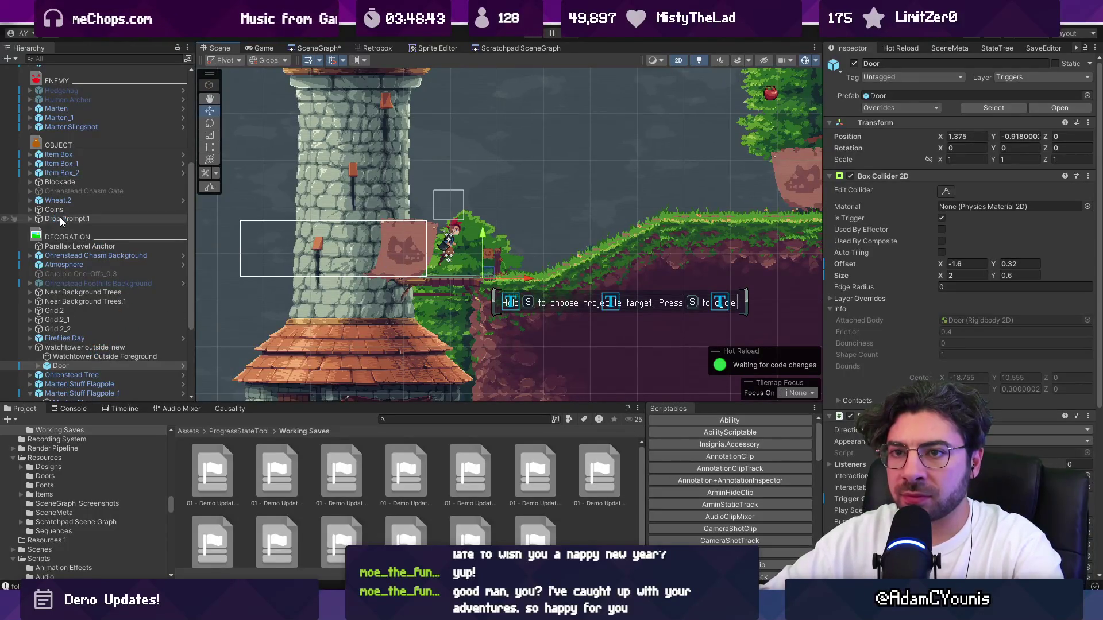
# Shift Marten Stuff Flagpole_1 slightly right to X -18.005 and collapse watchtower outside_new.
pyautogui.scroll(-5, 61, 222)
pyautogui.click(105, 260)
pyautogui.moveTo(442, 247); pyautogui.dragTo(445, 248)
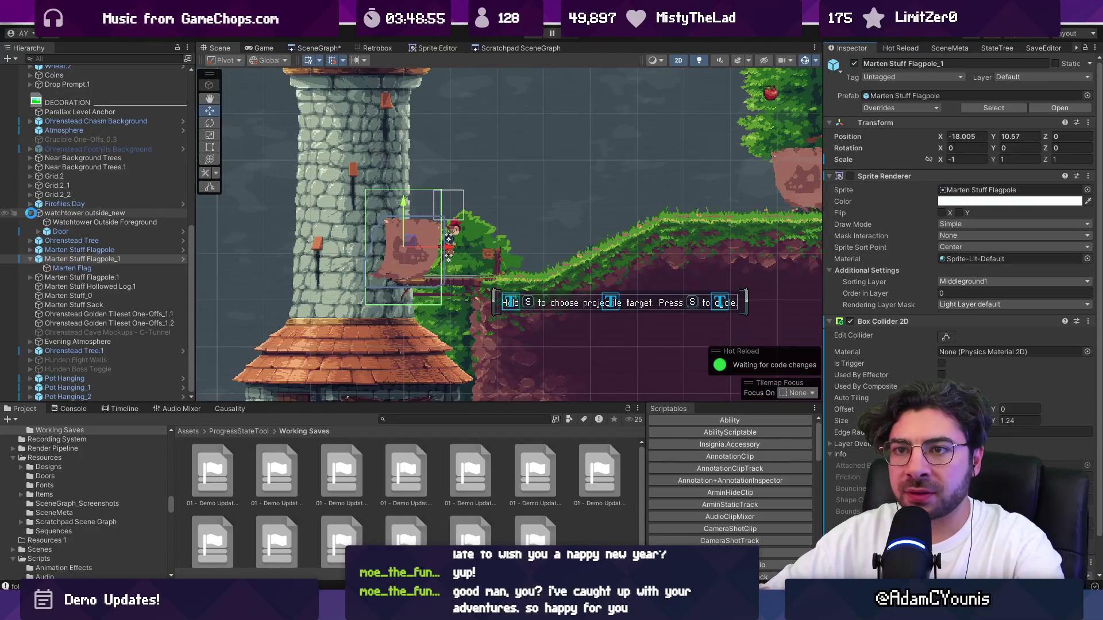
pyautogui.click(31, 213)
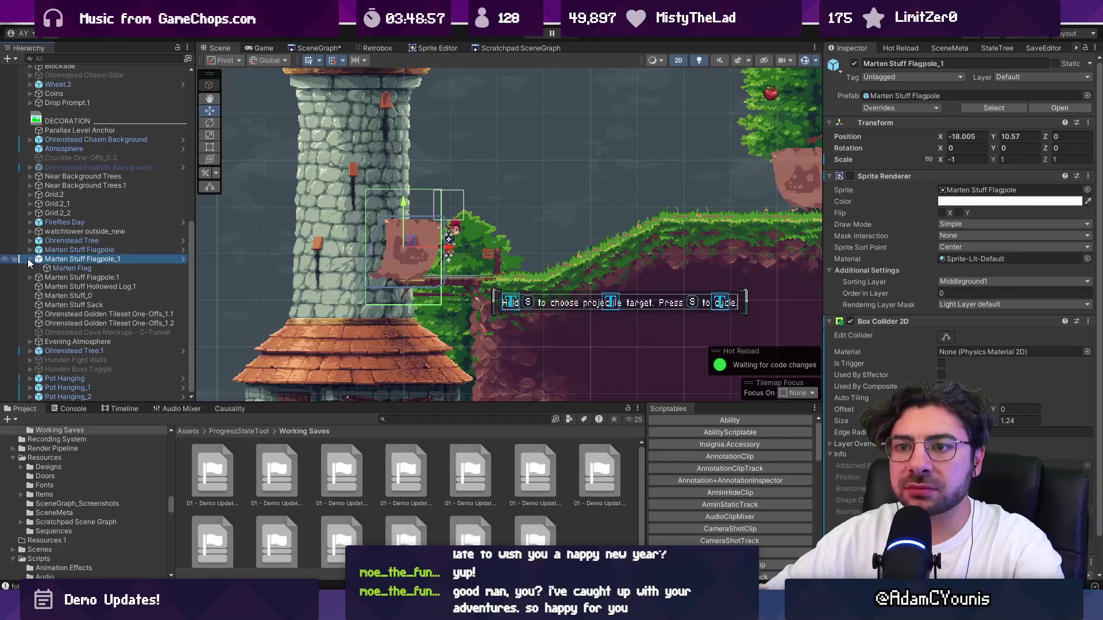
# Move the flagpole to the top of DECORATION and wrap it in a parent named Marten Objects Toggle.
pyautogui.click(30, 259)
pyautogui.moveTo(34, 268); pyautogui.dragTo(65, 140)
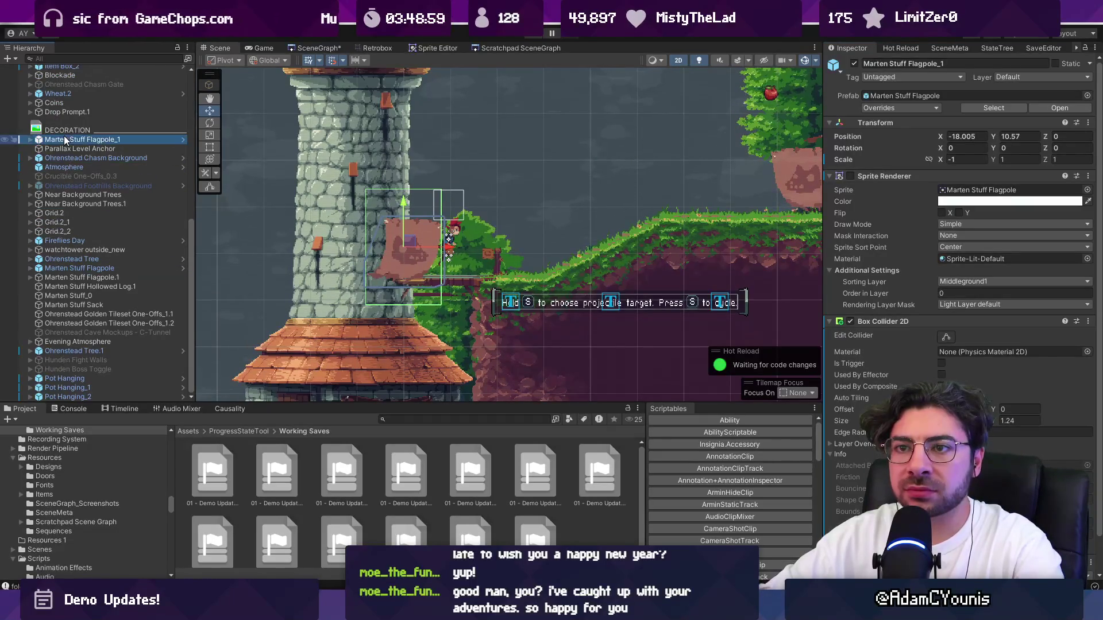
pyautogui.scroll(5, 64, 139)
pyautogui.rightClick(51, 243)
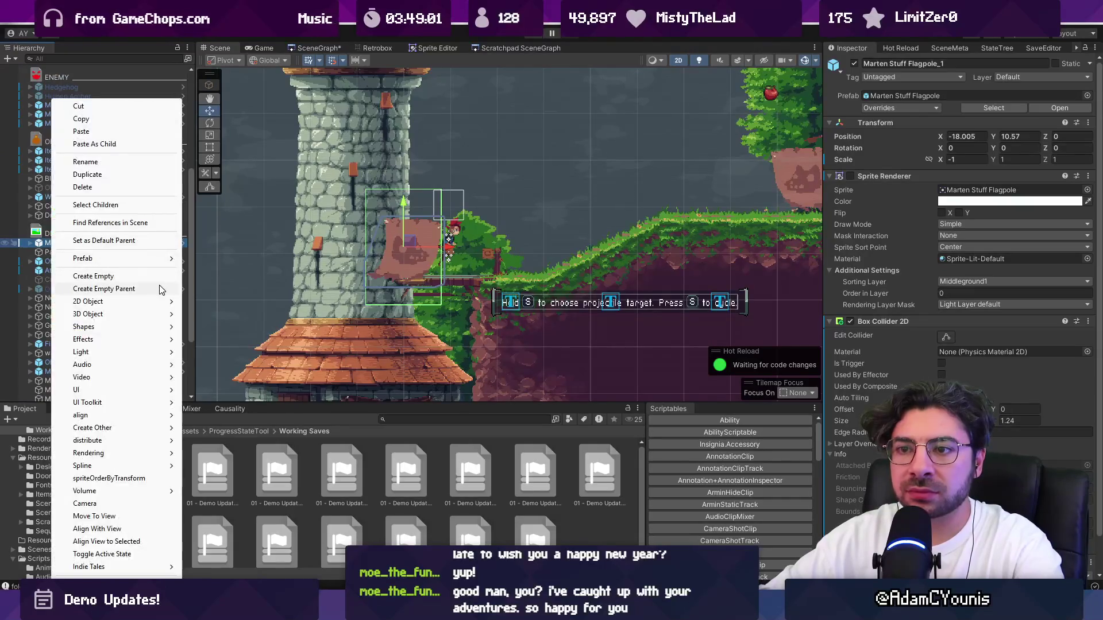
pyautogui.click(160, 289)
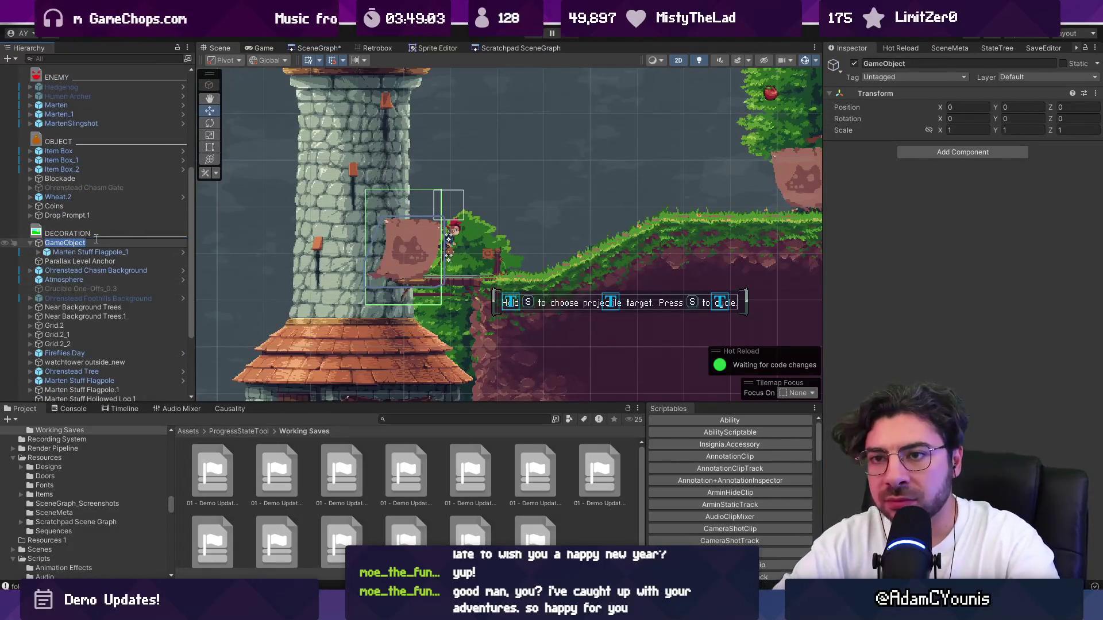
pyautogui.write('Marten ')
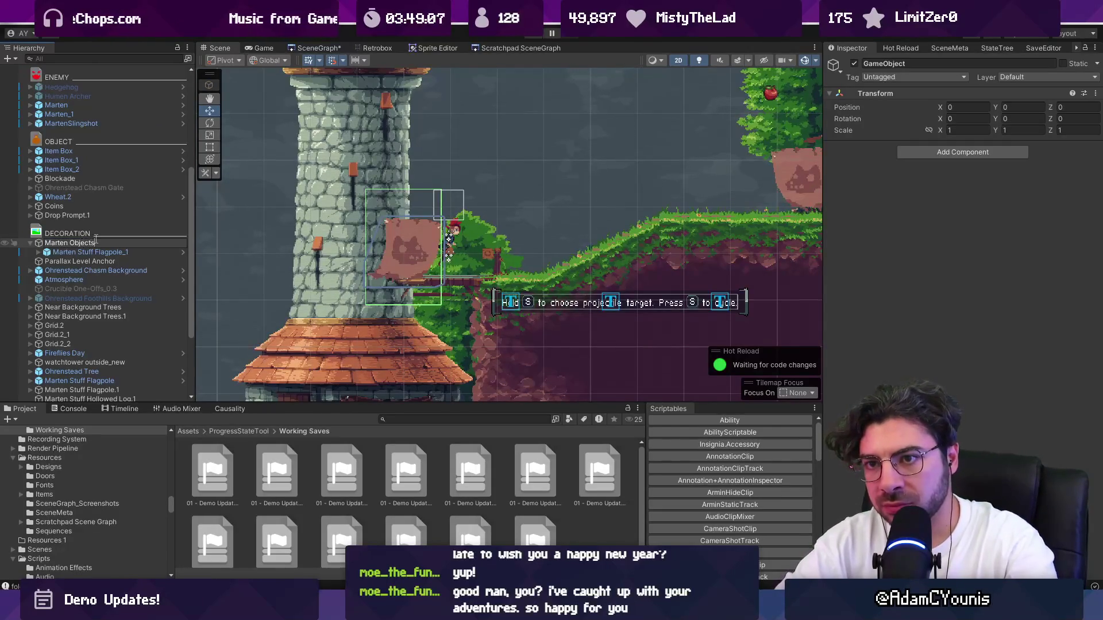
pyautogui.write('e')
pyautogui.press('Return')
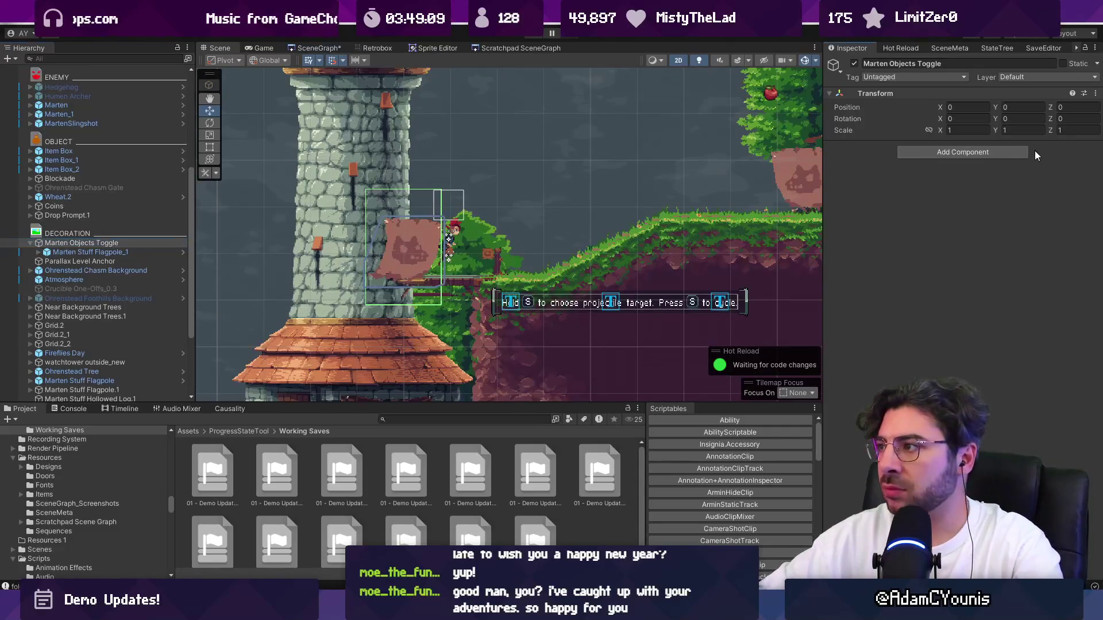
# Add Condition Toggle and Condition Behaviour components to the parent and link them.
pyautogui.click(1004, 151)
pyautogui.write('toggle bv')
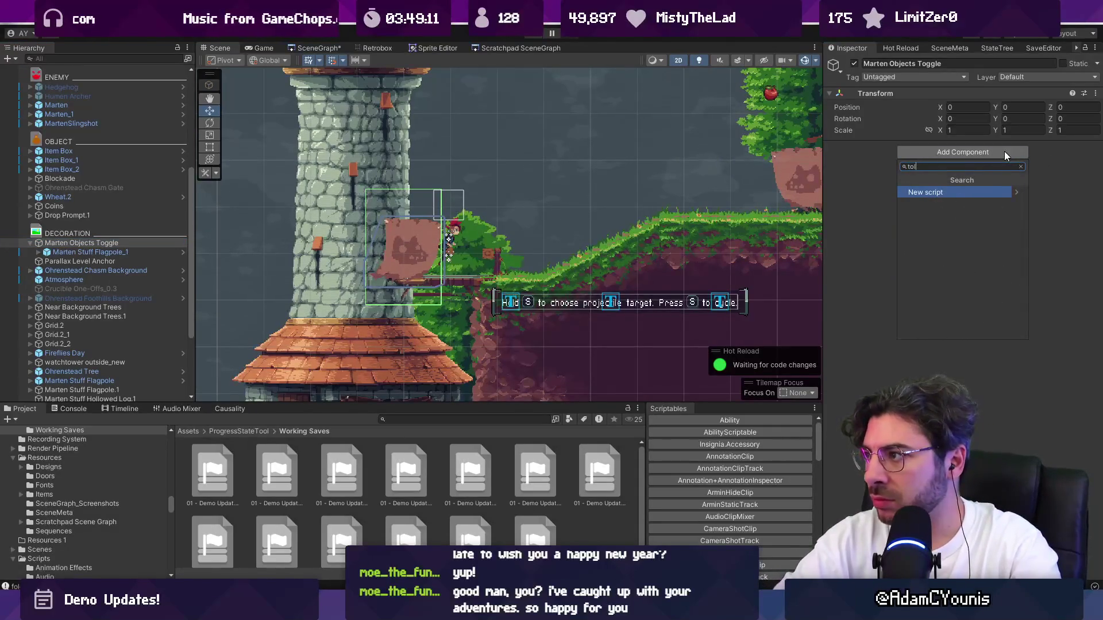
pyautogui.press('BackSpace')
pyautogui.press('BackSpace')
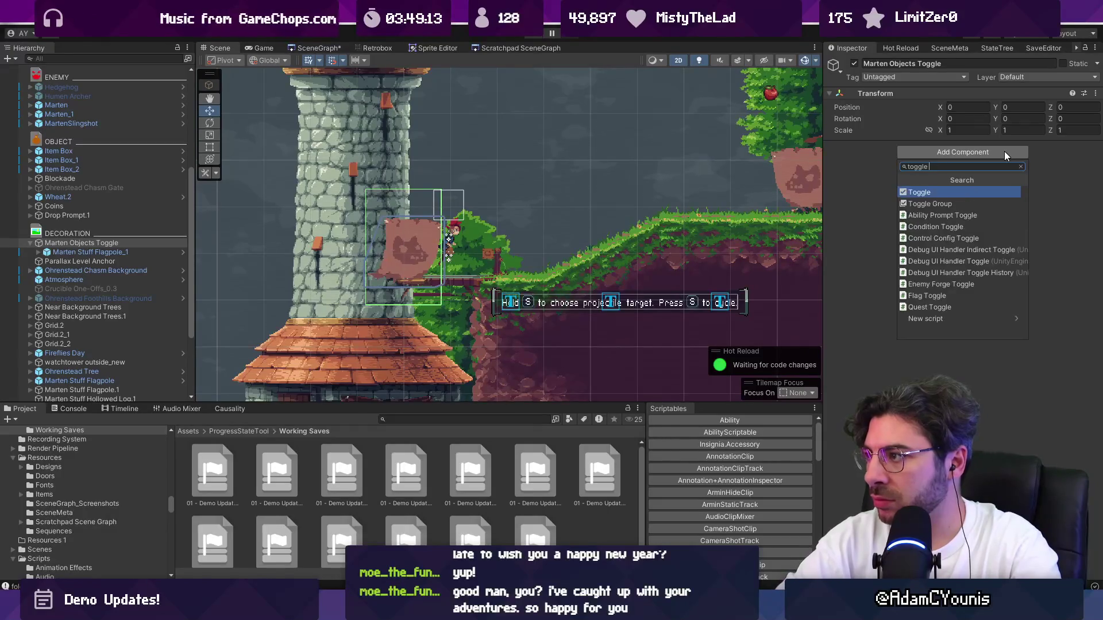
pyautogui.press('Down')
pyautogui.press('Down')
pyautogui.press('Down')
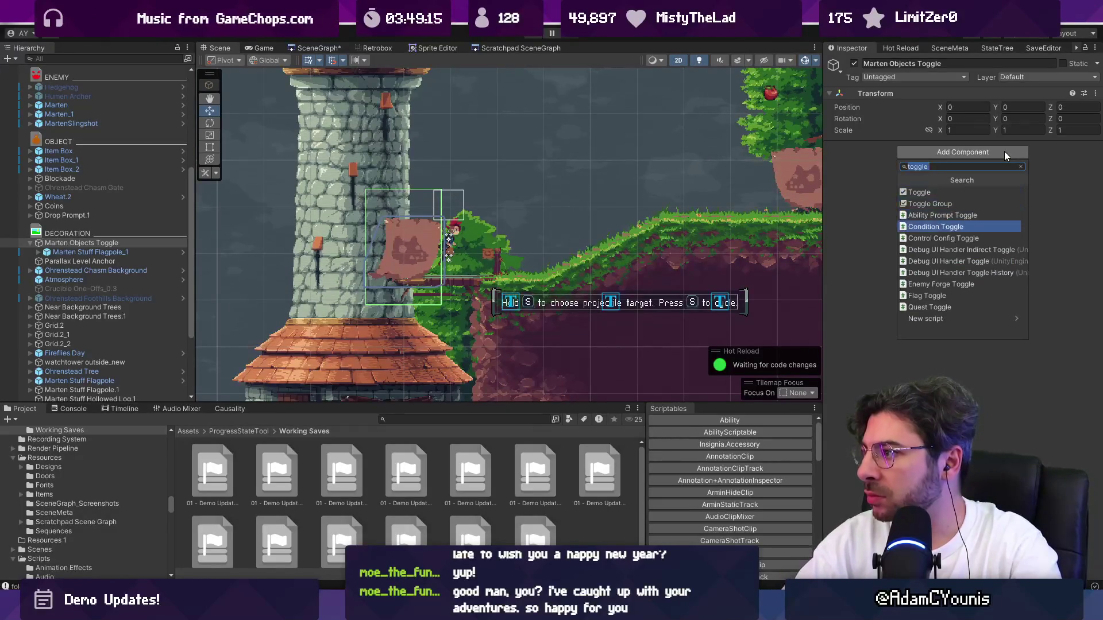
pyautogui.press('Return')
pyautogui.click(962, 233)
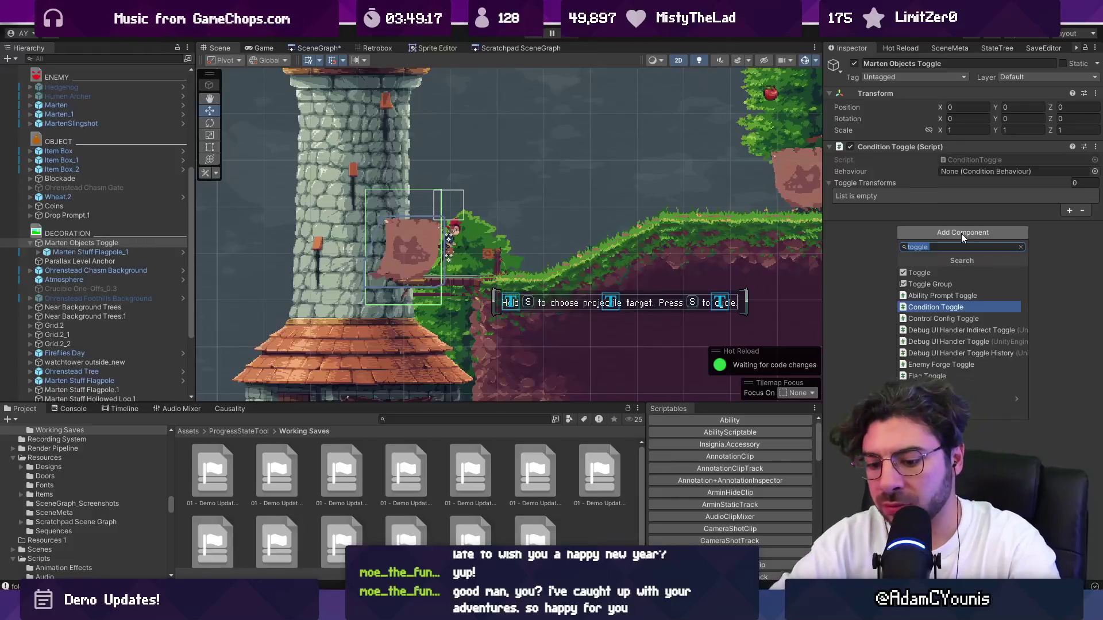
pyautogui.write('condition behaviour')
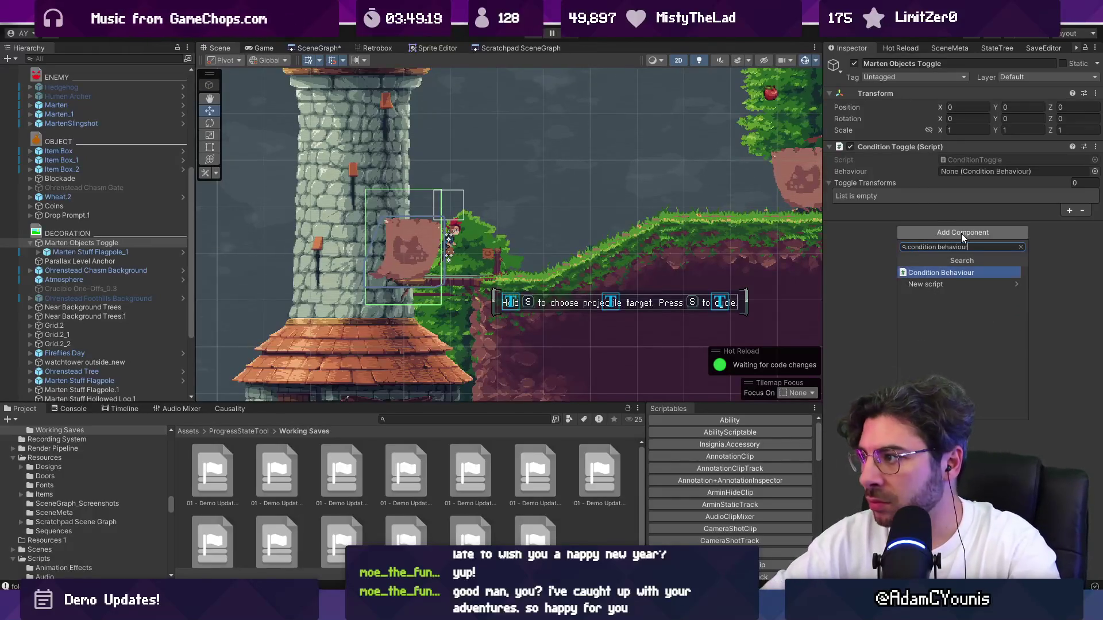
pyautogui.press('Return')
pyautogui.moveTo(893, 221)
pyautogui.mouseDown()
pyautogui.moveTo(892, 181)
pyautogui.moveTo(988, 173)
pyautogui.mouseUp()
# Add a flag condition set to the 01 - Discover Crucible-flag quest flag.
pyautogui.click(1070, 291)
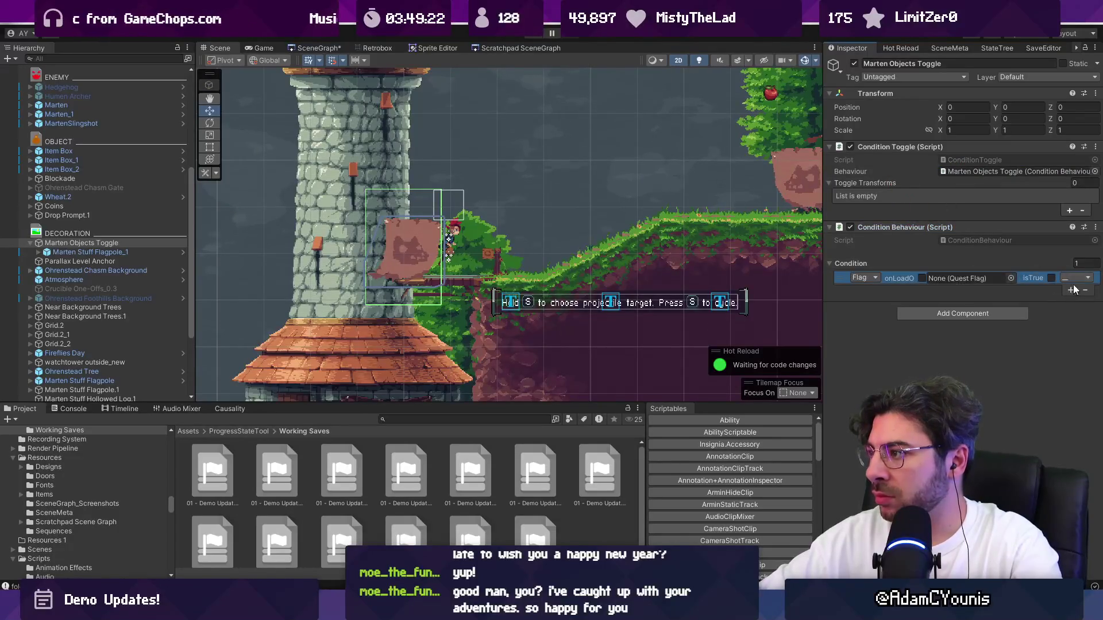
pyautogui.moveTo(823, 276); pyautogui.dragTo(745, 276)
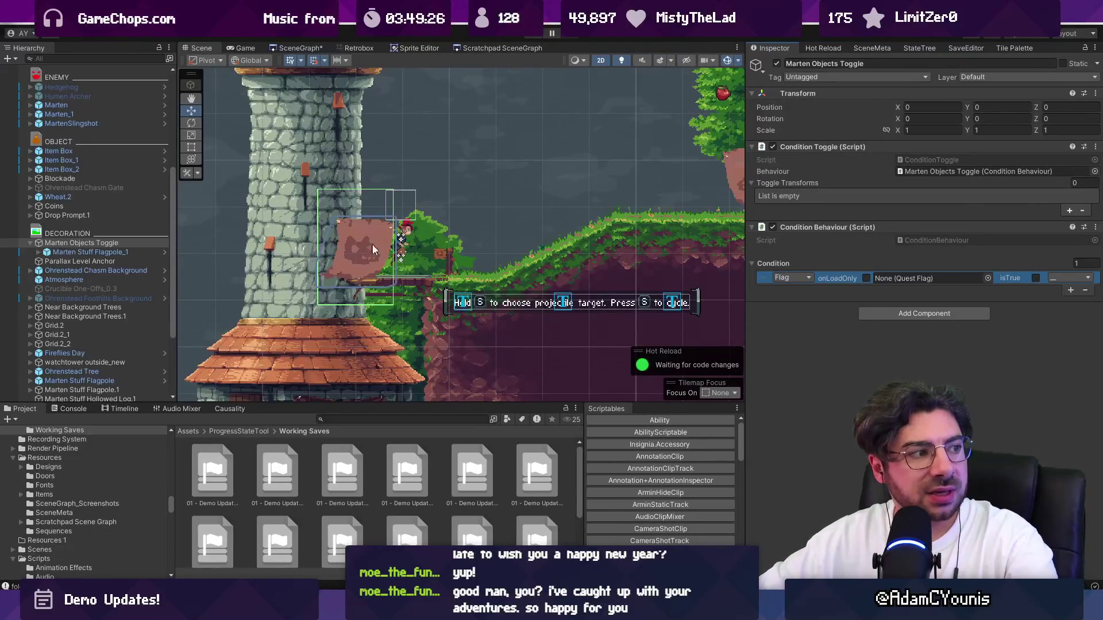
pyautogui.click(987, 278)
pyautogui.write('meet ha')
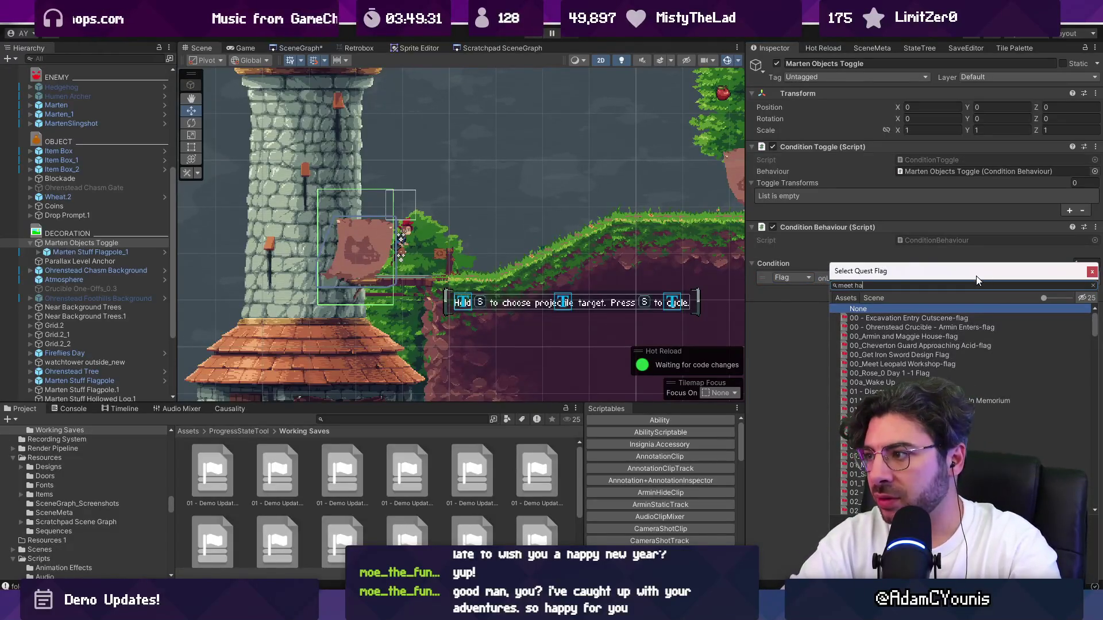
pyautogui.write('rr')
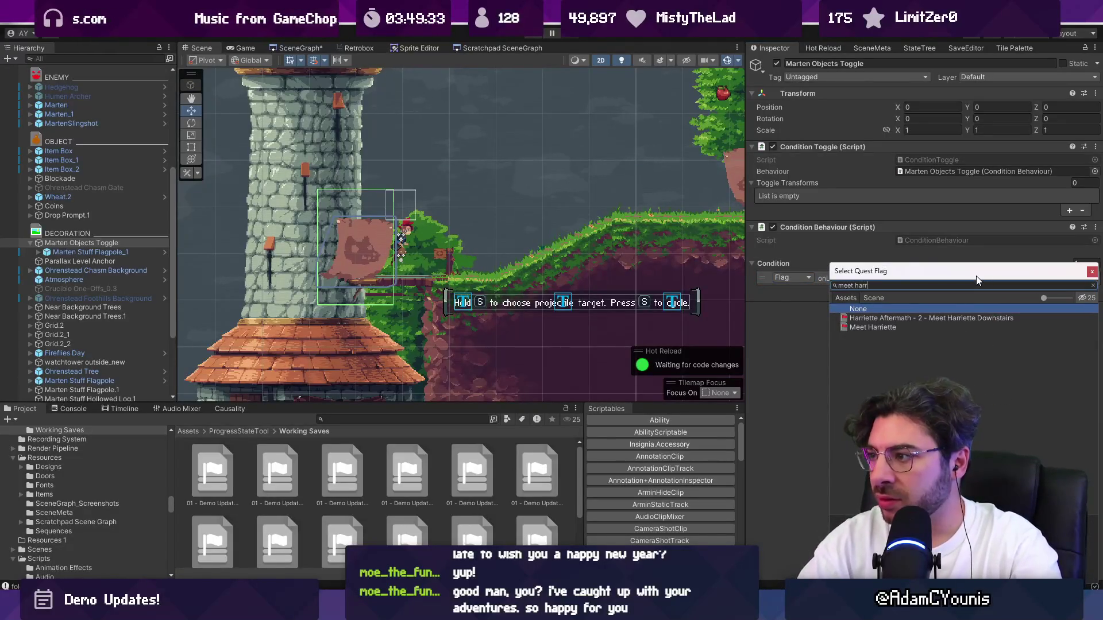
pyautogui.press('Down')
pyautogui.press('Down')
pyautogui.press('Return')
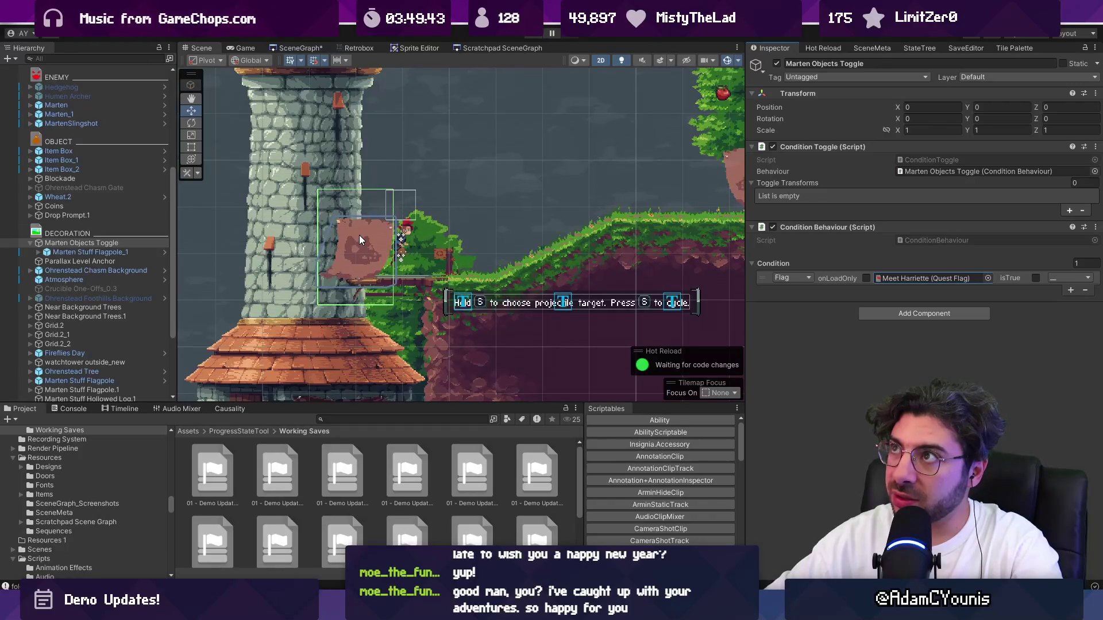
pyautogui.click(987, 279)
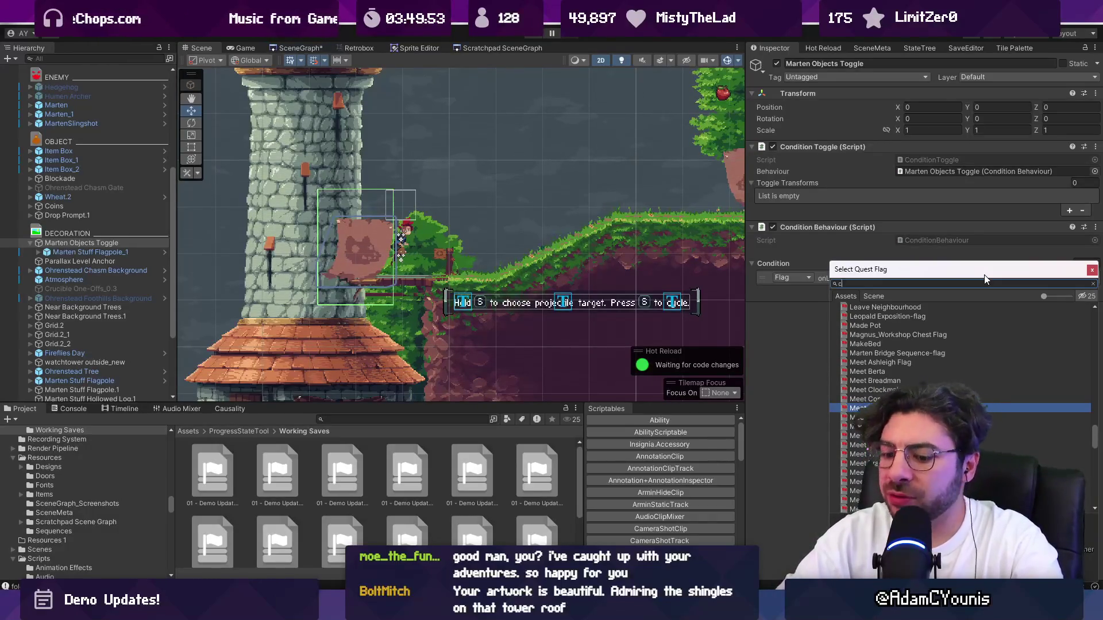
pyautogui.write('rucible')
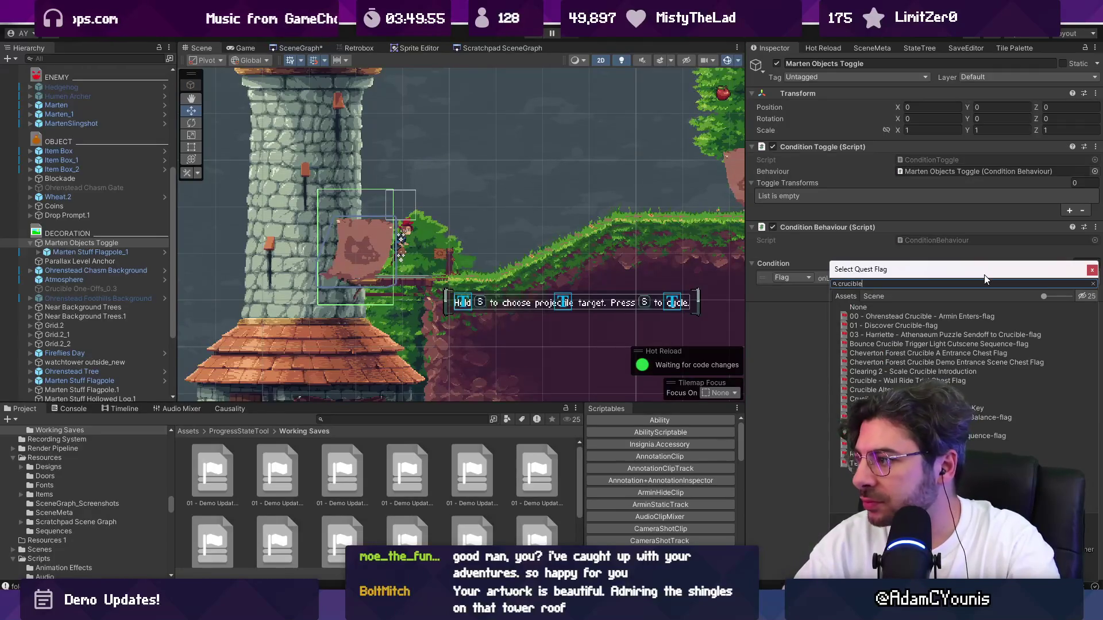
pyautogui.press('Down')
pyautogui.press('Return')
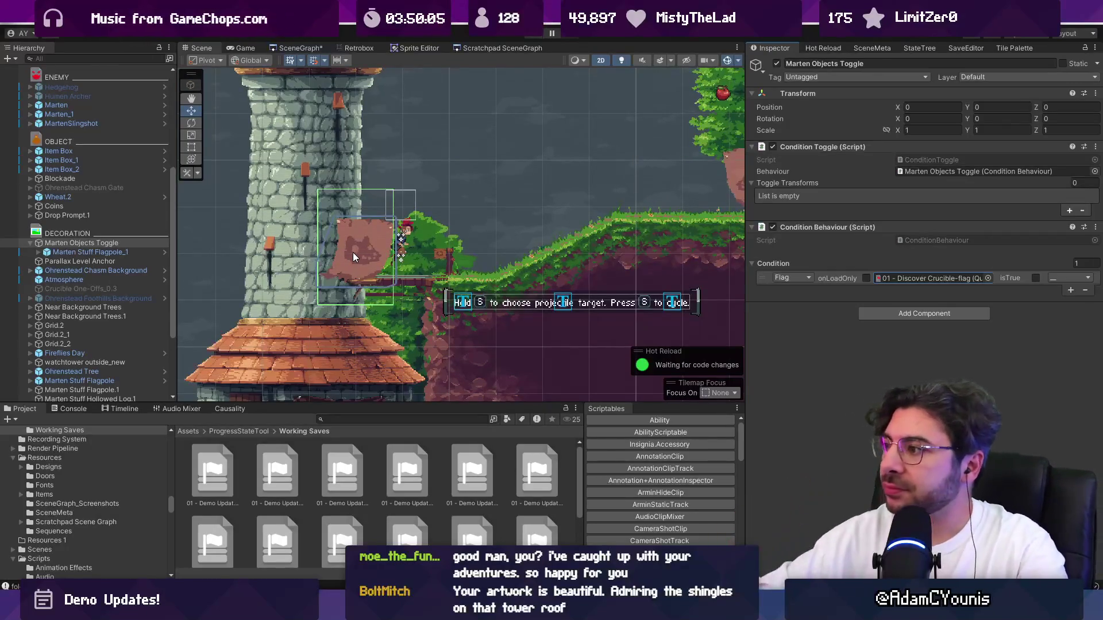
# Set the condition operator to AND, add Flagpole_1 to Toggle Transforms, and play-test.
pyautogui.click(1069, 278)
pyautogui.click(1063, 304)
pyautogui.click(1070, 291)
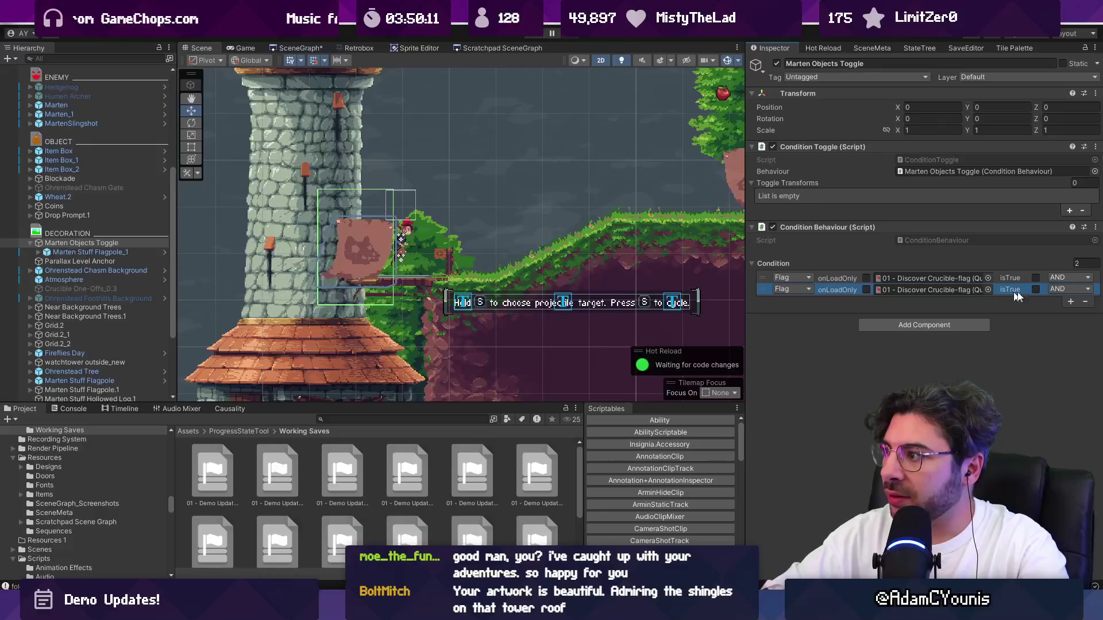
pyautogui.click(1085, 302)
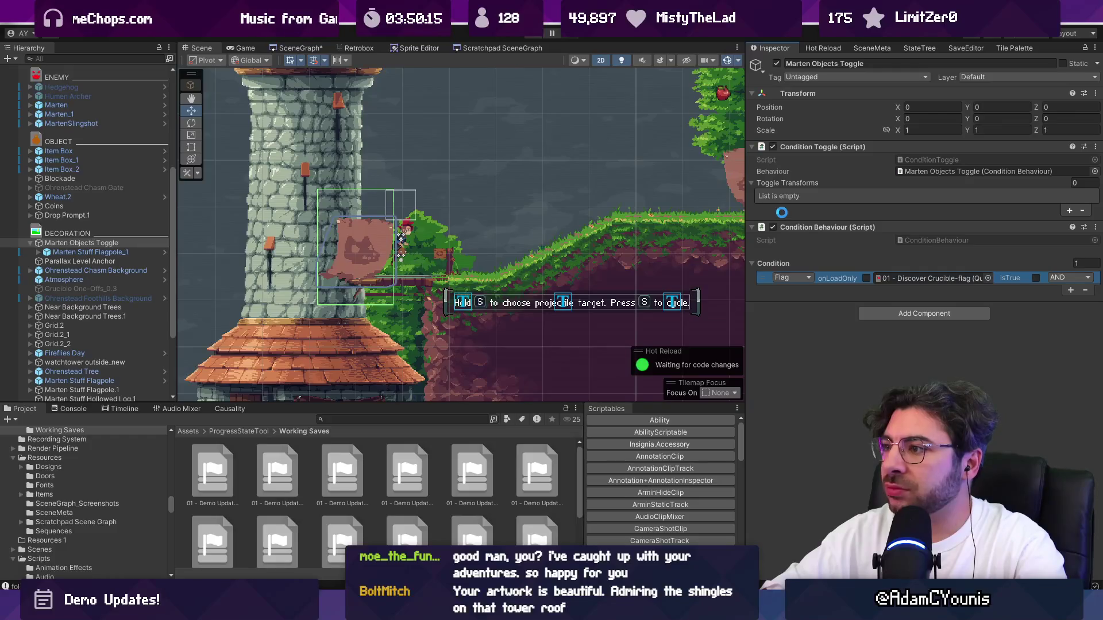
pyautogui.moveTo(95, 255); pyautogui.dragTo(792, 185)
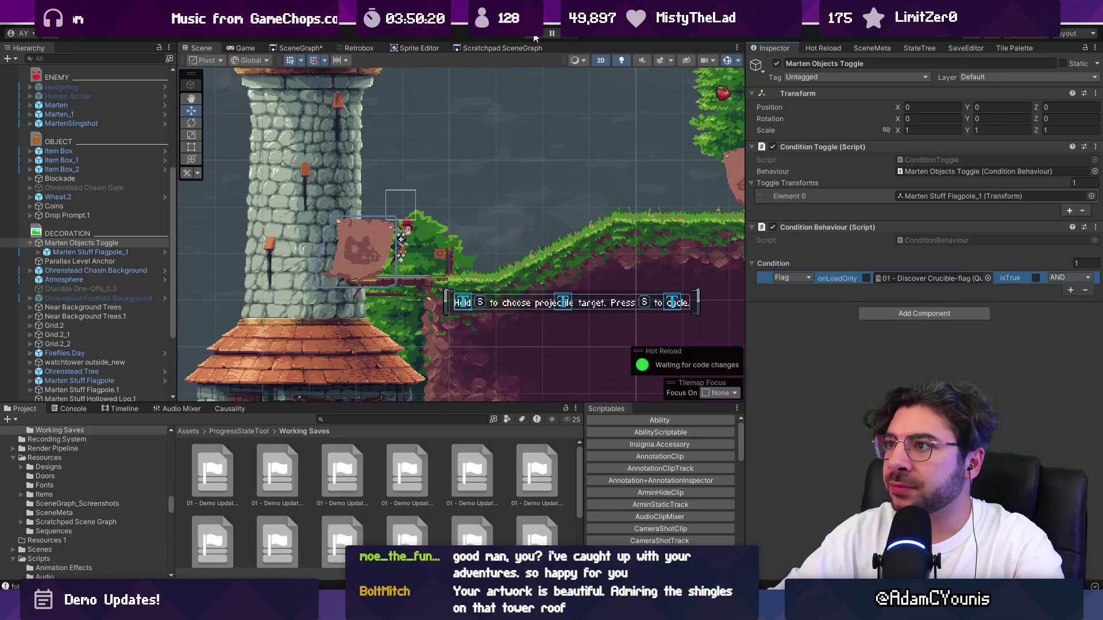
pyautogui.click(534, 35)
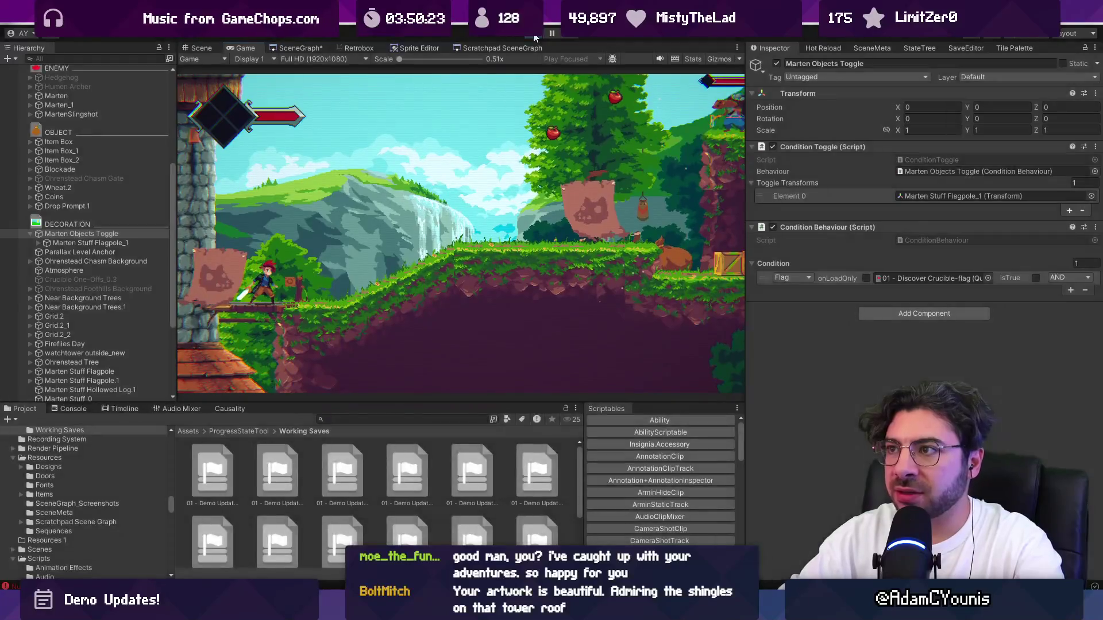
# Stop the game and set GameEngine's Progress State to Demo - Part 2.
pyautogui.click(534, 36)
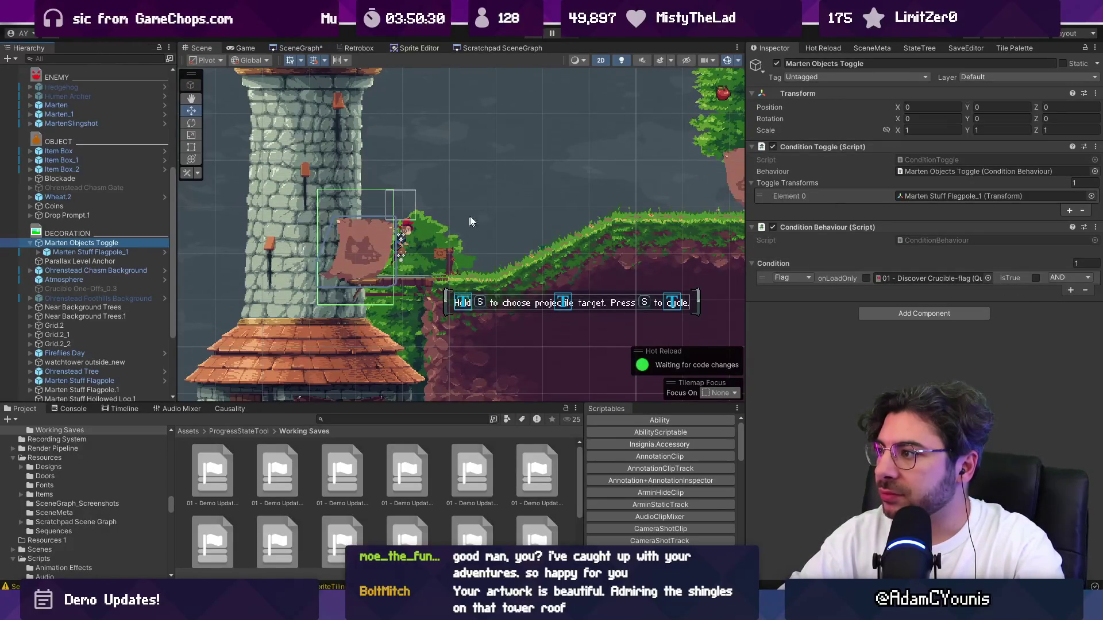
pyautogui.scroll(5, 100, 105)
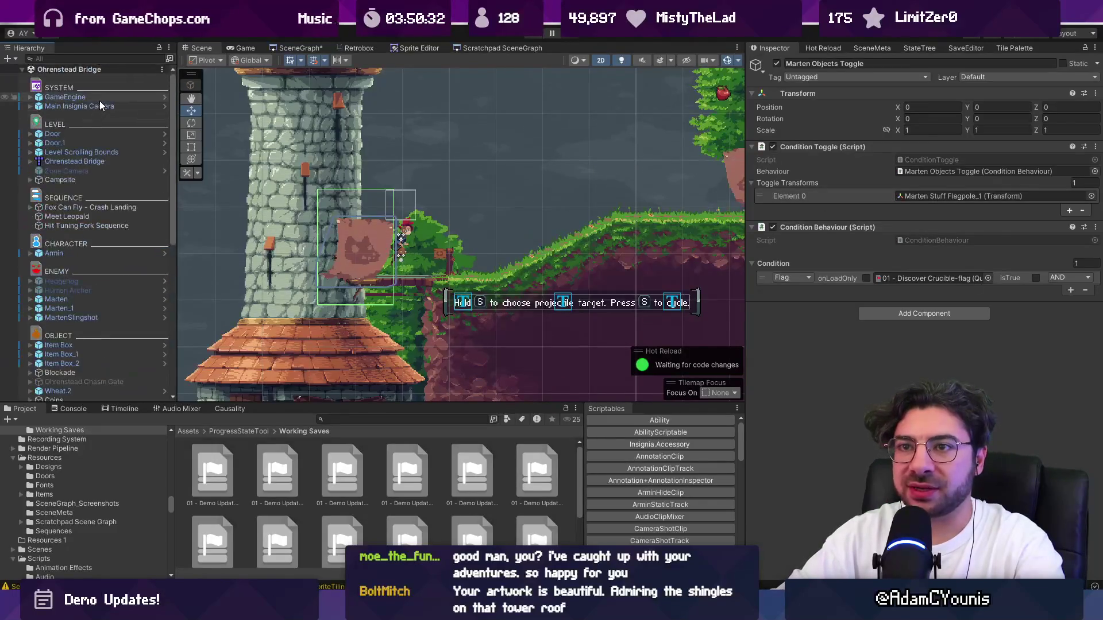
pyautogui.click(80, 97)
pyautogui.click(1088, 201)
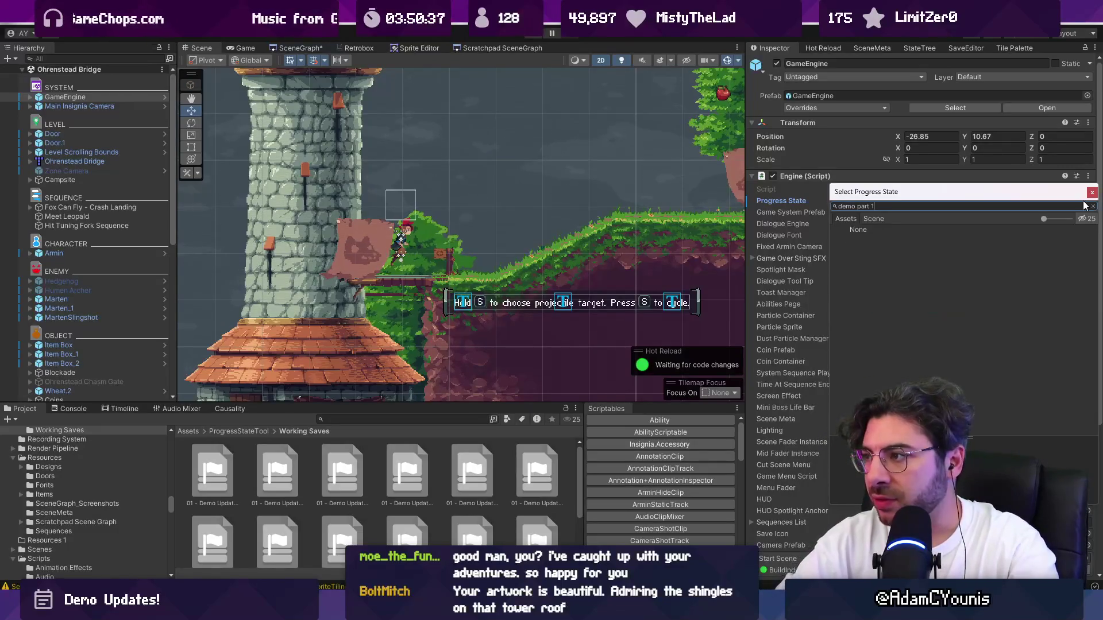
pyautogui.press('Escape')
pyautogui.click(1087, 201)
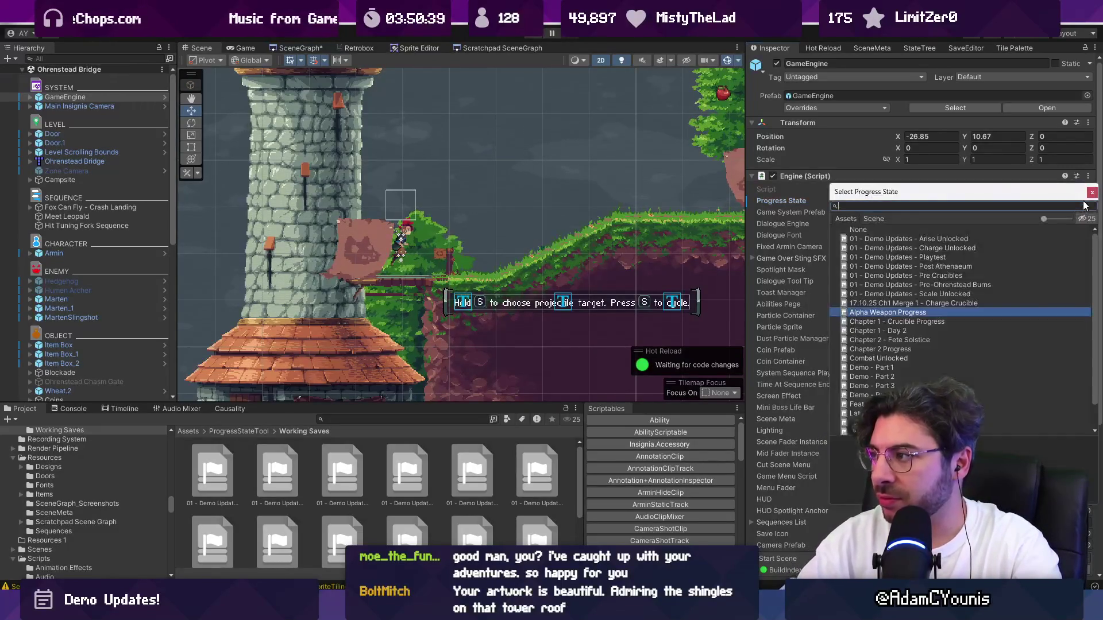
pyautogui.write('part2')
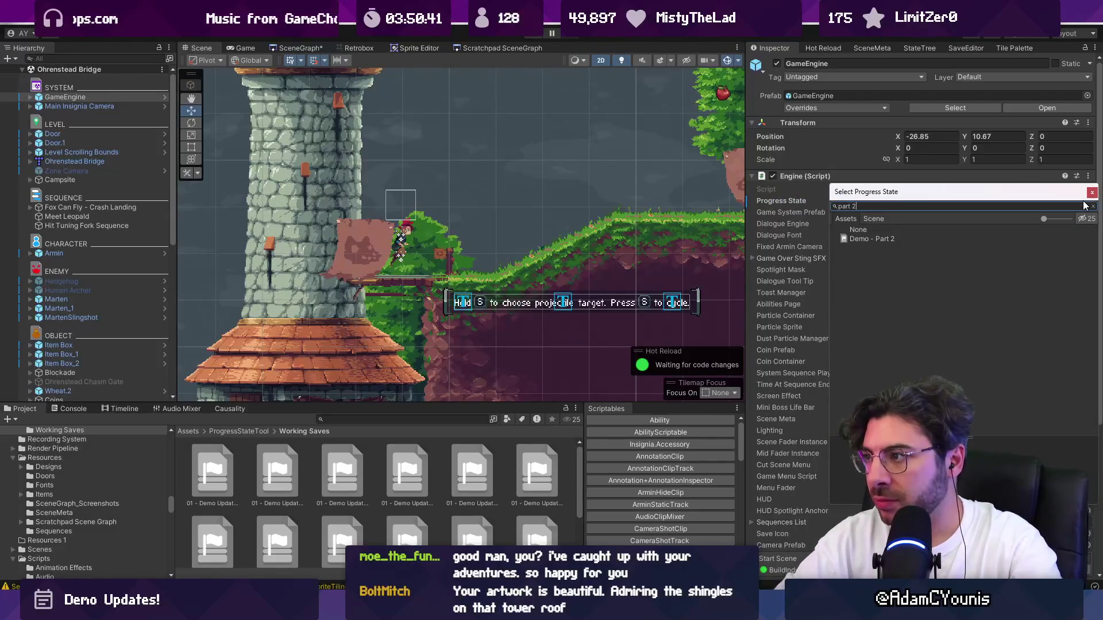
pyautogui.press('Return')
# Play-test with Demo - Part 2, stop, and review the Console log.
pyautogui.hotkey('ctrl', 'p')
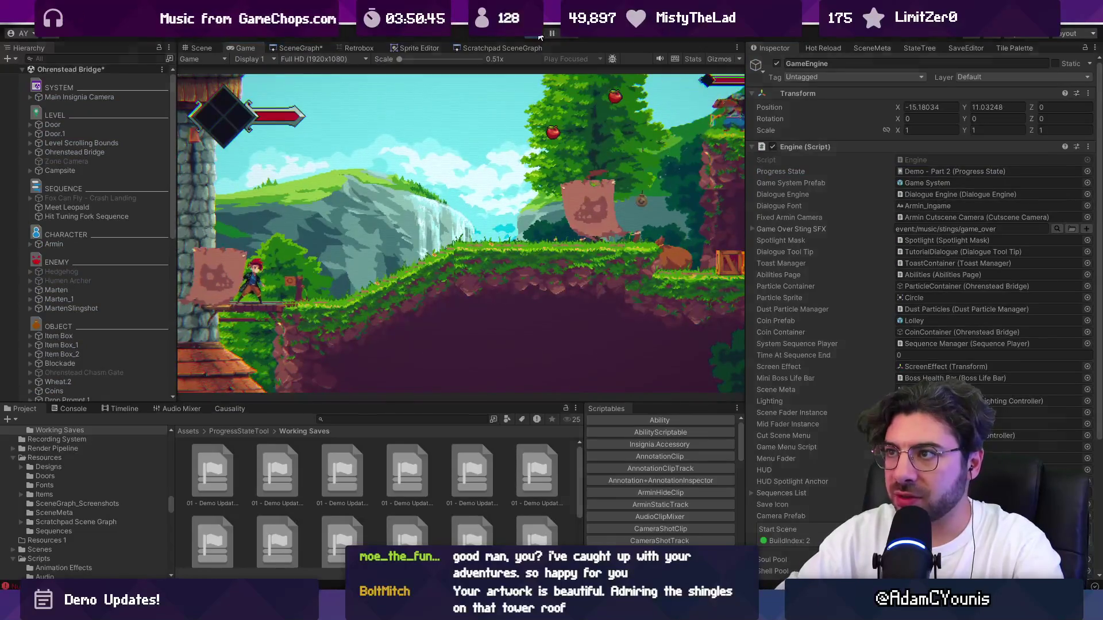
pyautogui.hotkey('ctrl', 'p')
pyautogui.click(72, 408)
pyautogui.scroll(-3, 211, 447)
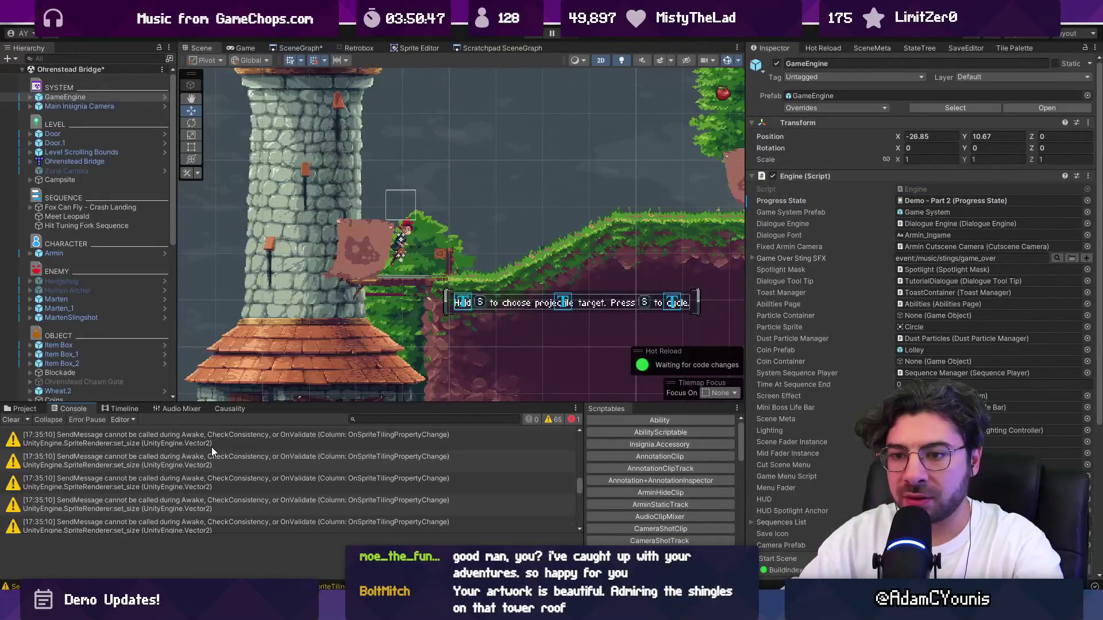
# Filter the Console to errors, deactivate Hit Tuning Fork Sequence, and play-test again.
pyautogui.click(550, 419)
pyautogui.click(433, 440)
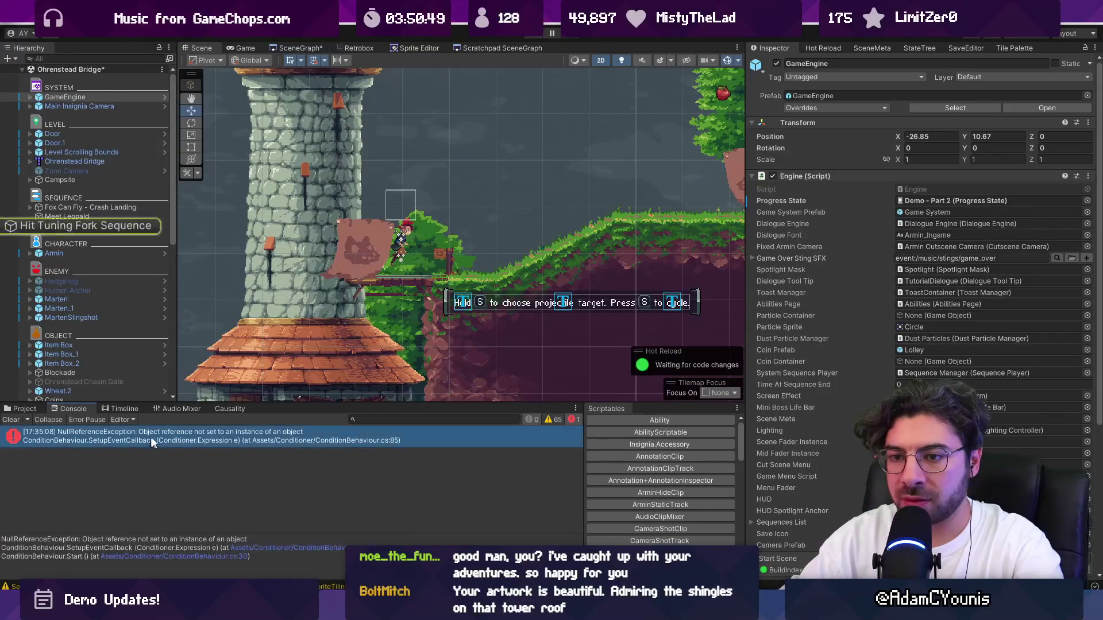
pyautogui.click(94, 225)
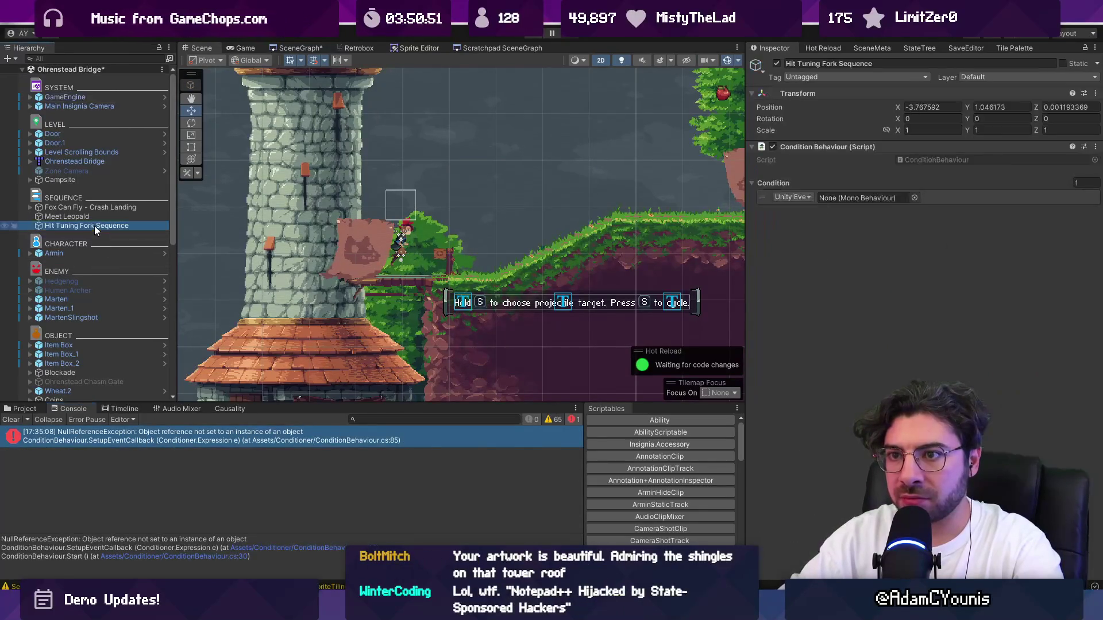
pyautogui.scroll(-5, 317, 275)
pyautogui.press('f')
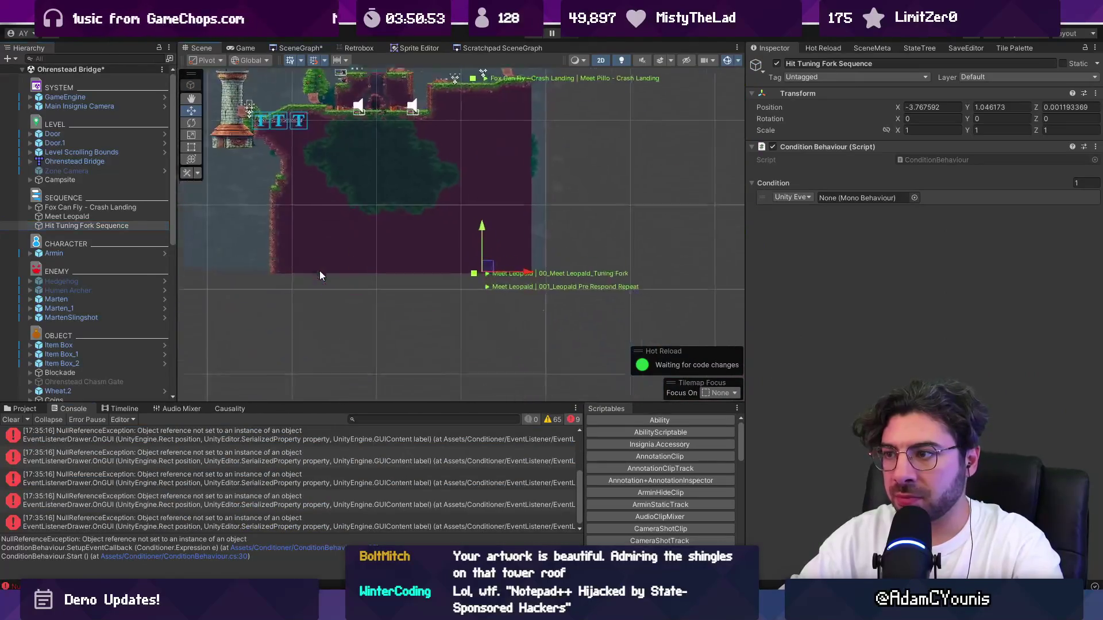
pyautogui.click(776, 63)
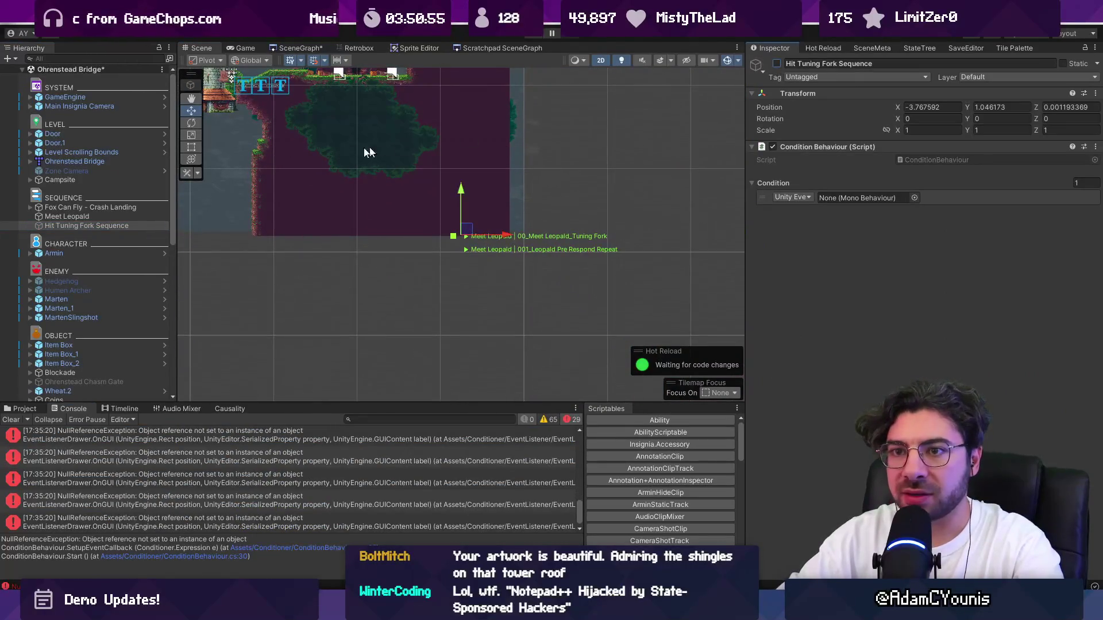
pyautogui.click(531, 37)
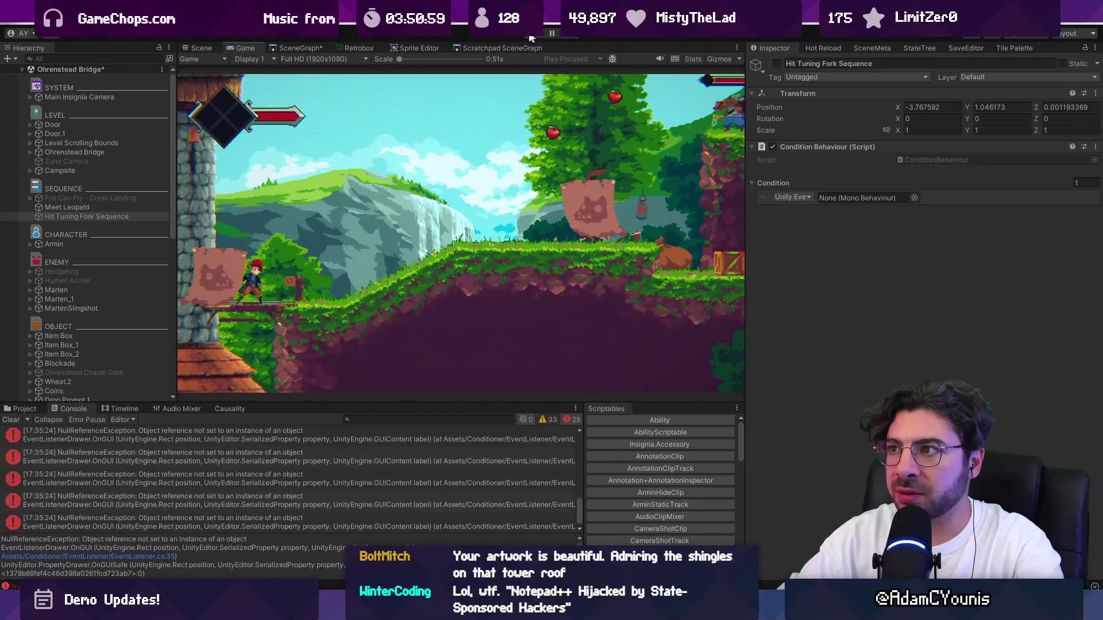
pyautogui.click(533, 37)
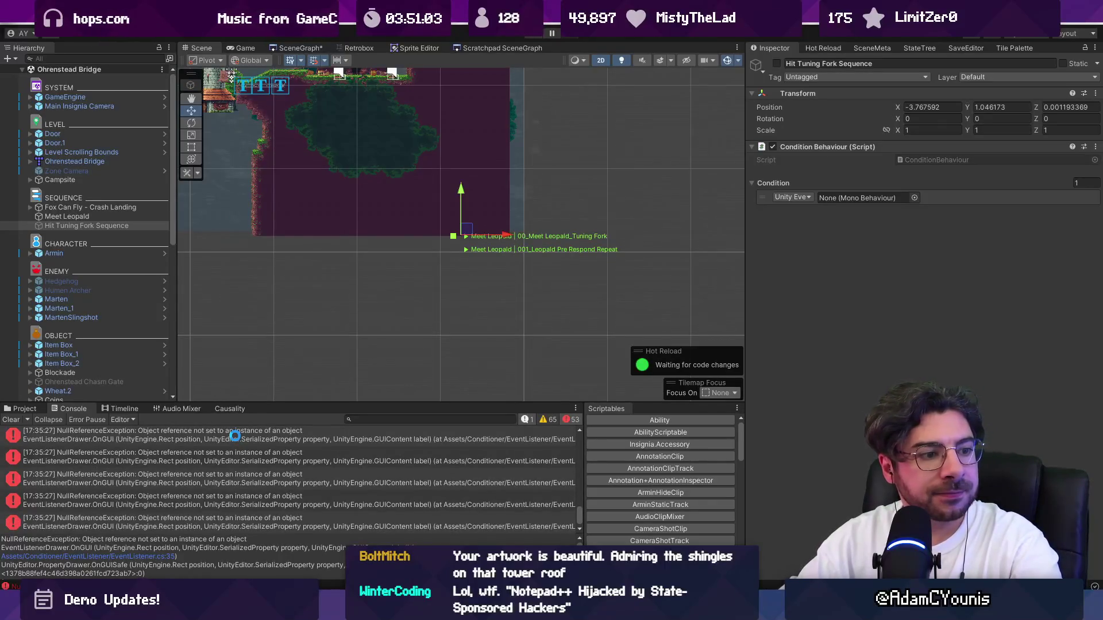
# Delete the Fox Can Fly - Crash Landing sequence object.
pyautogui.click(96, 207)
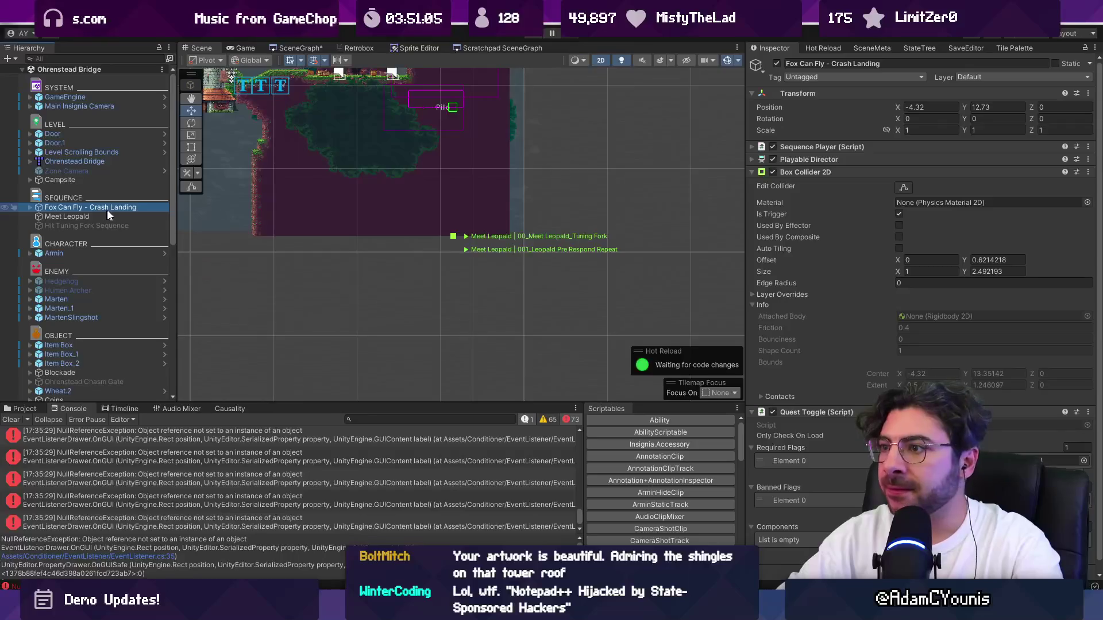
pyautogui.scroll(5, 277, 156)
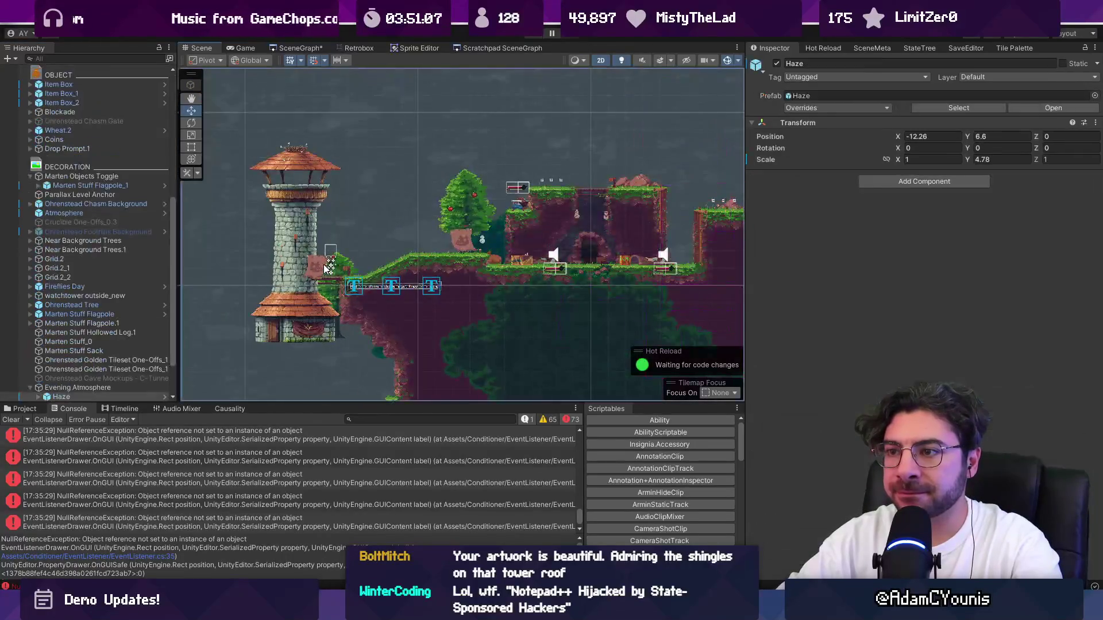
pyautogui.click(320, 267)
pyautogui.scroll(10, 81, 250)
pyautogui.click(84, 206)
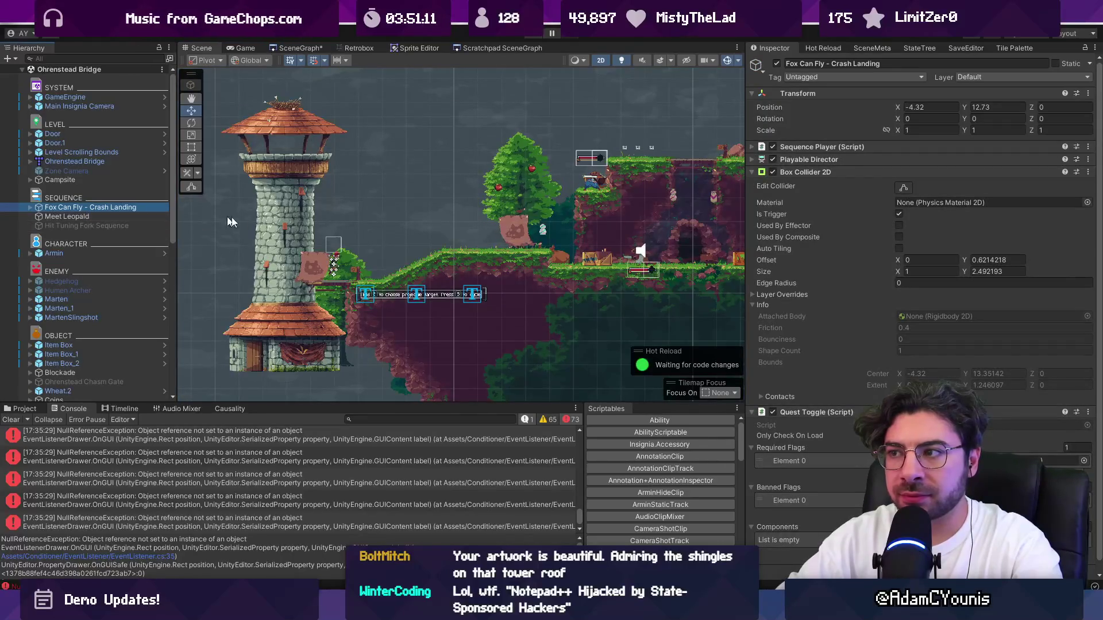
pyautogui.scroll(-3, 264, 231)
pyautogui.scroll(-2, 263, 230)
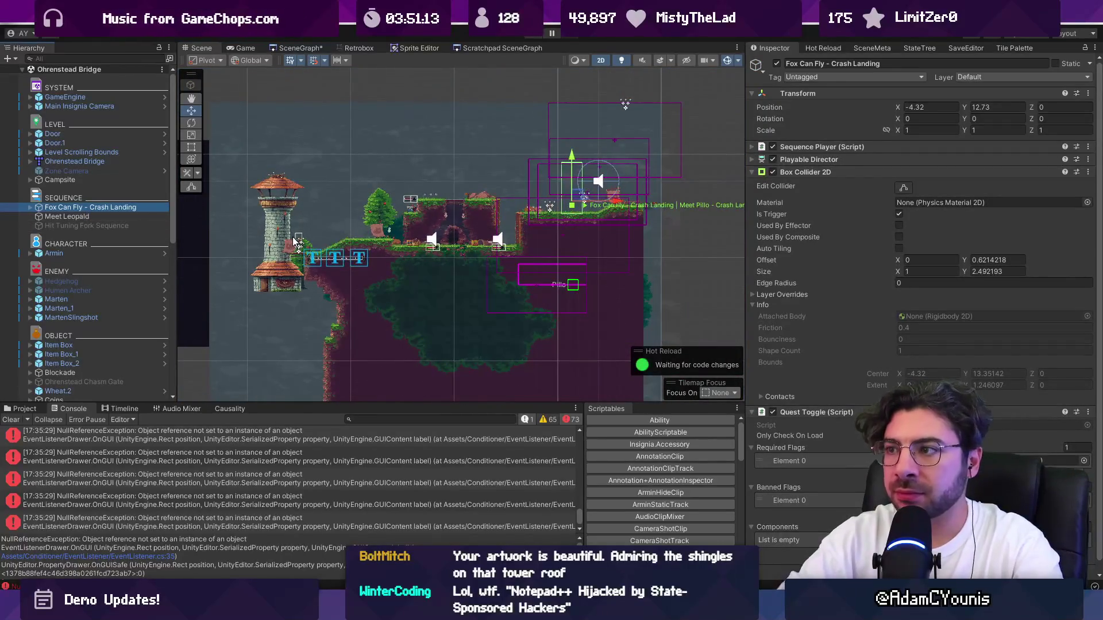
pyautogui.press('Delete')
# Delete Meet Leopald and Hit Tuning Fork Sequence, save the scene, and clear the Console.
pyautogui.click(89, 207)
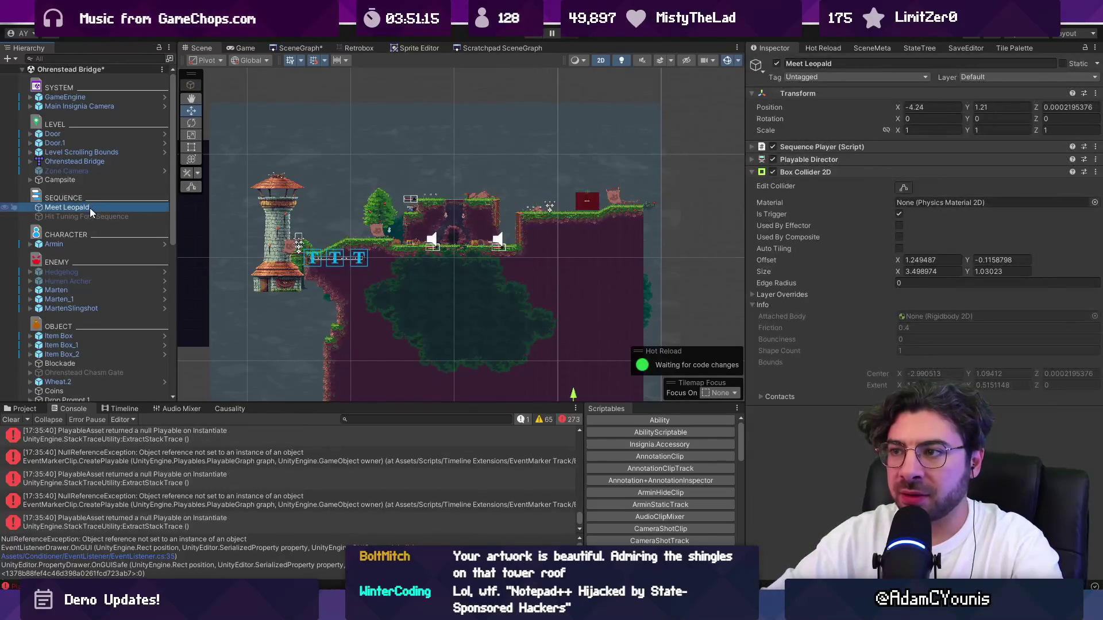
pyautogui.press('Delete')
pyautogui.click(90, 208)
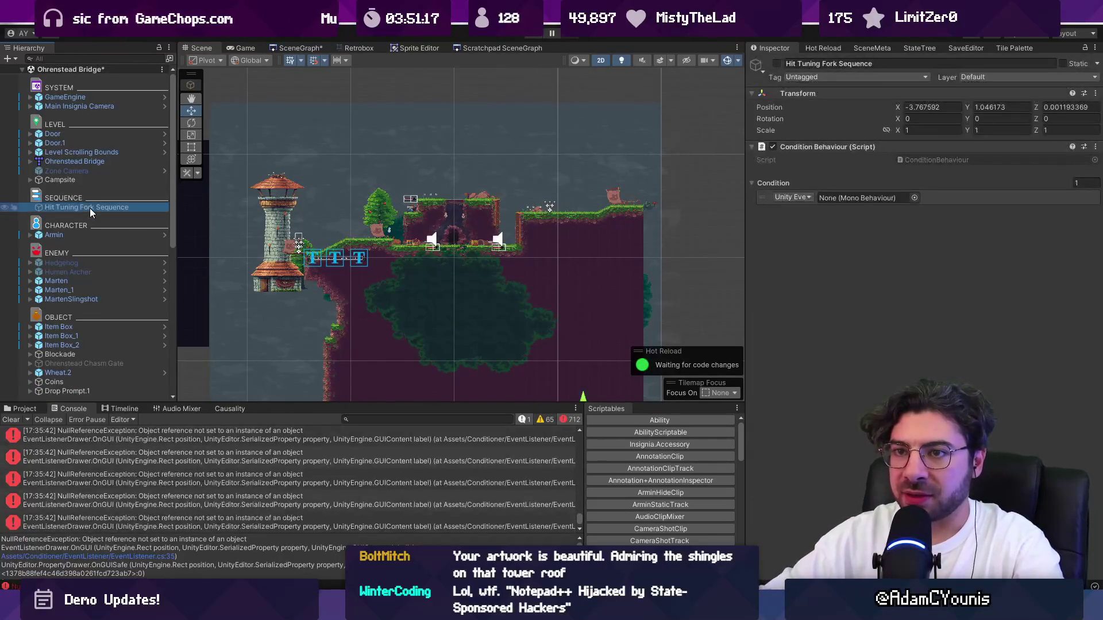
pyautogui.press('Delete')
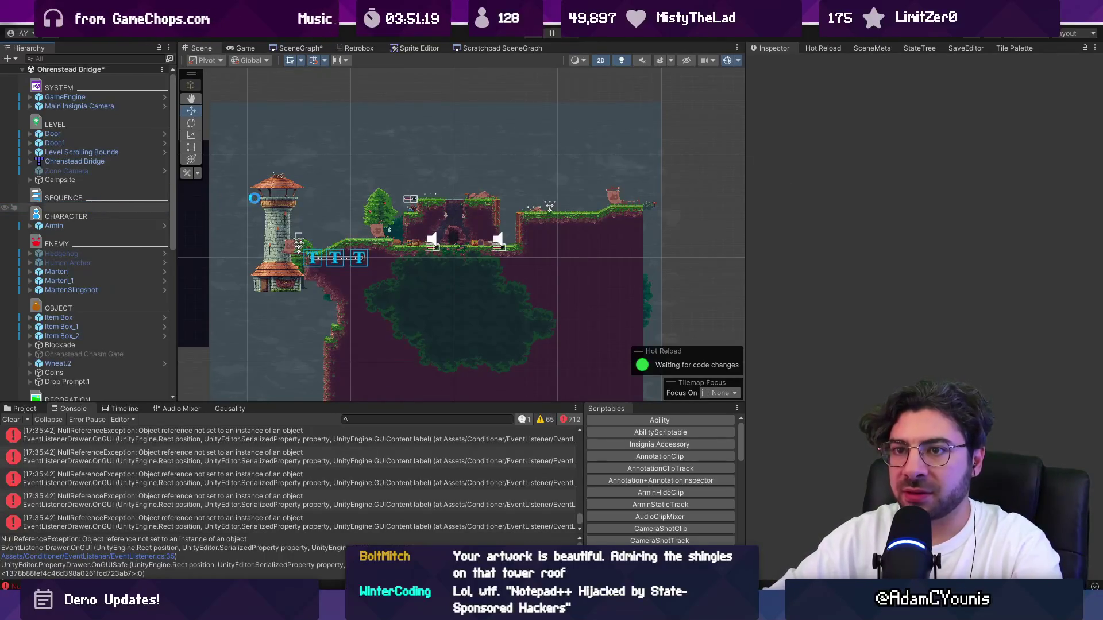
pyautogui.hotkey('ctrl', 's')
pyautogui.click(11, 419)
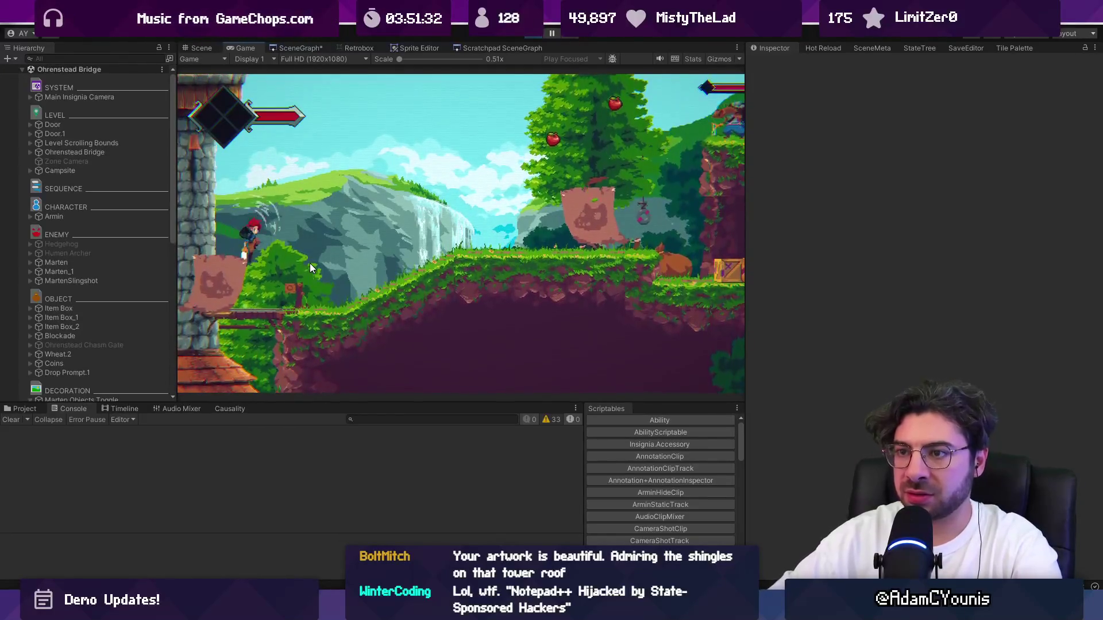
# Stop the game and cycle through the objects near the watchtower to select Armin.
pyautogui.hotkey('ctrl', 'p')
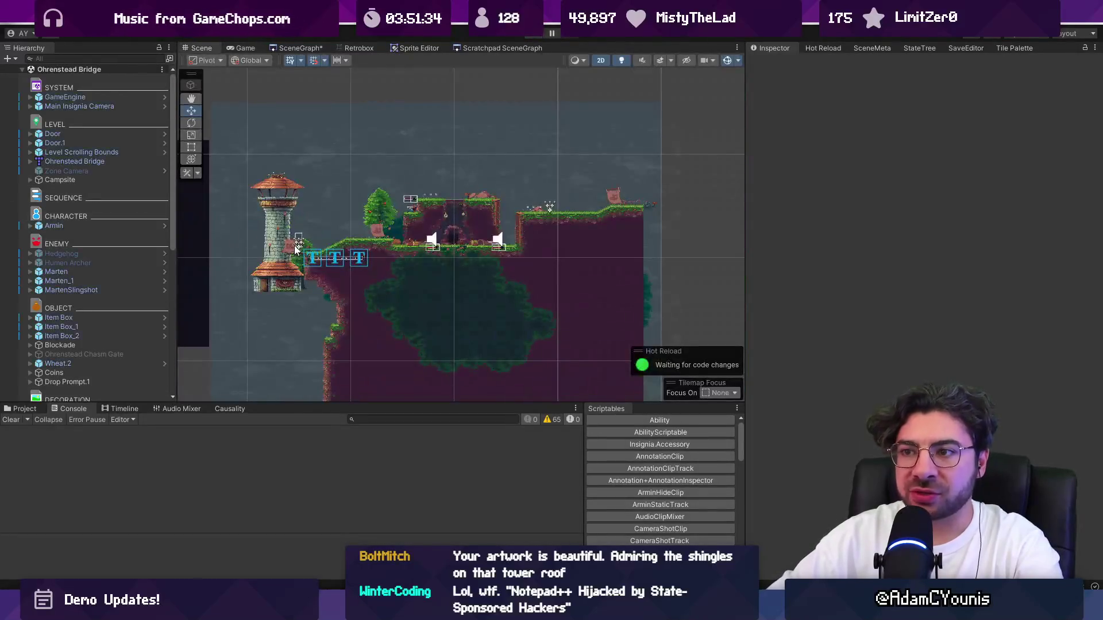
pyautogui.click(294, 248)
pyautogui.scroll(1, 294, 248)
pyautogui.click(294, 248)
pyautogui.click(293, 248)
pyautogui.click(293, 248)
pyautogui.click(293, 248)
pyautogui.click(293, 248)
pyautogui.scroll(3, 280, 242)
pyautogui.click(343, 283)
# Select Marten Stuff Flagpole_1, reveal Marten Flag, and inspect the Marten Objects Toggle.
pyautogui.keyDown('shift'); pyautogui.click(344, 283); pyautogui.keyUp('shift')
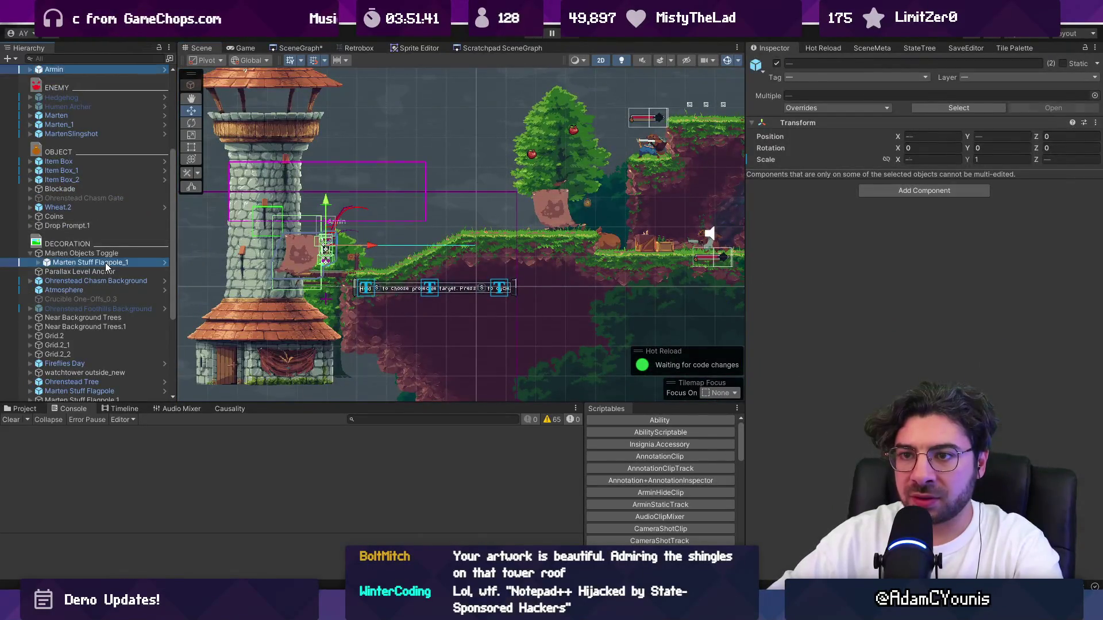
pyautogui.click(105, 263)
pyautogui.click(38, 262)
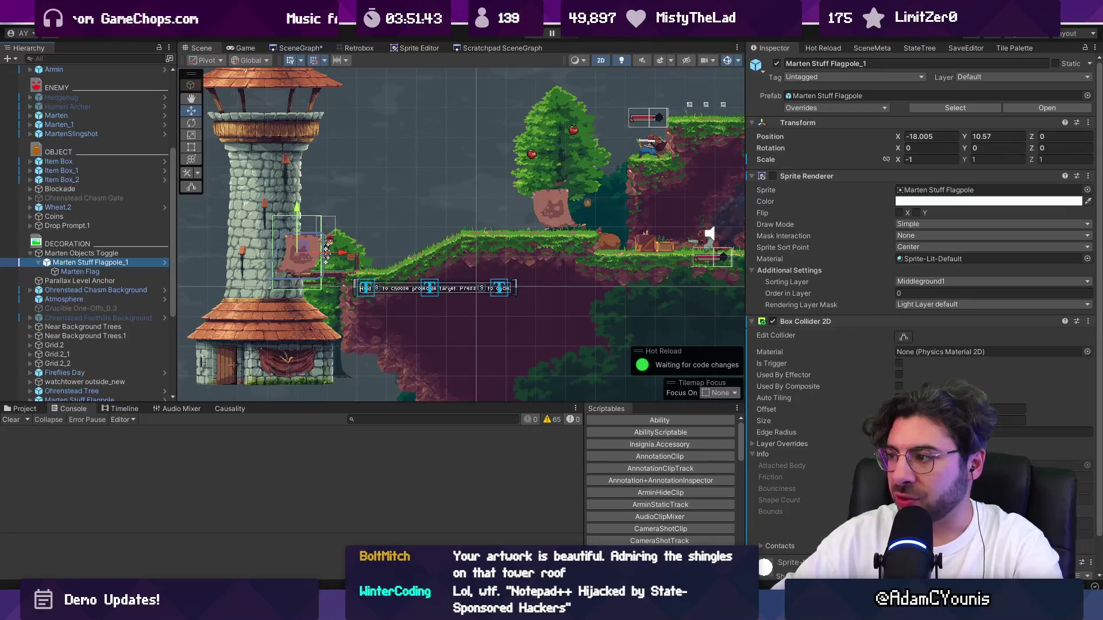
pyautogui.moveTo(340, 262); pyautogui.dragTo(368, 247)
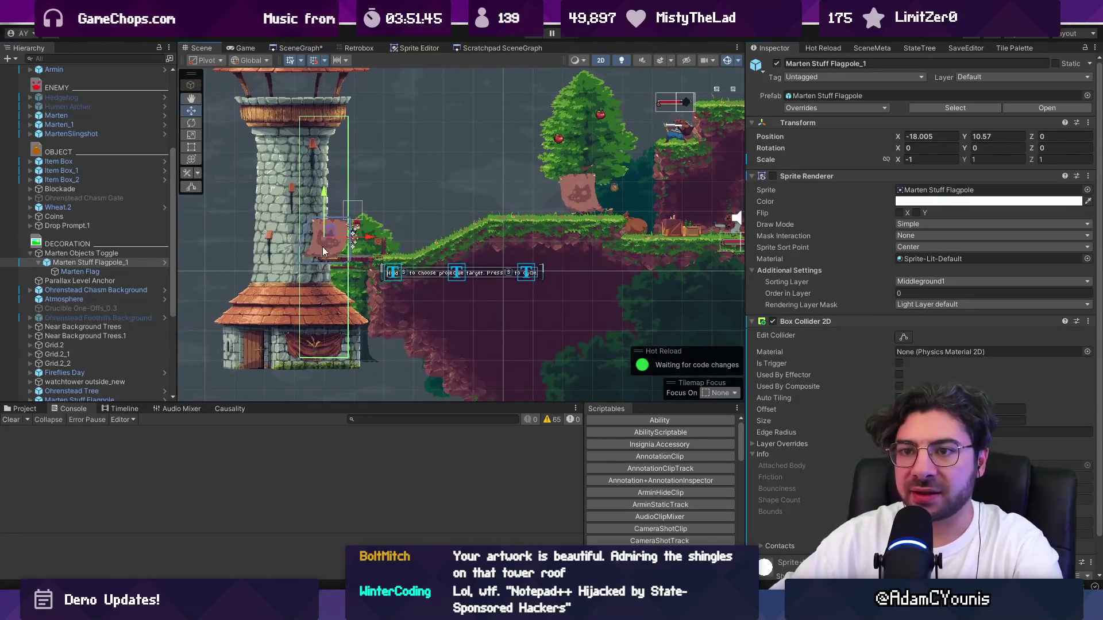
pyautogui.click(133, 253)
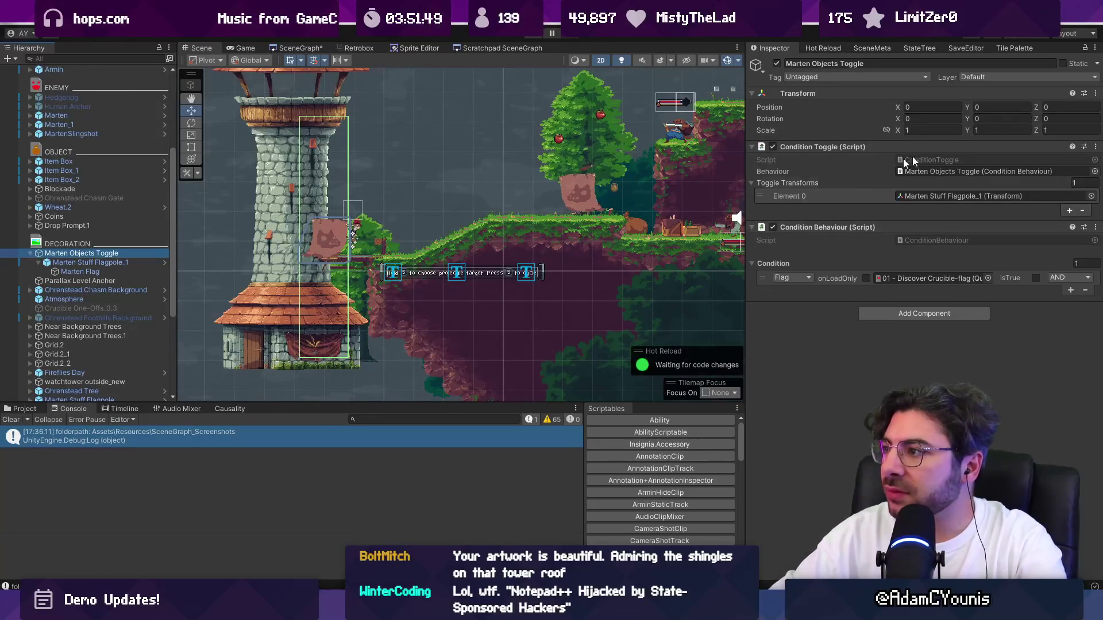
pyautogui.click(918, 196)
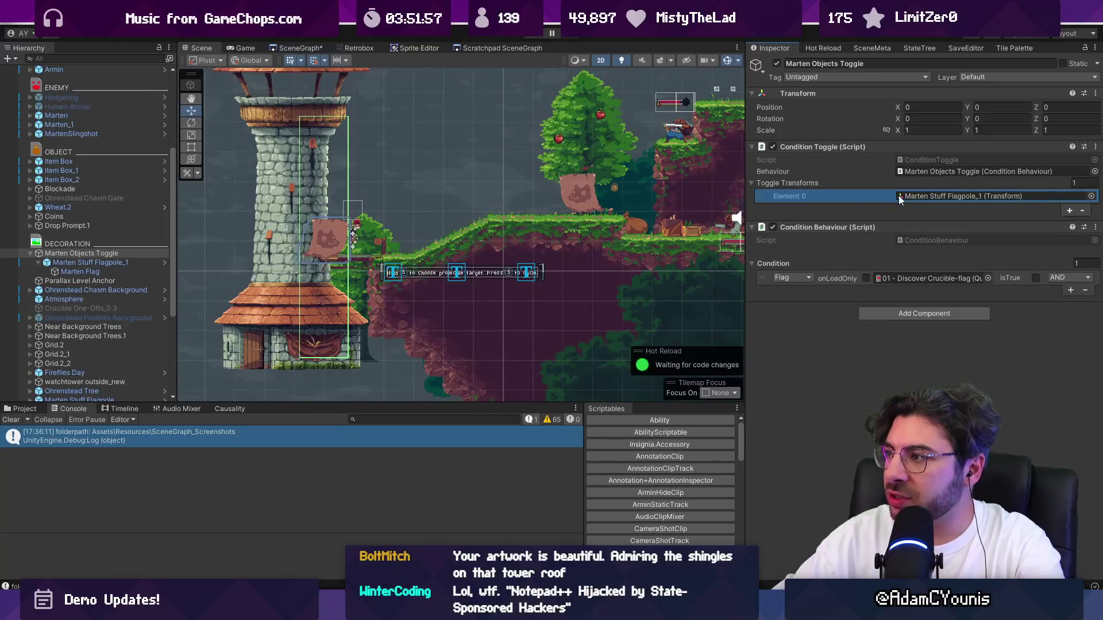
# Set GameEngine's Progress State to Demo - Part 1 and run a quick test play.
pyautogui.scroll(5, 103, 173)
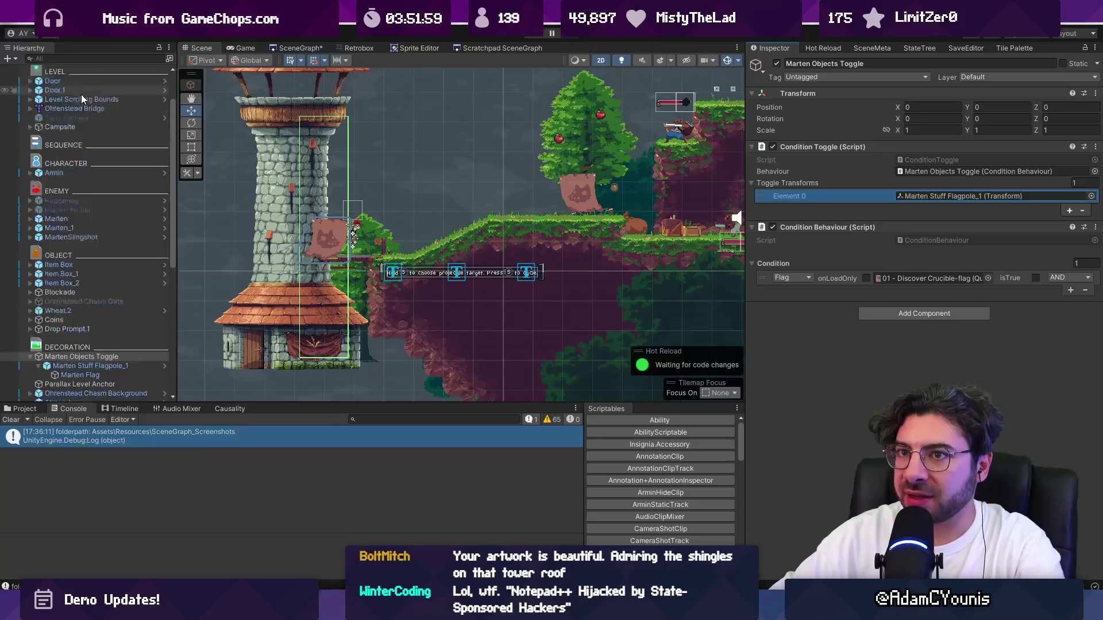
pyautogui.click(103, 97)
pyautogui.click(1086, 201)
pyautogui.doubleClick(867, 339)
pyautogui.hotkey('ctrl', 'p')
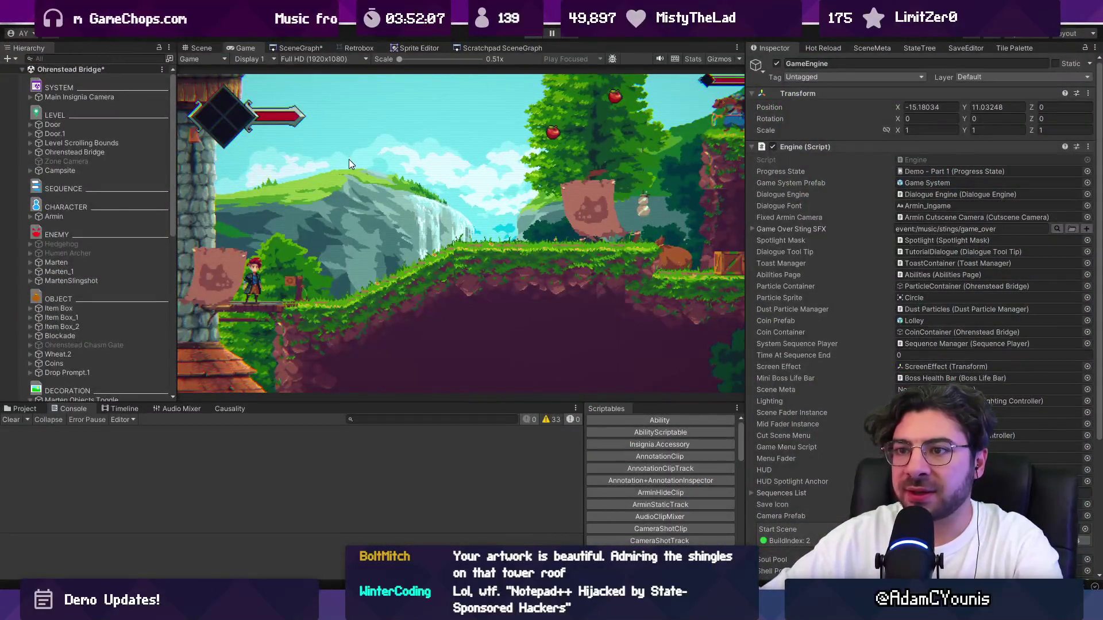
pyautogui.hotkey('ctrl', 'p')
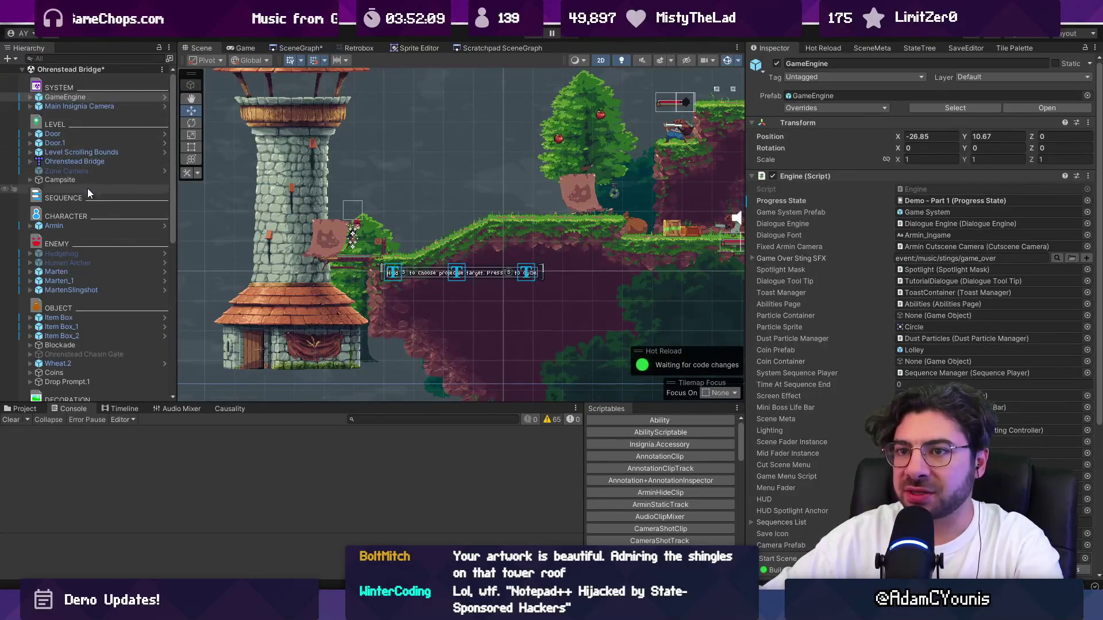
# Tick isTrue on the Crucible-flag condition, remove its AND operator, and play-test.
pyautogui.scroll(-3, 92, 281)
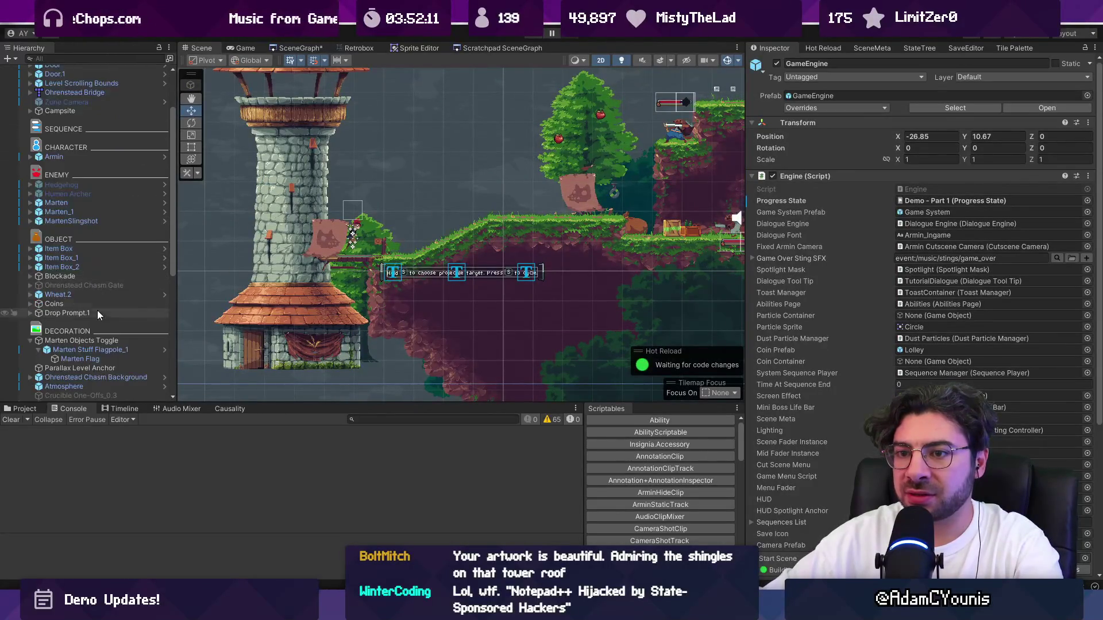
pyautogui.click(112, 343)
pyautogui.click(1036, 278)
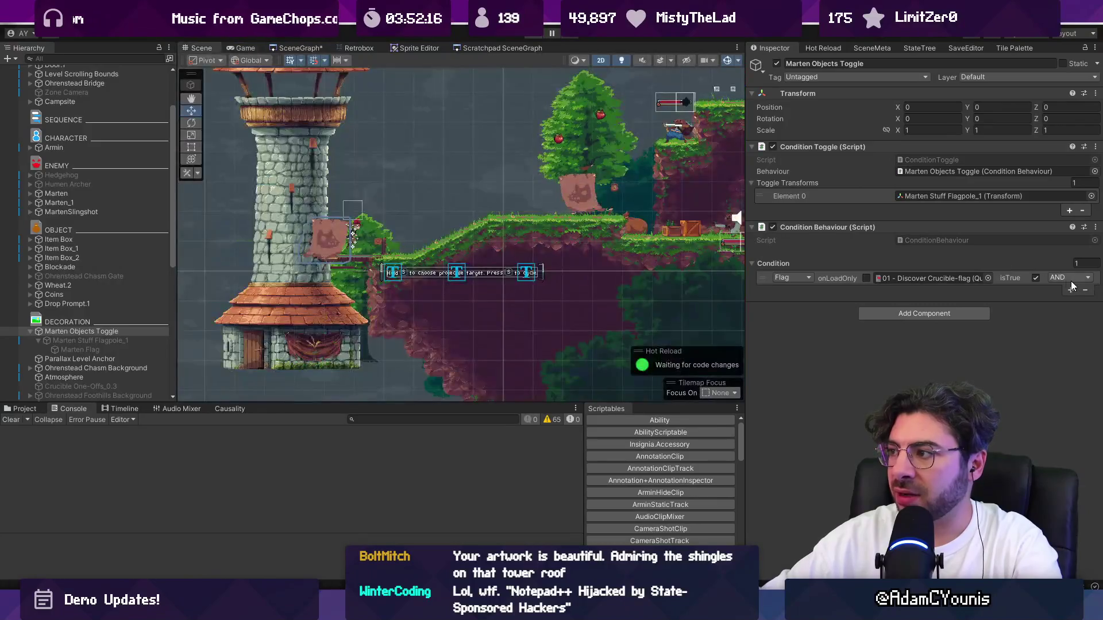
pyautogui.click(1071, 280)
pyautogui.click(1049, 290)
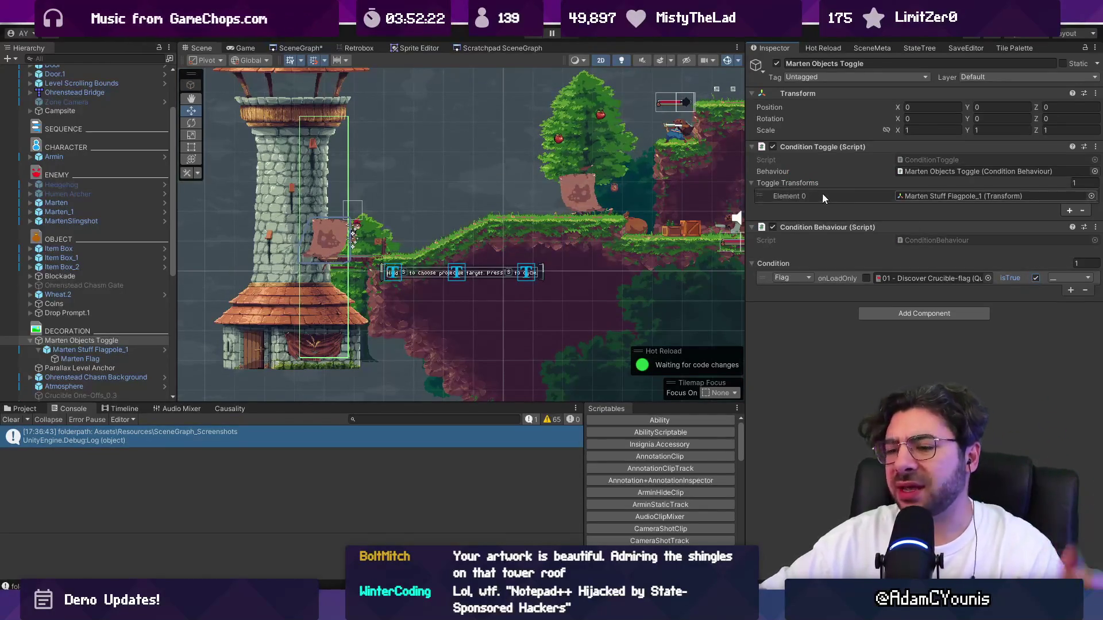
pyautogui.click(531, 34)
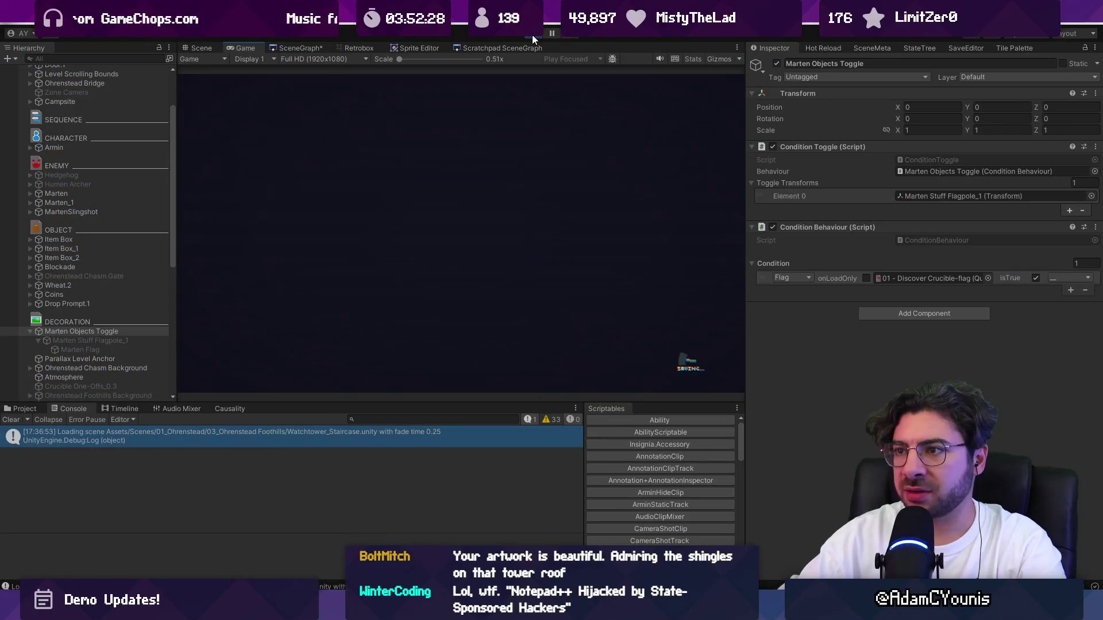
# Stop play, switch GameEngine's Progress State to Demo - Part 3, and run a brief test play.
pyautogui.hotkey('ctrl', 'p')
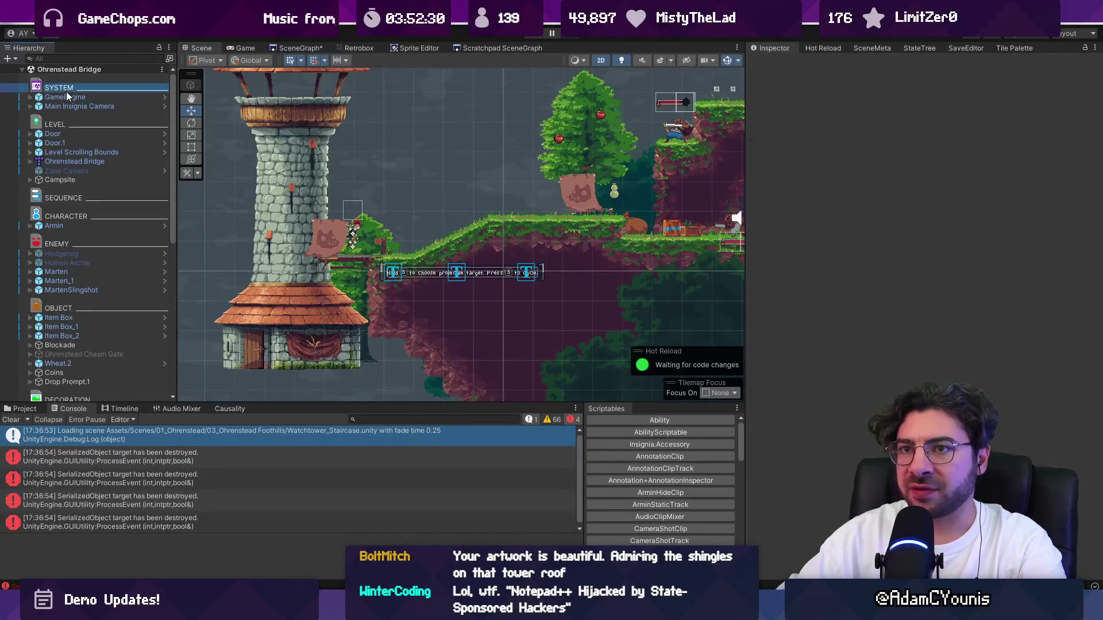
pyautogui.click(1087, 201)
pyautogui.write('part')
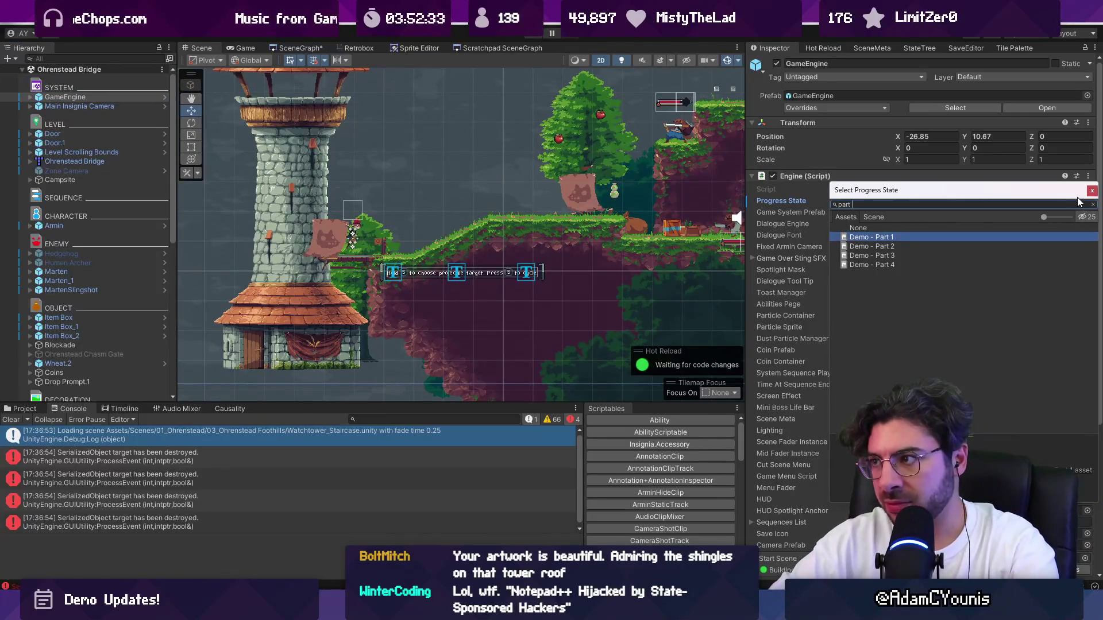
pyautogui.write('3')
pyautogui.press('Return')
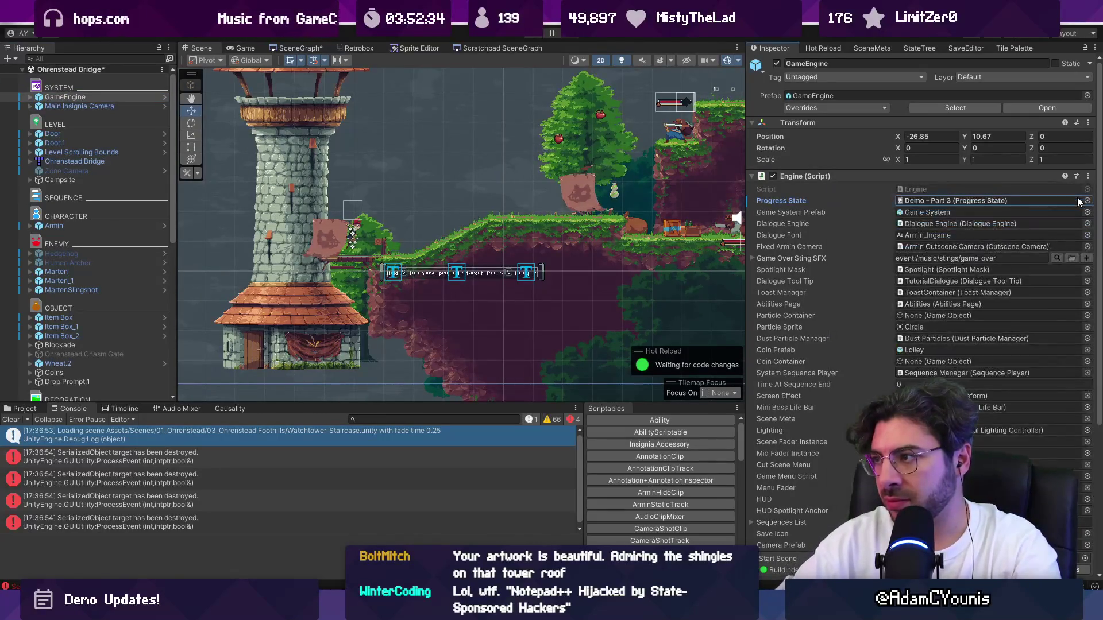
pyautogui.hotkey('ctrl', 'p')
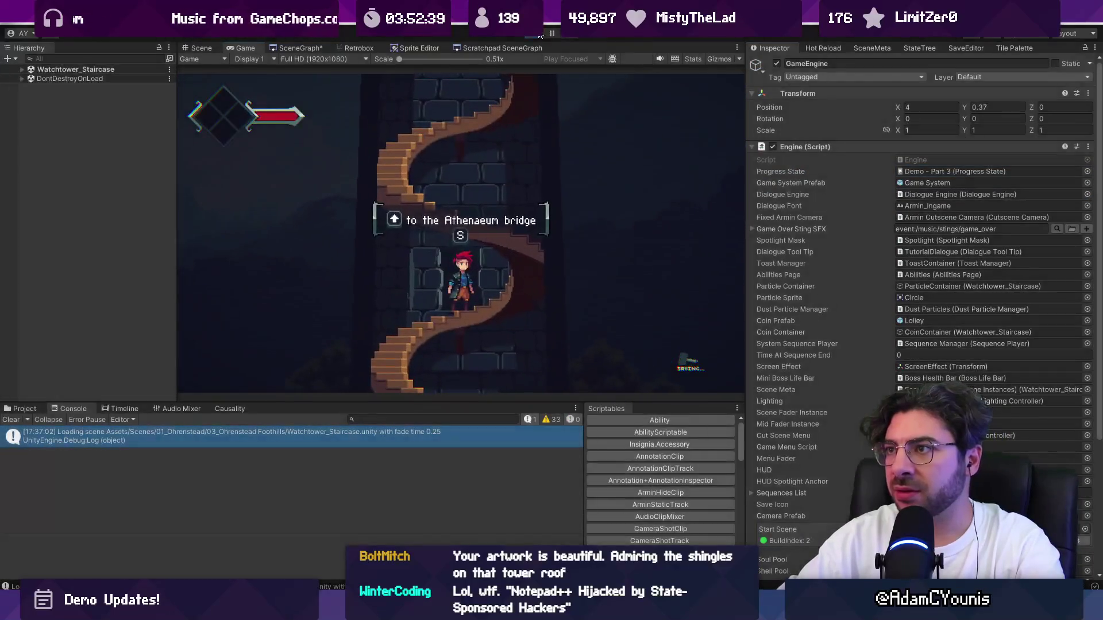
pyautogui.hotkey('ctrl', 'p')
pyautogui.scroll(-5, 967, 196)
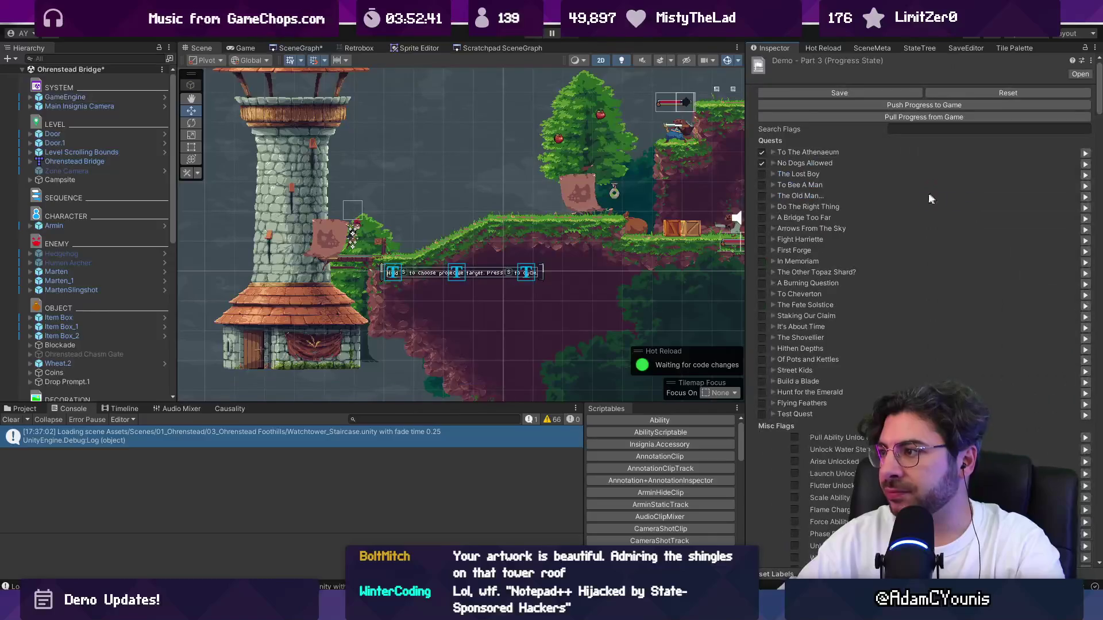
# Choose Demo - Part 4 as GameEngine's Progress State and enter Play mode.
pyautogui.scroll(2, 897, 176)
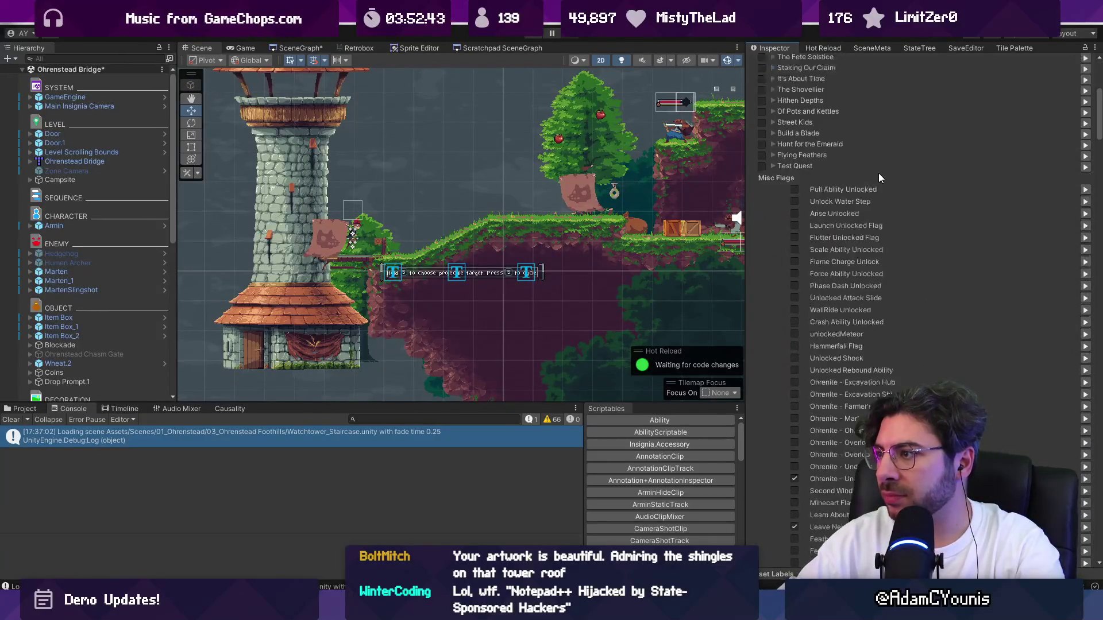
pyautogui.scroll(10, 879, 178)
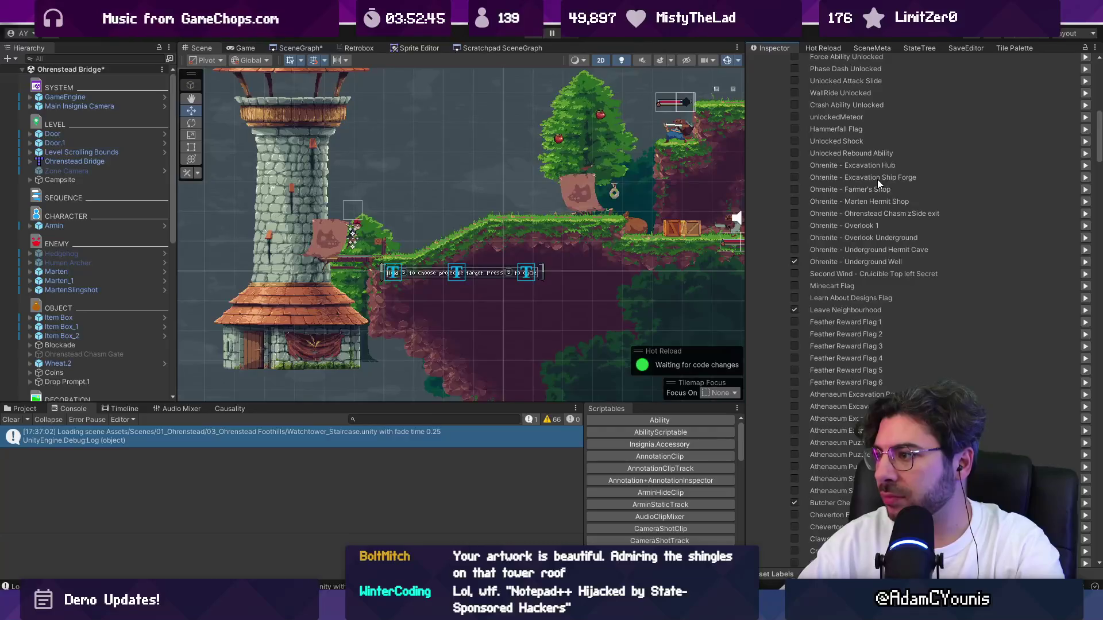
pyautogui.click(145, 99)
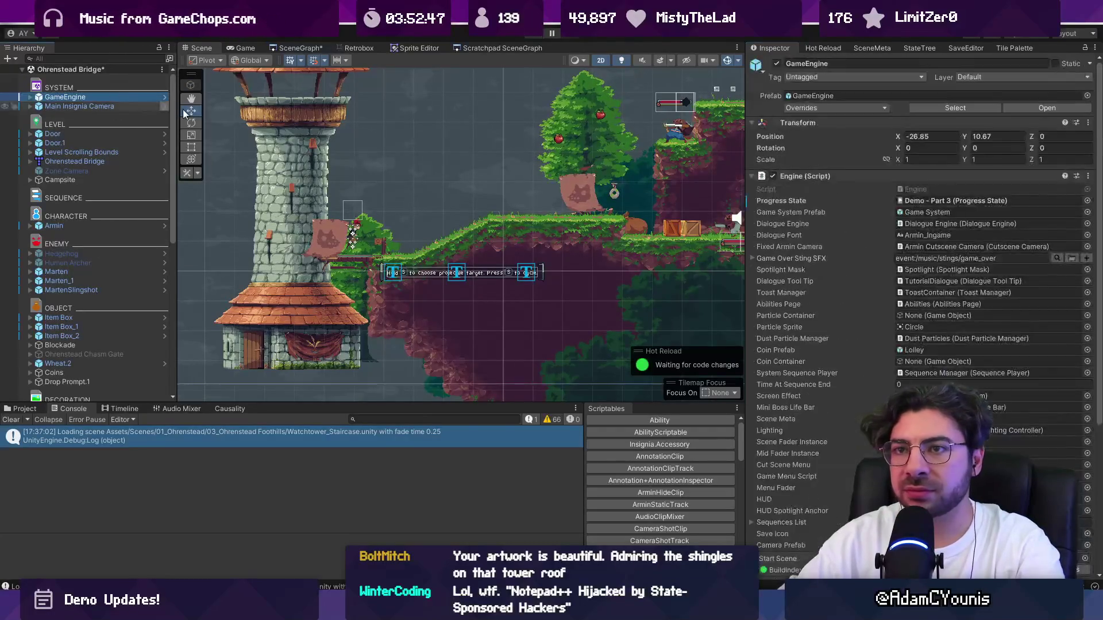
pyautogui.click(1086, 201)
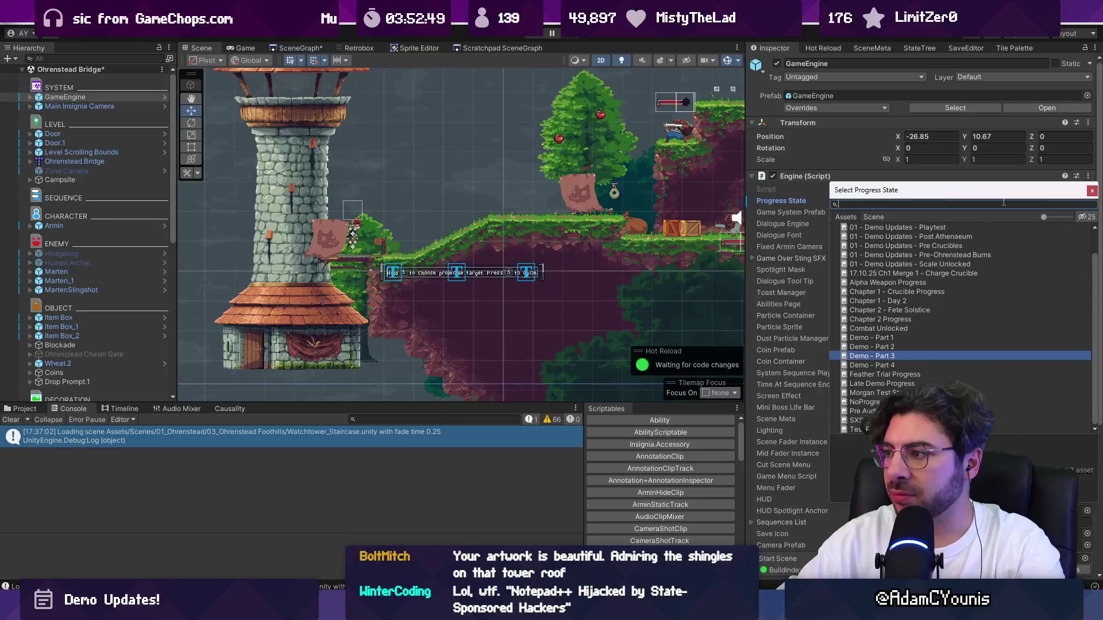
pyautogui.press('Down')
pyautogui.press('Return')
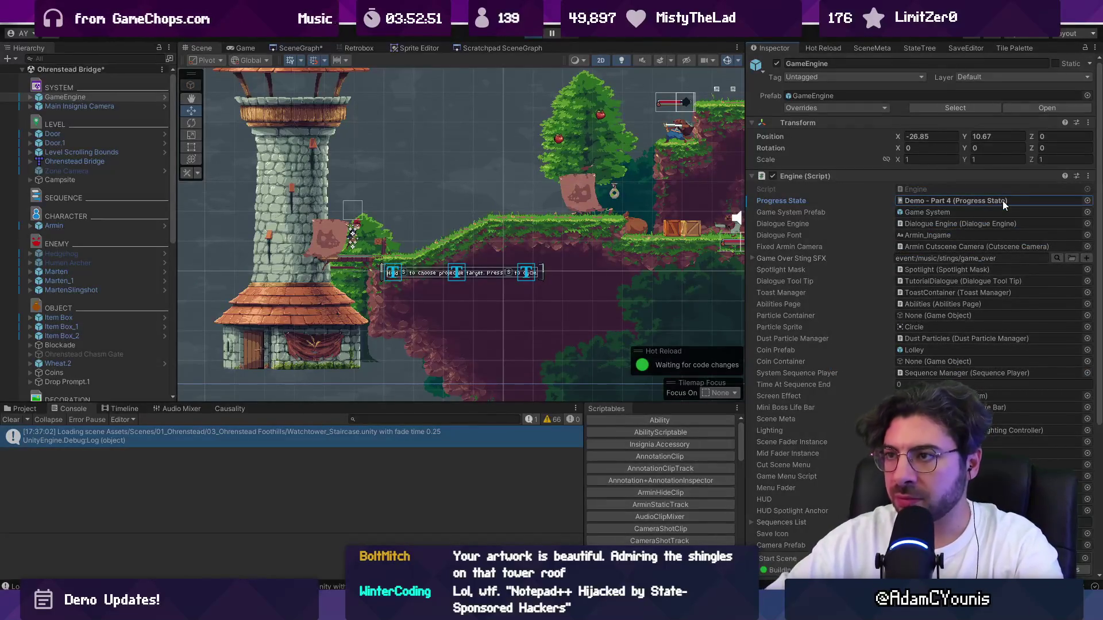
pyautogui.hotkey('ctrl', 'p')
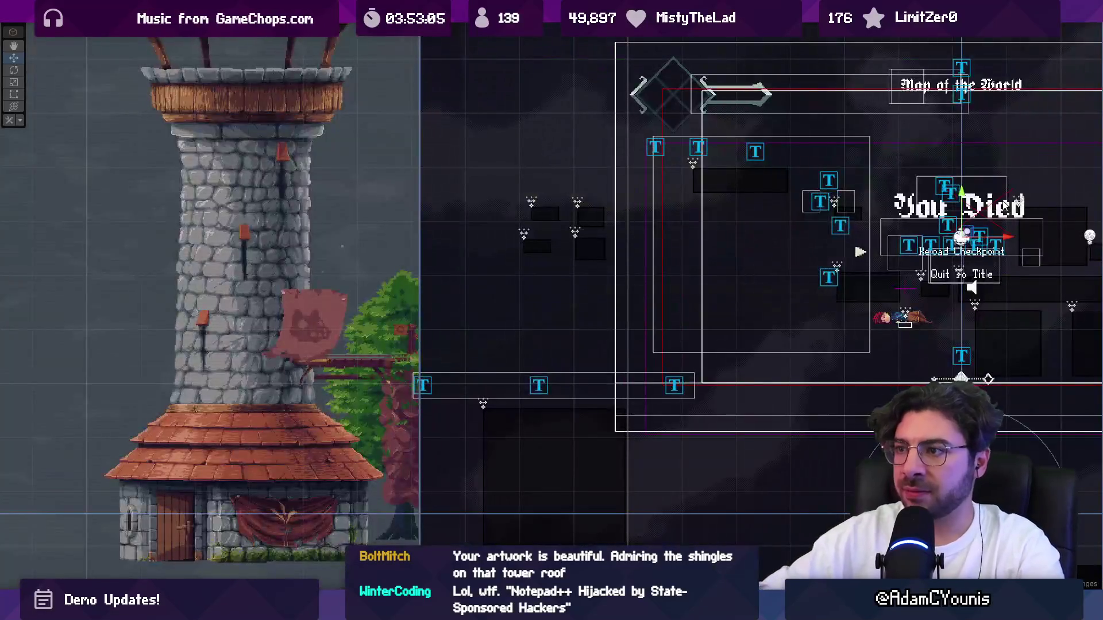
# Pause and stop the test play, then save the Ohrenstead Bridge scene.
pyautogui.hotkey('ctrl', '2')
pyautogui.hotkey('shift', 'space')
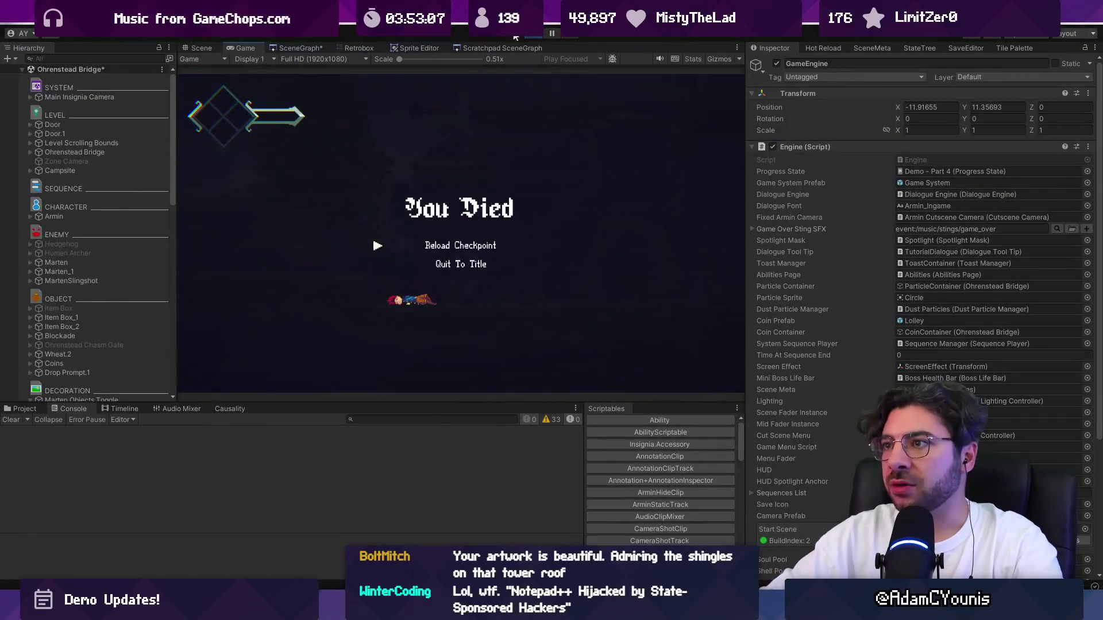
pyautogui.click(538, 32)
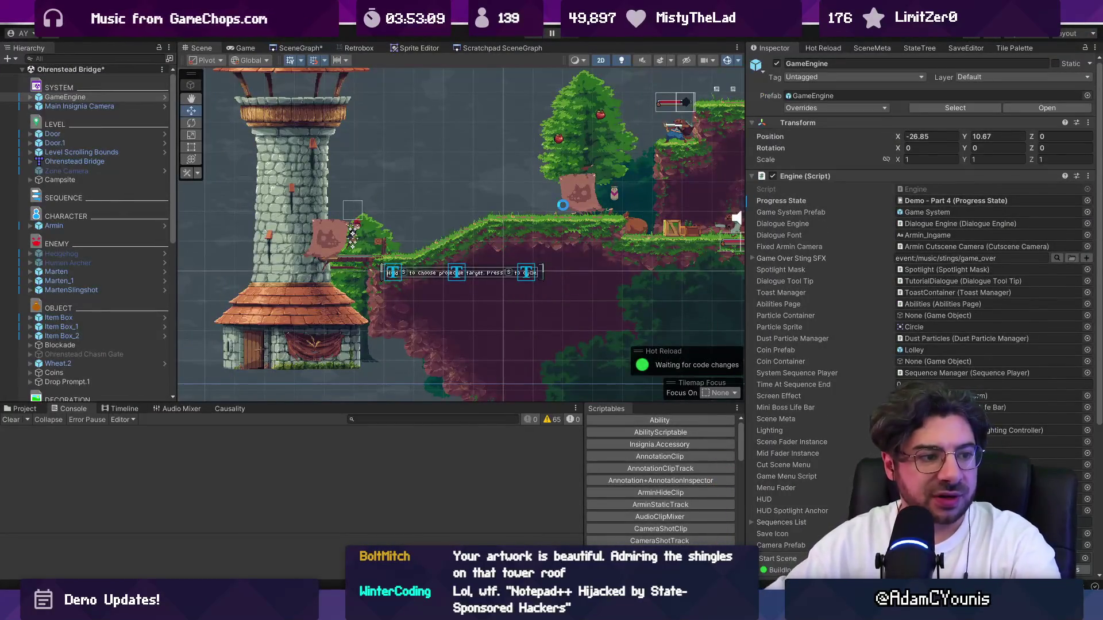
pyautogui.hotkey('ctrl', 's')
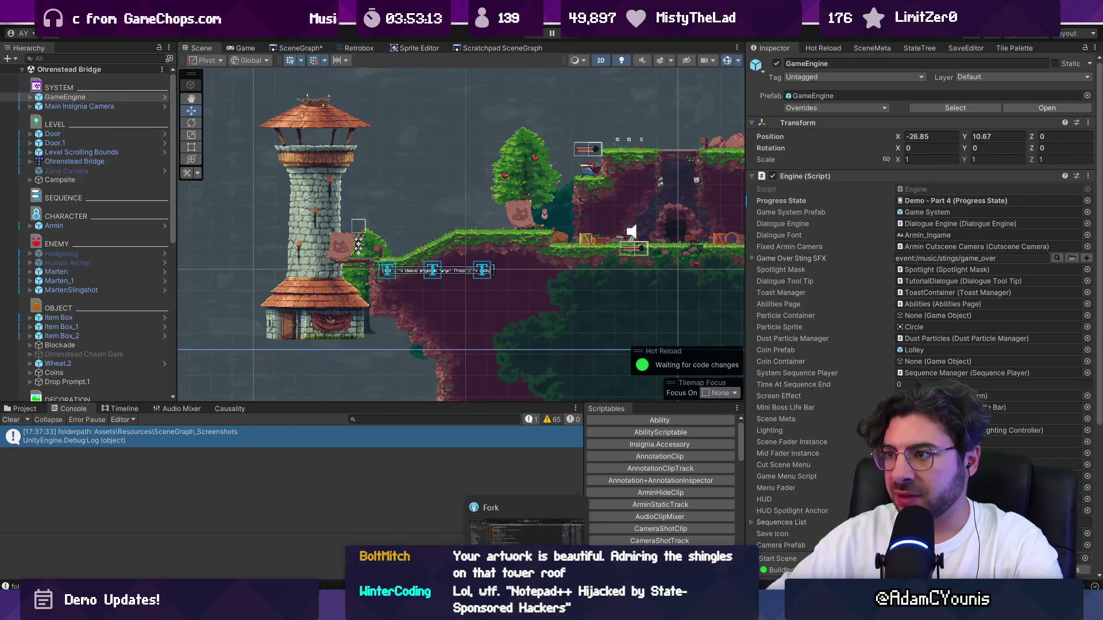
# Review the refreshed scene snapshot in Fork's Local Changes, then return to Unity.
pyautogui.hotkey('alt', 'Tab')
pyautogui.click(119, 74)
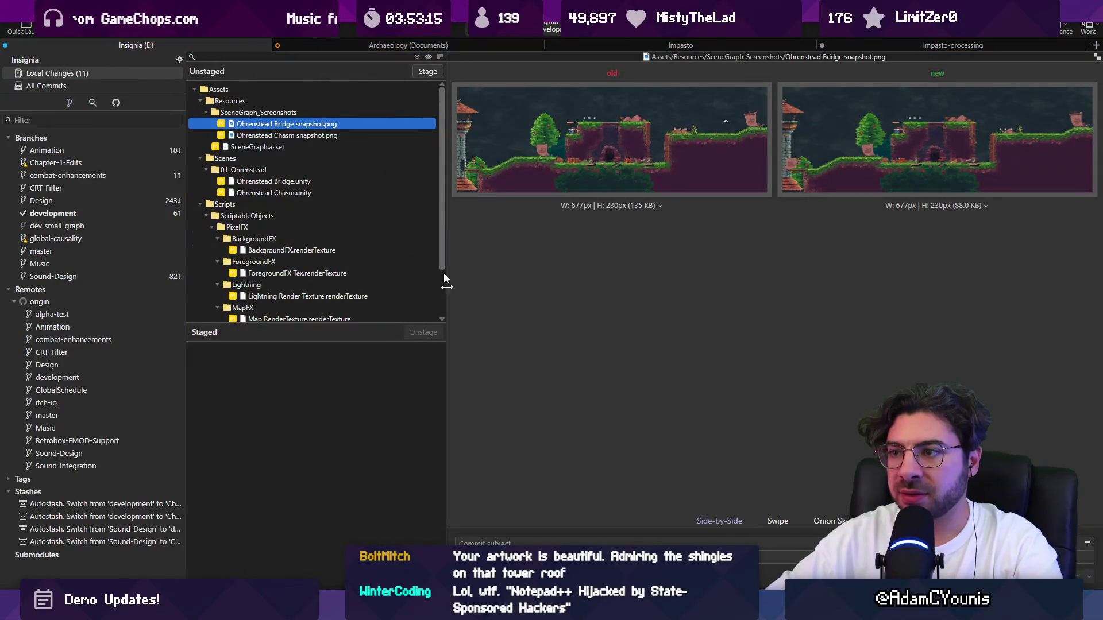
pyautogui.hotkey('alt', 'Tab')
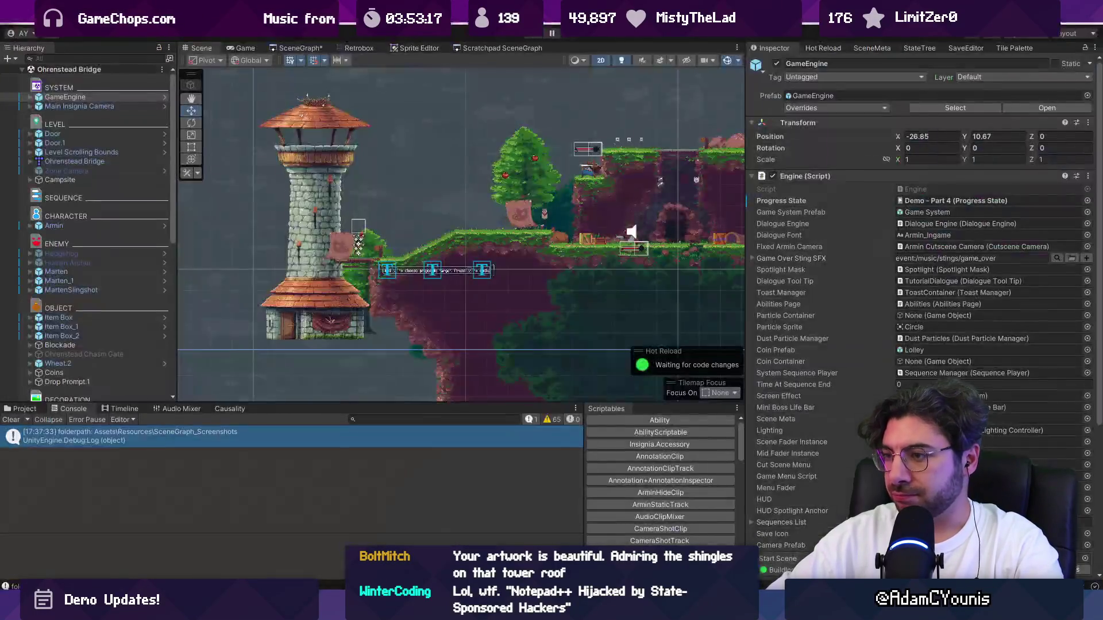
# Open the Ohrenstead Overlook scene from its node in the scene graph.
pyautogui.scroll(-5, 624, 236)
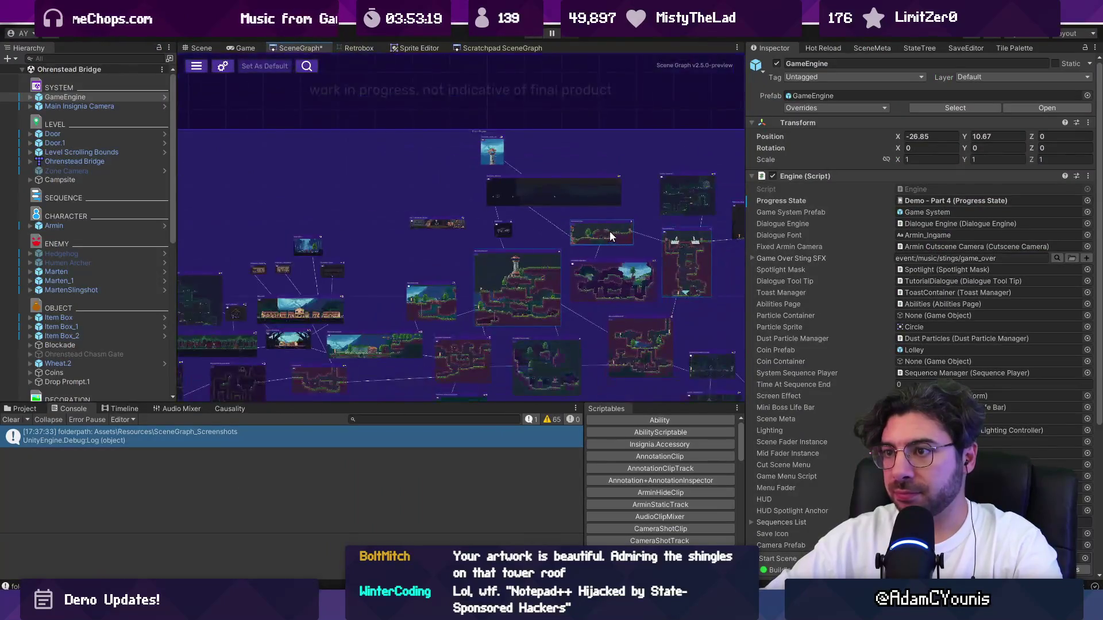
pyautogui.scroll(5, 476, 292)
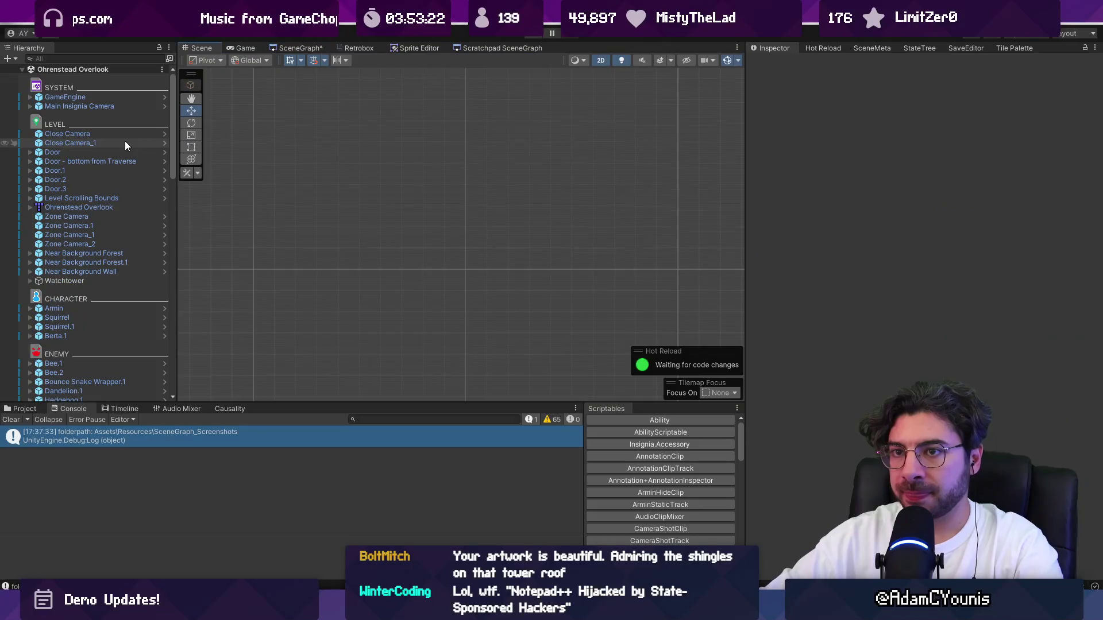
pyautogui.click(125, 141)
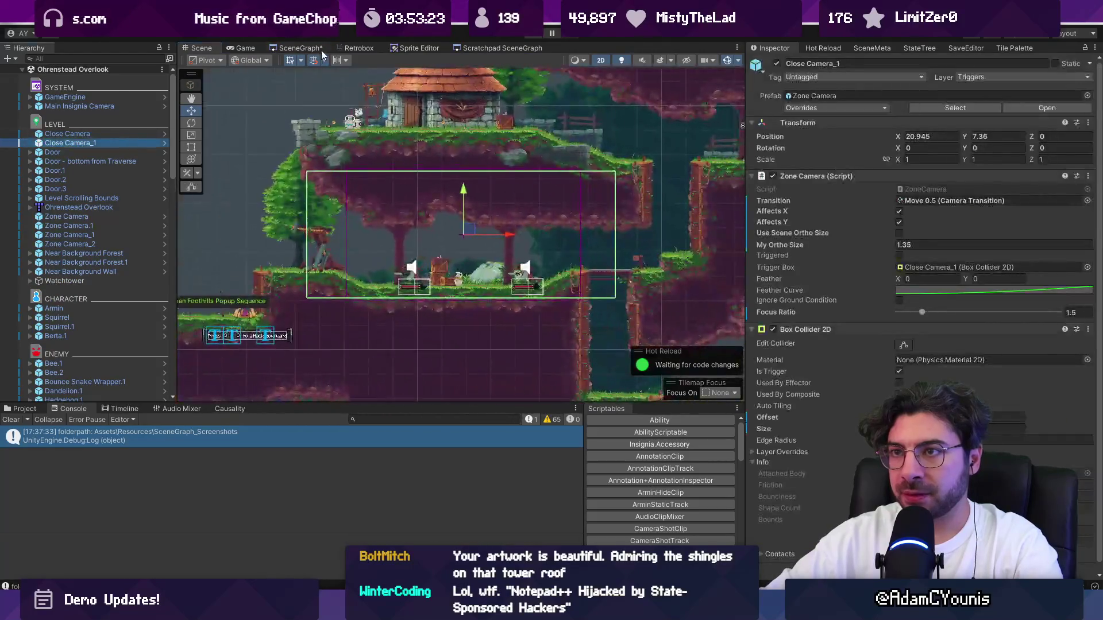
pyautogui.click(299, 48)
pyautogui.scroll(-5, 531, 143)
pyautogui.doubleClick(455, 172)
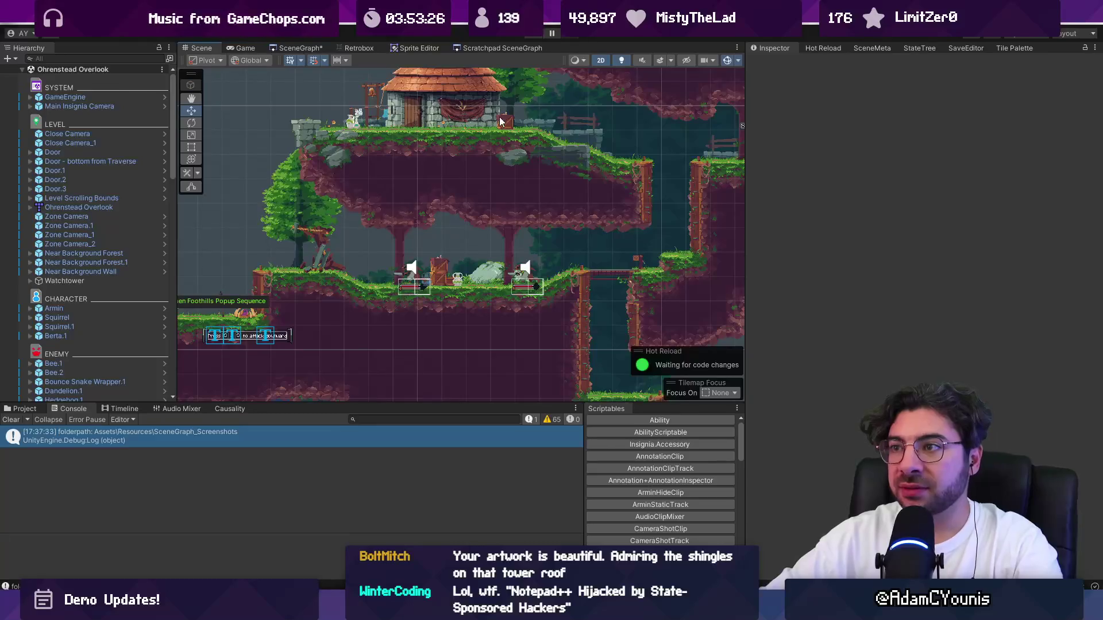
# Open the watchtower level and select the watchtower sprite together with the flagpole.
pyautogui.scroll(-2, 360, 250)
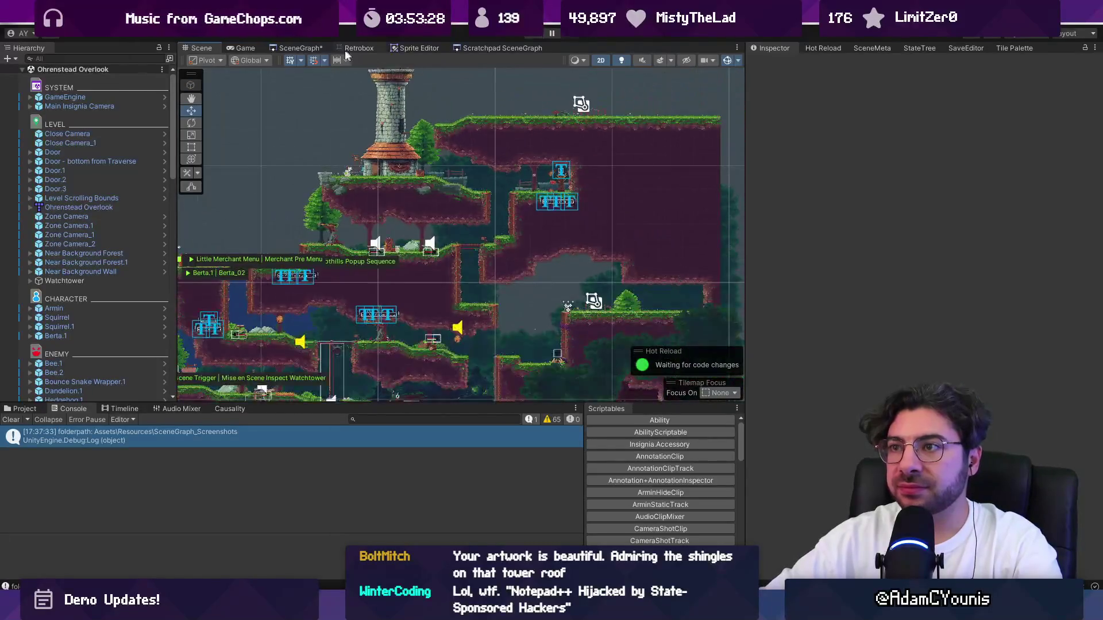
pyautogui.click(300, 48)
pyautogui.doubleClick(549, 126)
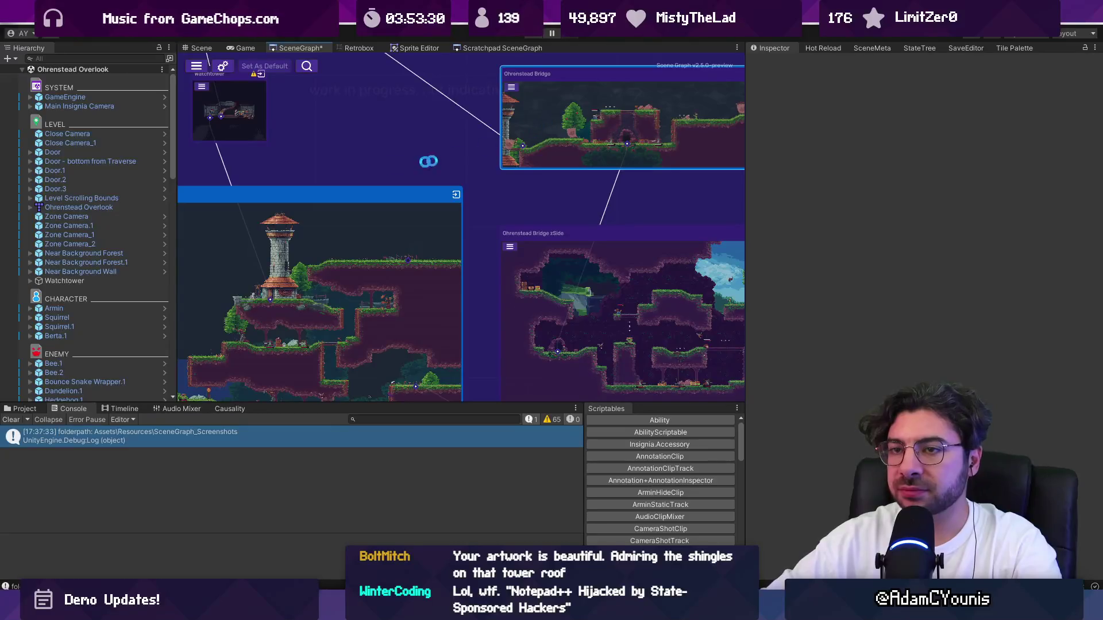
pyautogui.scroll(5, 284, 223)
pyautogui.click(267, 242)
pyautogui.keyDown('shift'); pyautogui.click(283, 236); pyautogui.keyUp('shift')
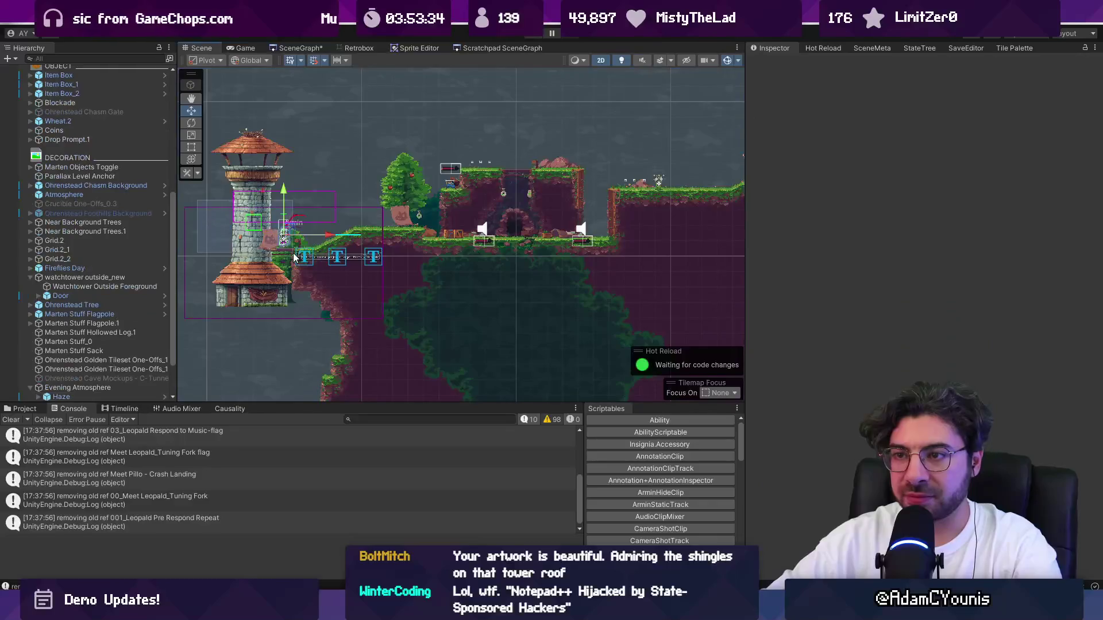
# Reopen the watchtower level and focus the view on Marten.2 and the Marten Objects Toggle.
pyautogui.click(136, 254)
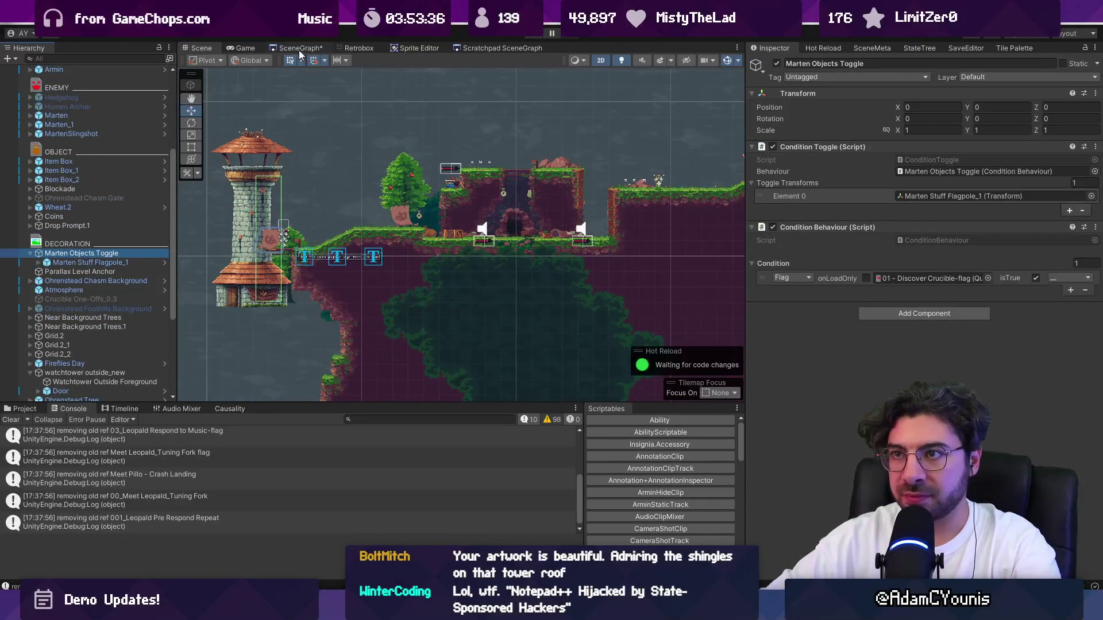
pyautogui.click(299, 49)
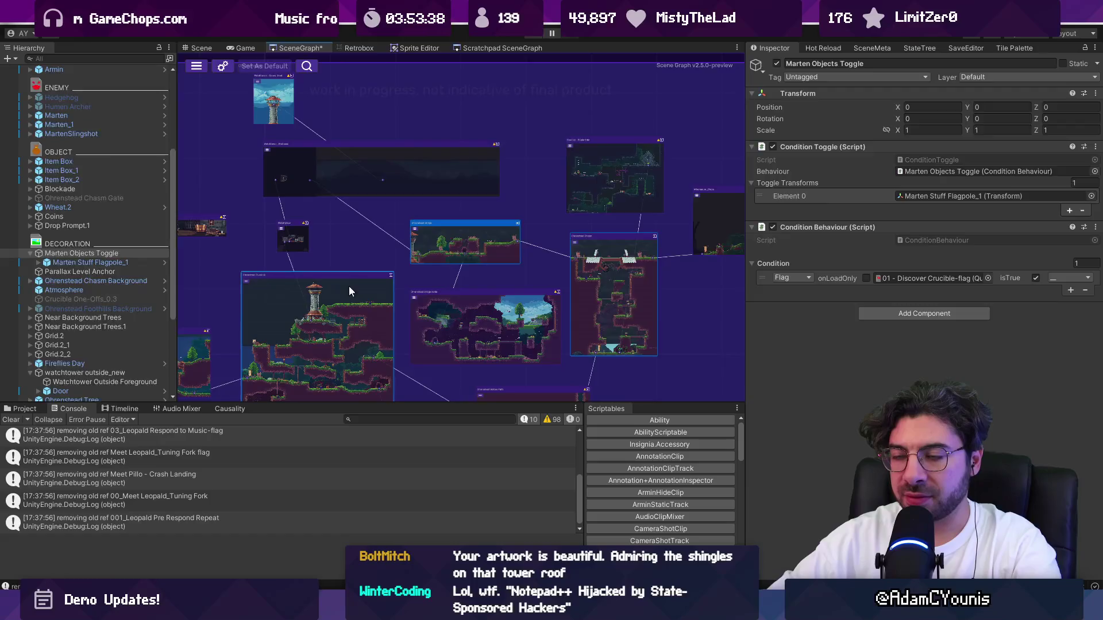
pyautogui.doubleClick(347, 290)
pyautogui.click(84, 279)
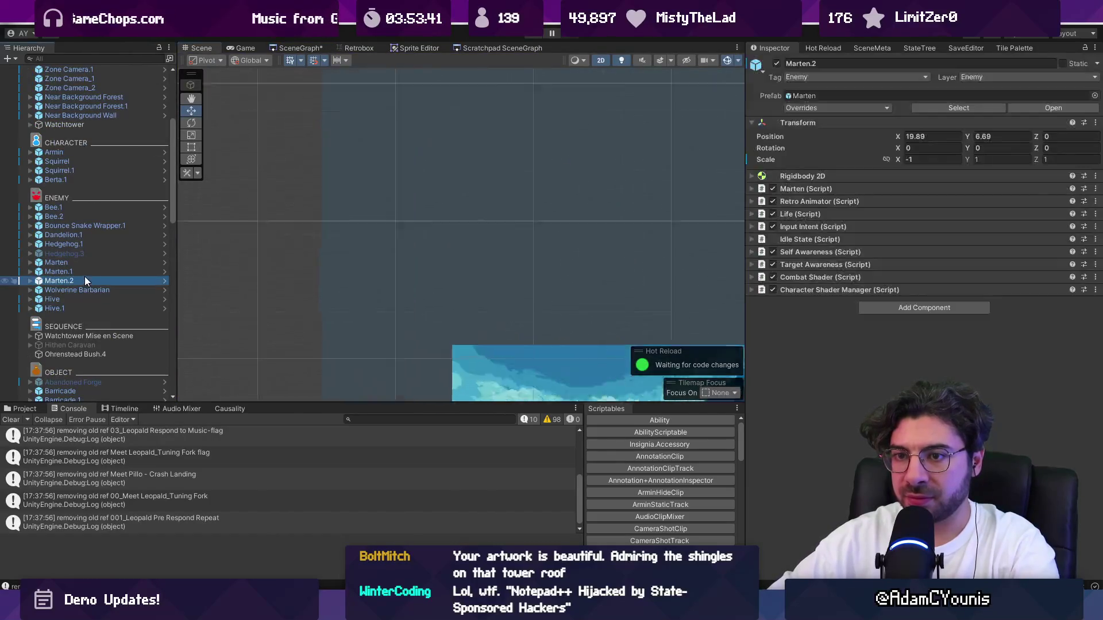
pyautogui.doubleClick(85, 281)
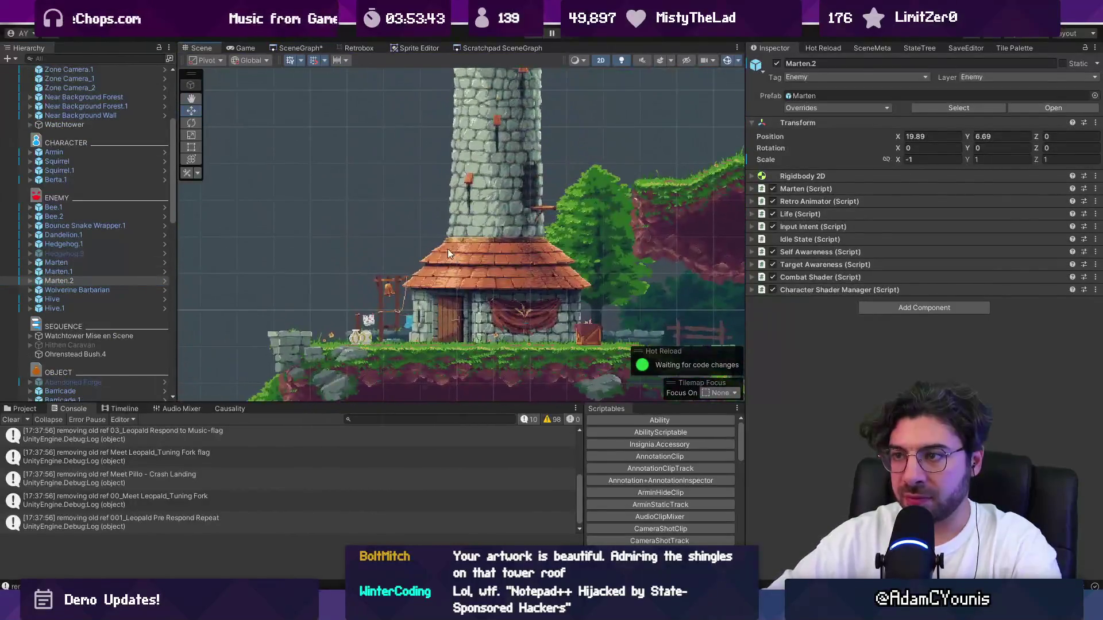
pyautogui.click(449, 257)
pyautogui.doubleClick(82, 290)
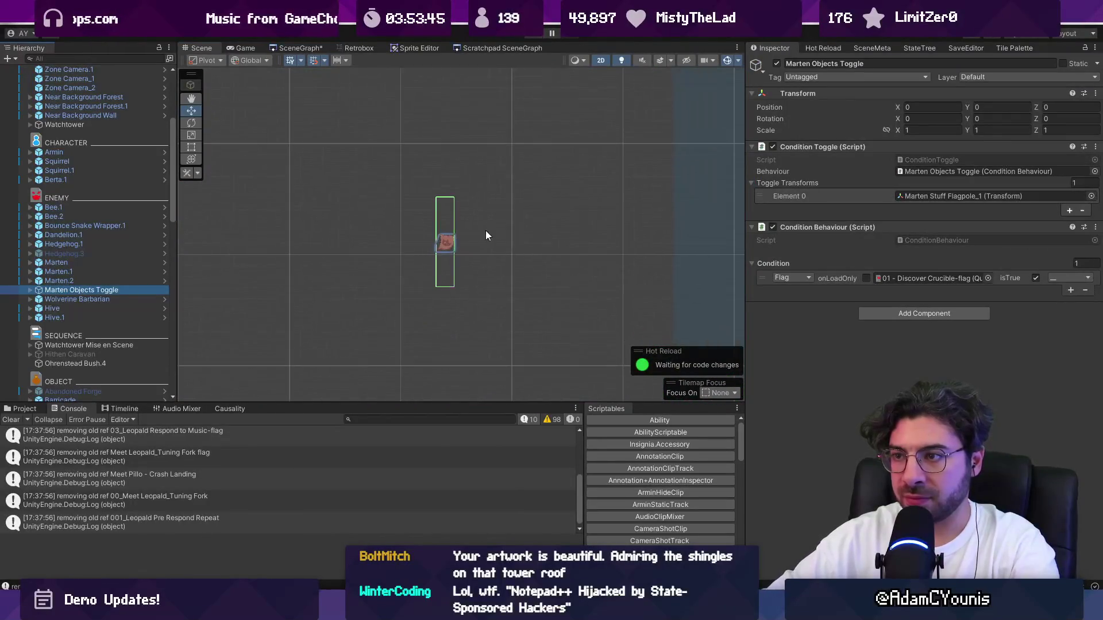
pyautogui.scroll(-5, 482, 235)
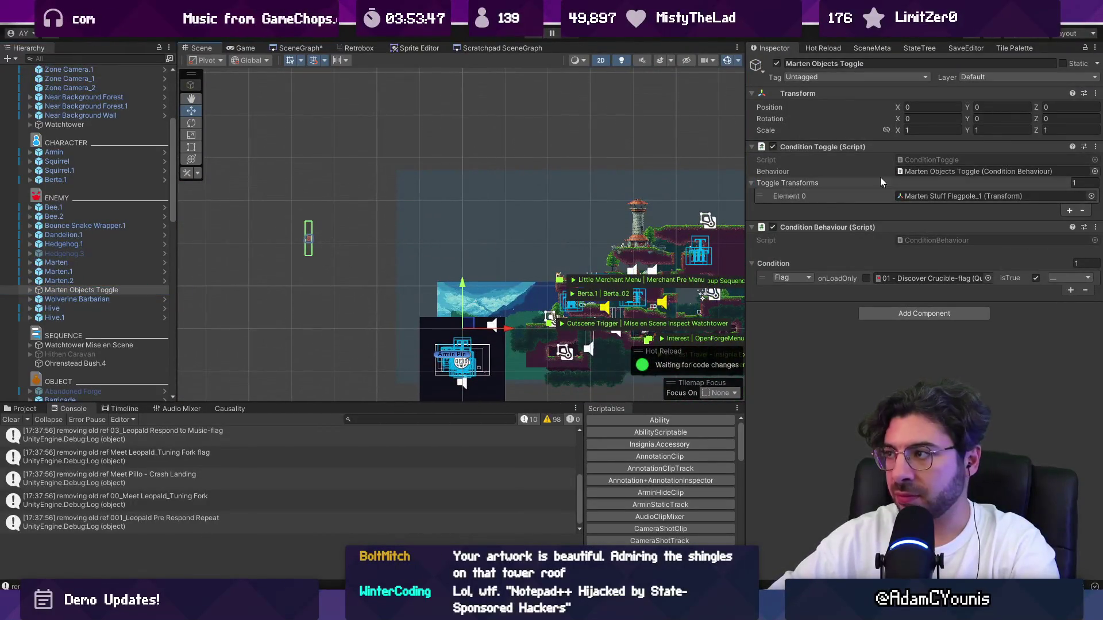
# Expand Marten Objects Toggle and select Marten Stuff Flagpole_1 to edit its Position X.
pyautogui.click(90, 296)
pyautogui.click(89, 291)
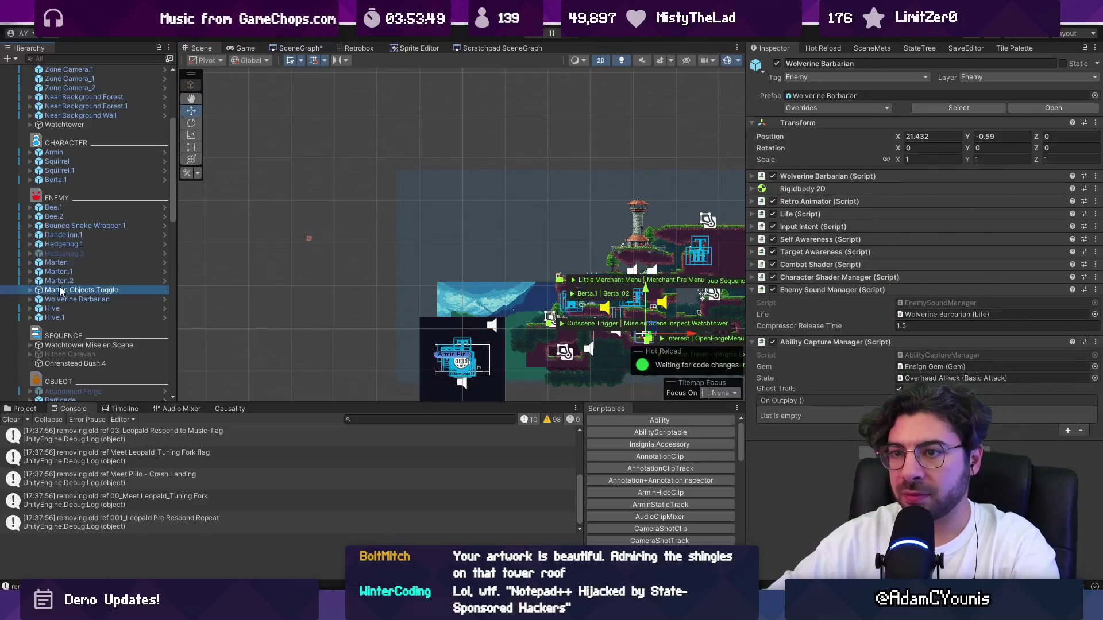
pyautogui.click(211, 60)
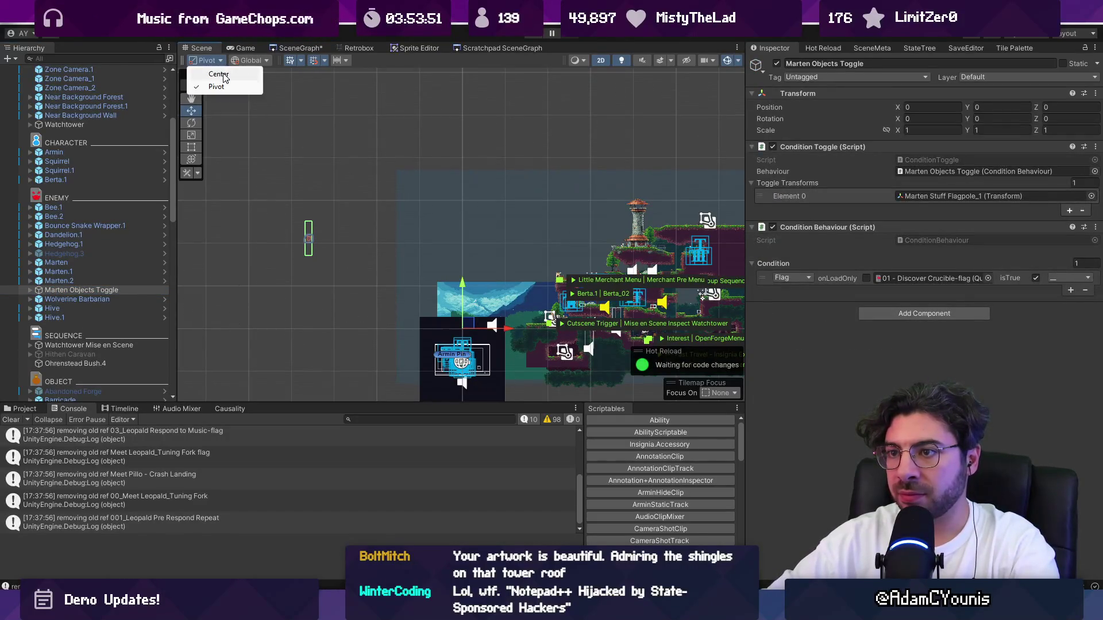
pyautogui.click(33, 293)
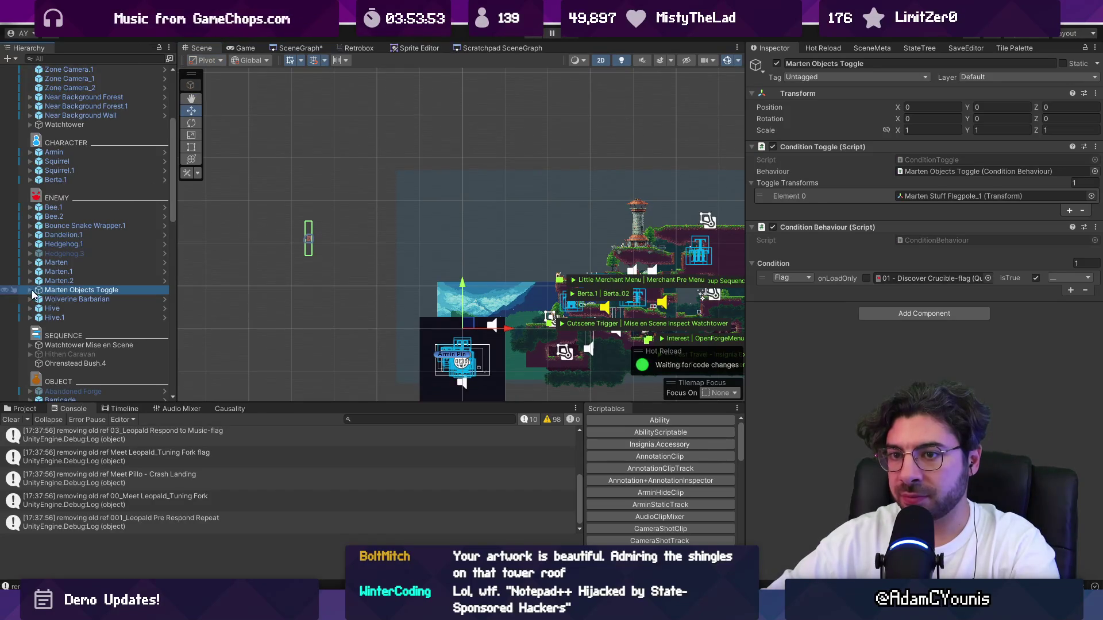
pyautogui.click(30, 290)
pyautogui.click(86, 299)
pyautogui.click(919, 136)
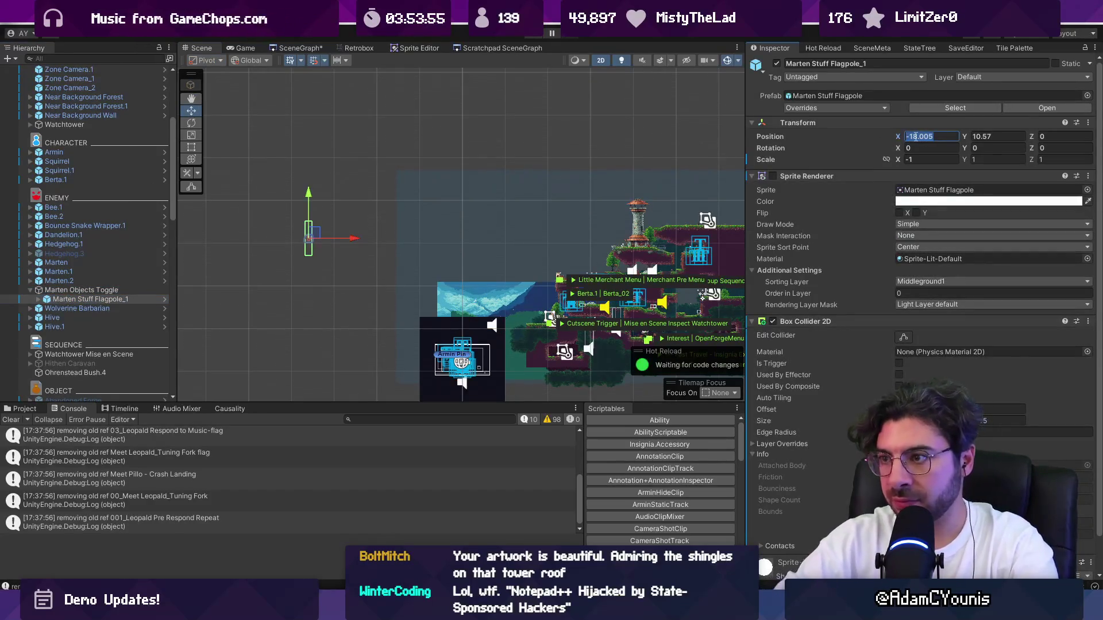
# Set Marten Stuff Flagpole_1's local position to 0, 0.
pyautogui.write('0')
pyautogui.press('Tab')
pyautogui.write('0')
pyautogui.press('Tab')
pyautogui.click(80, 290)
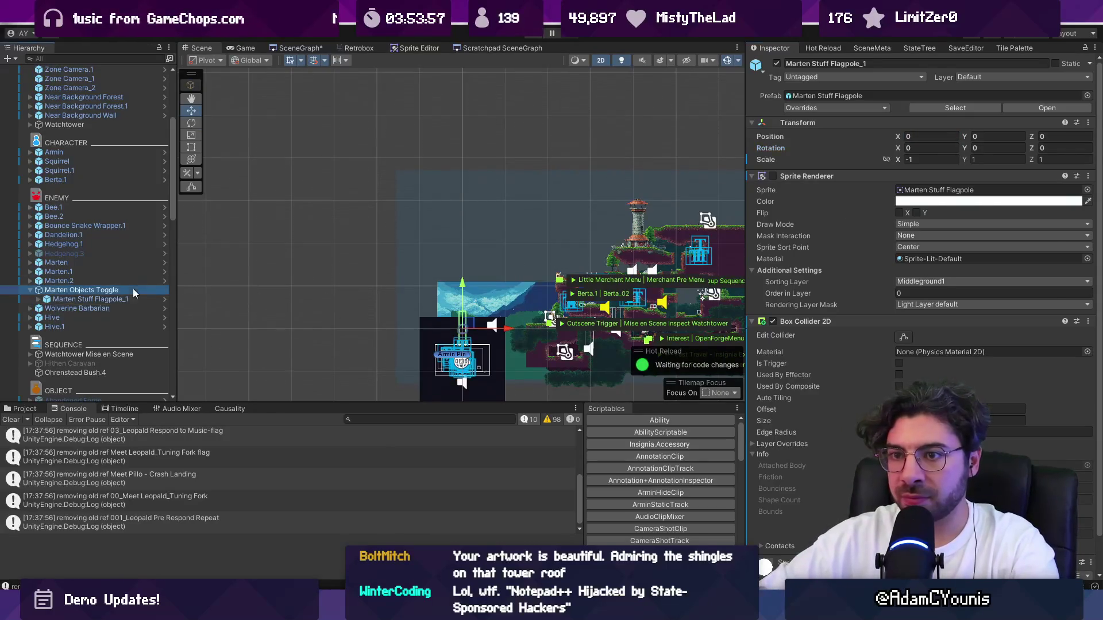
pyautogui.scroll(15, 630, 238)
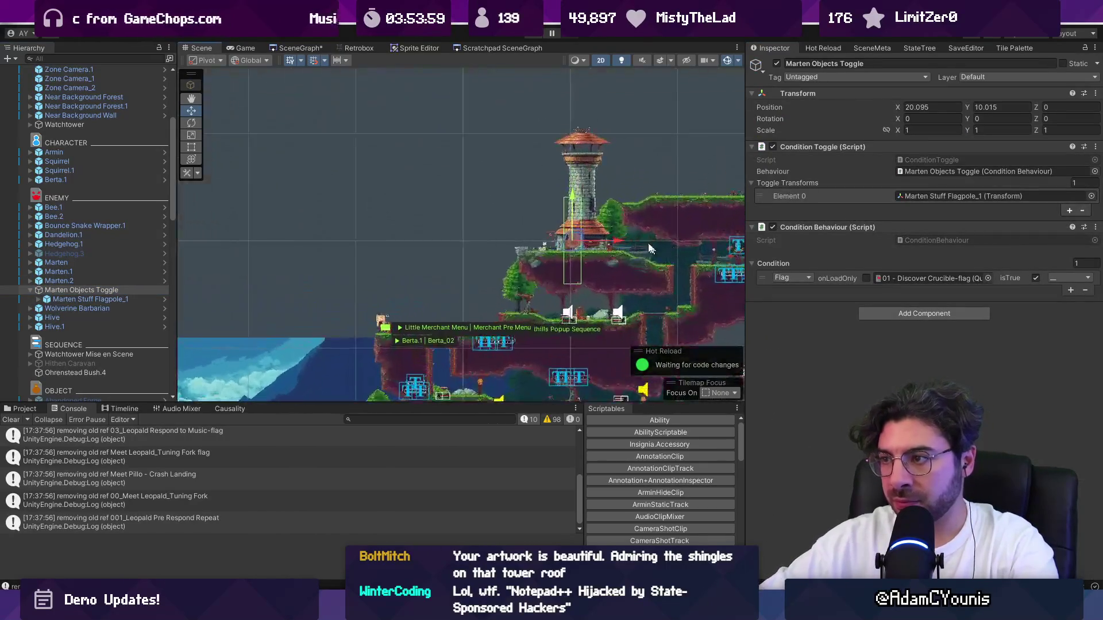
# Move the Marten Objects Toggle onto the tower house and mirror it with Scale X -1.
pyautogui.moveTo(562, 235); pyautogui.dragTo(523, 251)
pyautogui.scroll(-5, 519, 249)
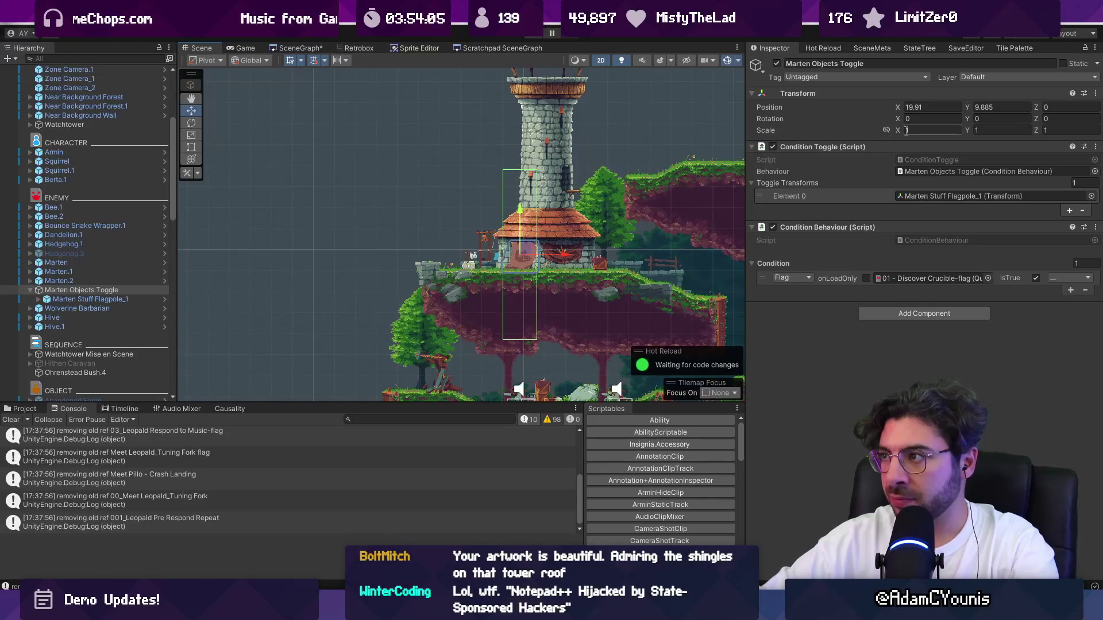
pyautogui.write('-1')
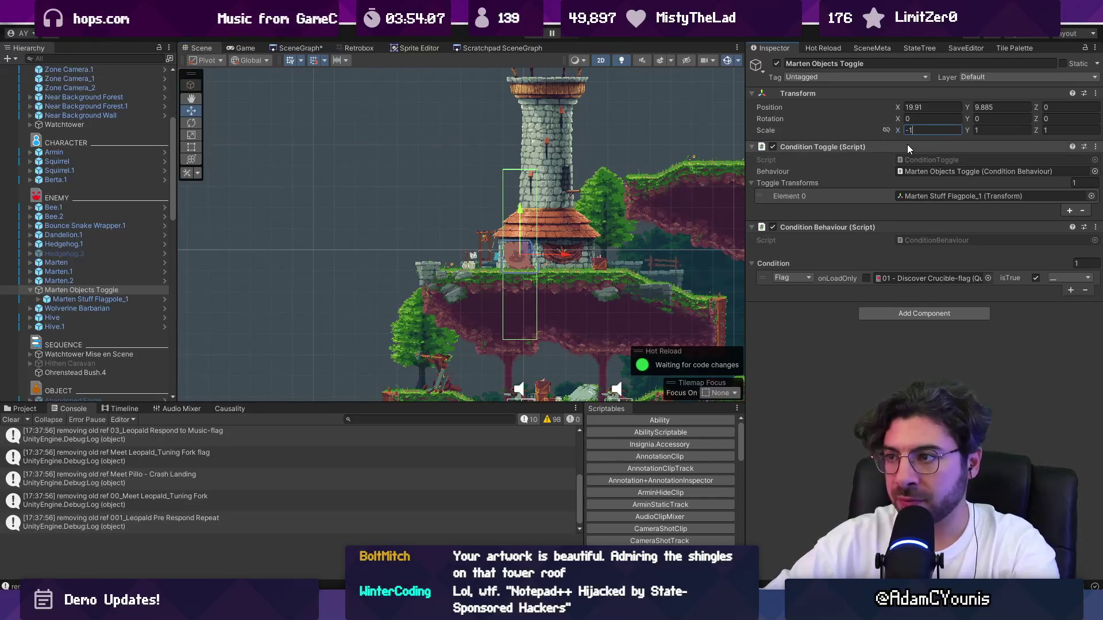
pyautogui.scroll(5, 540, 229)
pyautogui.moveTo(540, 227); pyautogui.dragTo(553, 224)
pyautogui.click(43, 299)
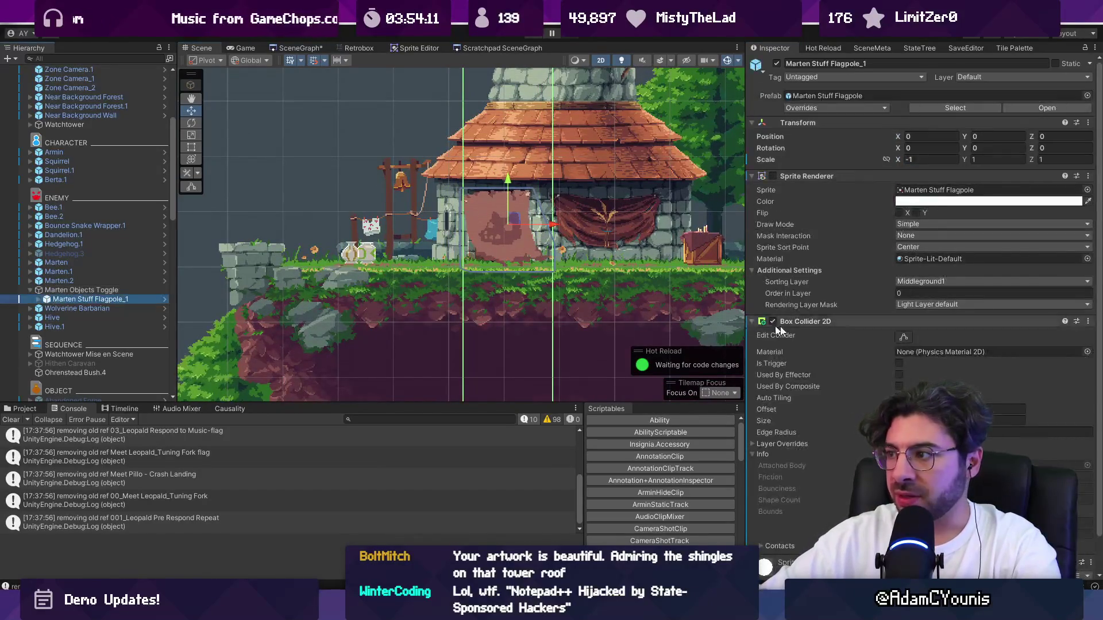
# Remove the flagpole's Box Collider 2D and nudge it slightly up and left.
pyautogui.rightClick(811, 326)
pyautogui.click(837, 366)
pyautogui.scroll(-2, 523, 217)
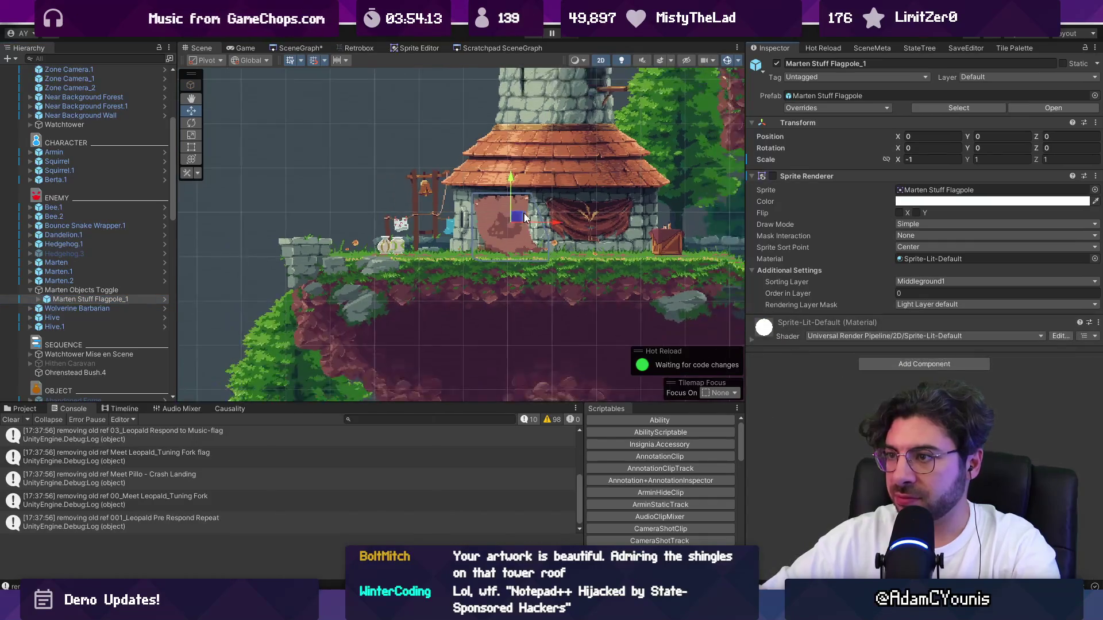
pyautogui.moveTo(550, 224); pyautogui.dragTo(542, 215)
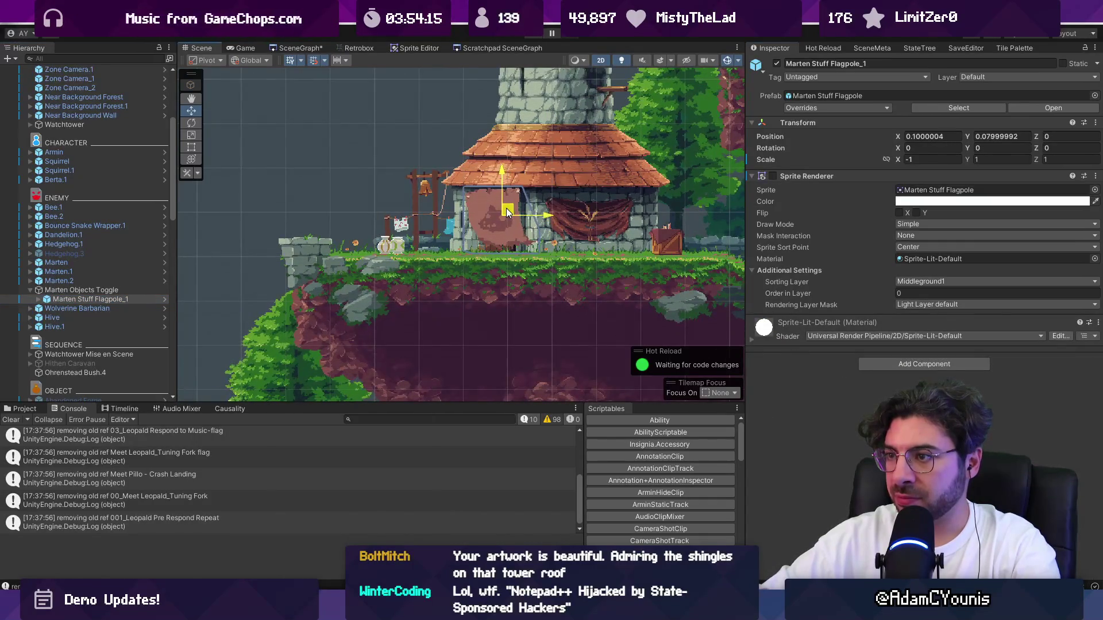
# Put the flagpole's Sprite Renderer on the Character sorting layer.
pyautogui.click(147, 291)
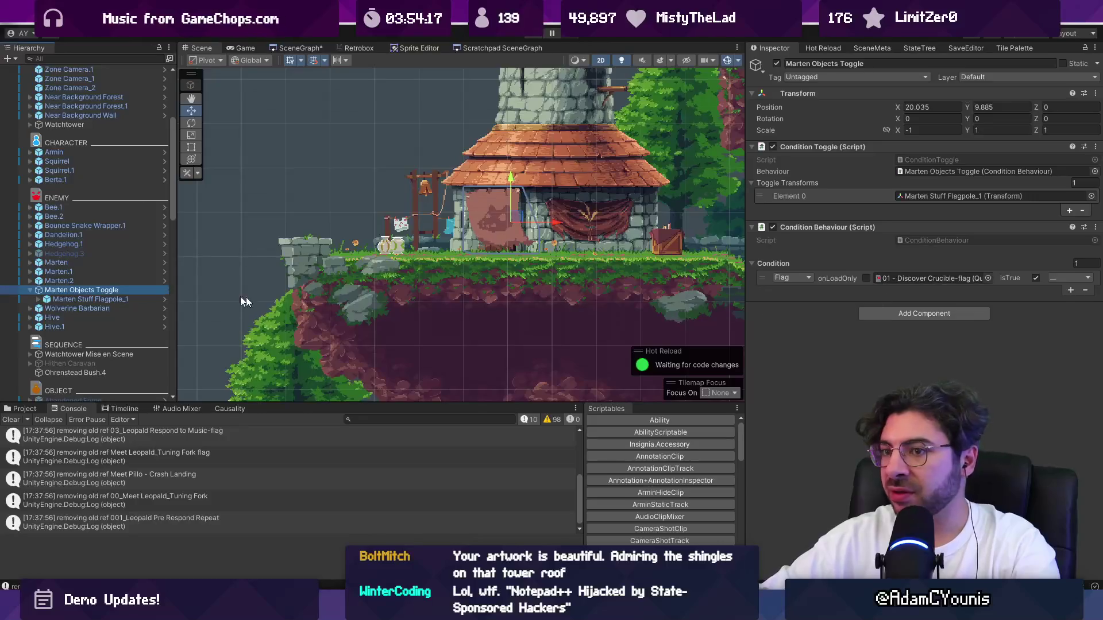
pyautogui.press('Down')
pyautogui.click(773, 176)
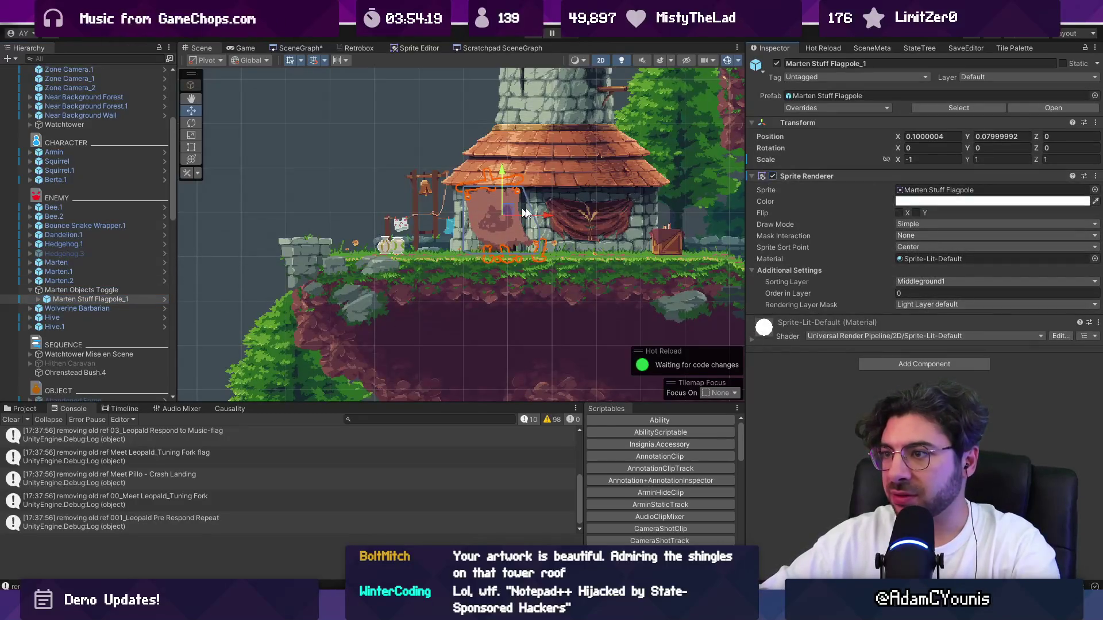
pyautogui.click(965, 280)
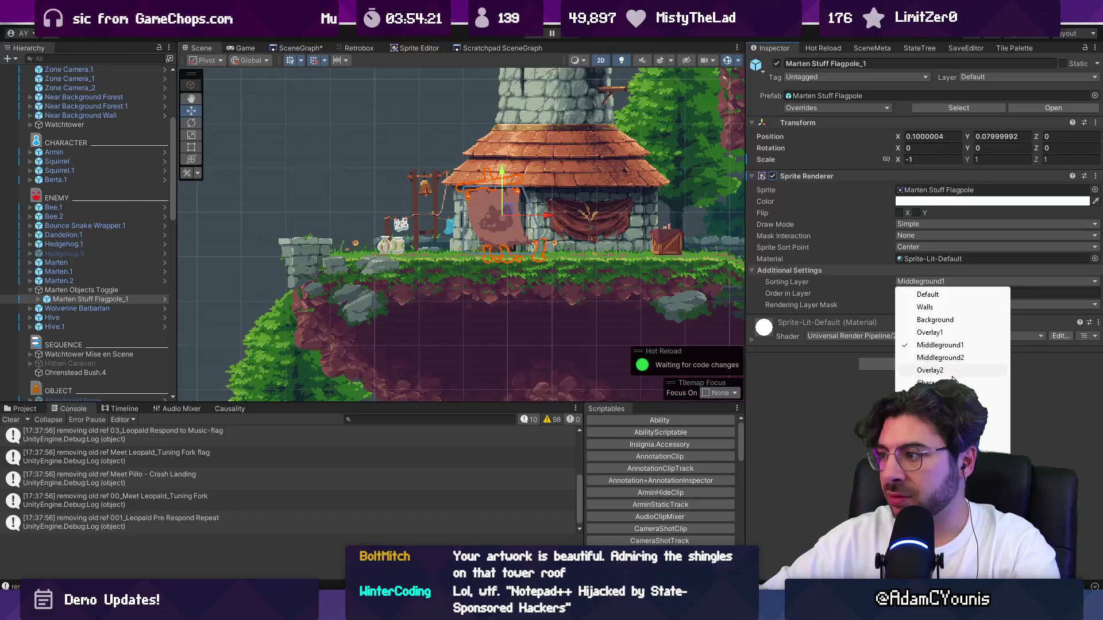
pyautogui.click(926, 383)
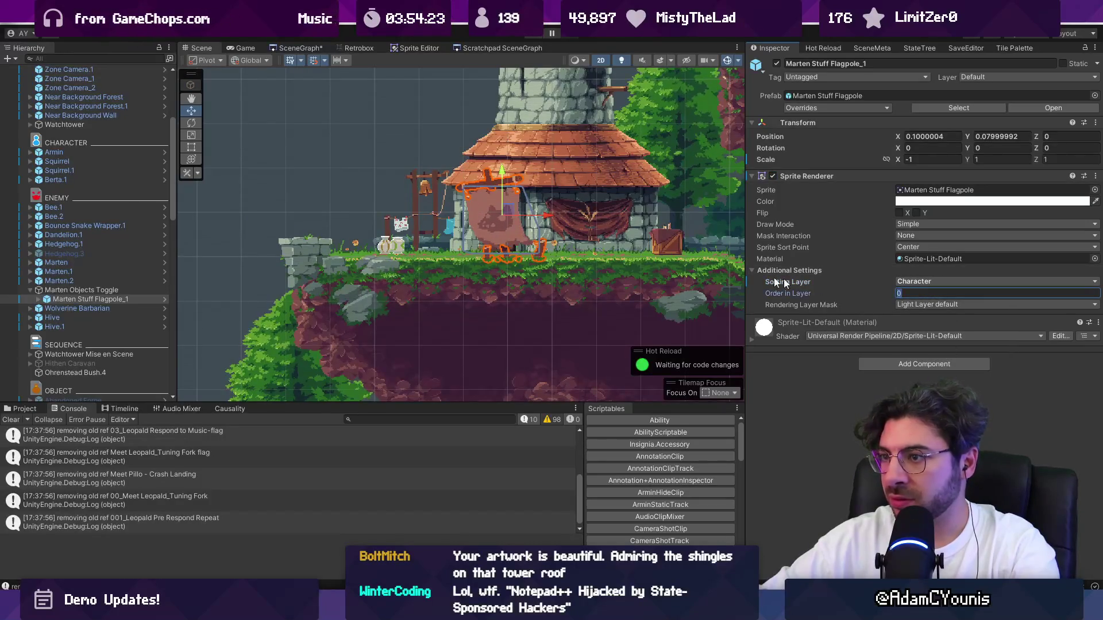
# Nudge the toggle to X 20.1, Y 9.81 and the flagpole to local 0.1, 0.1.
pyautogui.click(105, 291)
pyautogui.moveTo(513, 215)
pyautogui.mouseDown()
pyautogui.moveTo(501, 217)
pyautogui.moveTo(519, 214)
pyautogui.moveTo(520, 226)
pyautogui.mouseUp()
pyautogui.scroll(5, 534, 230)
pyautogui.moveTo(416, 254); pyautogui.dragTo(417, 254)
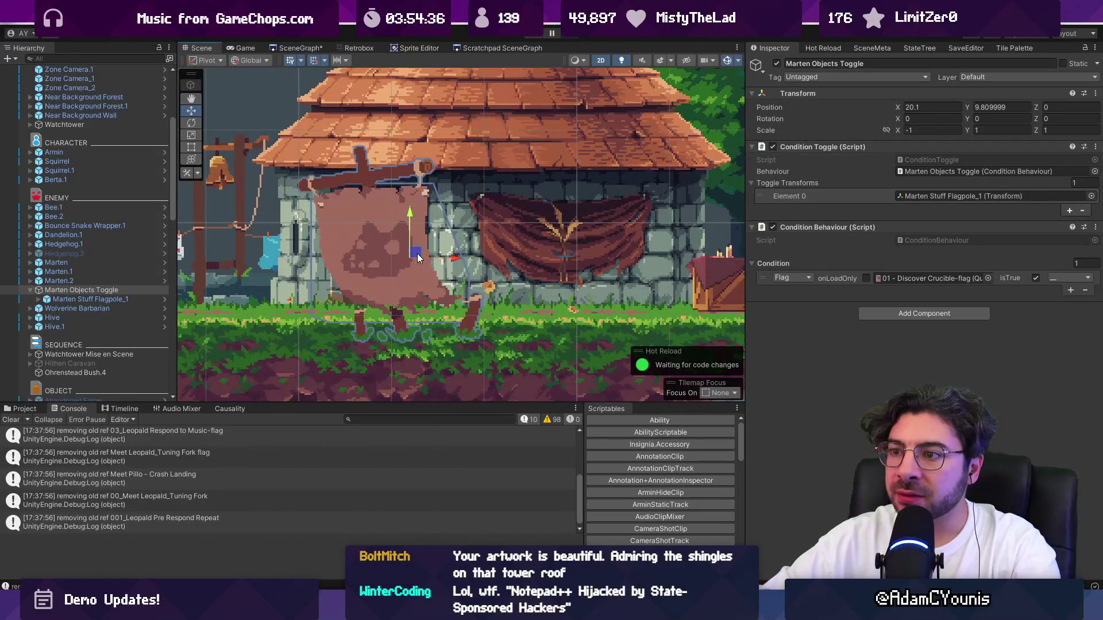
pyautogui.scroll(-3, 417, 257)
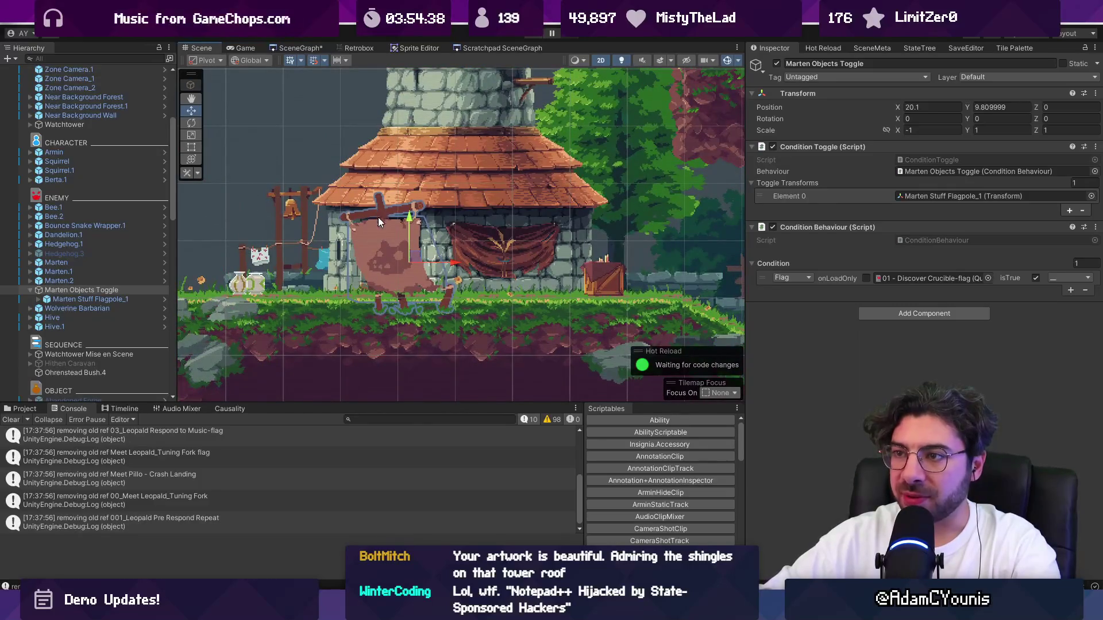
pyautogui.doubleClick(965, 196)
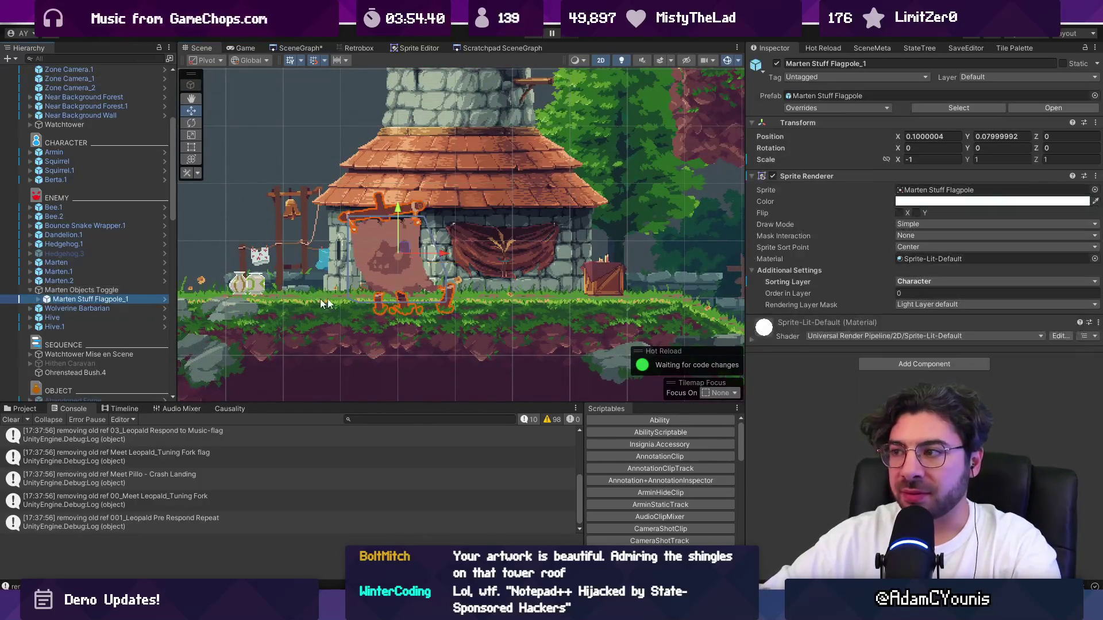
pyautogui.click(773, 176)
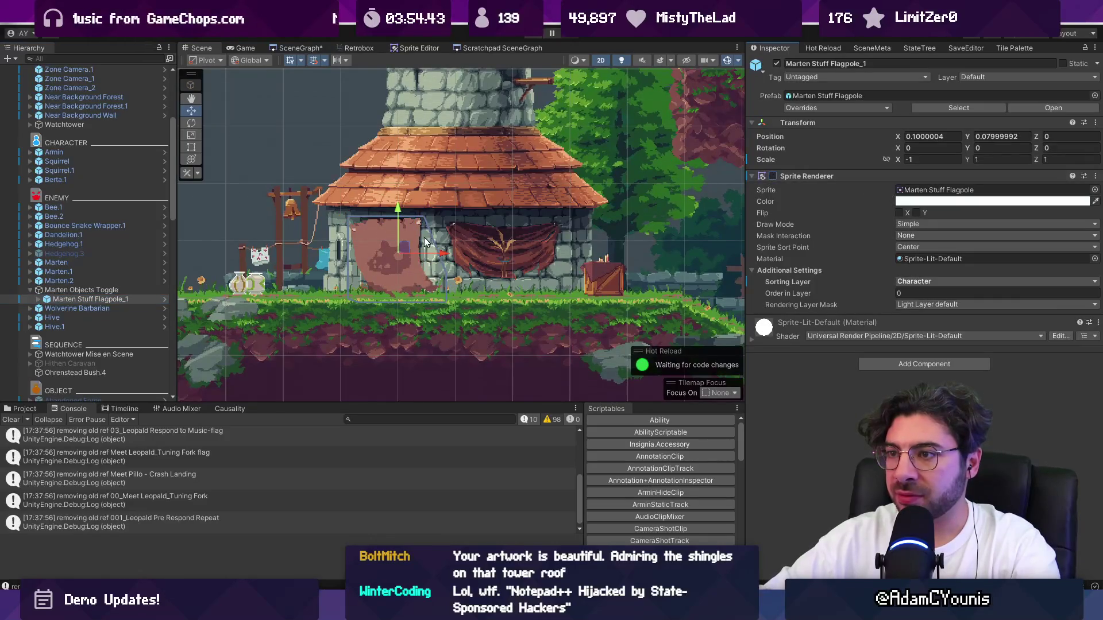
pyautogui.moveTo(400, 211); pyautogui.dragTo(400, 205)
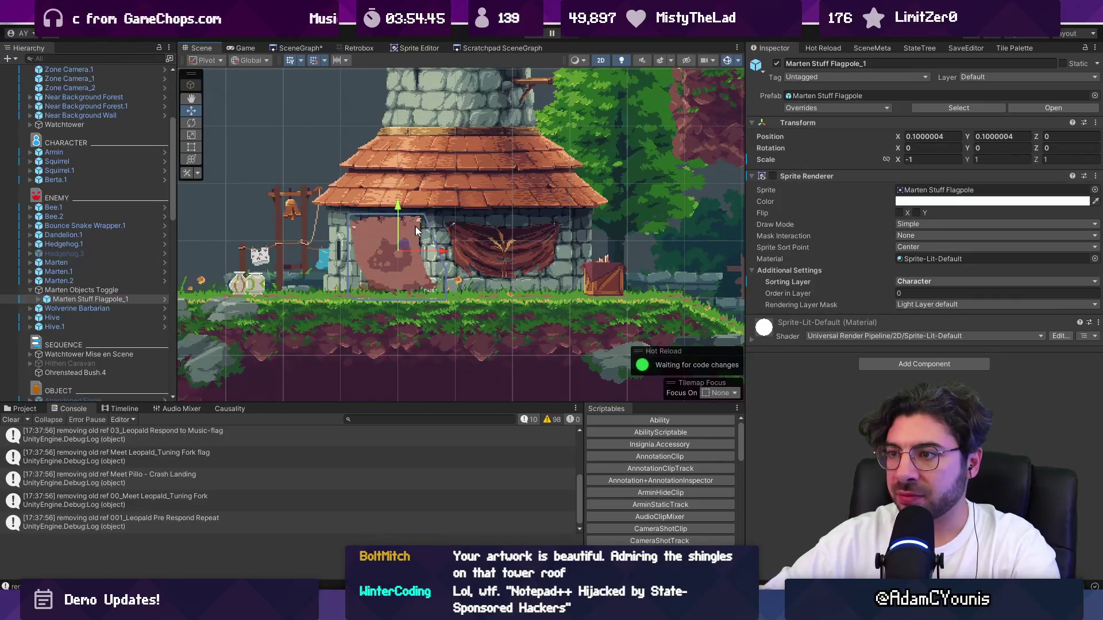
pyautogui.scroll(-2, 425, 241)
pyautogui.scroll(1, 409, 253)
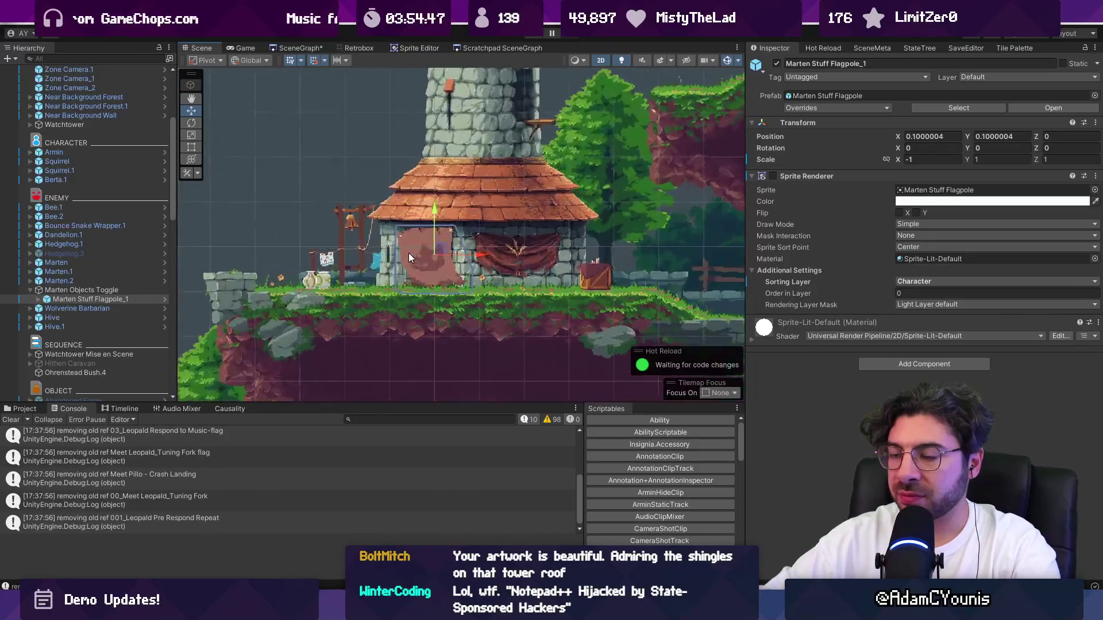
pyautogui.scroll(-3, 409, 253)
pyautogui.click(219, 231)
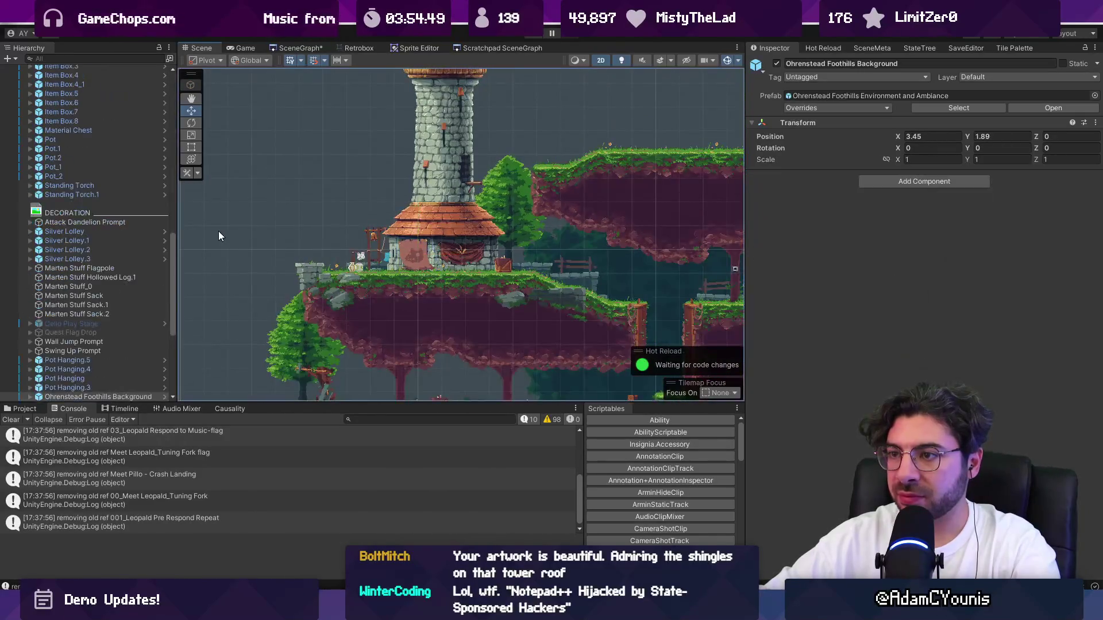
# Play-test the Overlook scene briefly and stop it.
pyautogui.scroll(3, 393, 249)
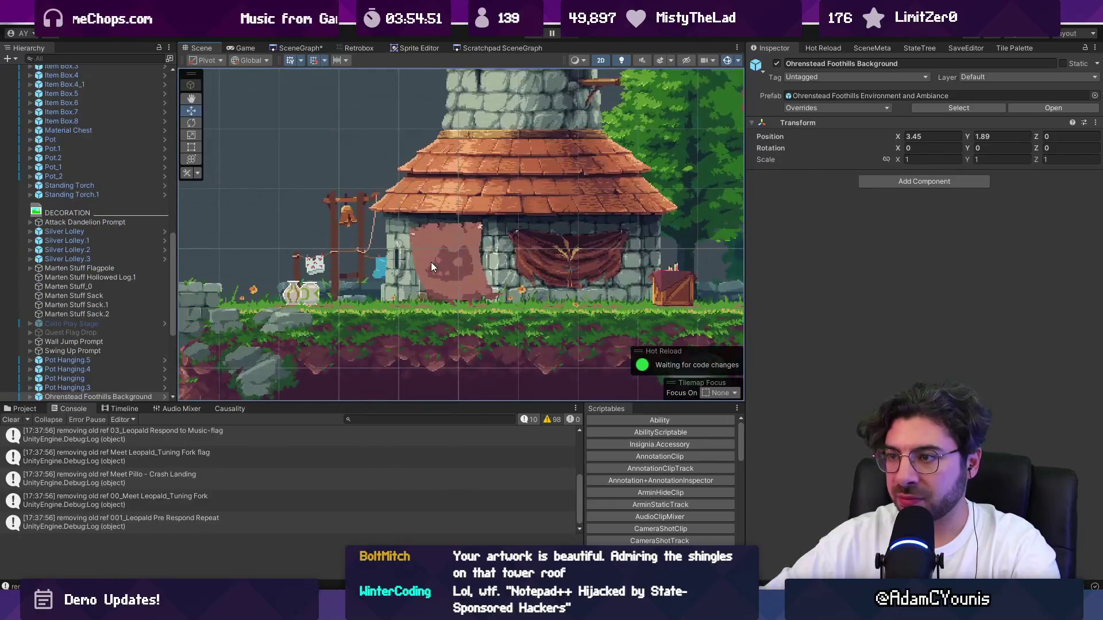
pyautogui.scroll(1, 431, 269)
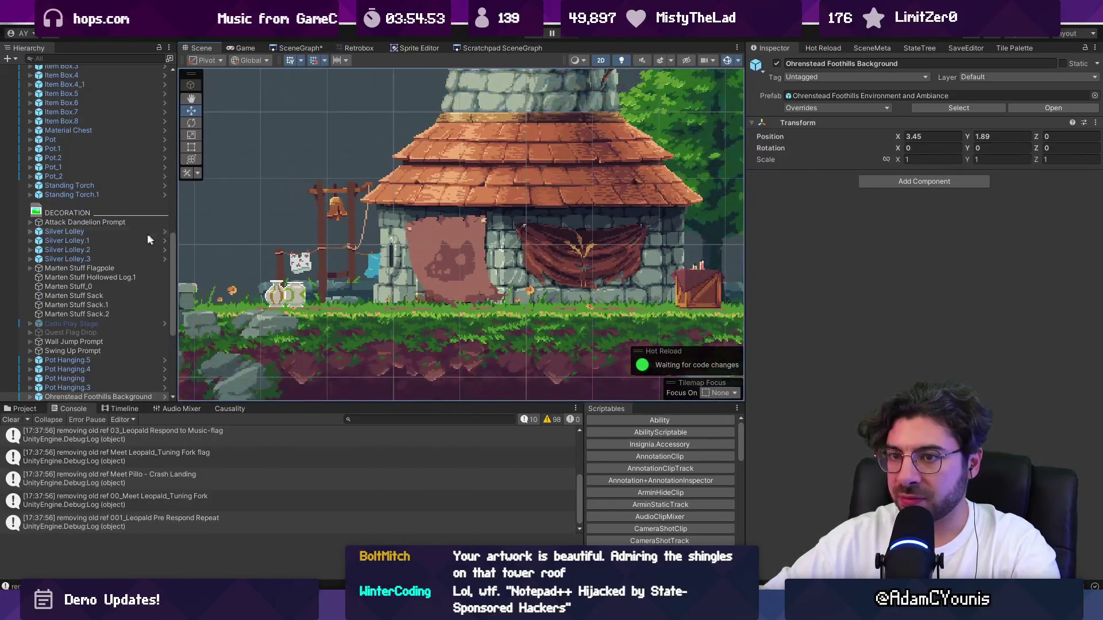
pyautogui.scroll(-3, 416, 259)
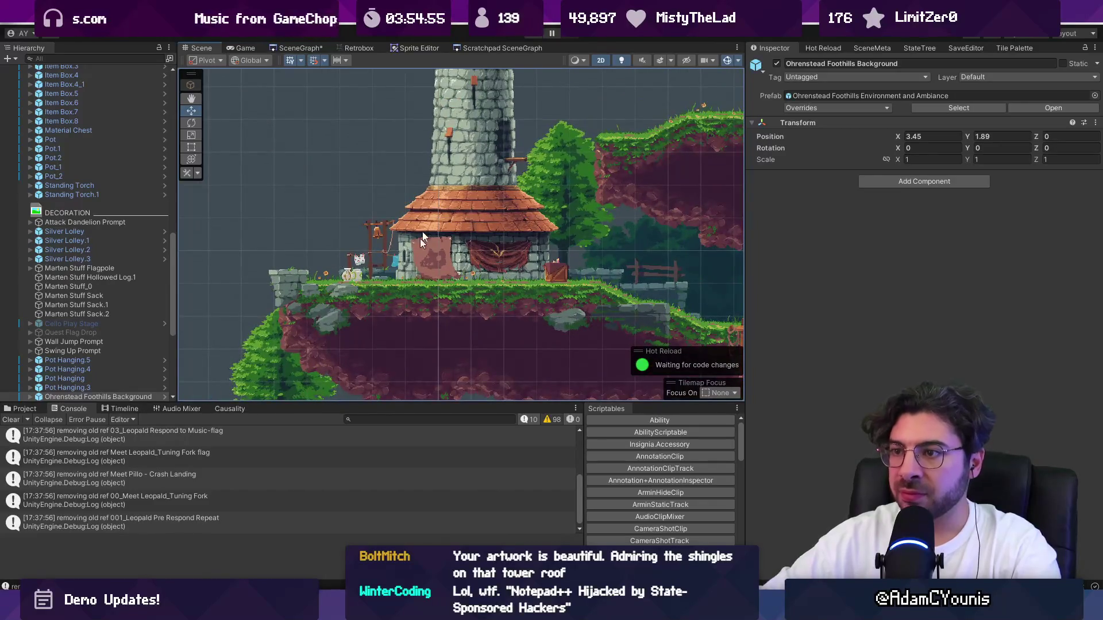
pyautogui.click(532, 35)
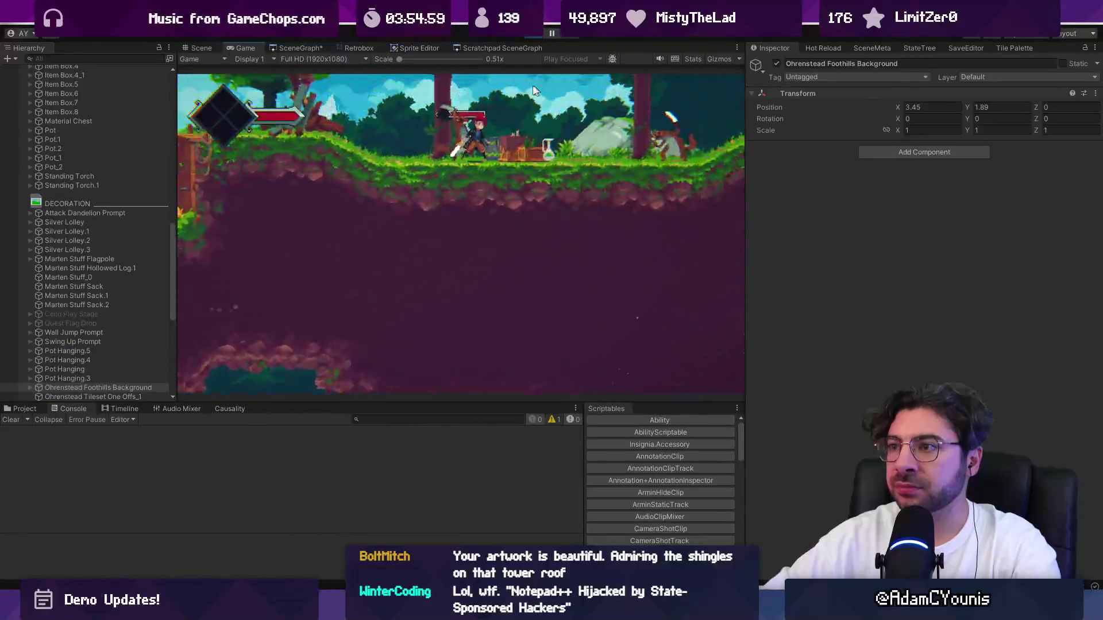
pyautogui.click(532, 35)
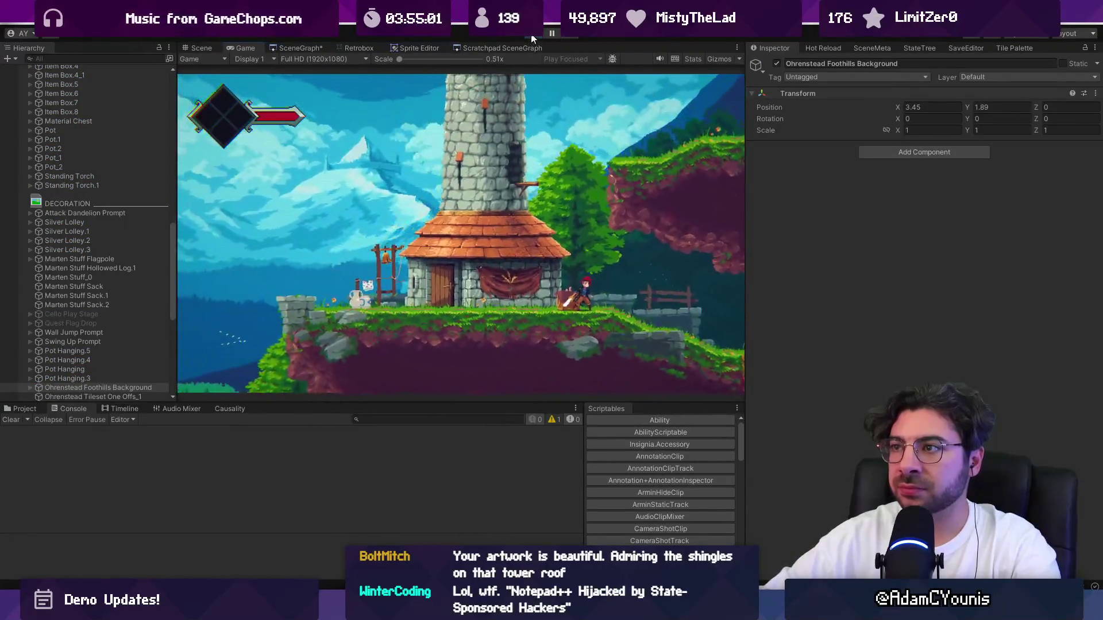
# Set GameEngine's Progress State to Demo - Part 4 and play-test again.
pyautogui.click(81, 101)
pyautogui.click(84, 97)
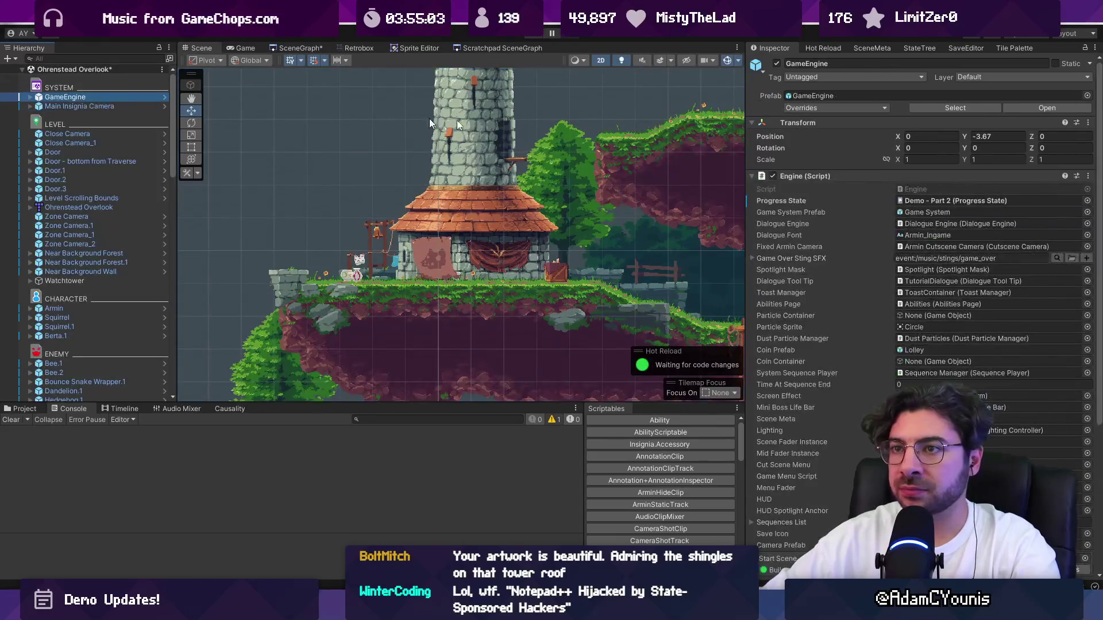
pyautogui.click(1086, 201)
pyautogui.doubleClick(896, 365)
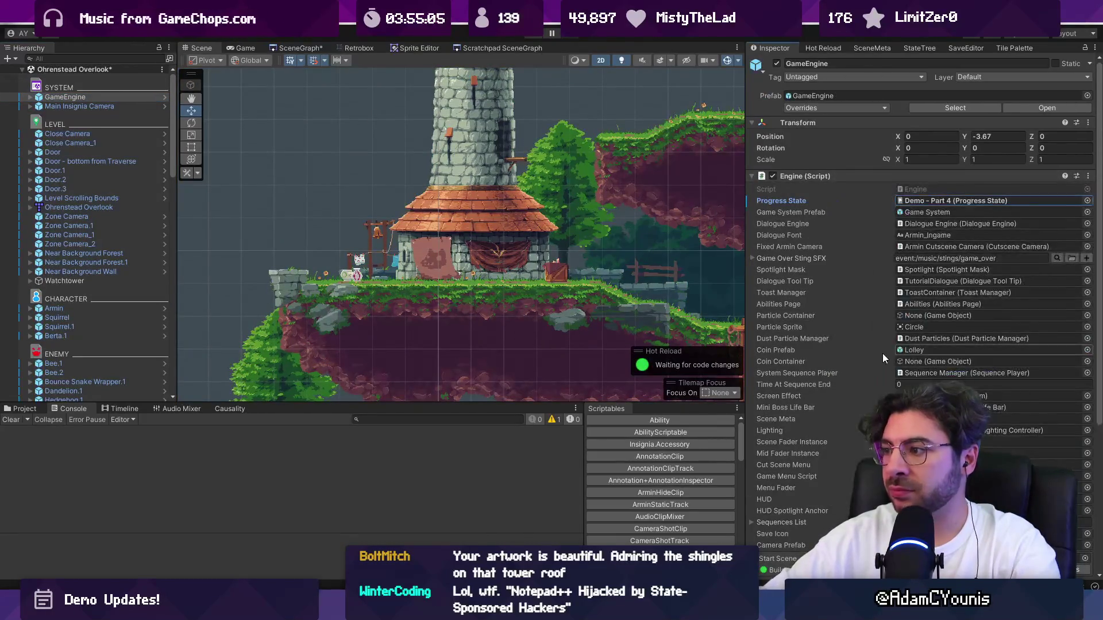
pyautogui.hotkey('ctrl', 'p')
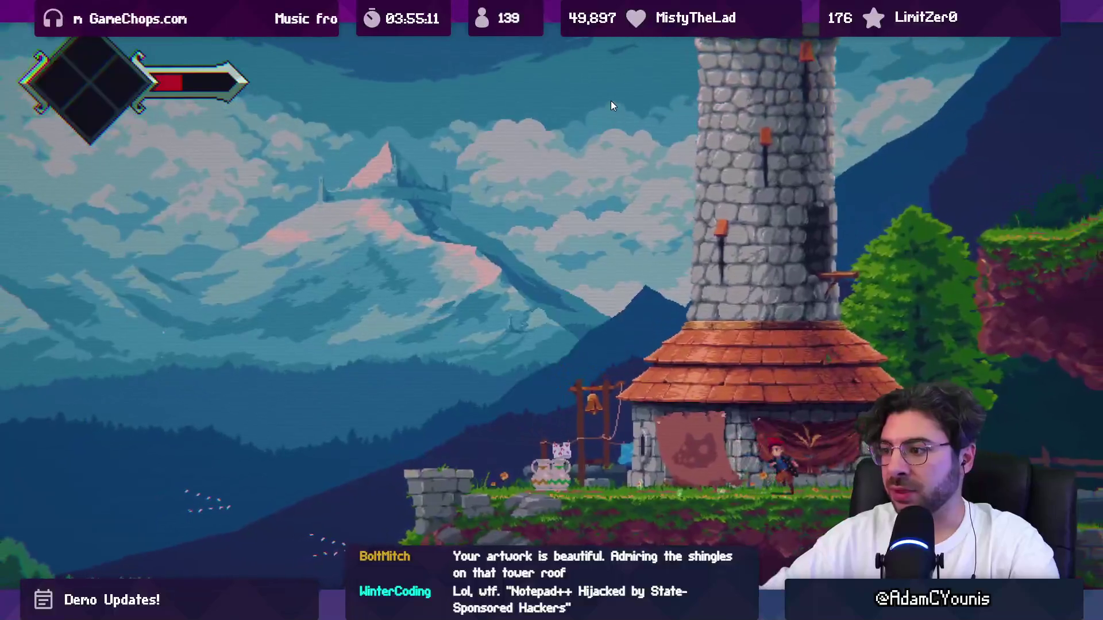
pyautogui.hotkey('shift', 'space')
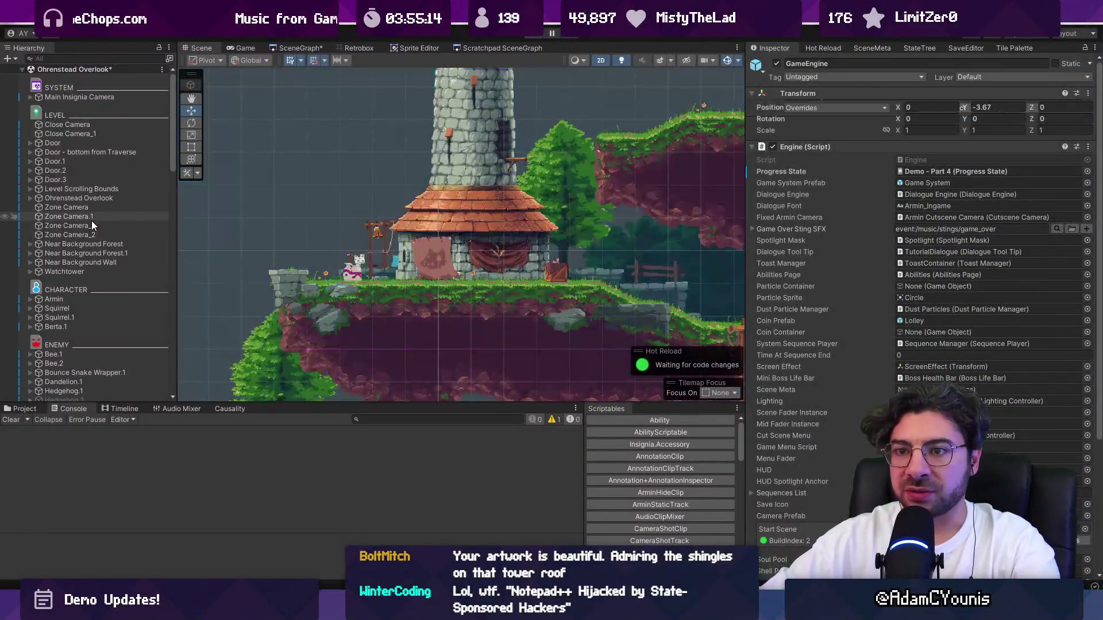
pyautogui.click(429, 253)
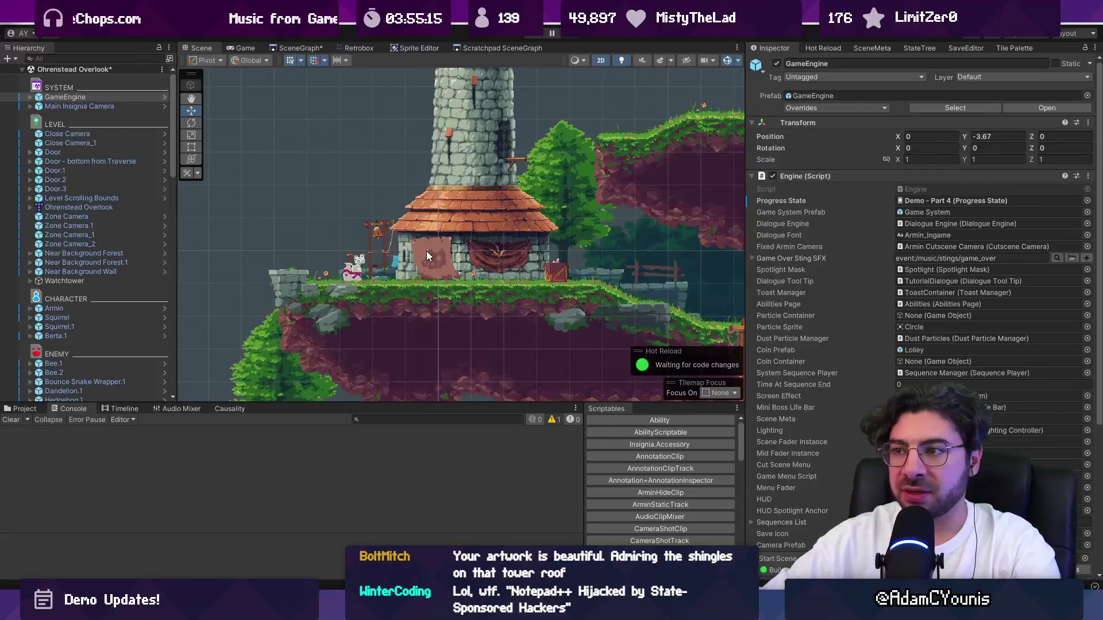
# Put the Marten Flag under the flagpole on the Character sorting layer.
pyautogui.scroll(-3, 123, 367)
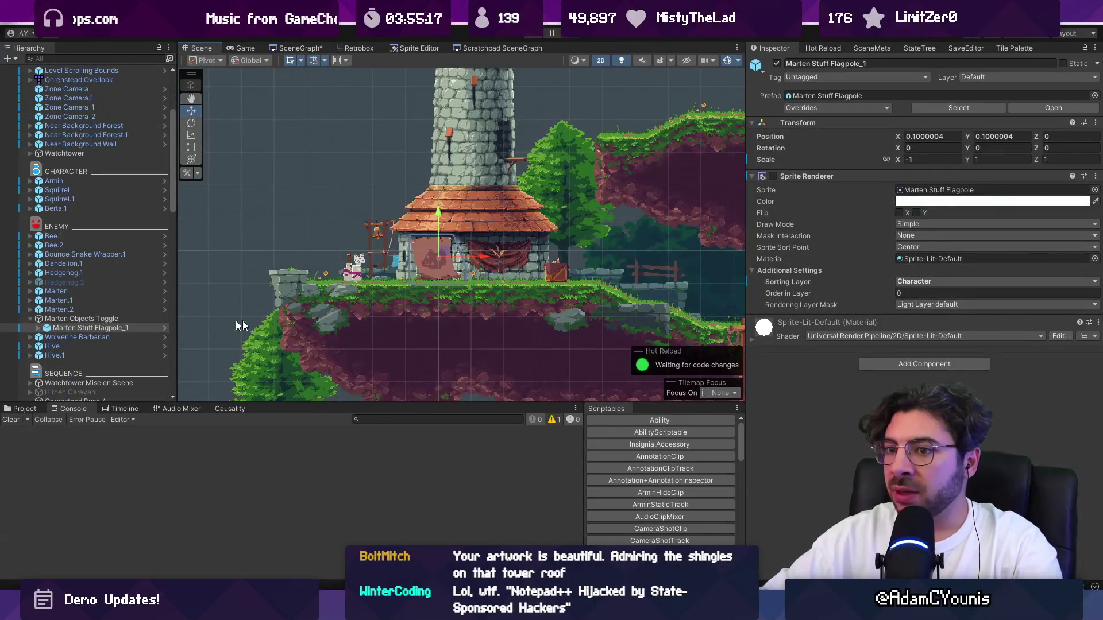
pyautogui.click(39, 328)
pyautogui.click(63, 334)
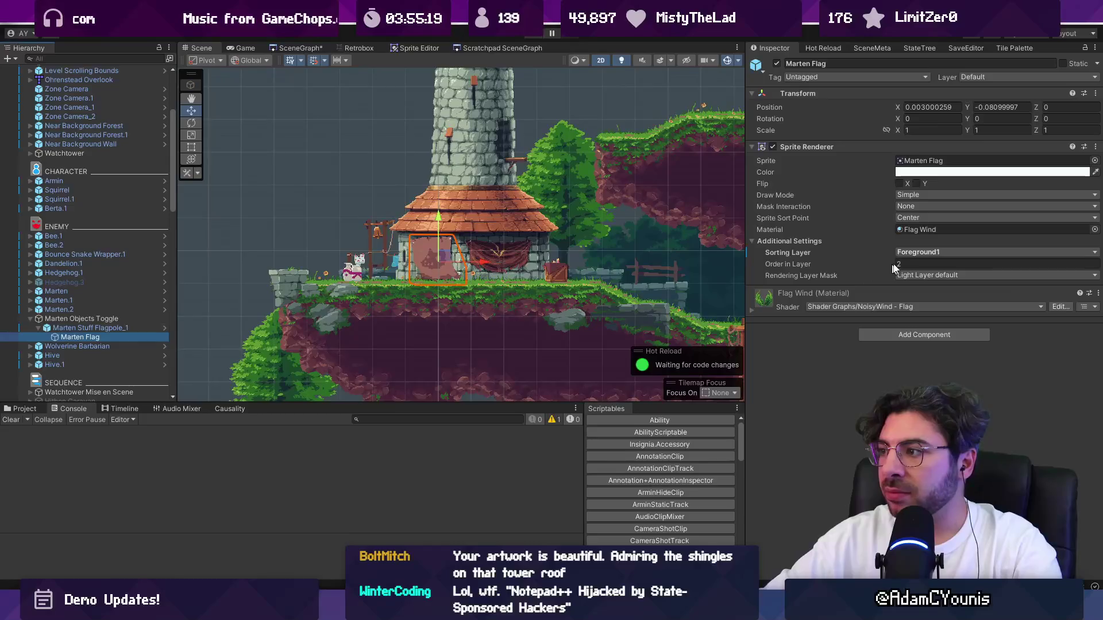
pyautogui.click(919, 253)
pyautogui.click(942, 352)
pyautogui.write('-1')
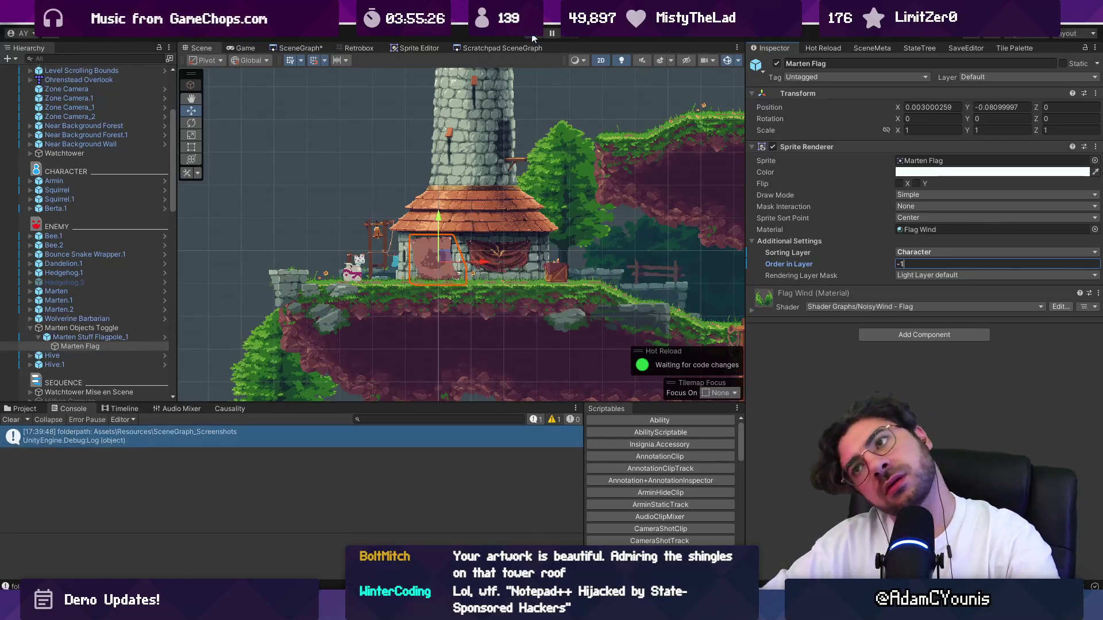
# Play-test to check the Marten flag hanging at the watchtower house front.
pyautogui.hotkey('ctrl', 'p')
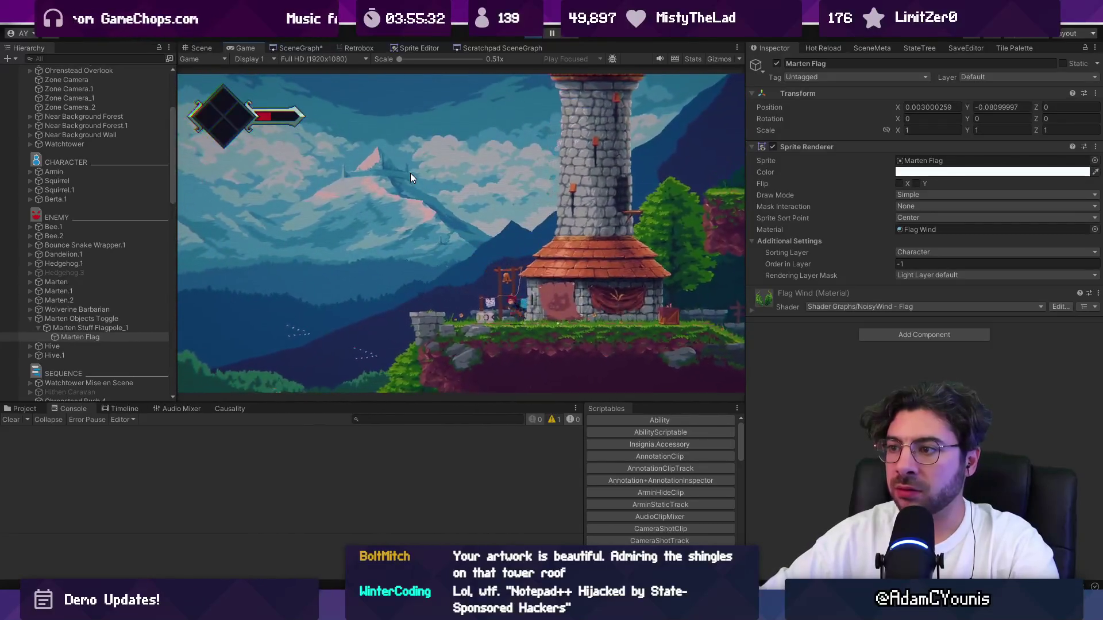
pyautogui.click(542, 32)
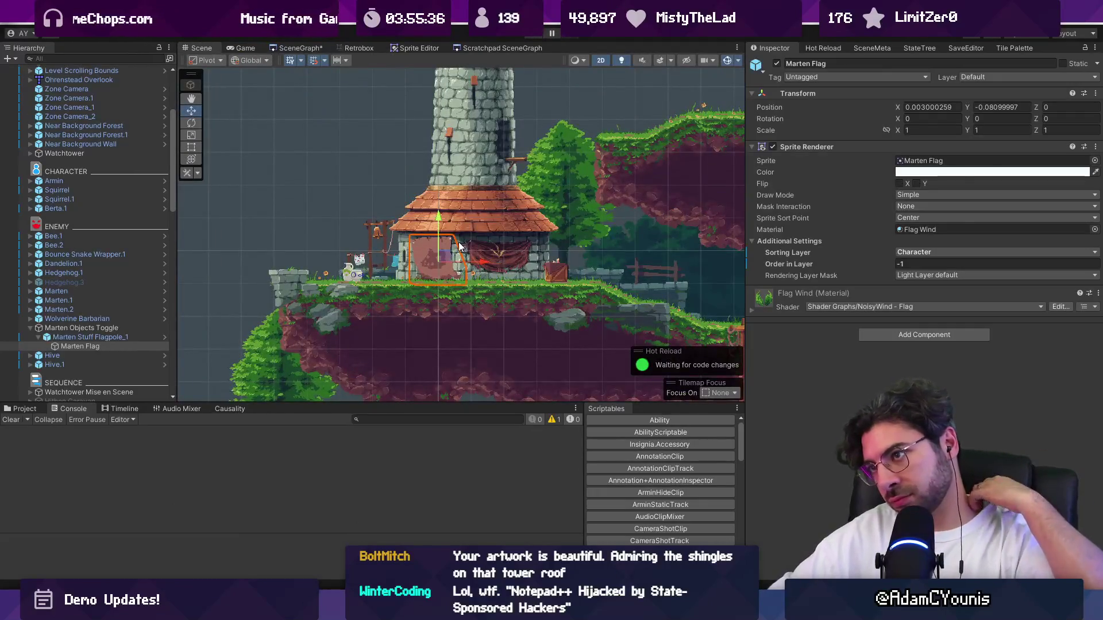
pyautogui.scroll(2, 452, 250)
pyautogui.scroll(1, 452, 250)
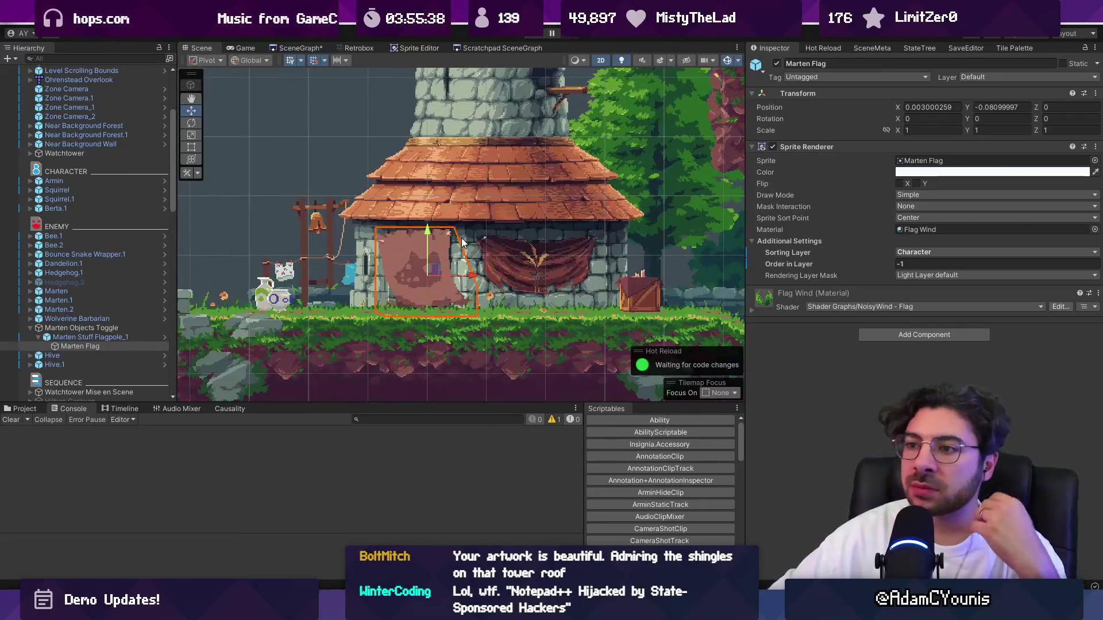
pyautogui.click(116, 328)
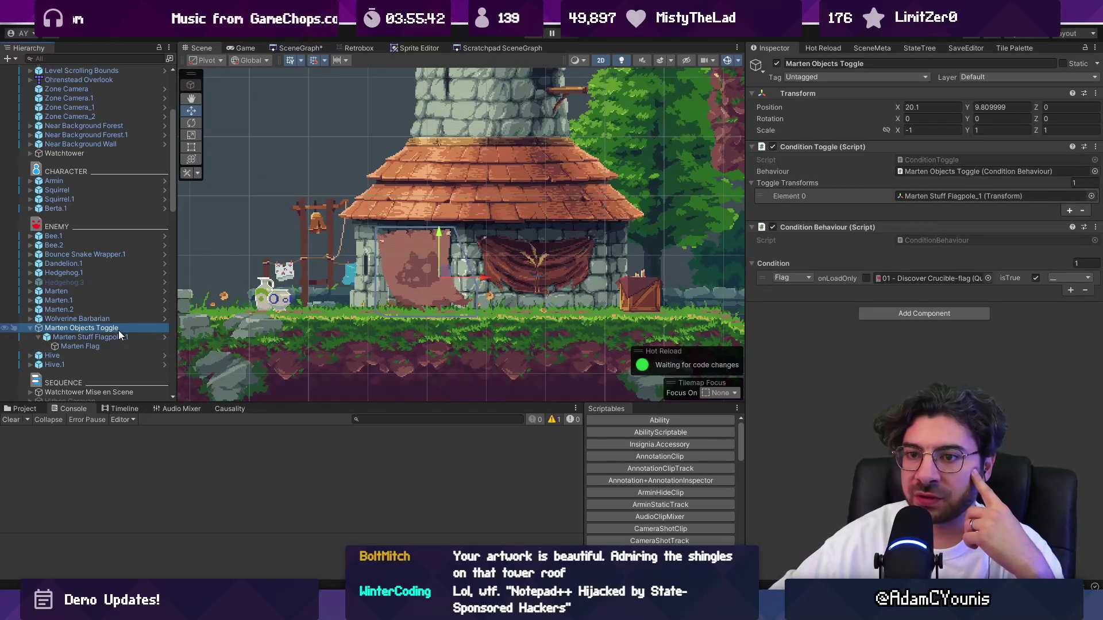
# Duplicate Marten Objects Toggle and rename the copy Door Toggle.
pyautogui.click(30, 328)
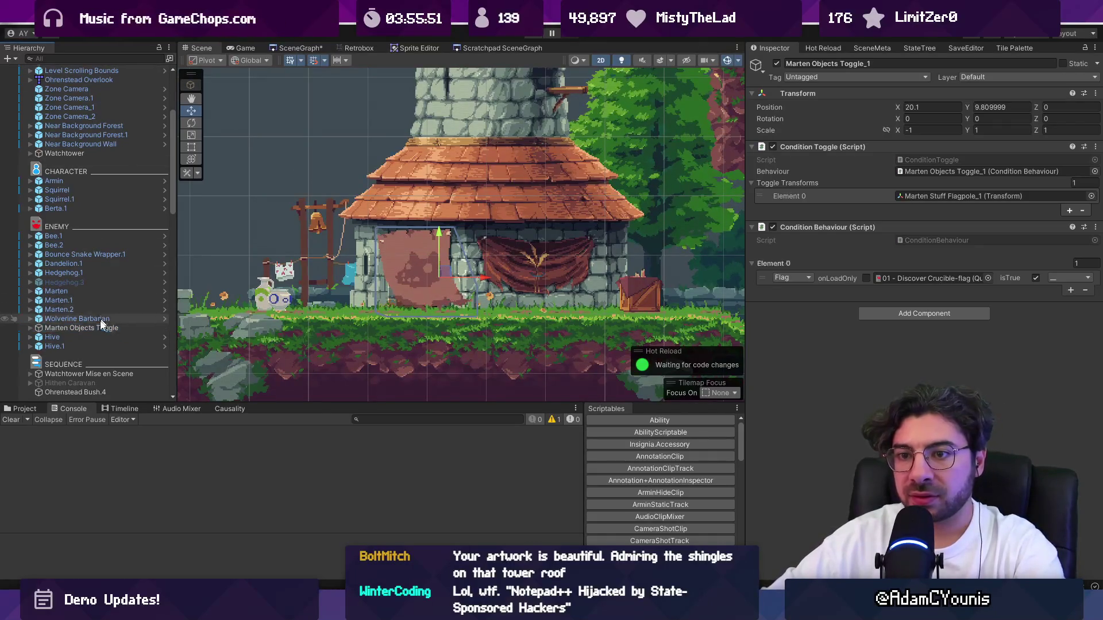
pyautogui.hotkey('ctrl', 'd')
pyautogui.press('F2')
pyautogui.hotkey('ctrl', 'shift', 'Right')
pyautogui.write('Door')
pyautogui.press('End')
pyautogui.press('BackSpace')
pyautogui.press('BackSpace')
pyautogui.write('1')
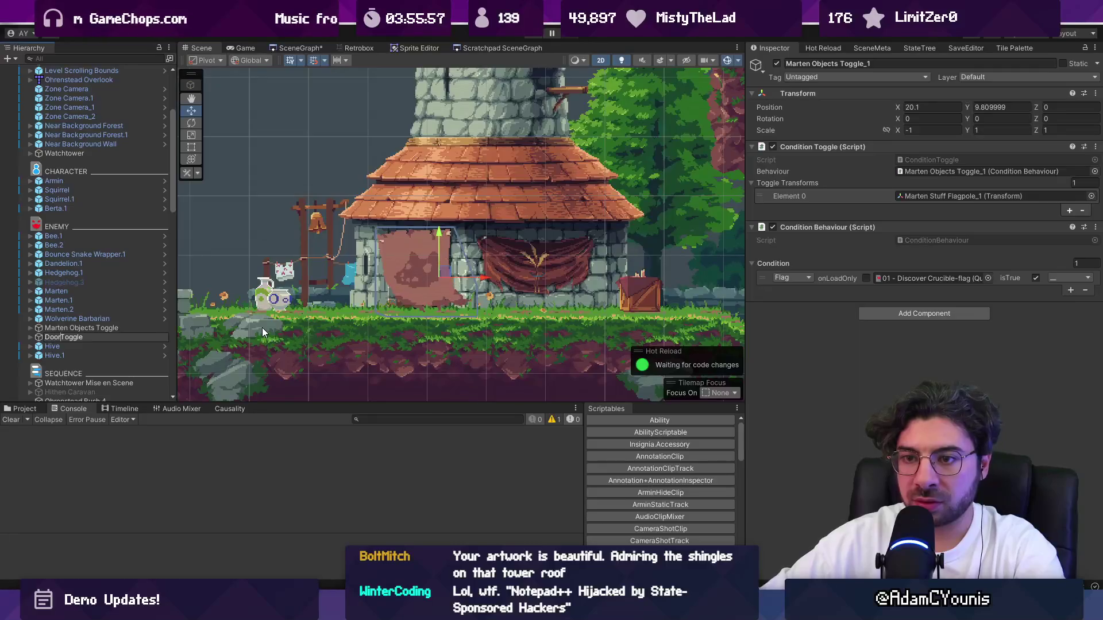
pyautogui.press('Return')
# Move both toggles into the LEVEL group and save the scene.
pyautogui.keyDown('ctrl'); pyautogui.click(86, 328); pyautogui.keyUp('ctrl')
pyautogui.moveTo(86, 328)
pyautogui.mouseDown()
pyautogui.moveTo(106, 149)
pyautogui.moveTo(109, 158)
pyautogui.mouseUp()
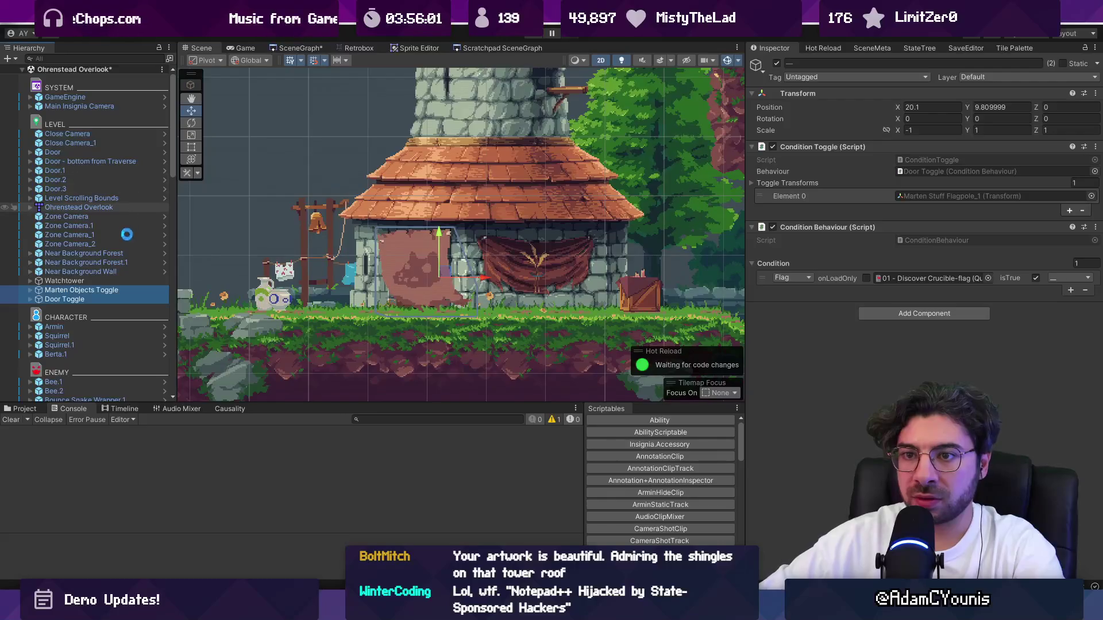
pyautogui.click(36, 300)
pyautogui.hotkey('ctrl', 's')
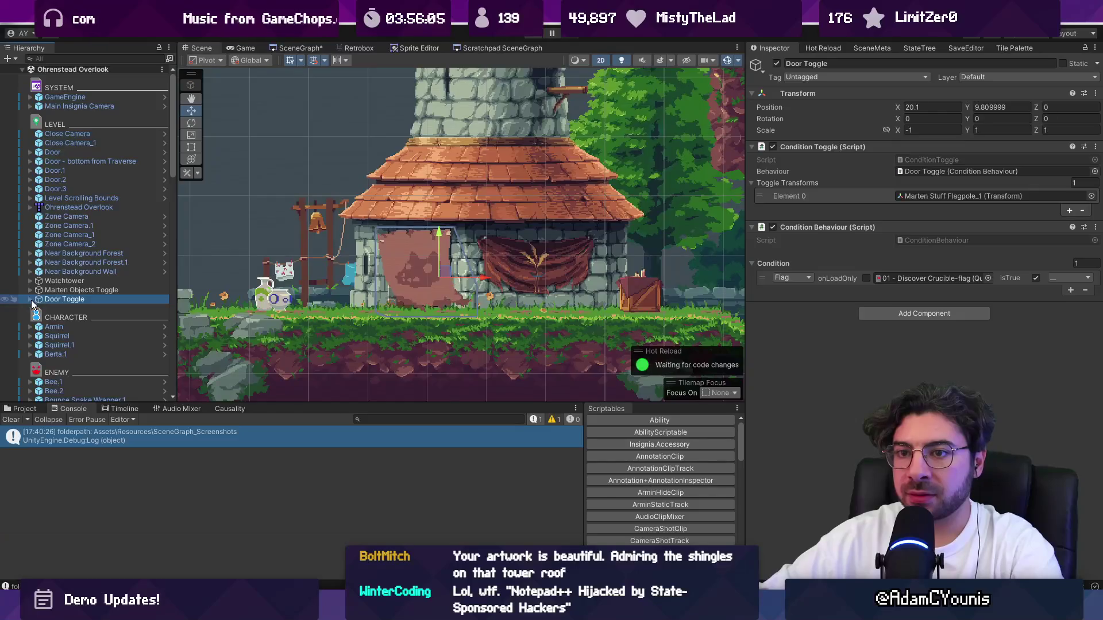
# Uncheck isTrue on Door Toggle and drag Door to Watchtower in as its toggle target.
pyautogui.click(31, 299)
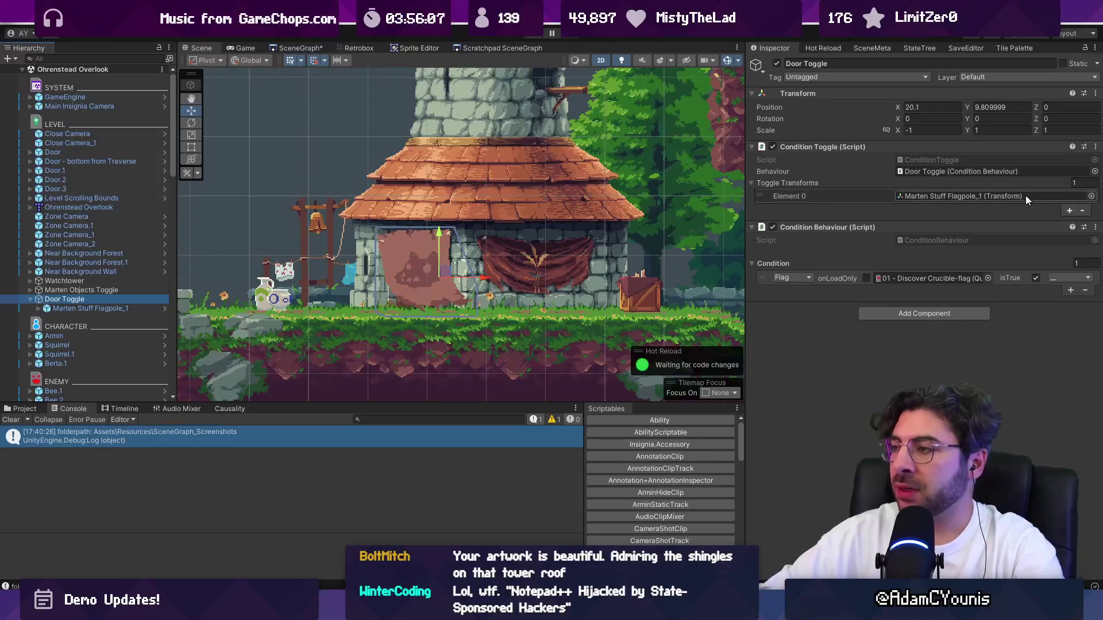
pyautogui.click(1036, 278)
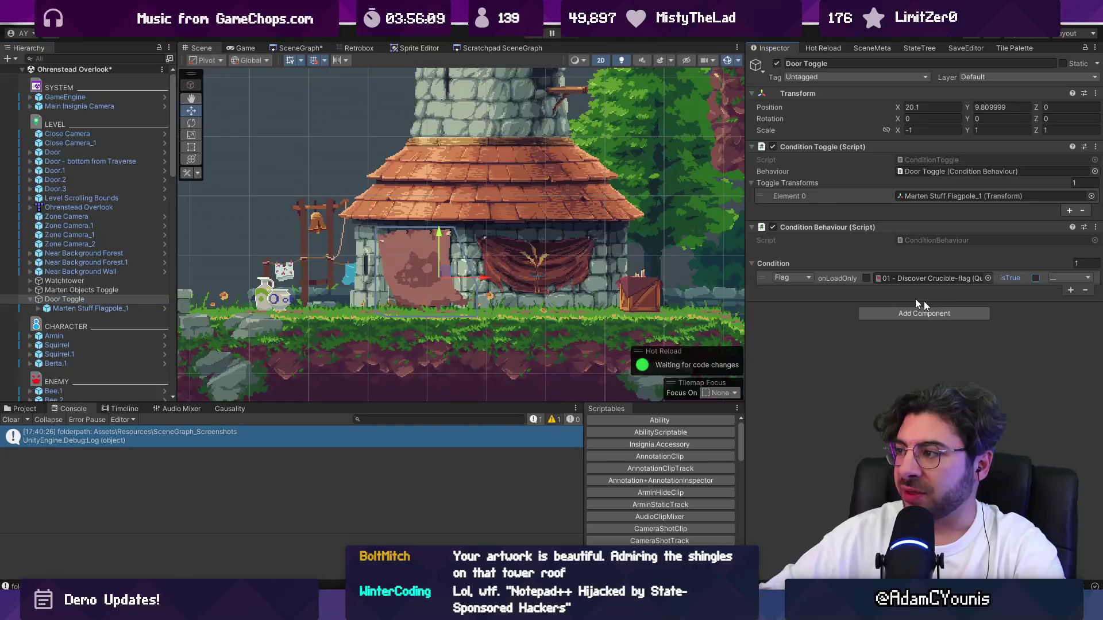
pyautogui.click(92, 308)
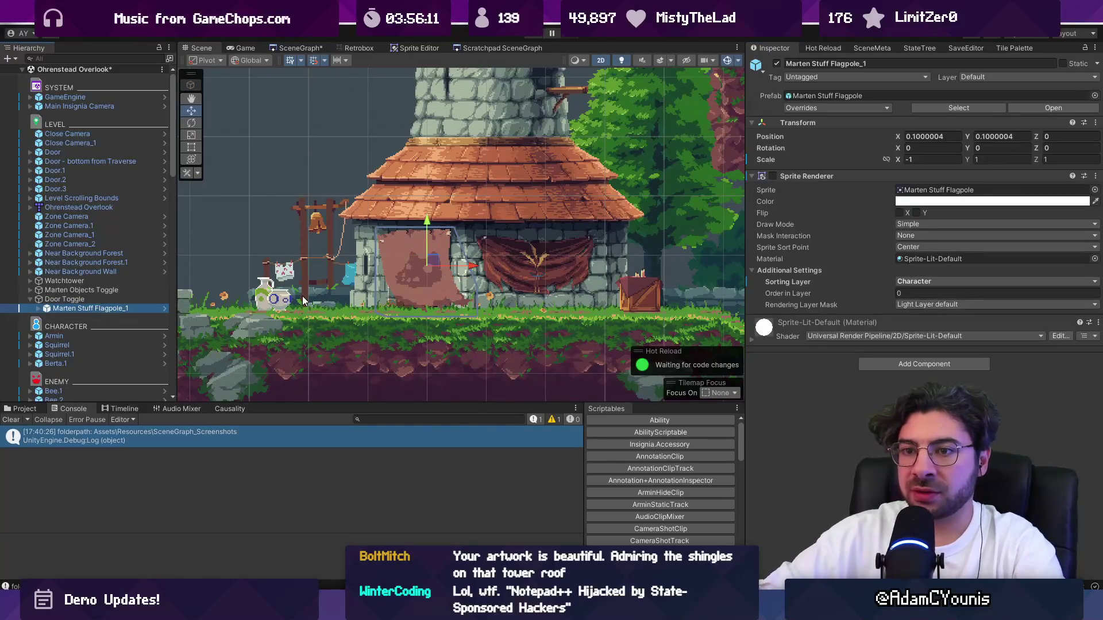
pyautogui.click(103, 299)
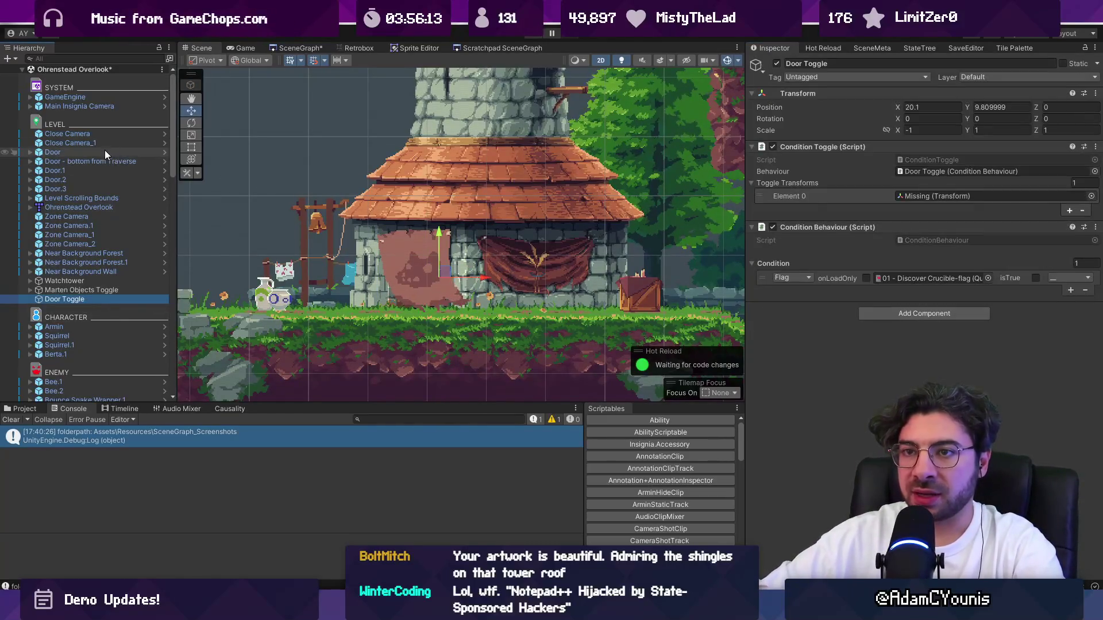
pyautogui.click(30, 281)
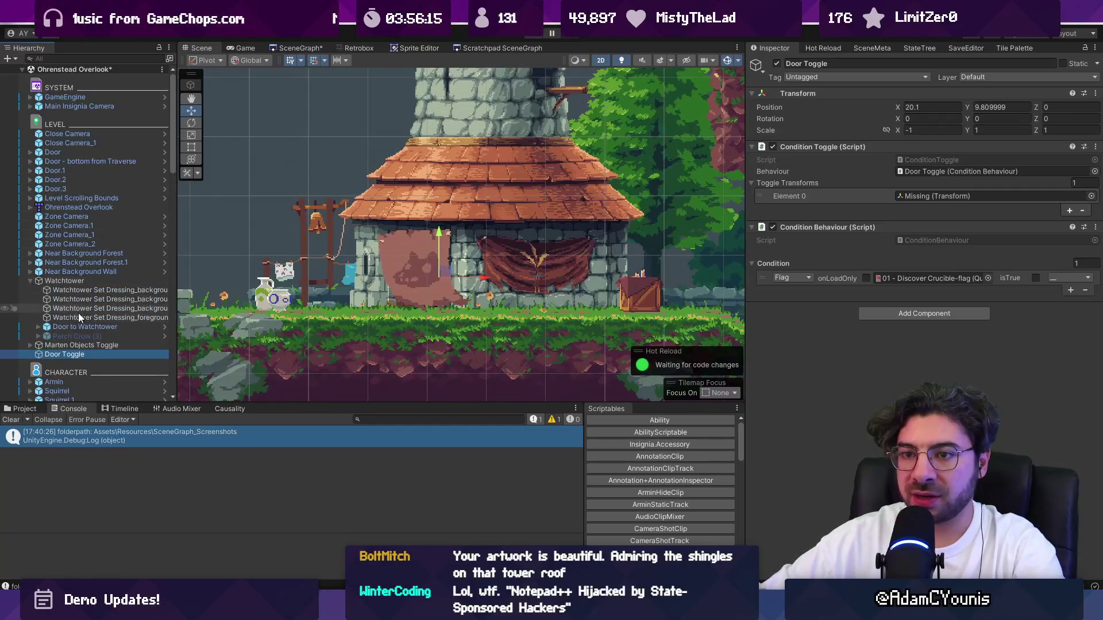
pyautogui.moveTo(76, 326)
pyautogui.mouseDown()
pyautogui.moveTo(919, 264)
pyautogui.moveTo(918, 197)
pyautogui.mouseUp()
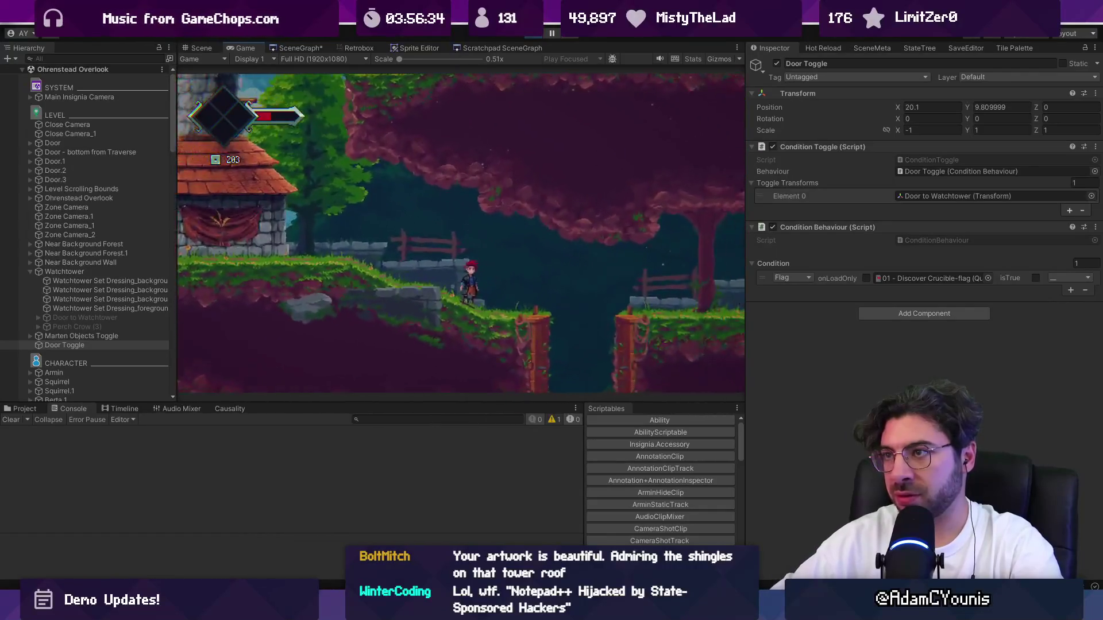
# Stop the play test and open Ohrenstead Overlook from the scene graph.
pyautogui.hotkey('ctrl', 'p')
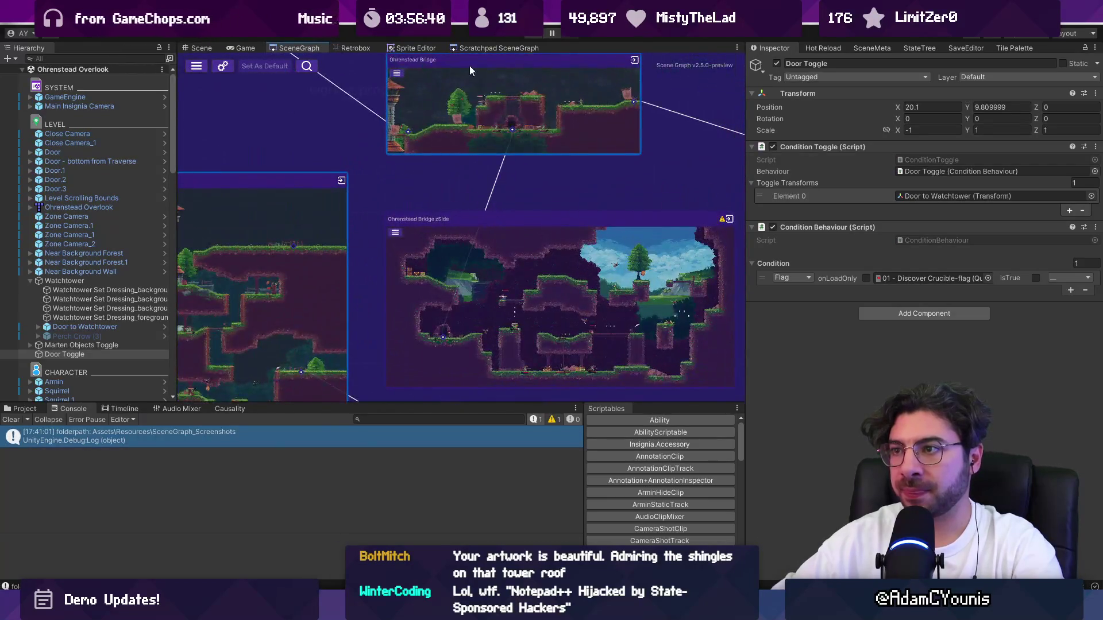
pyautogui.scroll(-2, 407, 96)
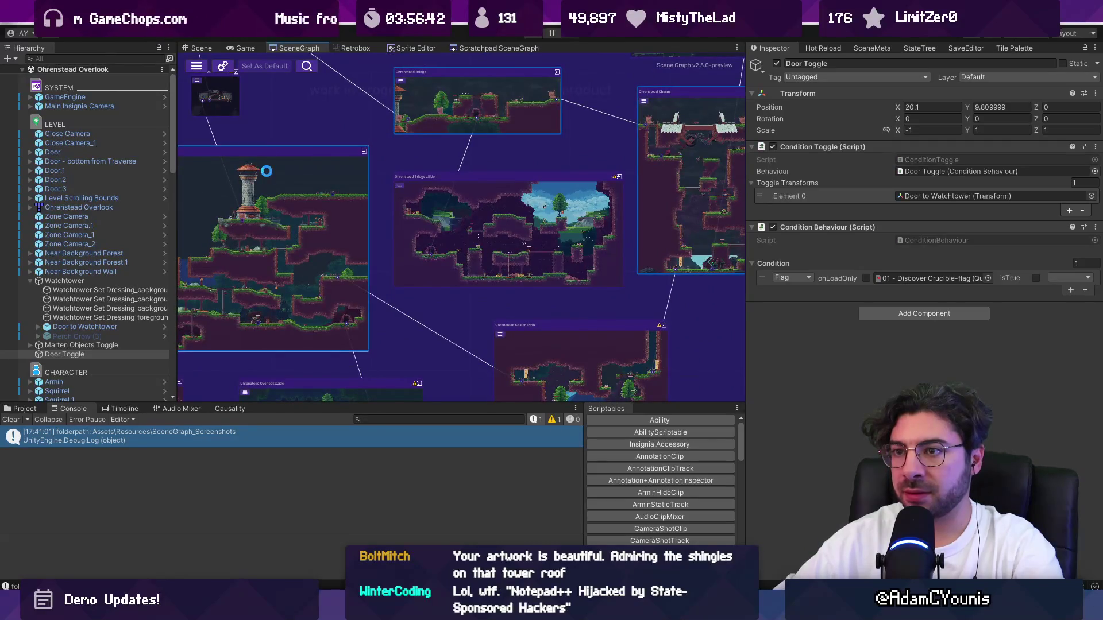
pyautogui.doubleClick(359, 275)
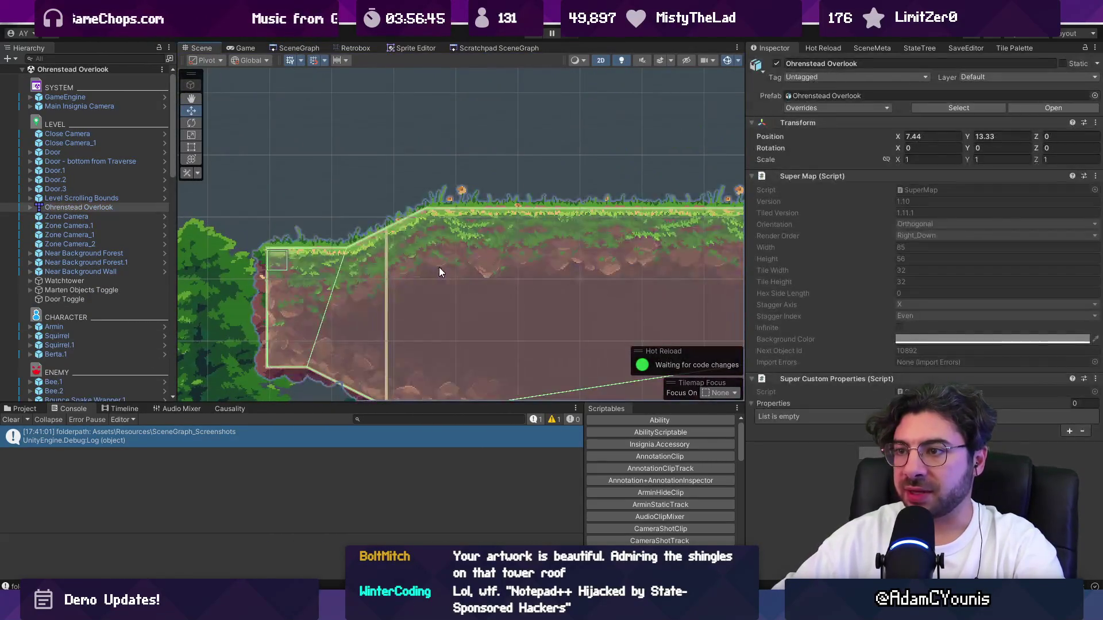
# Open the Ohrenstead Overlook.tmx source map in Tiled.
pyautogui.rightClick(104, 207)
pyautogui.moveTo(195, 258)
pyautogui.click(266, 260)
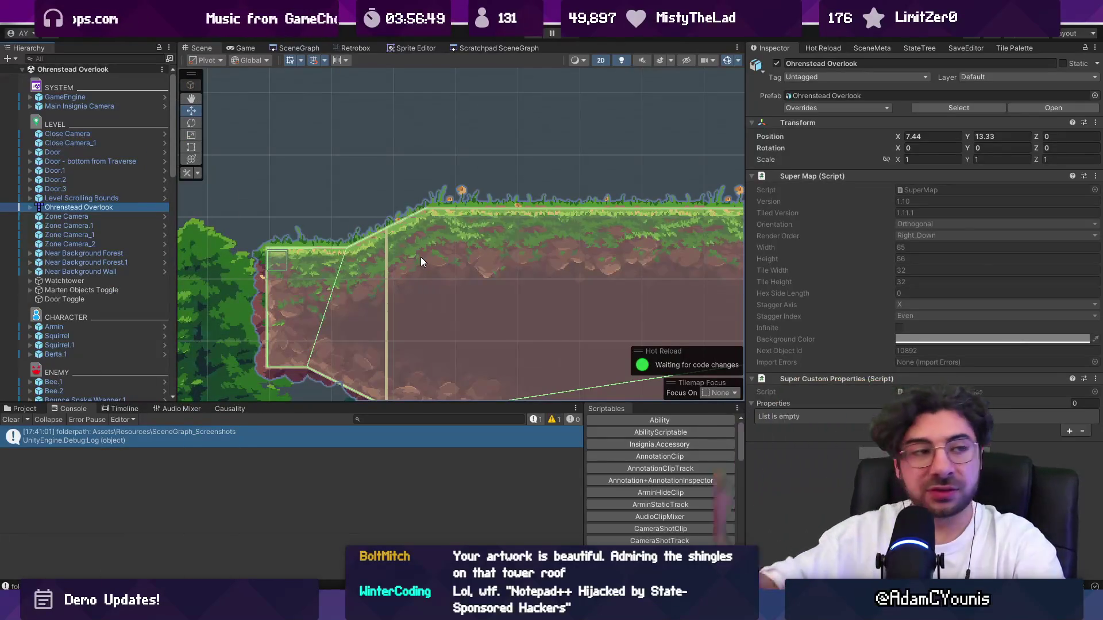
pyautogui.scroll(-3, 664, 320)
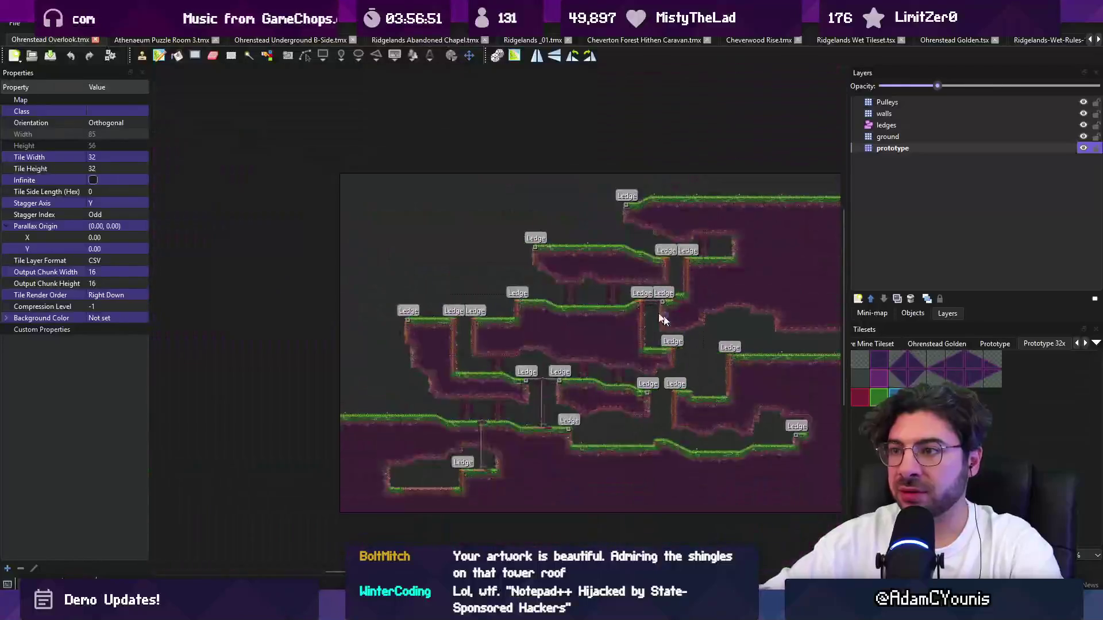
# Paint a column of prototype tiles under the ledge and save to run automapping.
pyautogui.scroll(3, 657, 217)
pyautogui.scroll(2, 656, 217)
pyautogui.moveTo(505, 198)
pyautogui.mouseDown()
pyautogui.moveTo(502, 253)
pyautogui.moveTo(501, 235)
pyautogui.mouseUp()
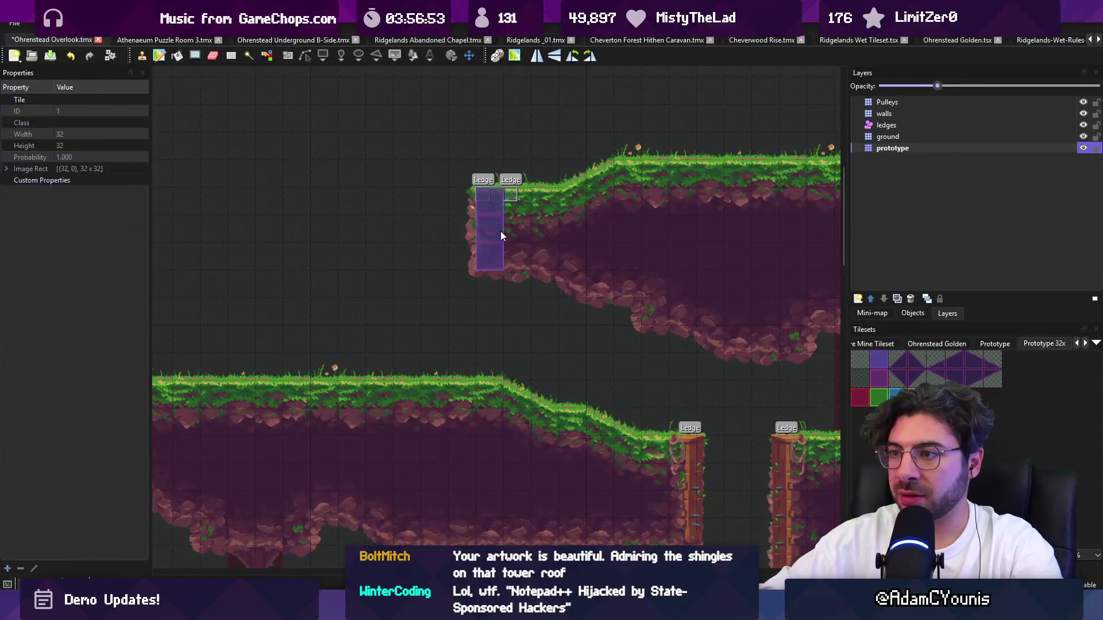
pyautogui.hotkey('ctrl', 's')
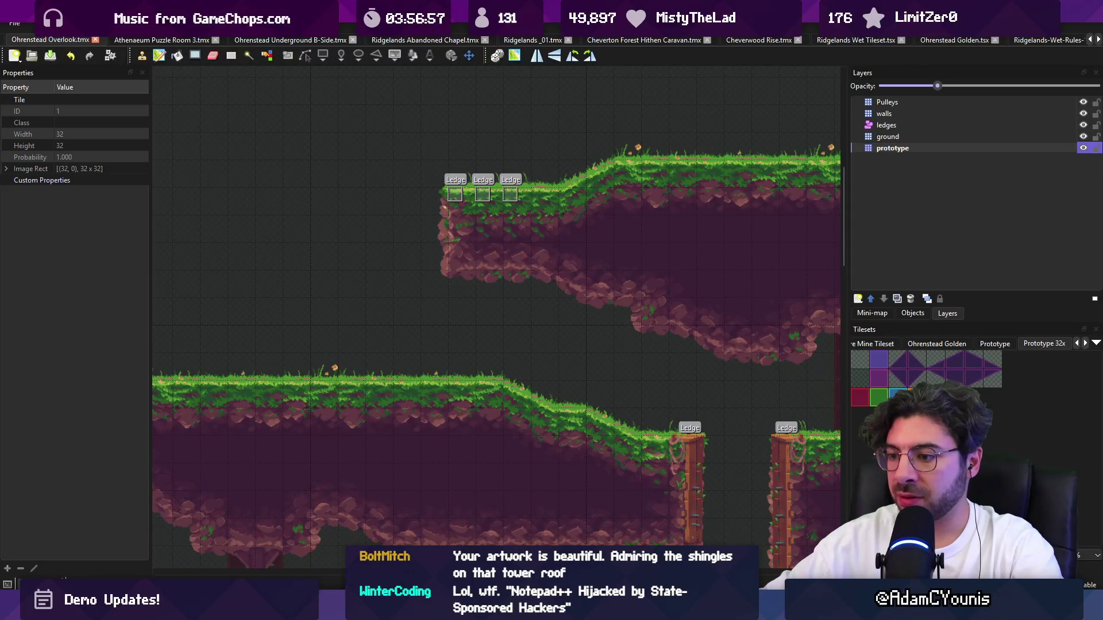
pyautogui.hotkey('alt', 'Tab')
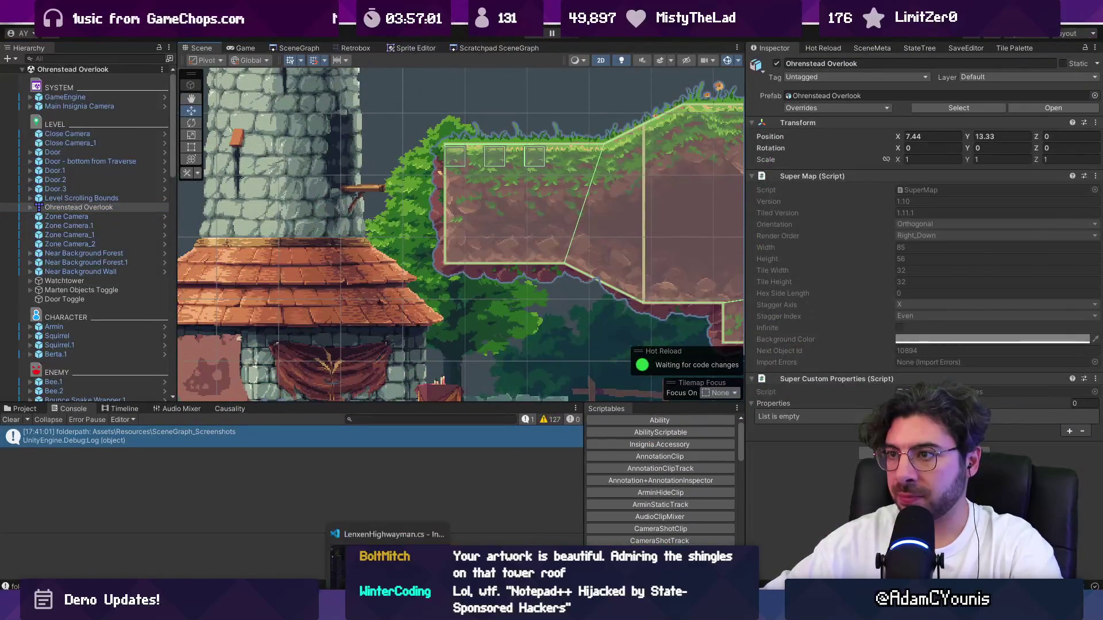
pyautogui.hotkey('alt', 'Tab')
pyautogui.hotkey('alt', 'Tab')
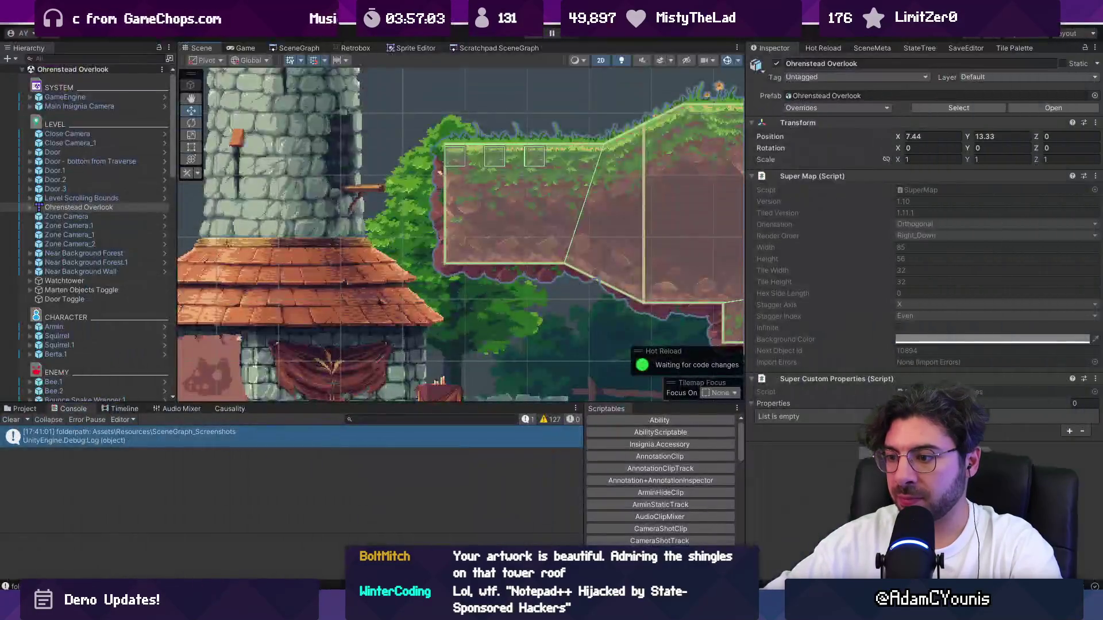
pyautogui.hotkey('alt', 'Tab')
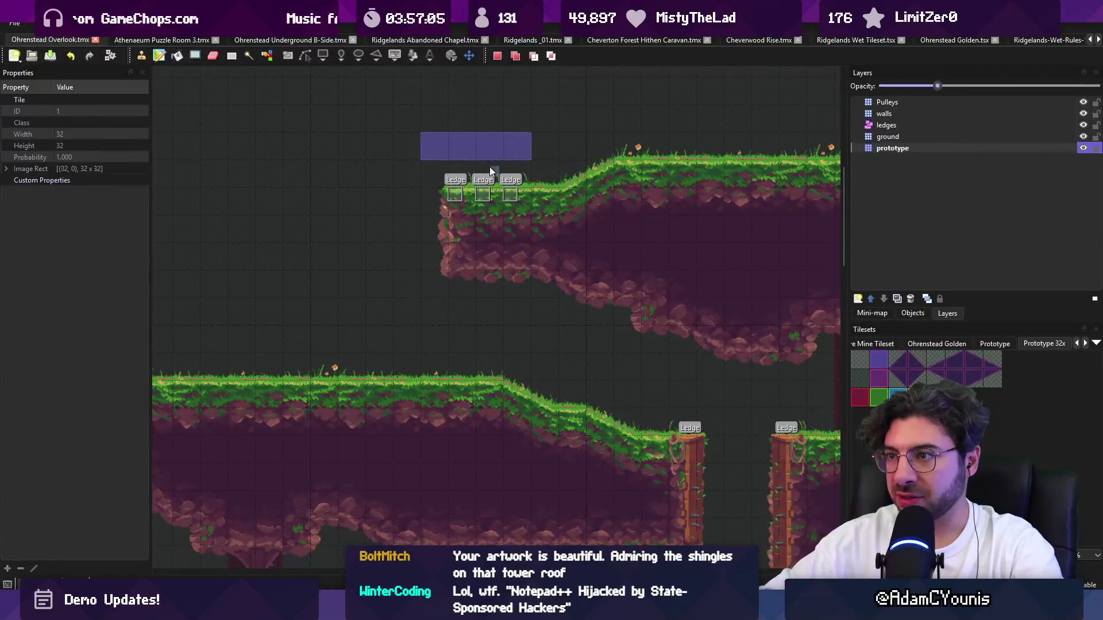
# Extend the upper cliff one tile left and its rocky underside one tile lower, then save.
pyautogui.click(456, 194)
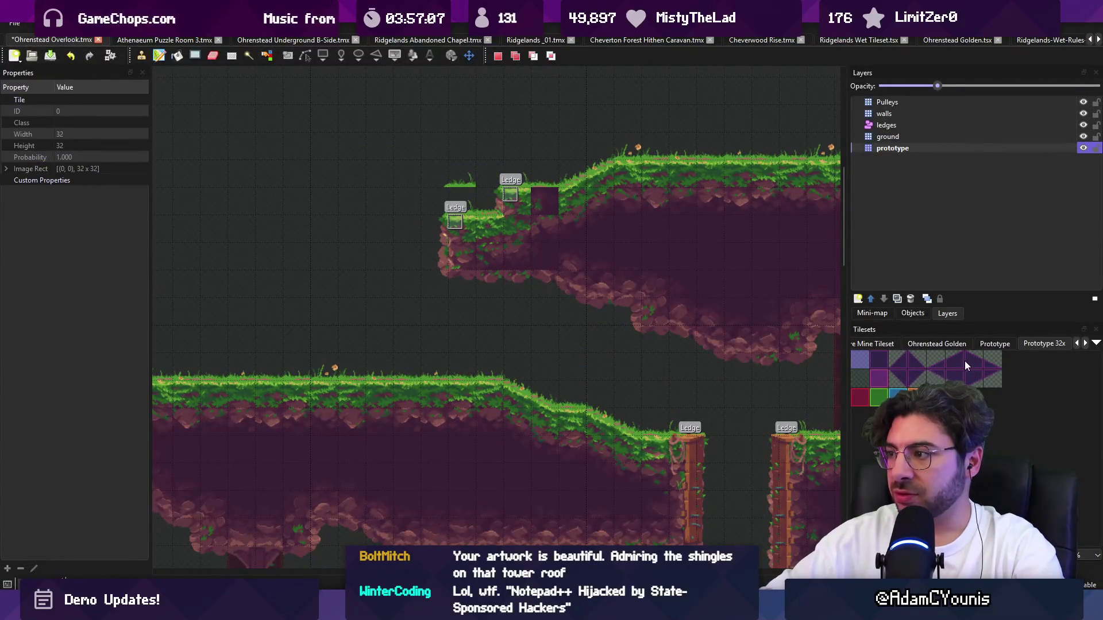
pyautogui.moveTo(942, 364); pyautogui.dragTo(954, 362)
pyautogui.click(485, 199)
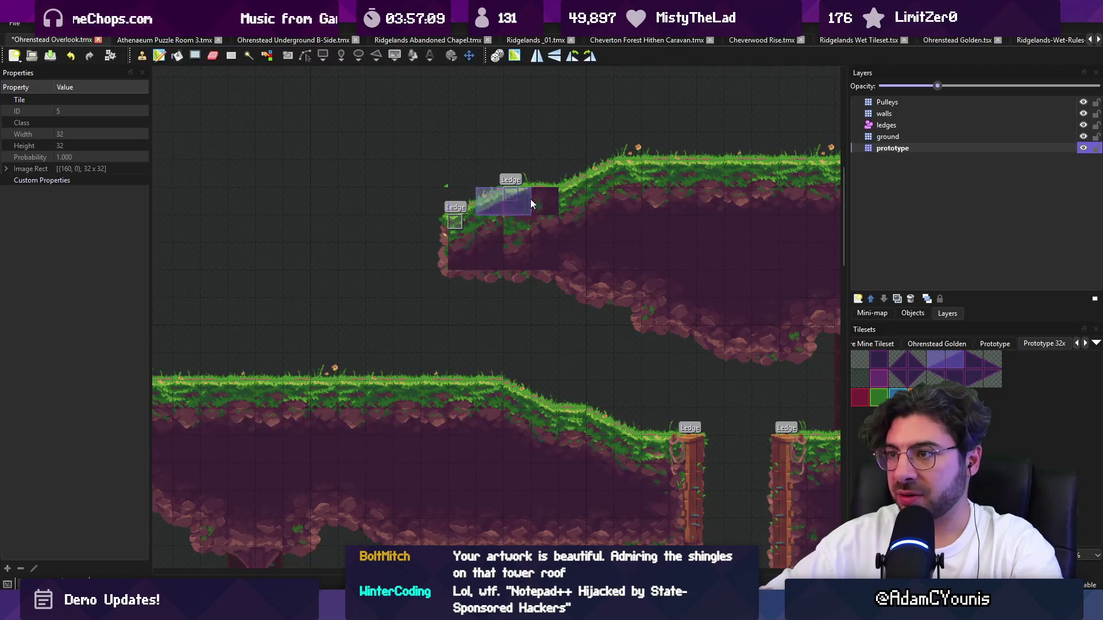
pyautogui.rightClick(462, 250)
pyautogui.click(435, 244)
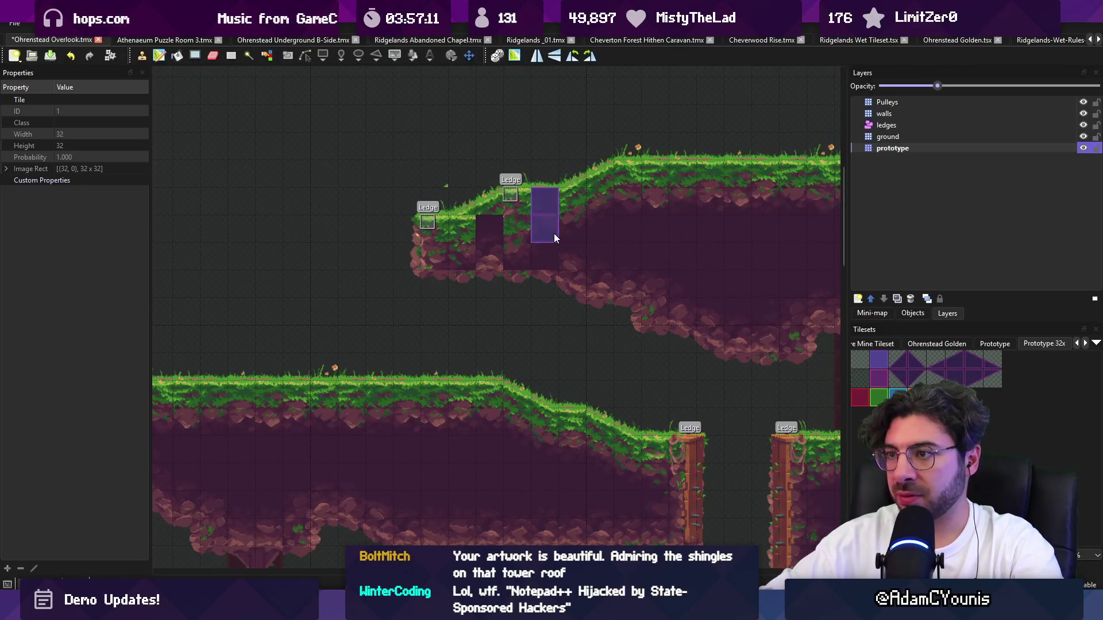
pyautogui.rightClick(517, 227)
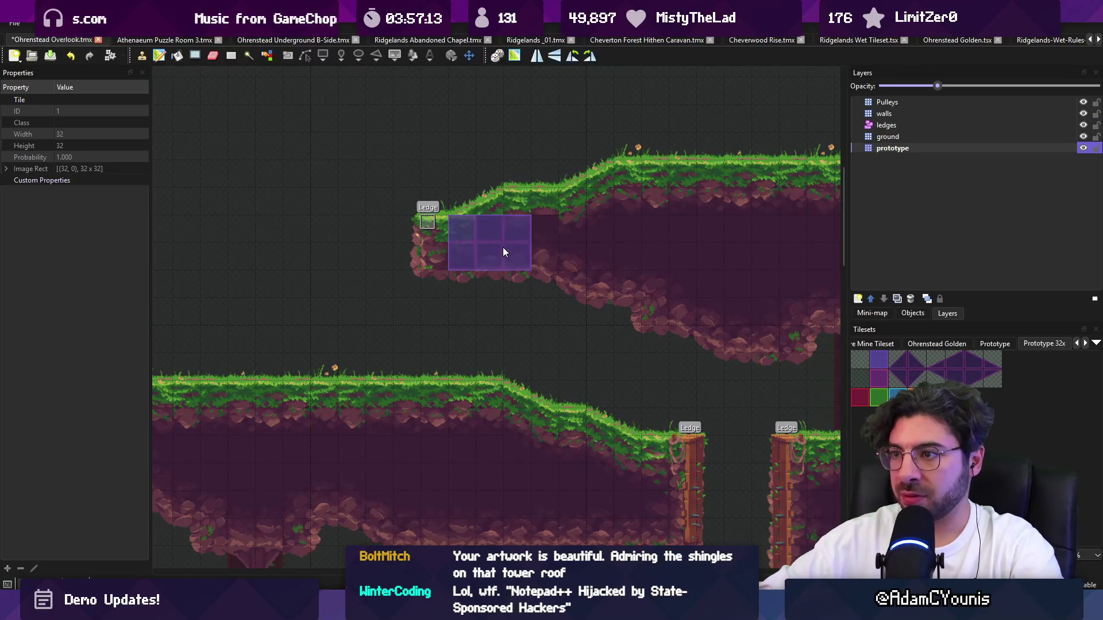
pyautogui.click(509, 272)
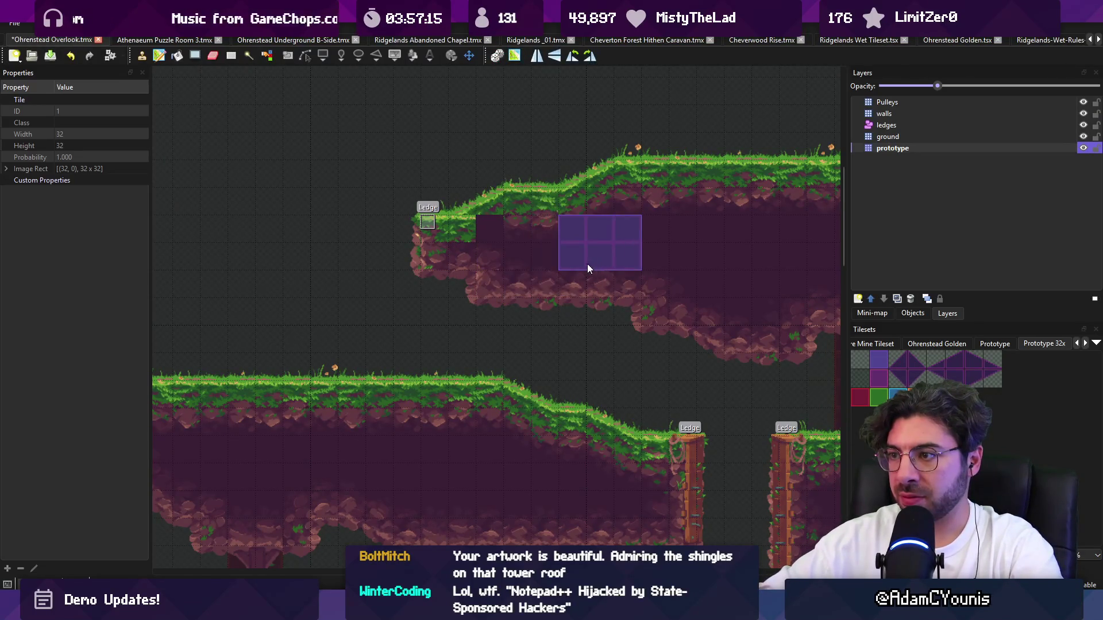
pyautogui.click(504, 273)
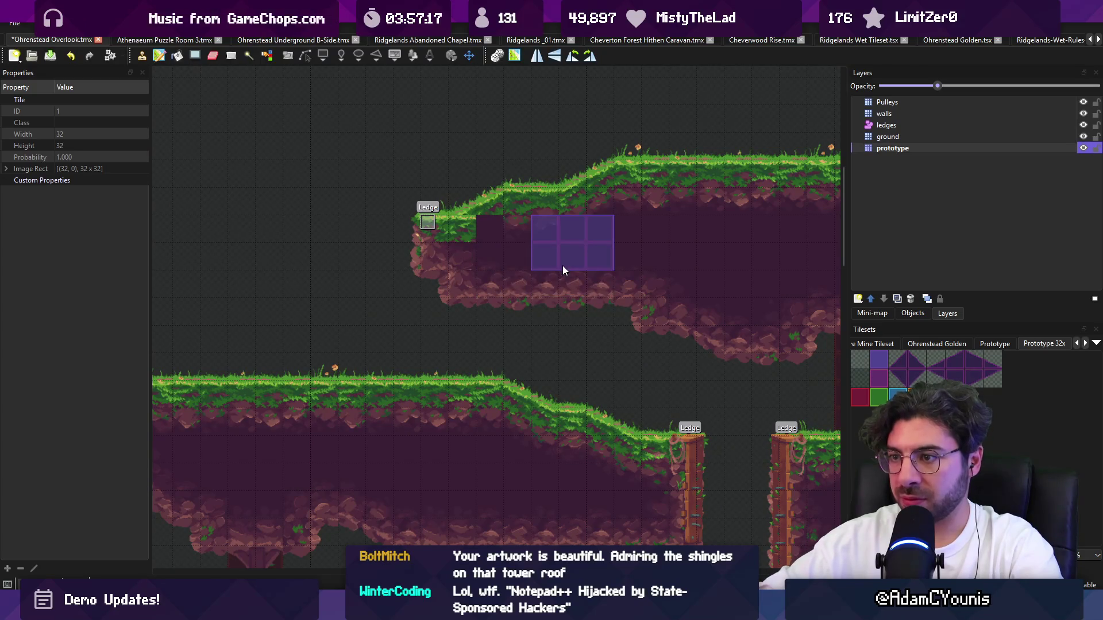
pyautogui.hotkey('ctrl', 's')
pyautogui.press('r')
pyautogui.scroll(1, 562, 270)
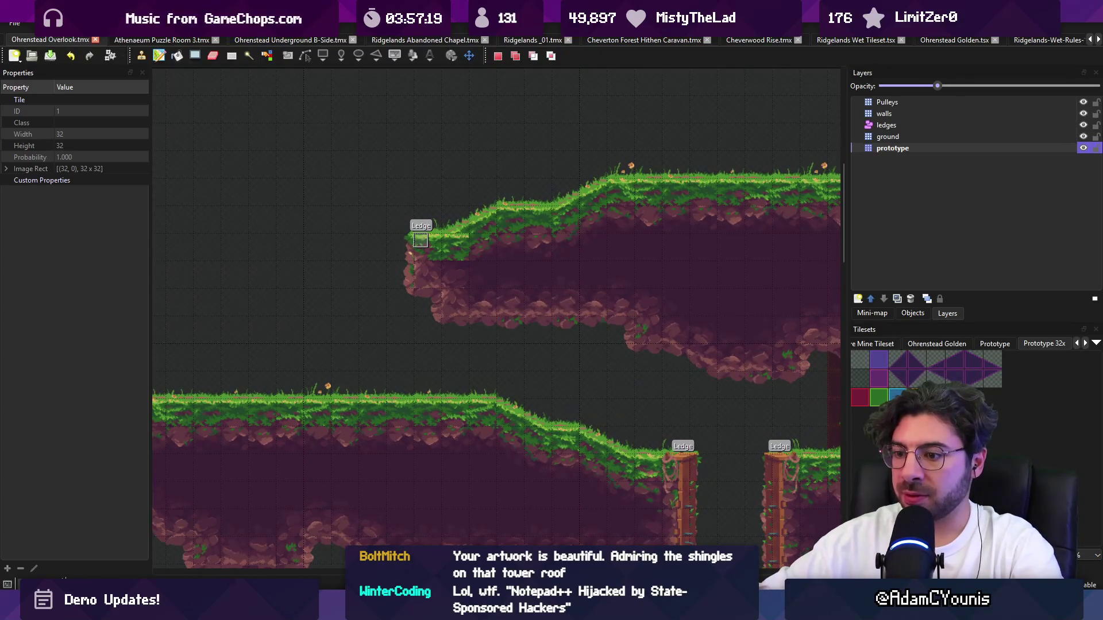
pyautogui.hotkey('alt', 'Tab')
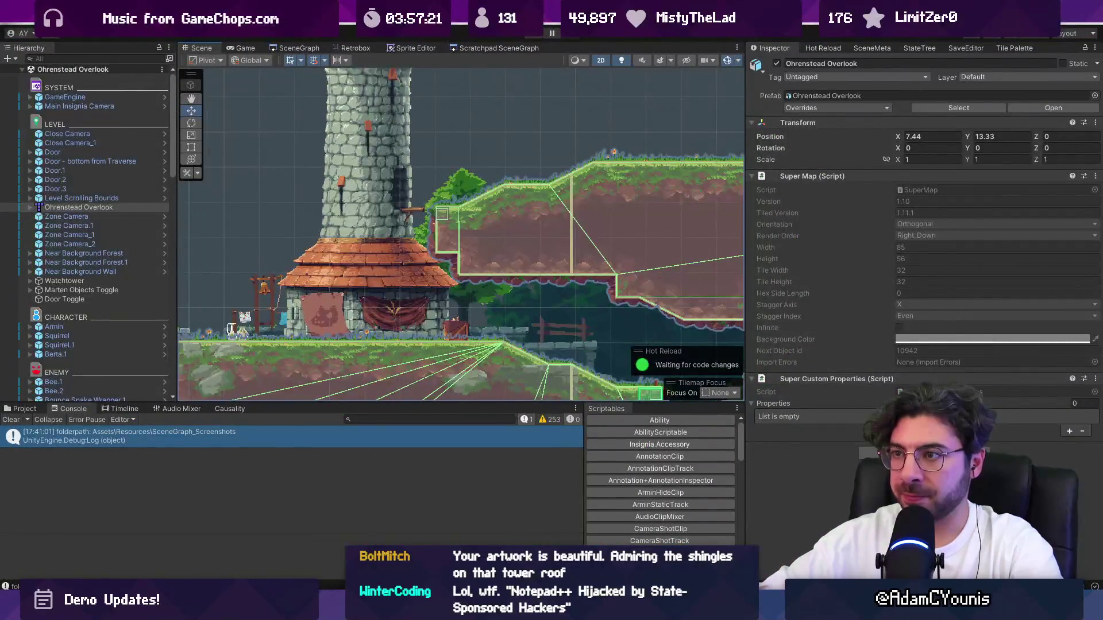
pyautogui.click(527, 36)
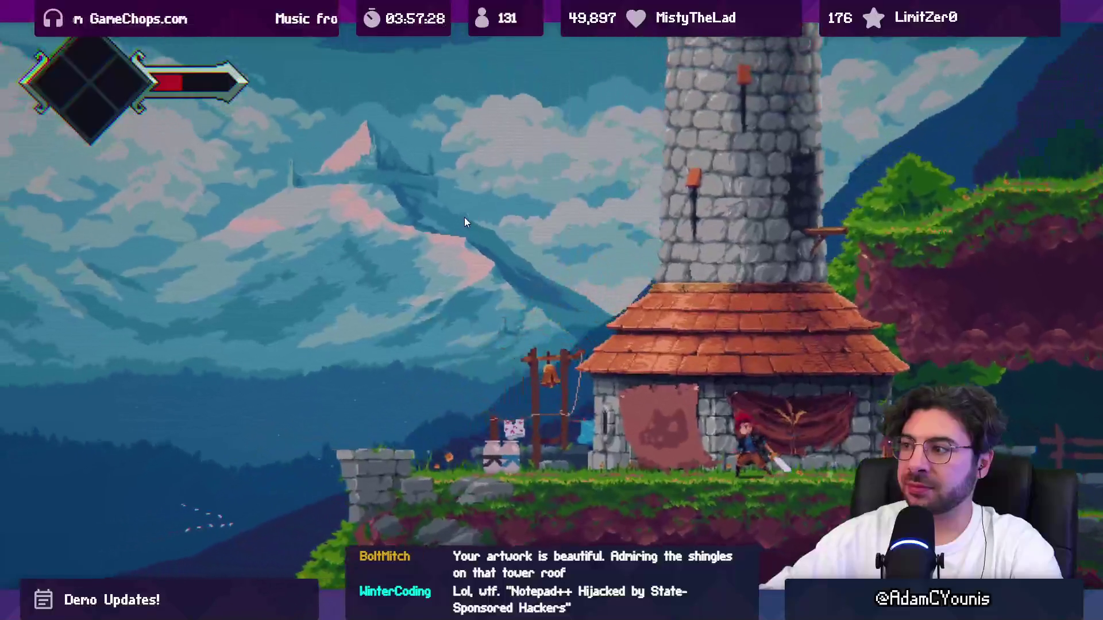
pyautogui.press('Escape')
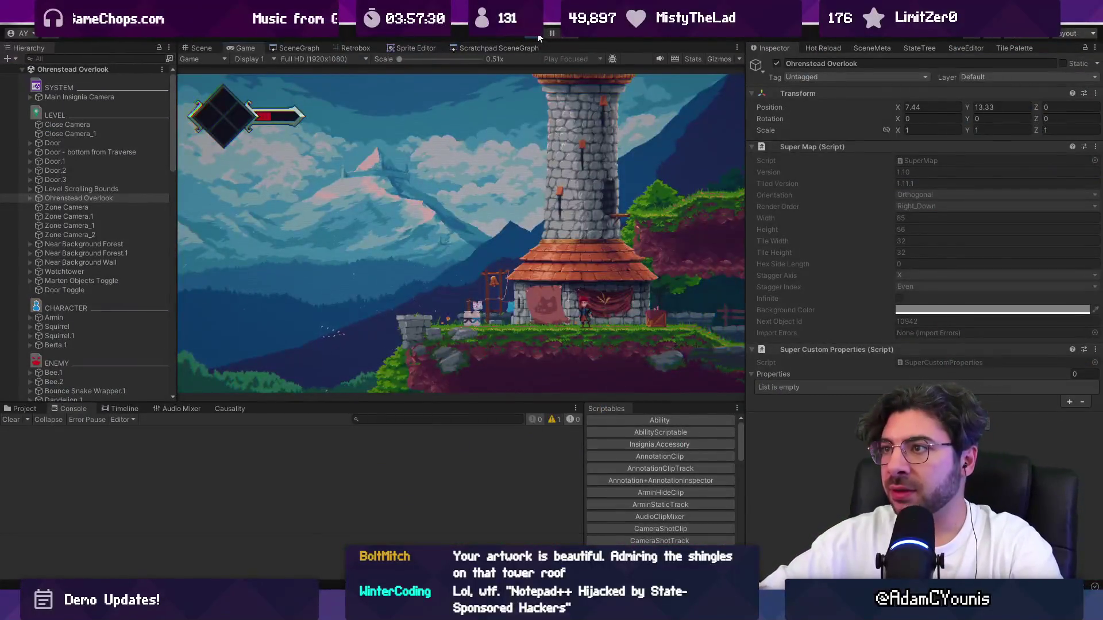
pyautogui.hotkey('alt', 'Tab')
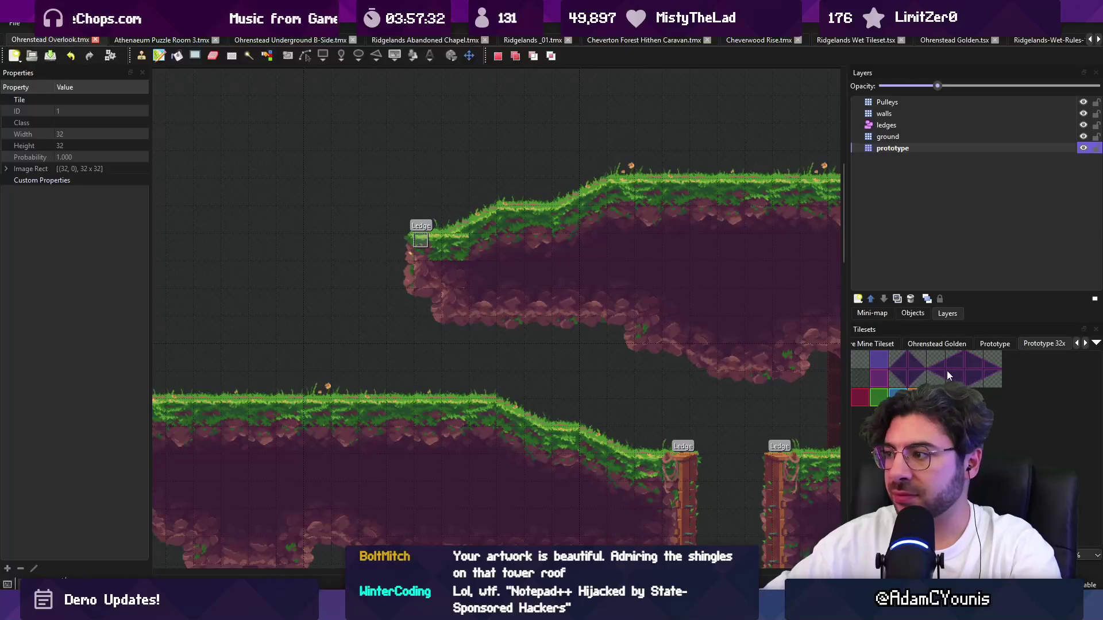
pyautogui.moveTo(927, 381); pyautogui.dragTo(947, 380)
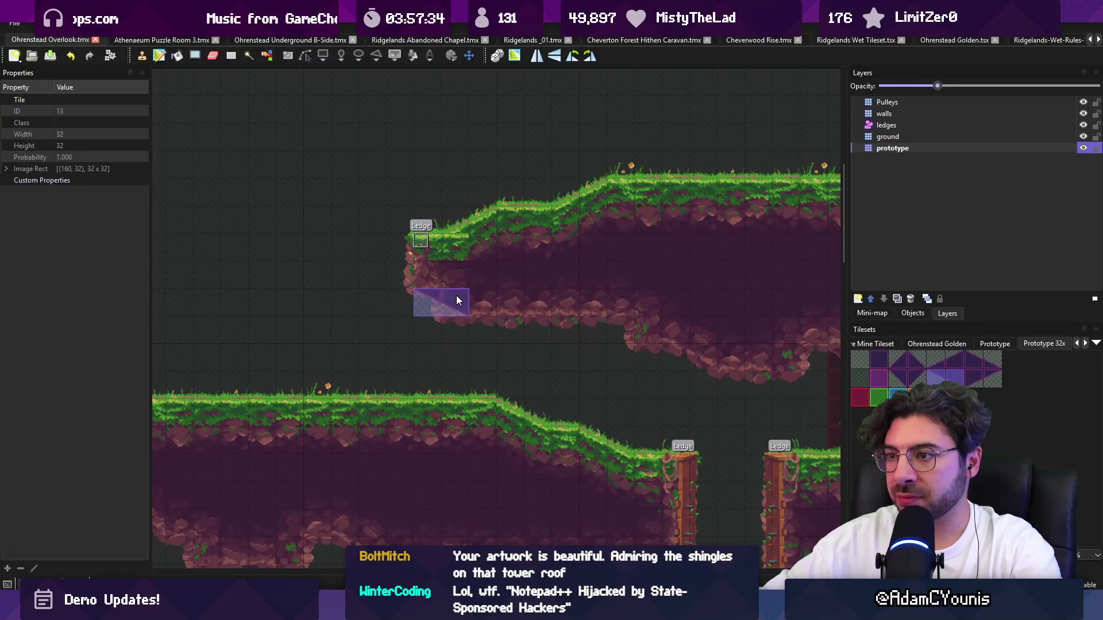
pyautogui.click(456, 270)
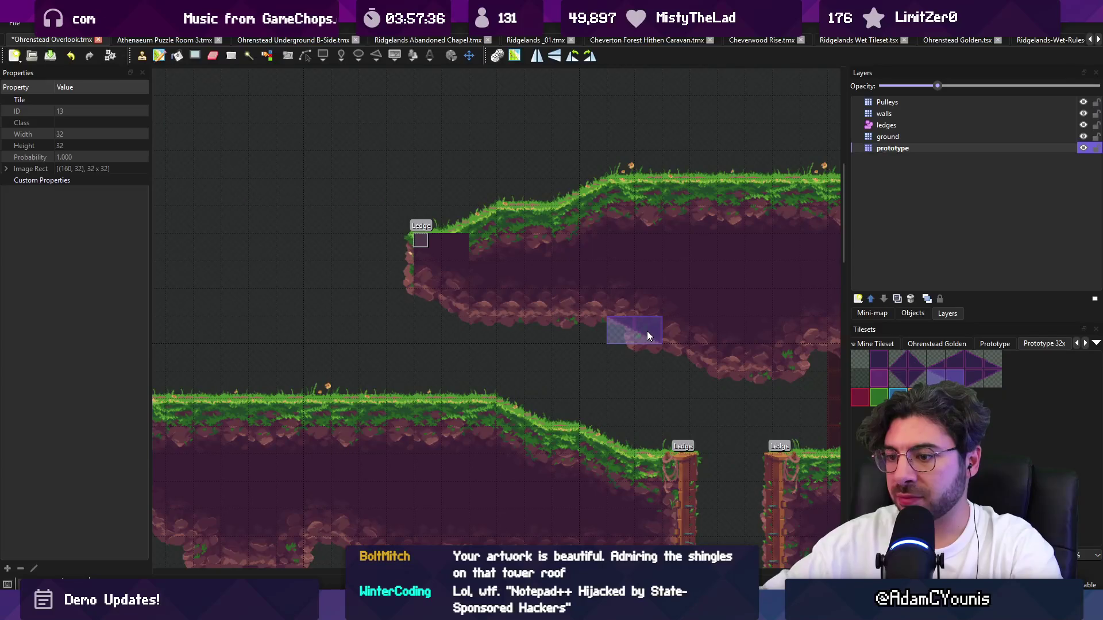
pyautogui.hotkey('ctrl', 'z')
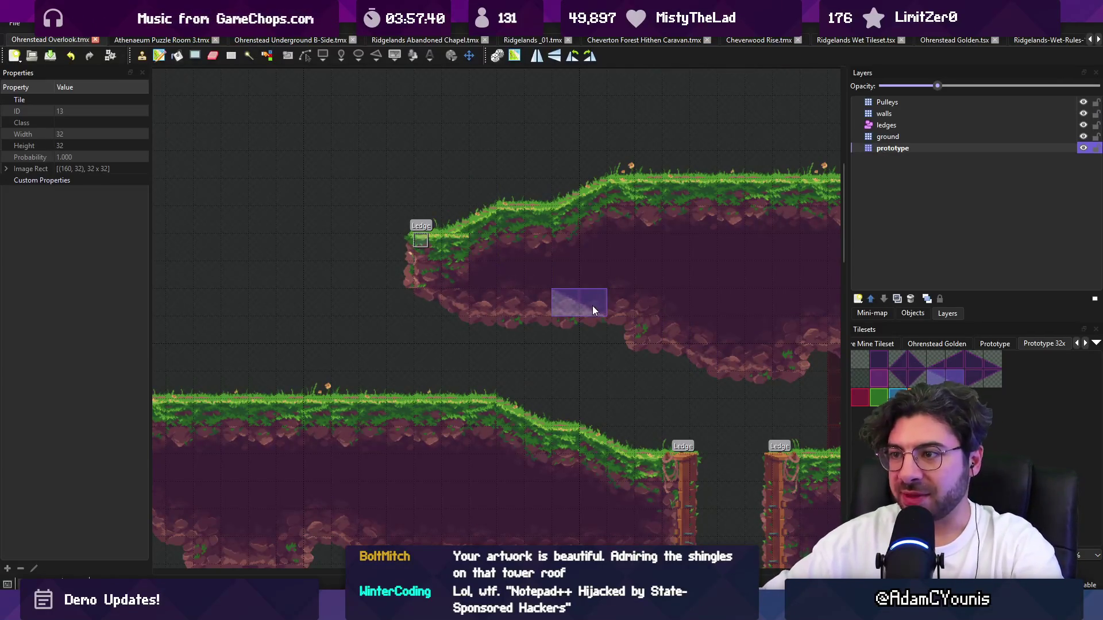
pyautogui.hotkey('alt', 'Tab')
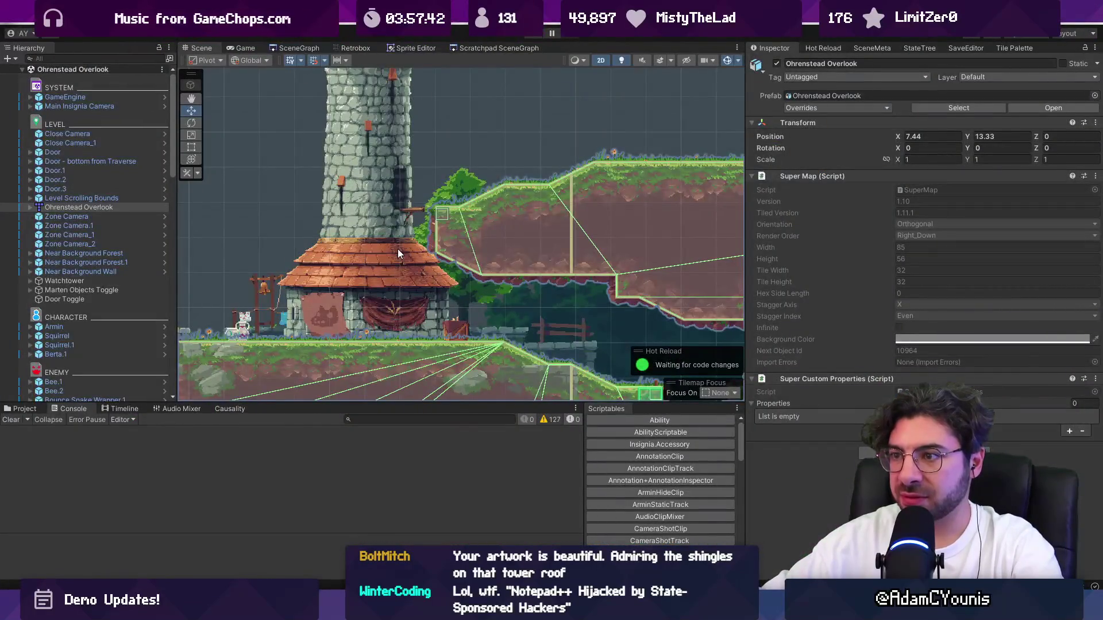
pyautogui.hotkey('alt', 'Tab')
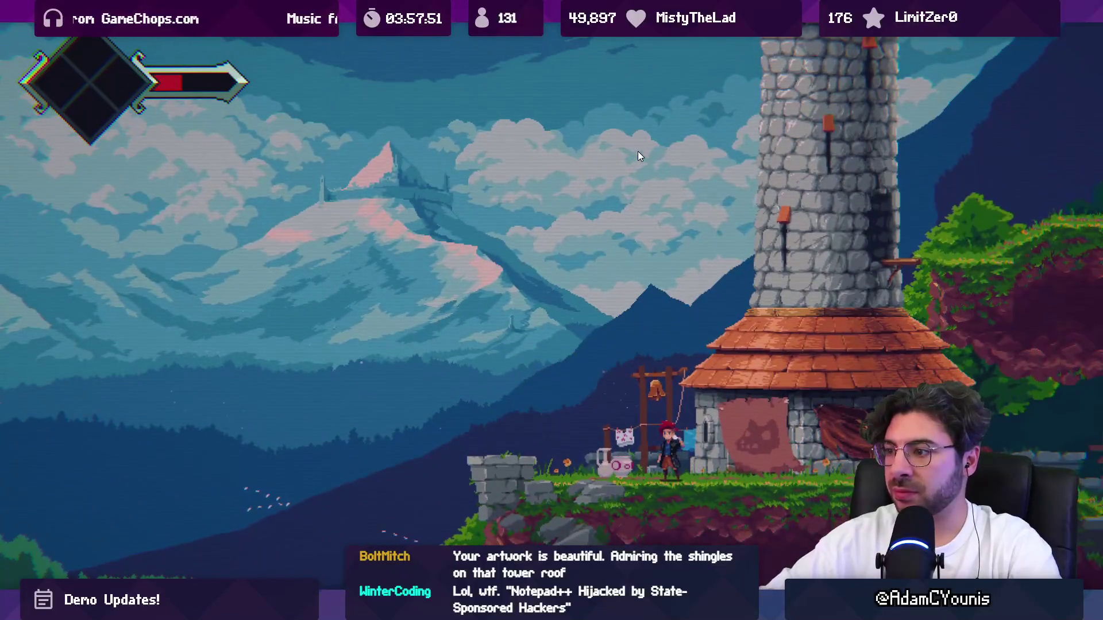
pyautogui.press('Escape')
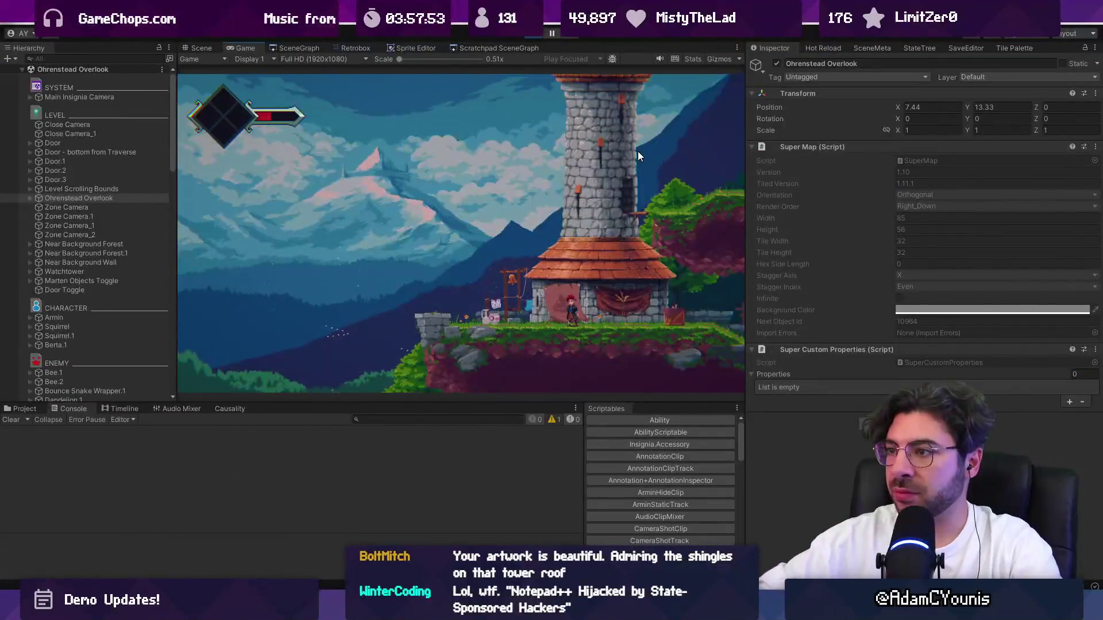
pyautogui.hotkey('alt', 'Tab')
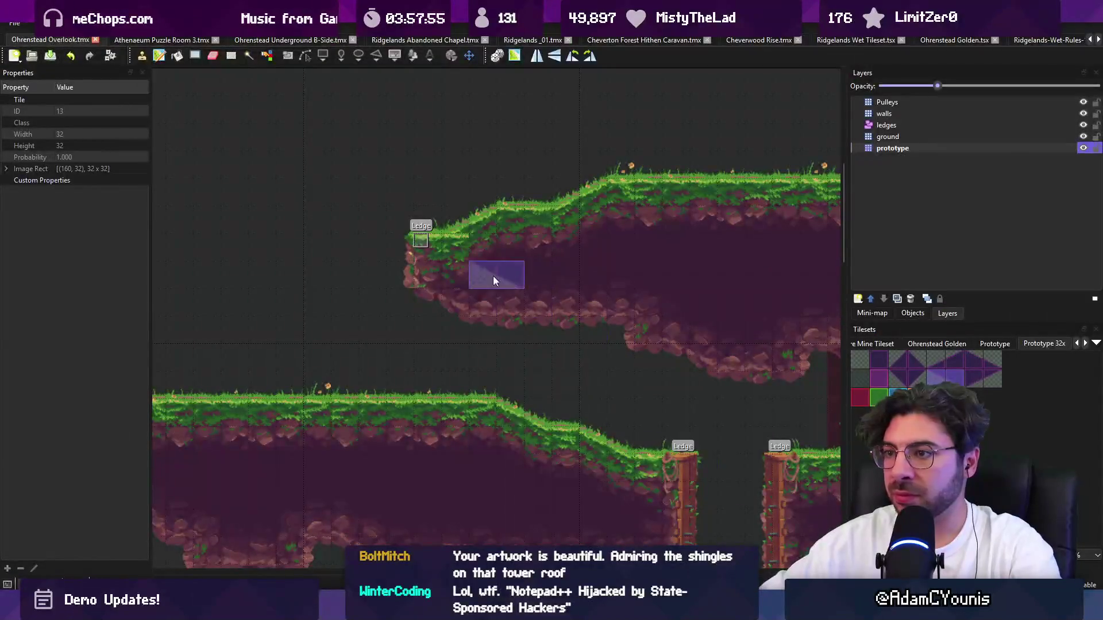
pyautogui.hotkey('ctrl', 'z')
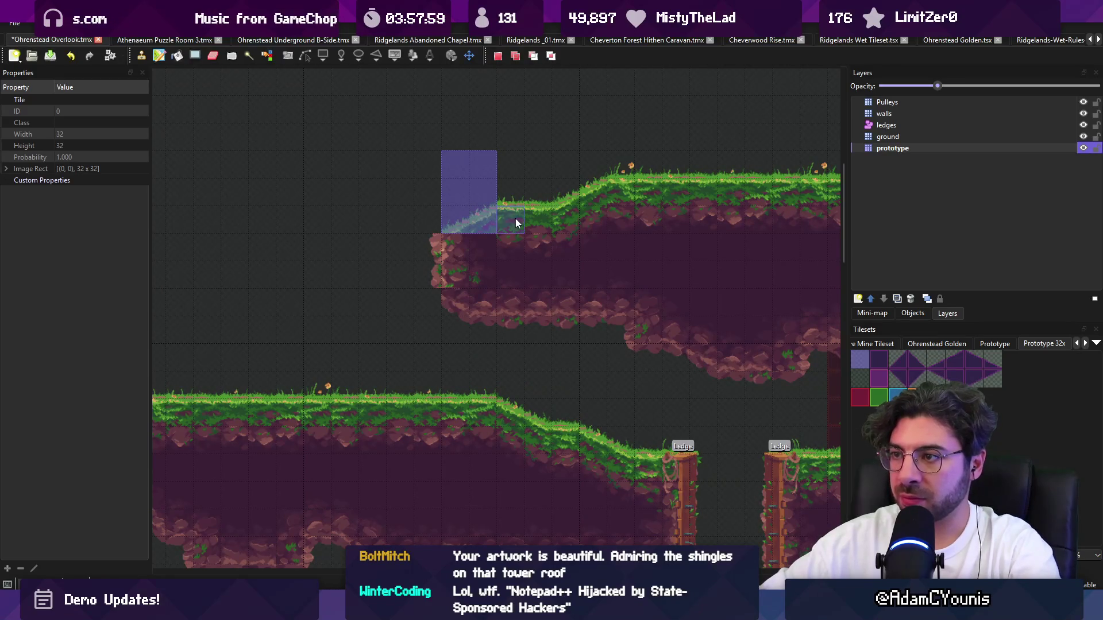
pyautogui.rightClick(473, 225)
pyautogui.hotkey('ctrl', 'y')
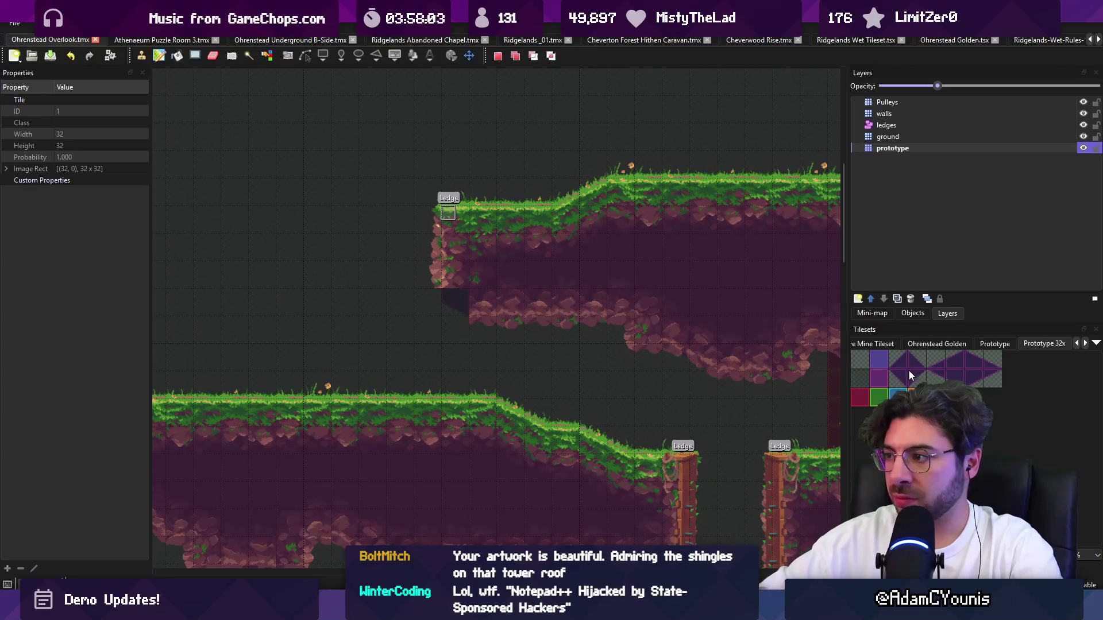
pyautogui.click(944, 379)
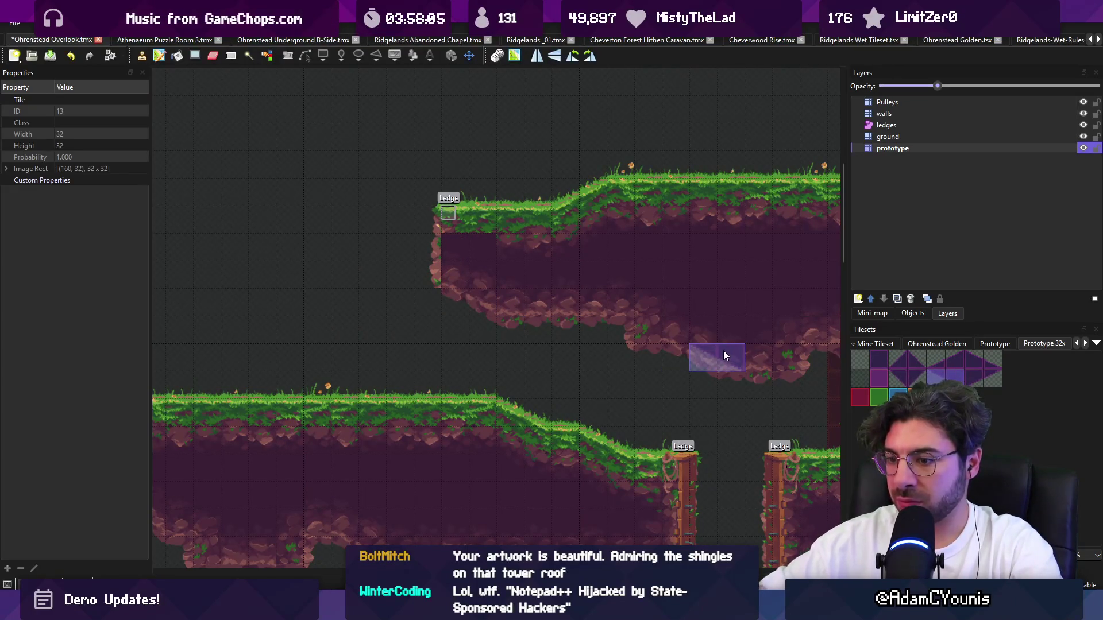
pyautogui.click(880, 362)
pyautogui.moveTo(459, 247)
pyautogui.mouseDown()
pyautogui.moveTo(471, 324)
pyautogui.moveTo(473, 309)
pyautogui.mouseUp()
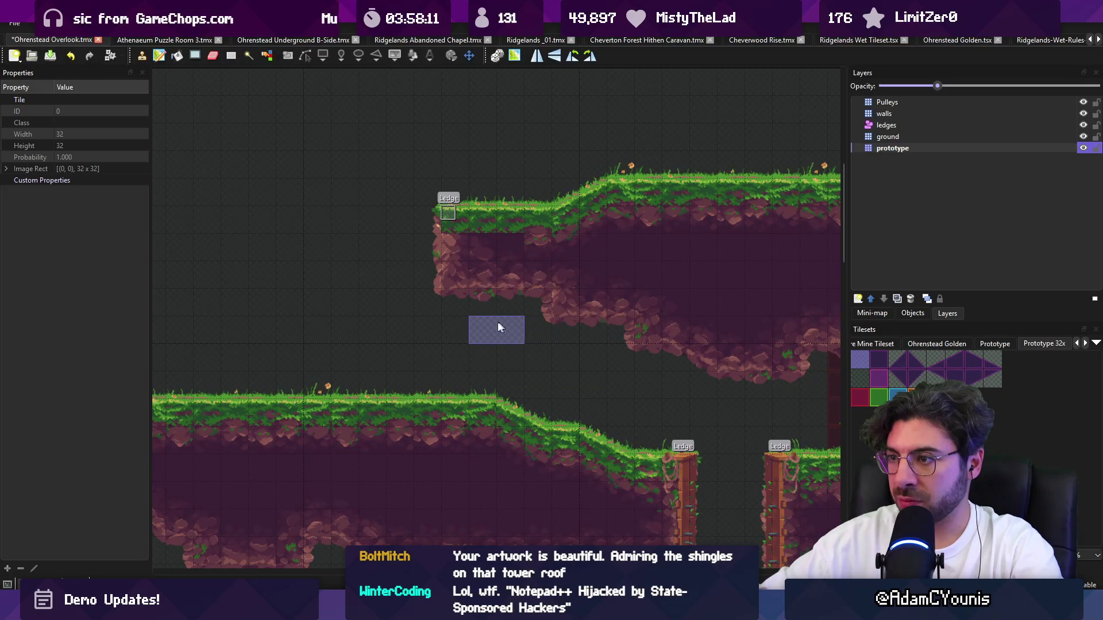
pyautogui.hotkey('ctrl', 'z')
pyautogui.moveTo(954, 378); pyautogui.dragTo(900, 377)
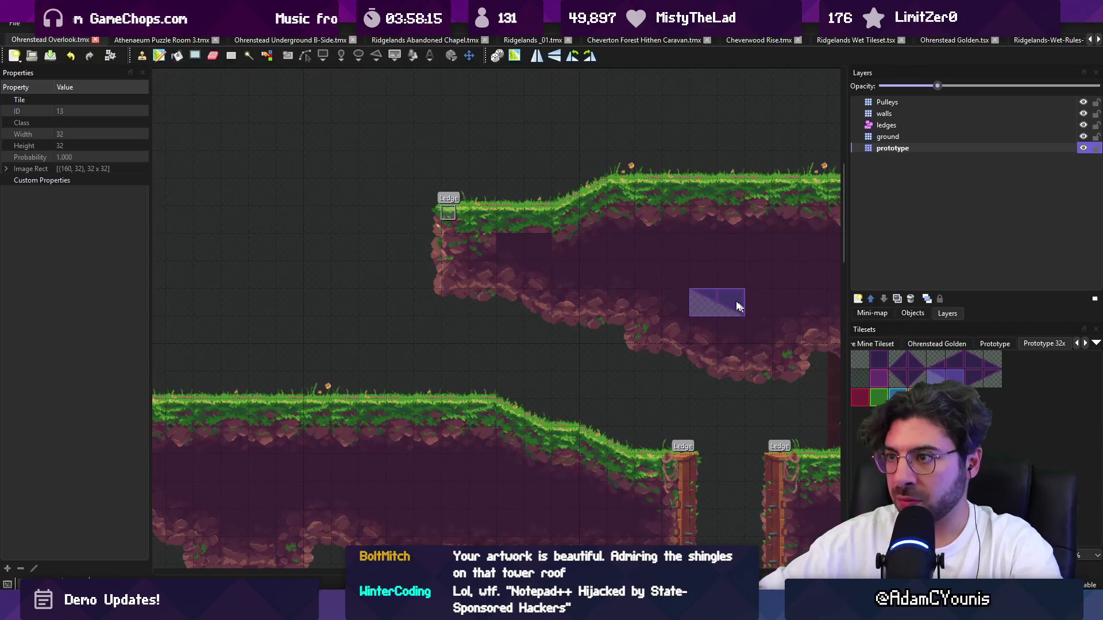
pyautogui.press('r')
pyautogui.scroll(1, 517, 253)
pyautogui.scroll(2, 547, 329)
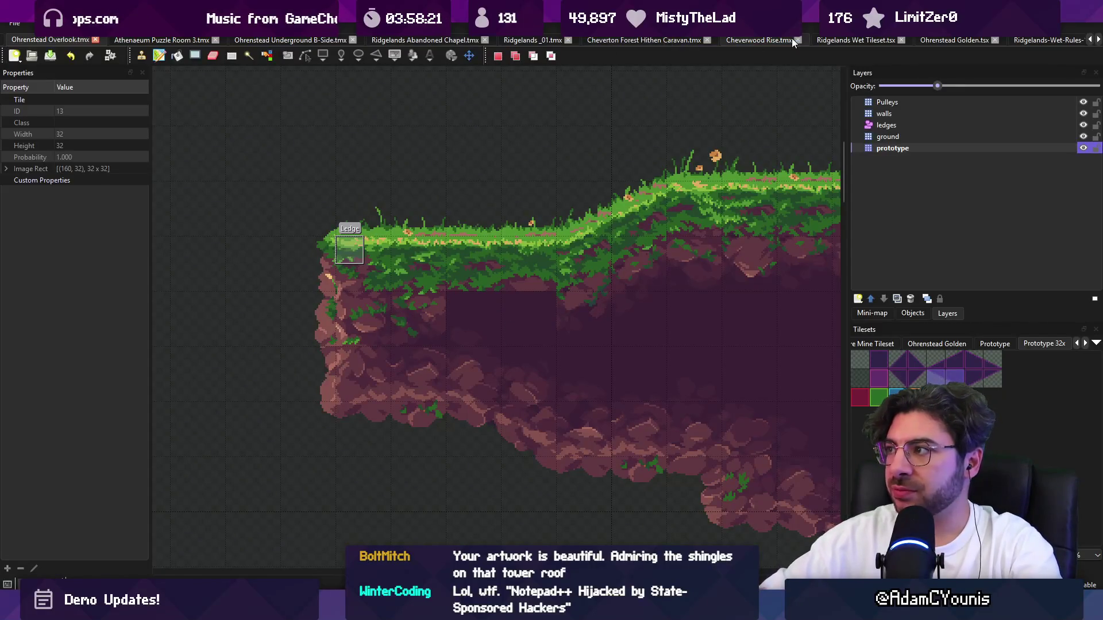
# Pan the Golden Rules map to view the Ledge rule rows, then return to Unity's Overlook scene.
pyautogui.scroll(-11, 788, 39)
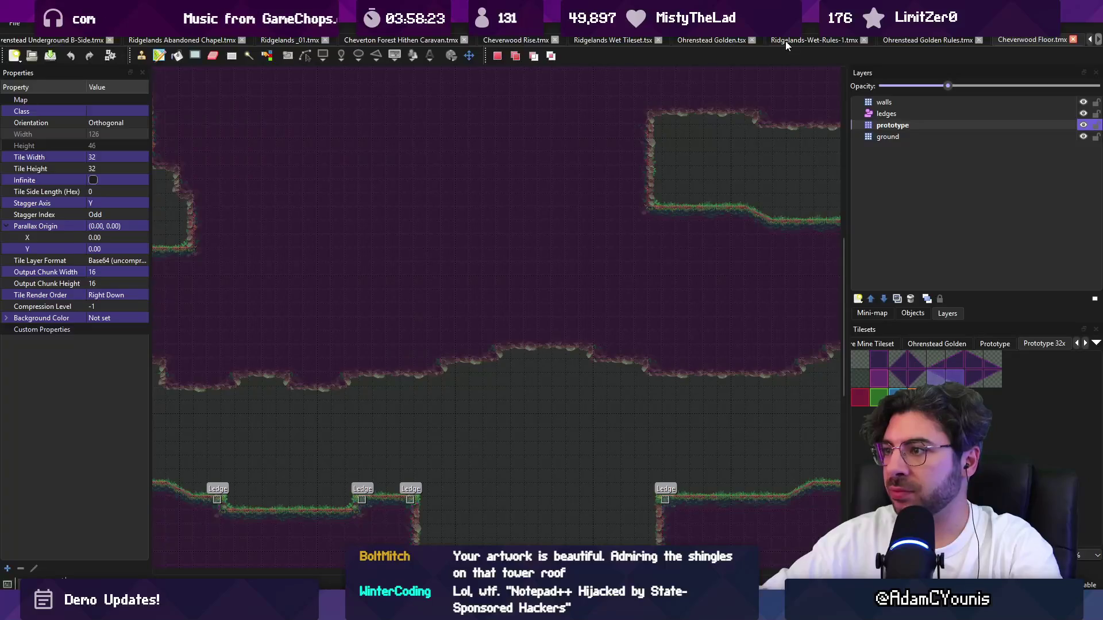
pyautogui.scroll(1, 784, 40)
pyautogui.scroll(1, 492, 327)
pyautogui.moveTo(492, 326)
pyautogui.mouseDown()
pyautogui.moveTo(492, 216)
pyautogui.moveTo(450, 123)
pyautogui.moveTo(484, 222)
pyautogui.moveTo(492, 475)
pyautogui.moveTo(504, 524)
pyautogui.mouseUp()
pyautogui.moveTo(425, 189); pyautogui.dragTo(419, 345)
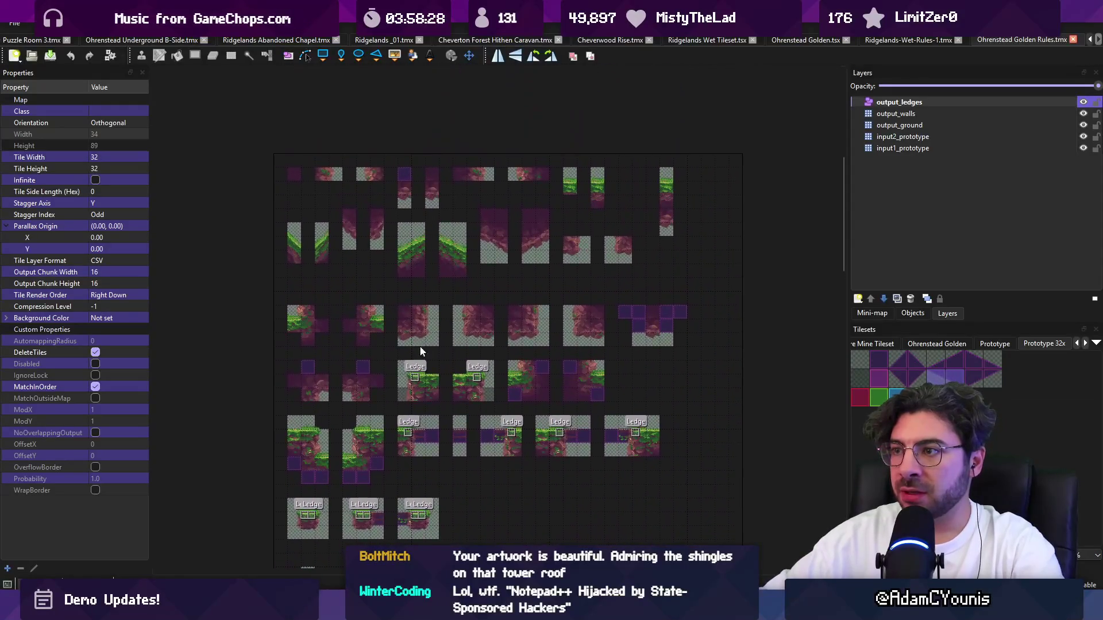
pyautogui.scroll(2, 499, 217)
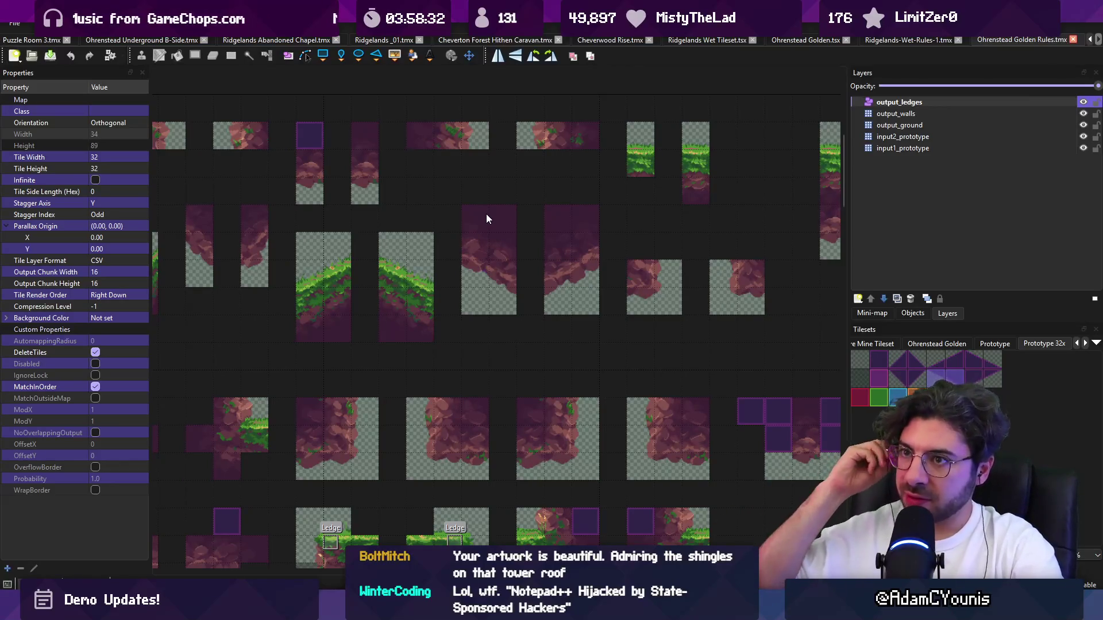
pyautogui.scroll(-3, 488, 222)
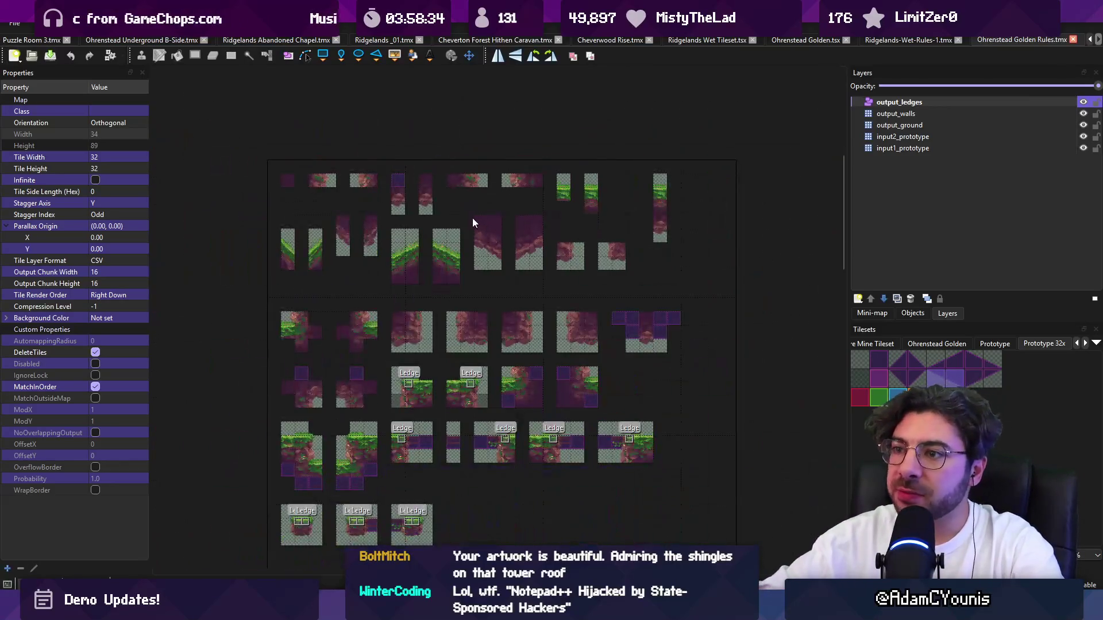
pyautogui.scroll(1, 496, 233)
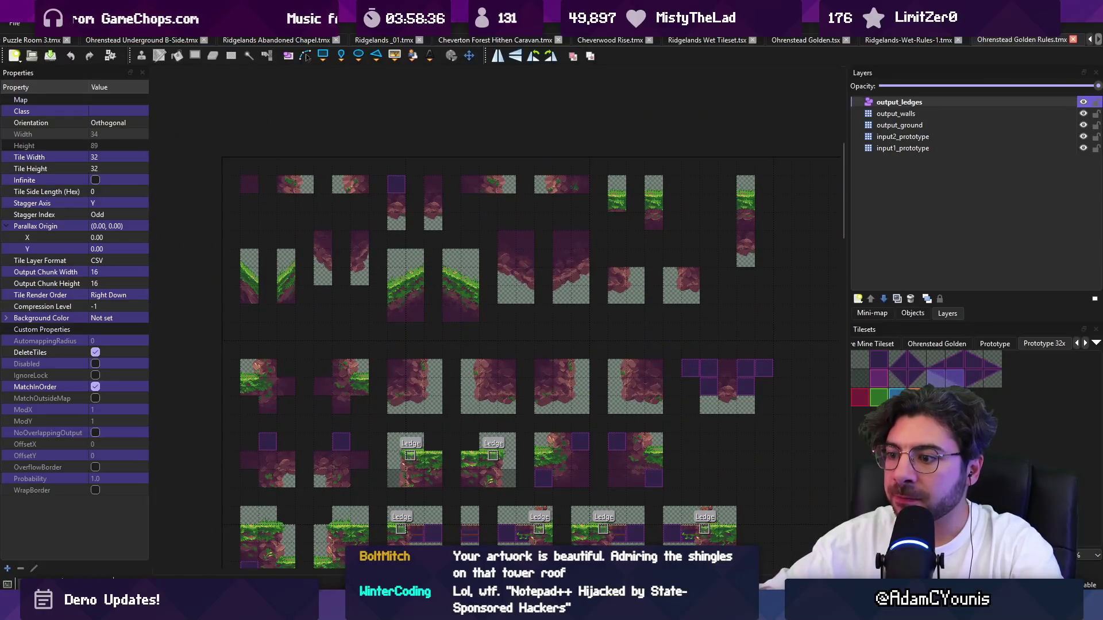
pyautogui.hotkey('alt', 'Tab')
pyautogui.scroll(5, 516, 202)
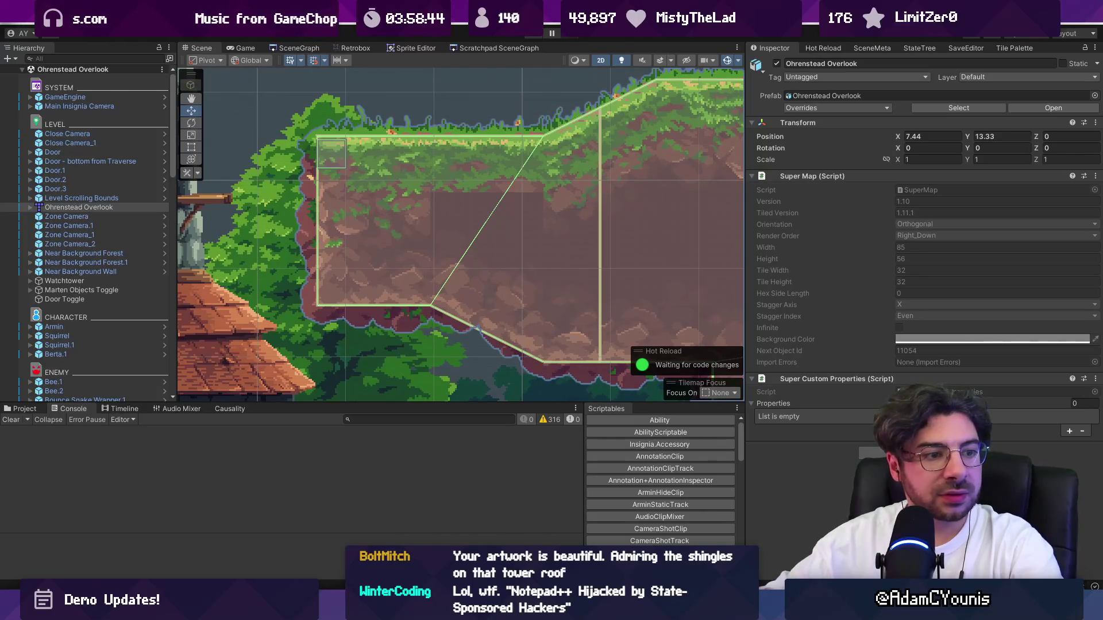
# Bring the Golden Rules map back up and select layers output_walls through input1_prototype.
pyautogui.moveTo(514, 612)
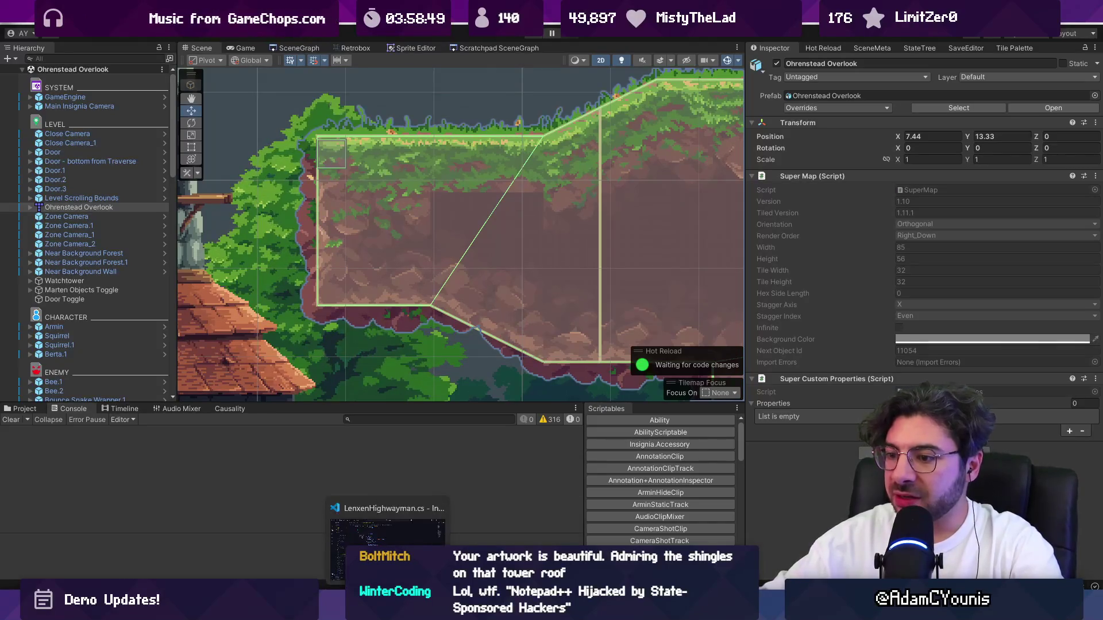
pyautogui.moveTo(766, 612)
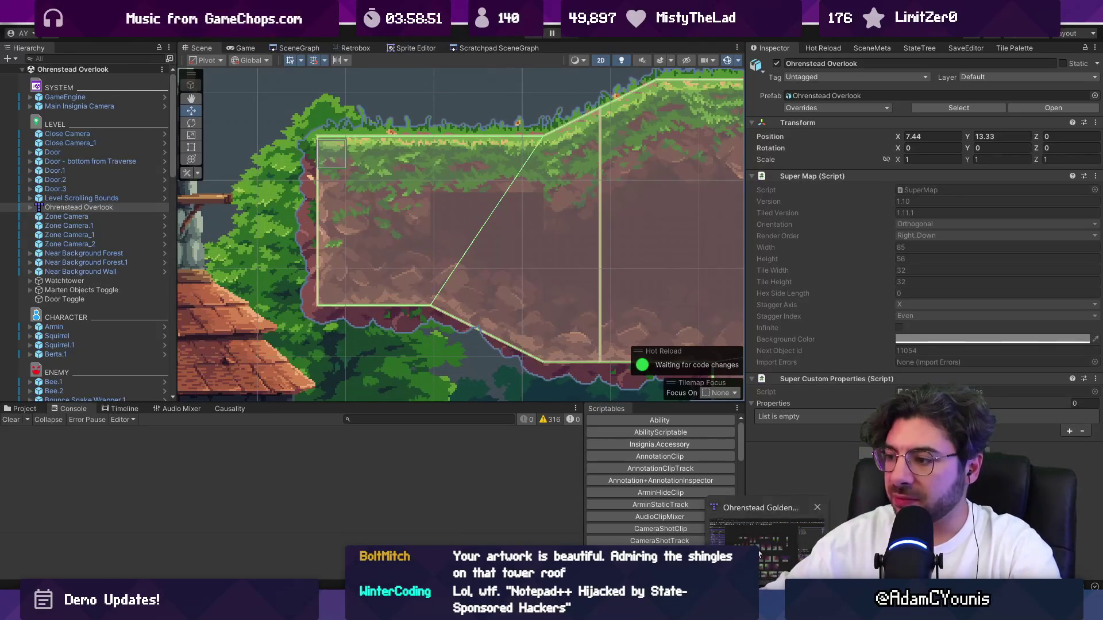
pyautogui.hotkey('alt', 'Tab')
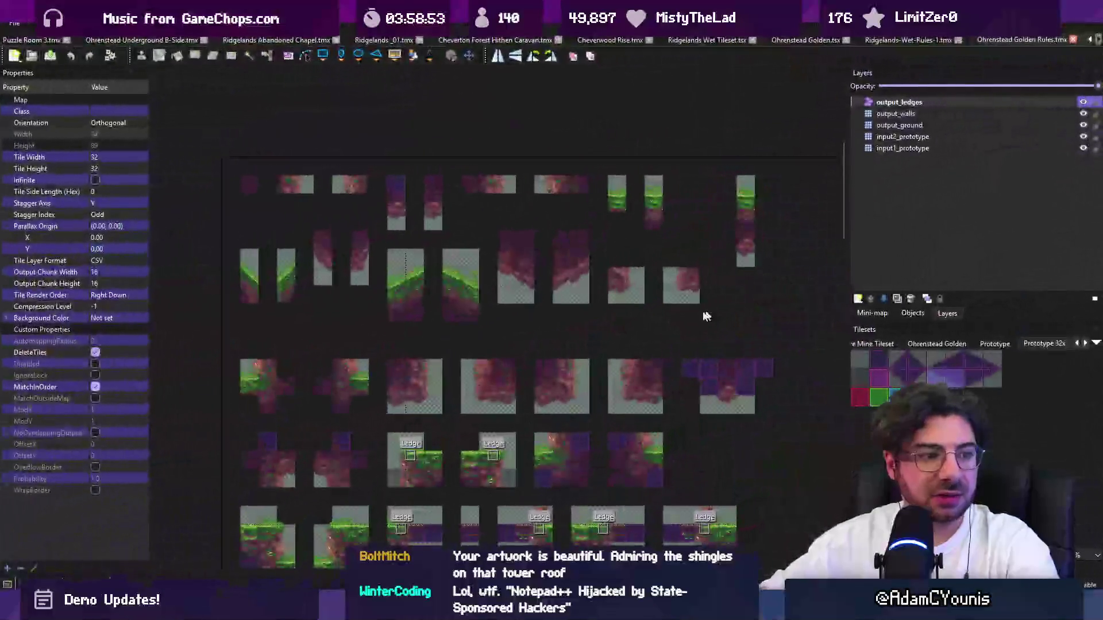
pyautogui.scroll(-2, 704, 316)
pyautogui.scroll(1, 526, 317)
pyautogui.scroll(1, 527, 323)
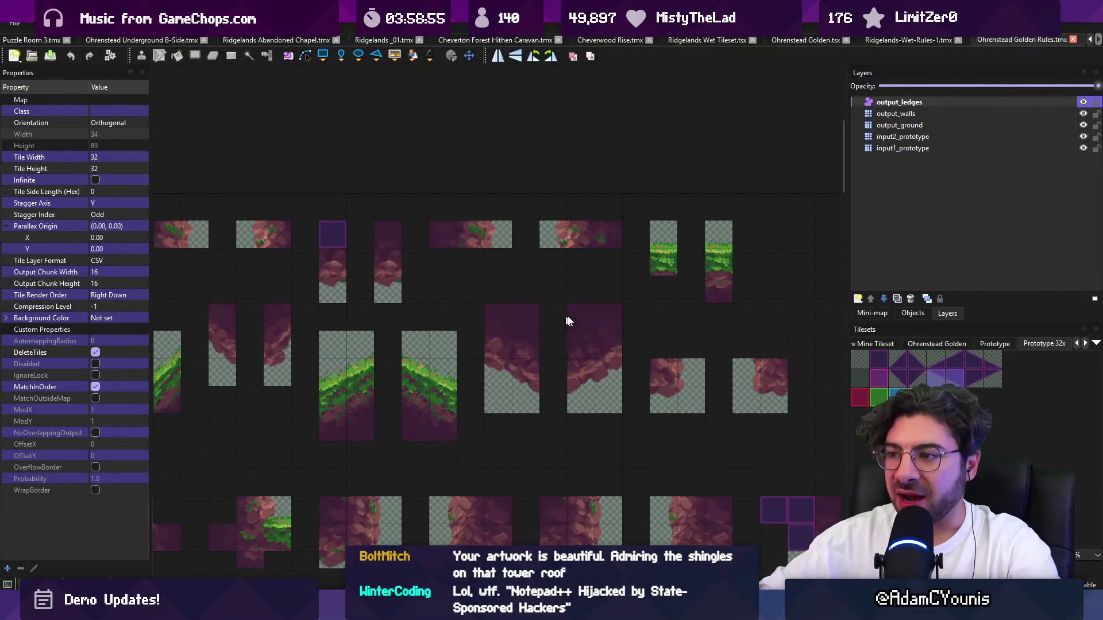
pyautogui.scroll(-1, 537, 339)
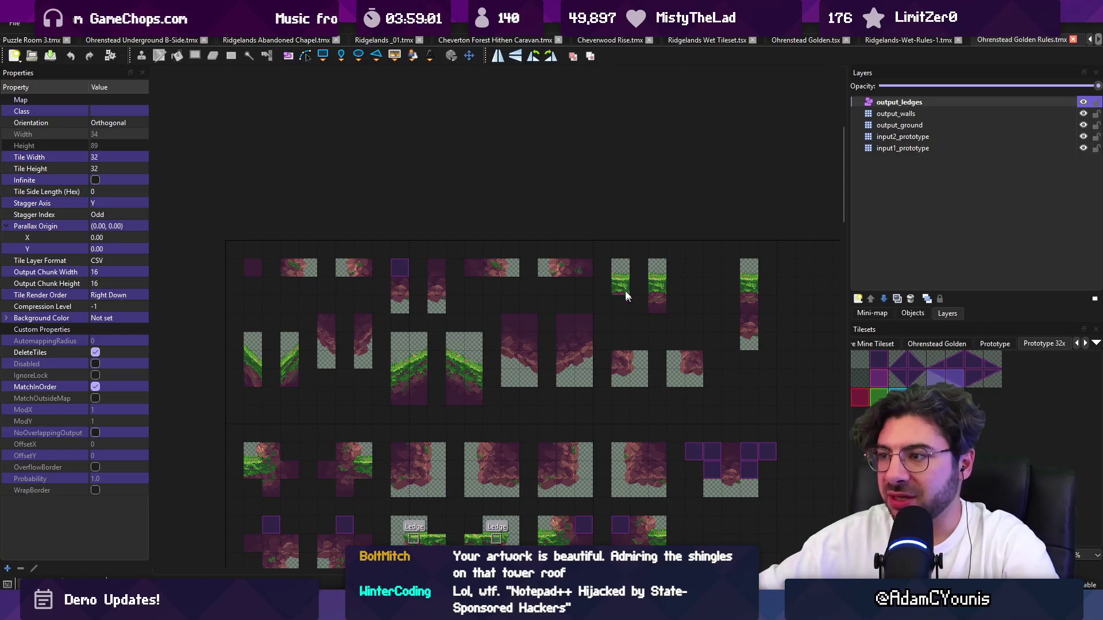
pyautogui.hscroll(3, 661, 285)
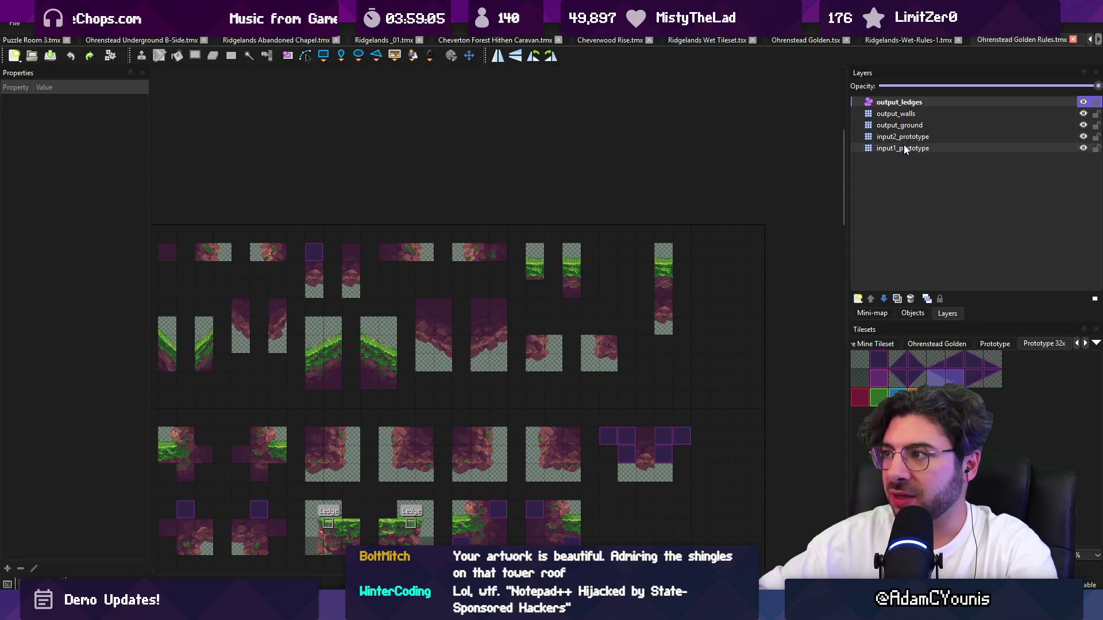
pyautogui.moveTo(904, 145); pyautogui.dragTo(897, 119)
# Move the 2x6 grass-topped wall block 5 tiles right and down, then shift the 1x5 edge column one tile left.
pyautogui.moveTo(570, 287)
pyautogui.mouseDown()
pyautogui.moveTo(659, 283)
pyautogui.moveTo(635, 287)
pyautogui.mouseUp()
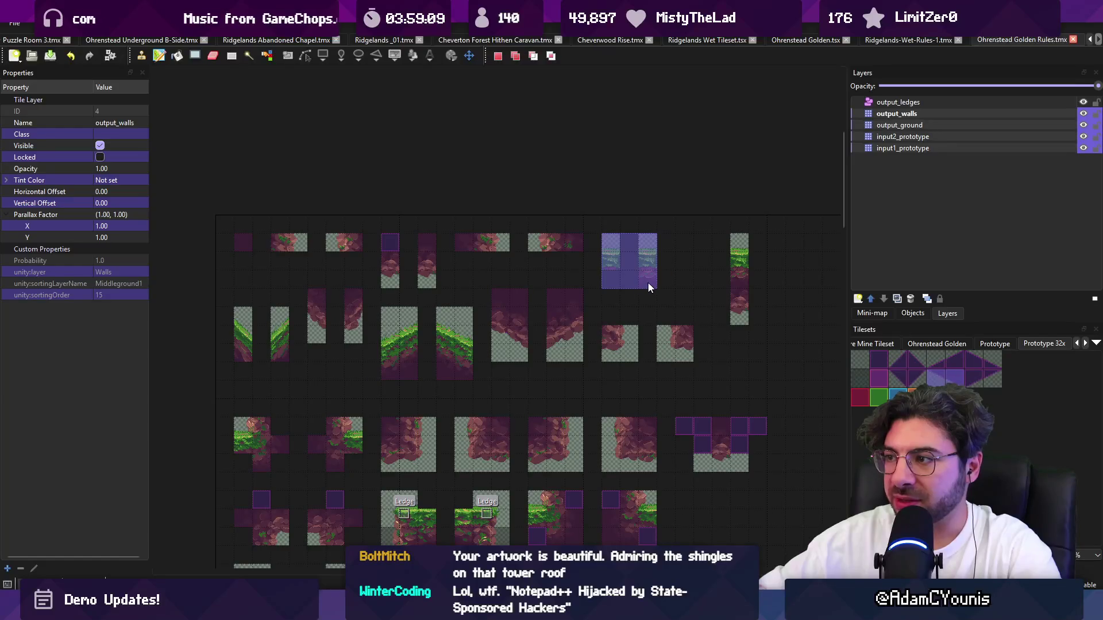
pyautogui.hscroll(3, 647, 282)
pyautogui.moveTo(649, 230)
pyautogui.mouseDown()
pyautogui.moveTo(657, 302)
pyautogui.moveTo(653, 294)
pyautogui.mouseUp()
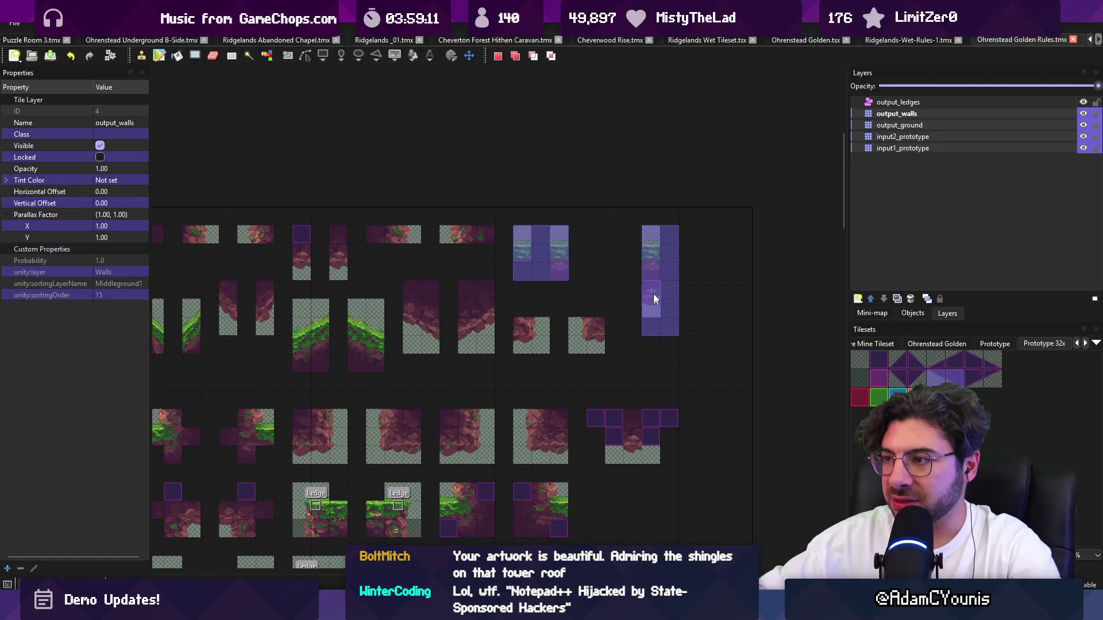
pyautogui.hotkey('ctrl', 'x')
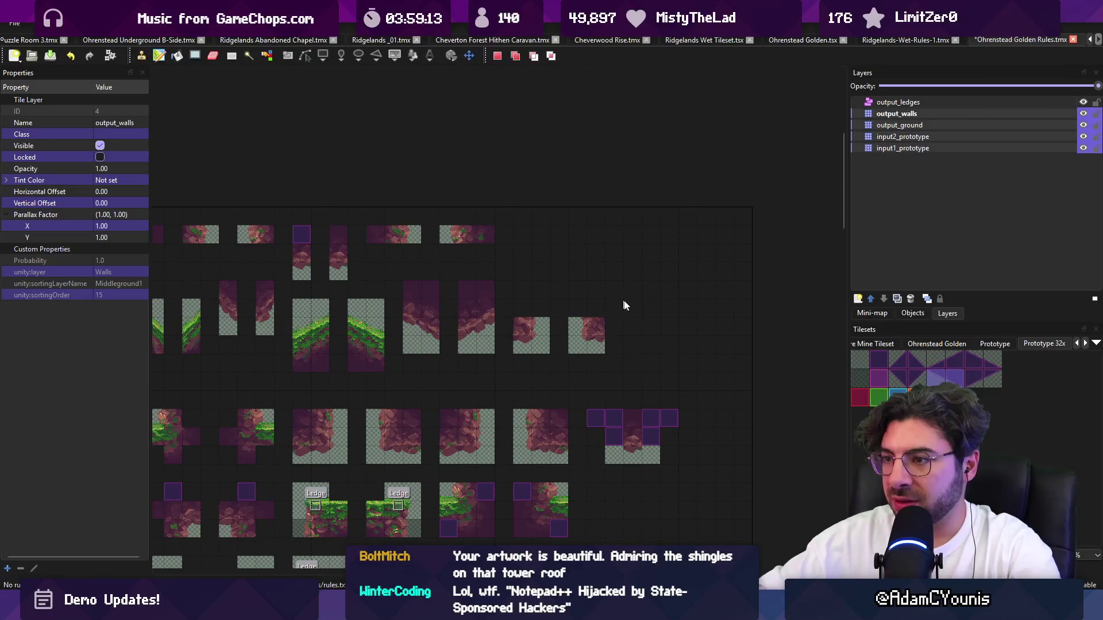
pyautogui.hotkey('ctrl', 'v')
pyautogui.click(687, 360)
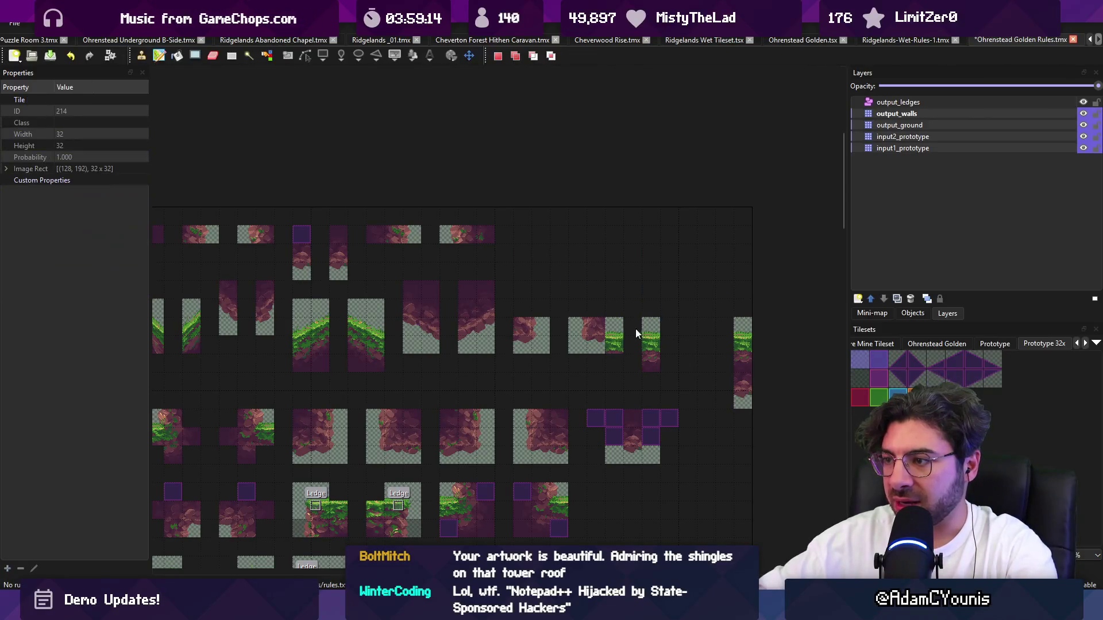
pyautogui.click(650, 355)
pyautogui.hotkey('ctrl', 'x')
pyautogui.hotkey('ctrl', 'v')
pyautogui.click(712, 363)
# Save the rules map and return to Unity to reimport it.
pyautogui.scroll(-1, 716, 351)
pyautogui.hotkey('ctrl', 's')
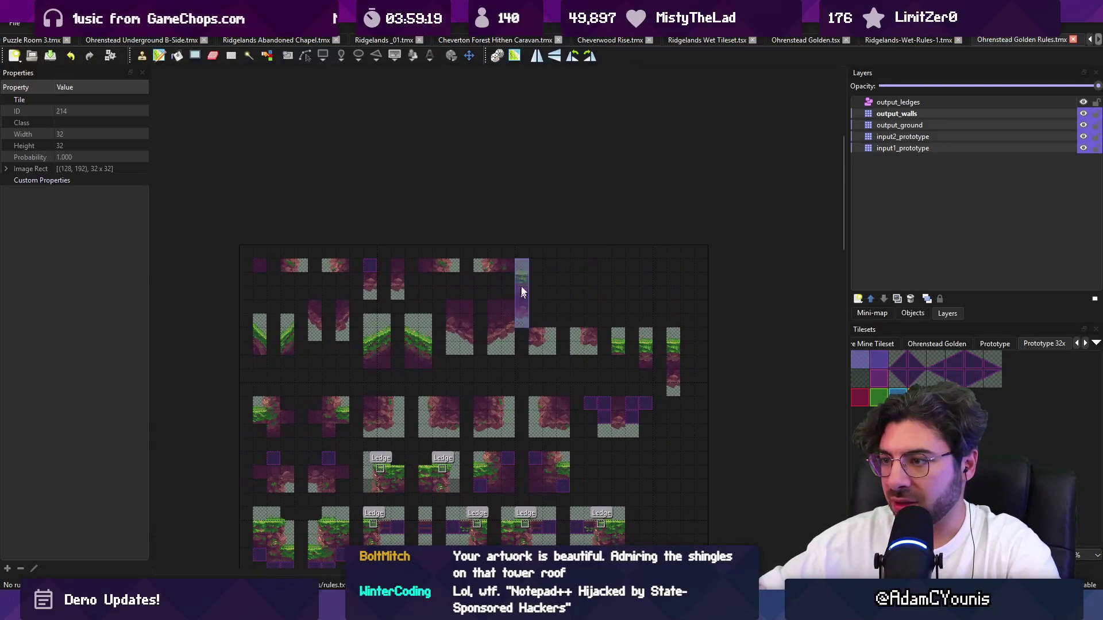
pyautogui.press('r')
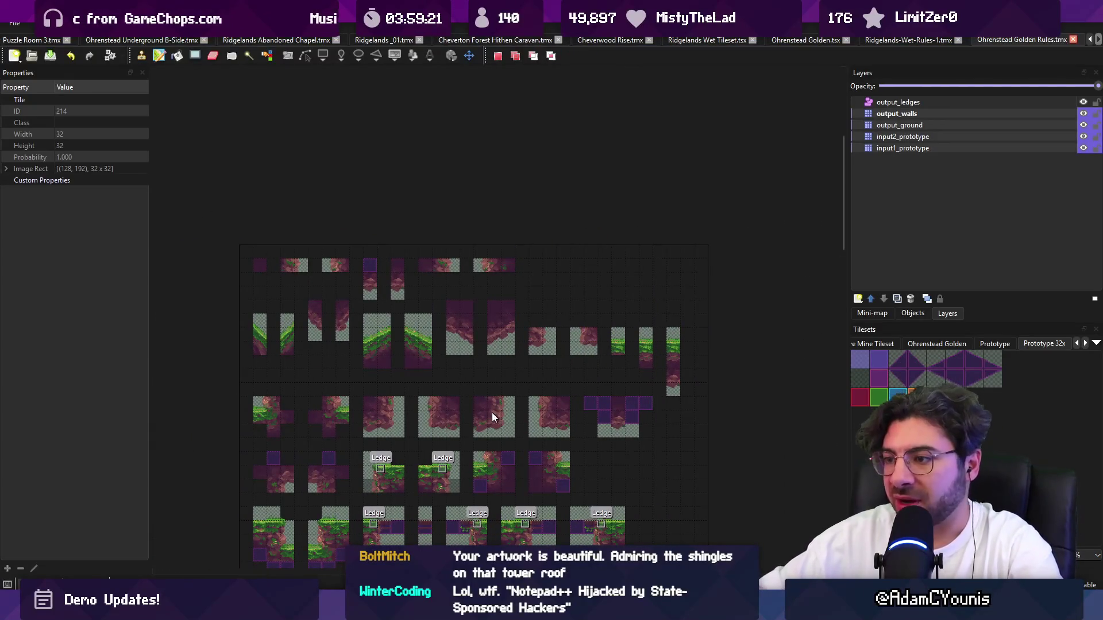
pyautogui.scroll(-2, 492, 412)
pyautogui.hotkey('alt', 'Tab')
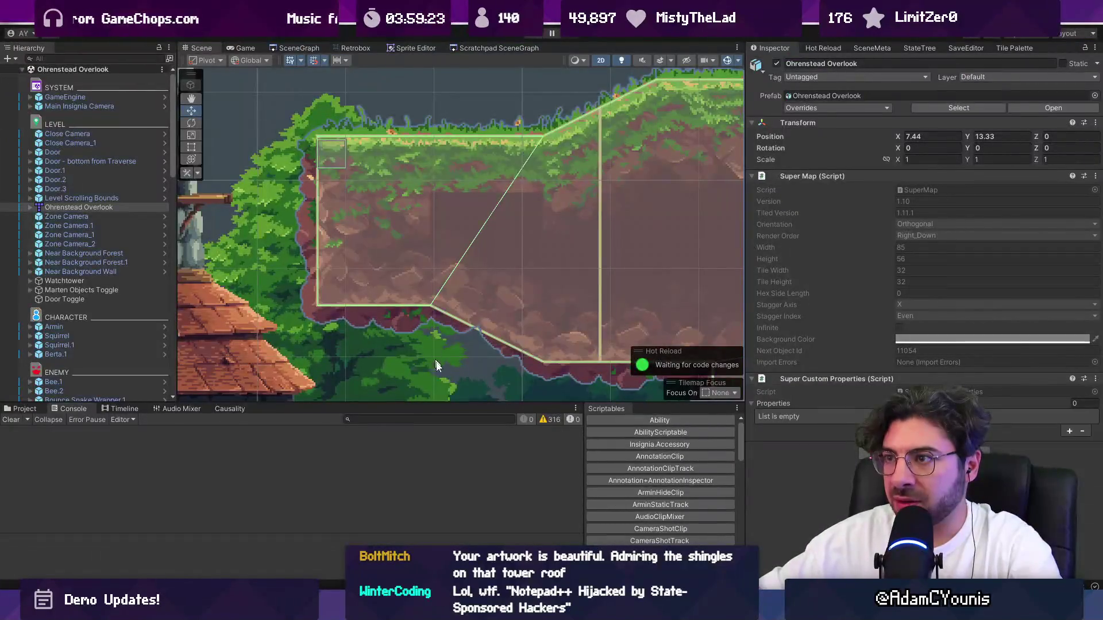
# Cycle through Tiled and the Fork git client back to Unity, then open Ohrenstead Overlook's Hierarchy context menu.
pyautogui.hotkey('alt', 'Tab')
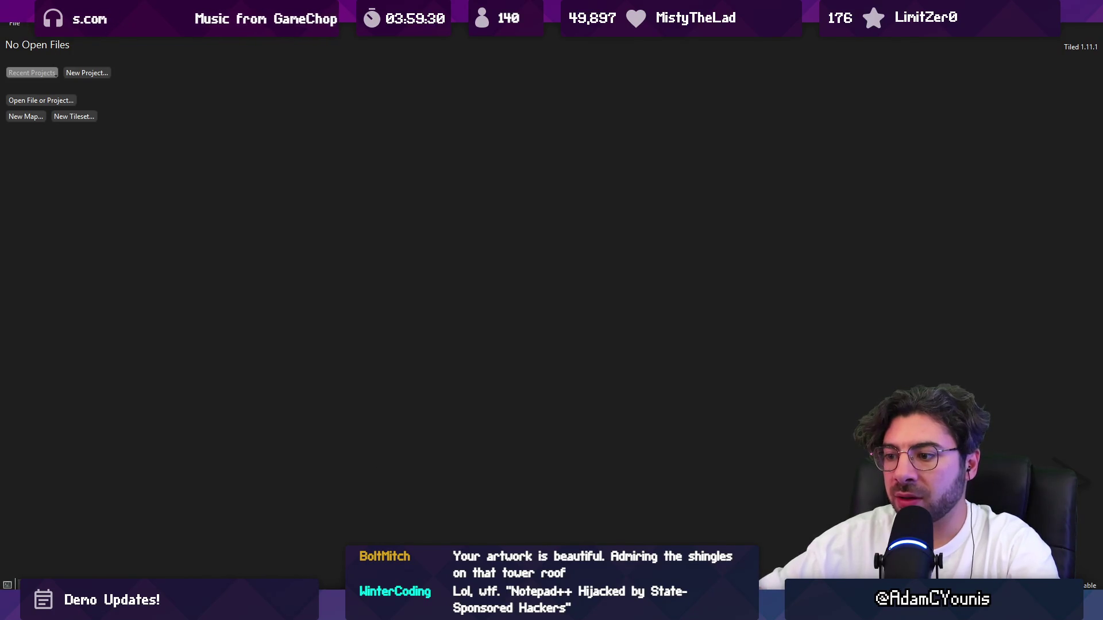
pyautogui.hotkey('alt', 'Tab')
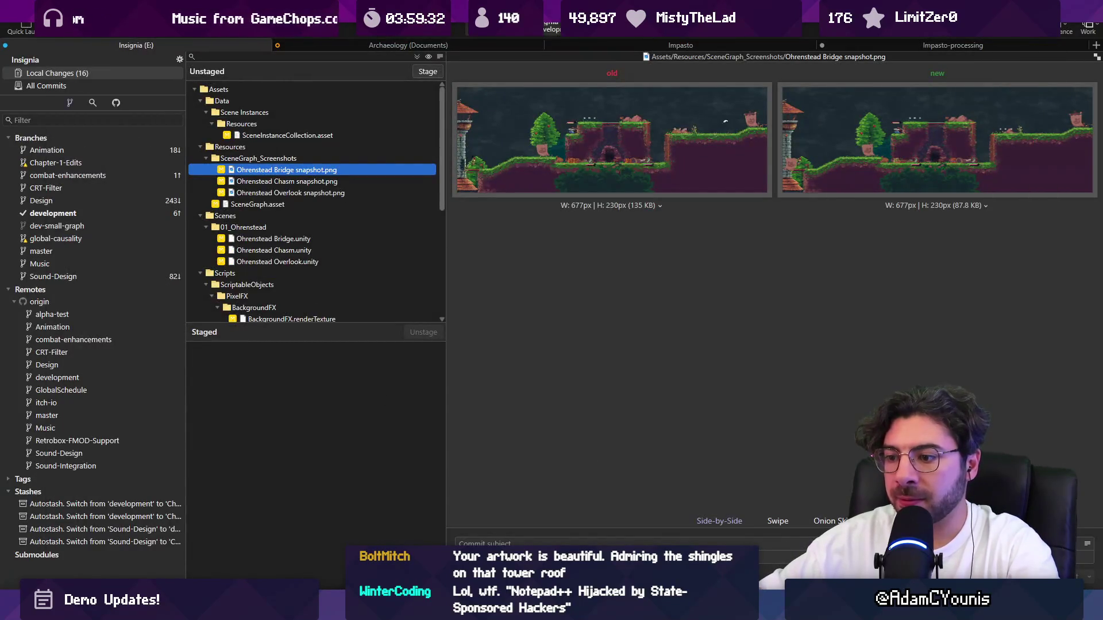
pyautogui.hotkey('alt', 'Tab')
pyautogui.rightClick(123, 204)
# Open Ohrenstead Overlook.tmx in Tiled via Prefab > Open Model and zoom around its Ledge platforms.
pyautogui.moveTo(238, 259)
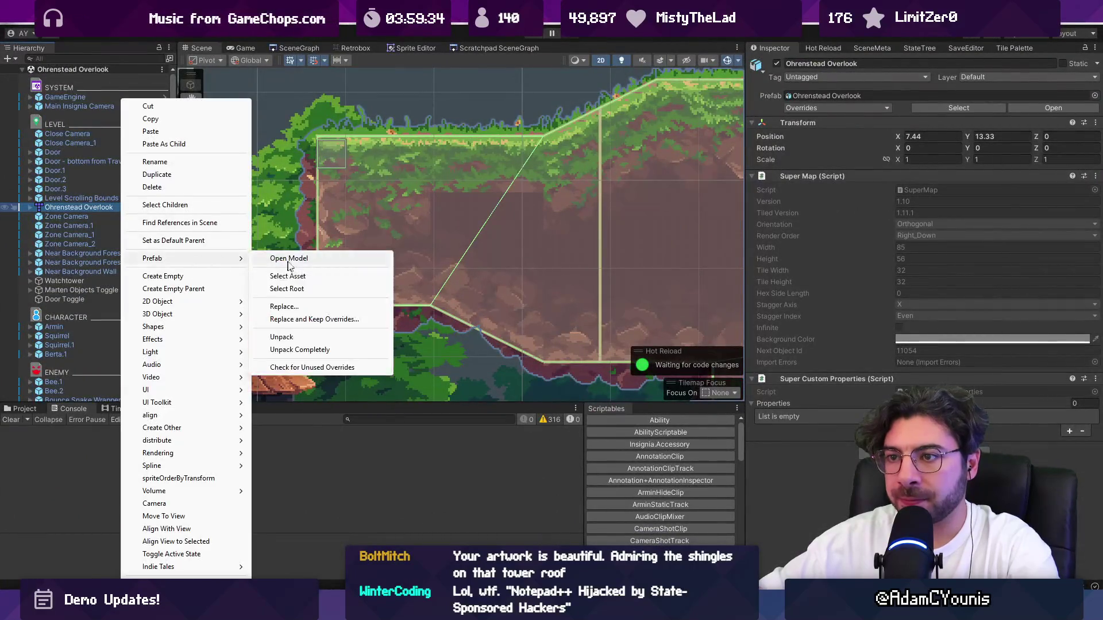
pyautogui.click(288, 259)
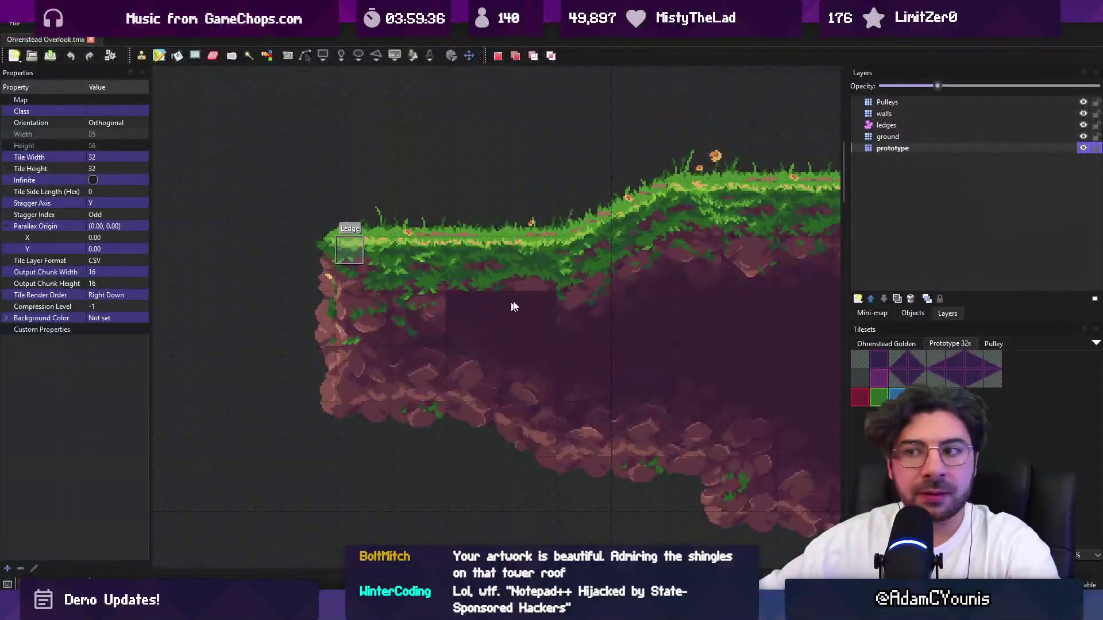
pyautogui.scroll(-3, 542, 286)
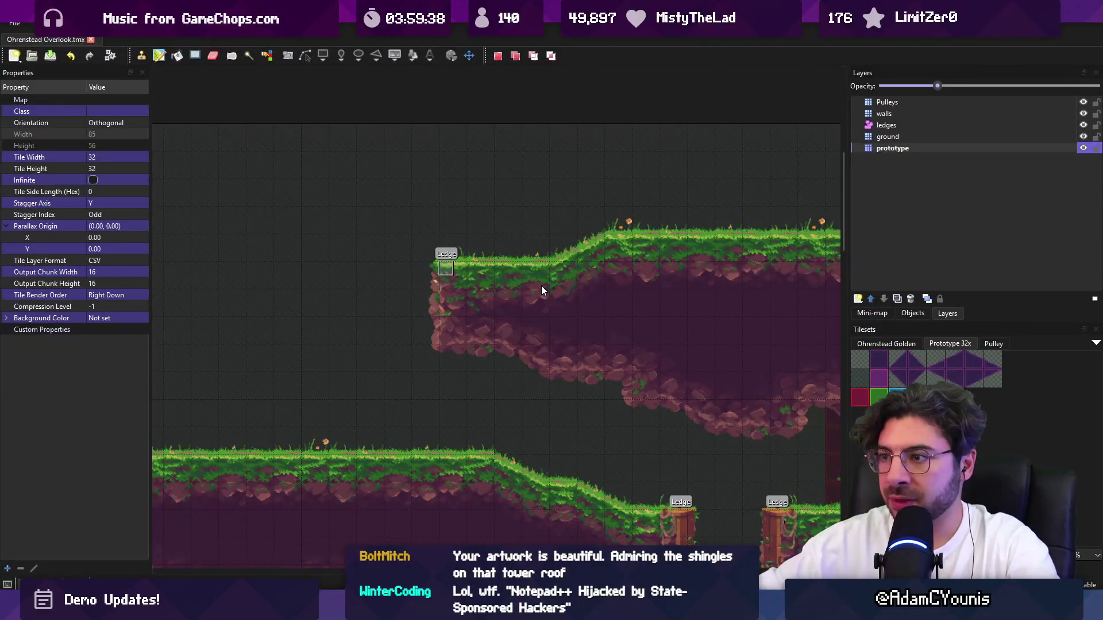
pyautogui.scroll(2, 553, 336)
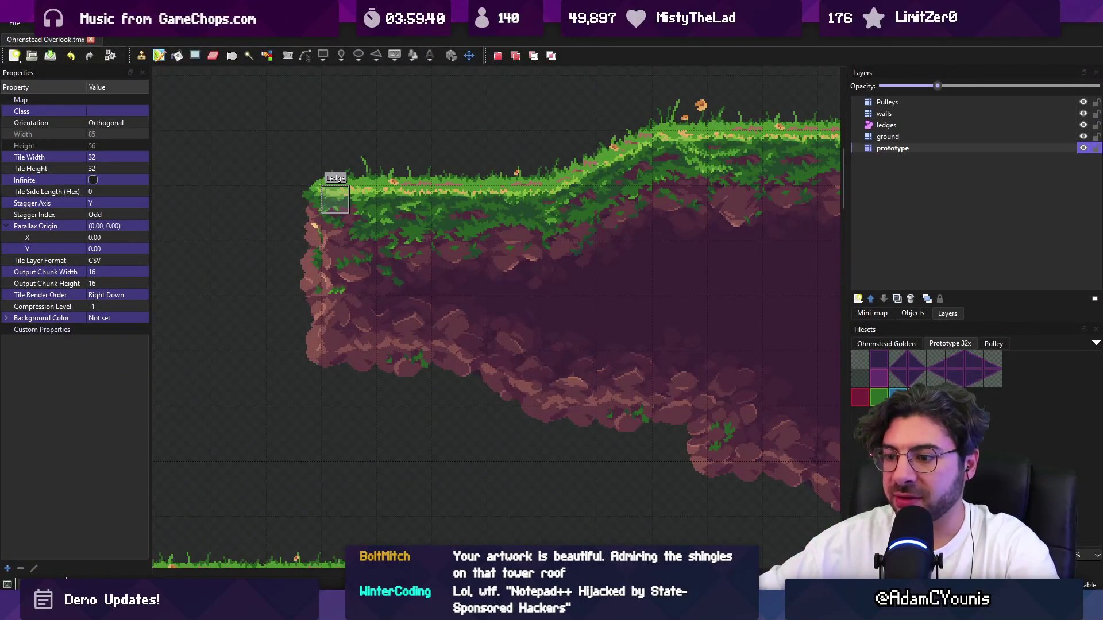
pyautogui.scroll(-5, 511, 315)
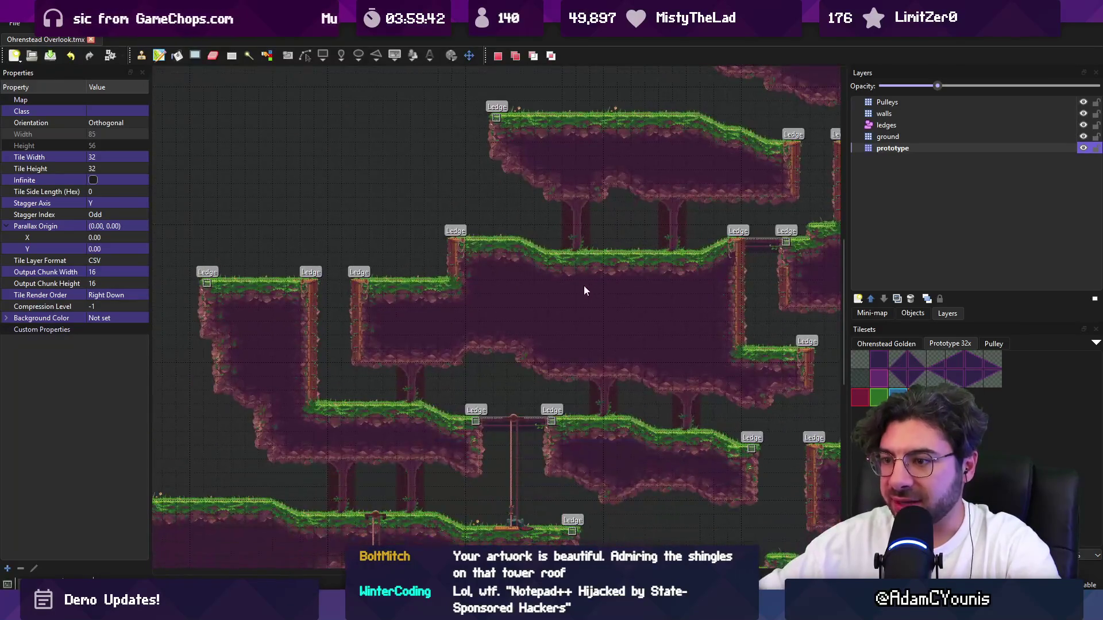
# Back in Unity, enter Play mode to test the Overlook scene.
pyautogui.hotkey('alt', 'Tab')
pyautogui.scroll(5, 316, 200)
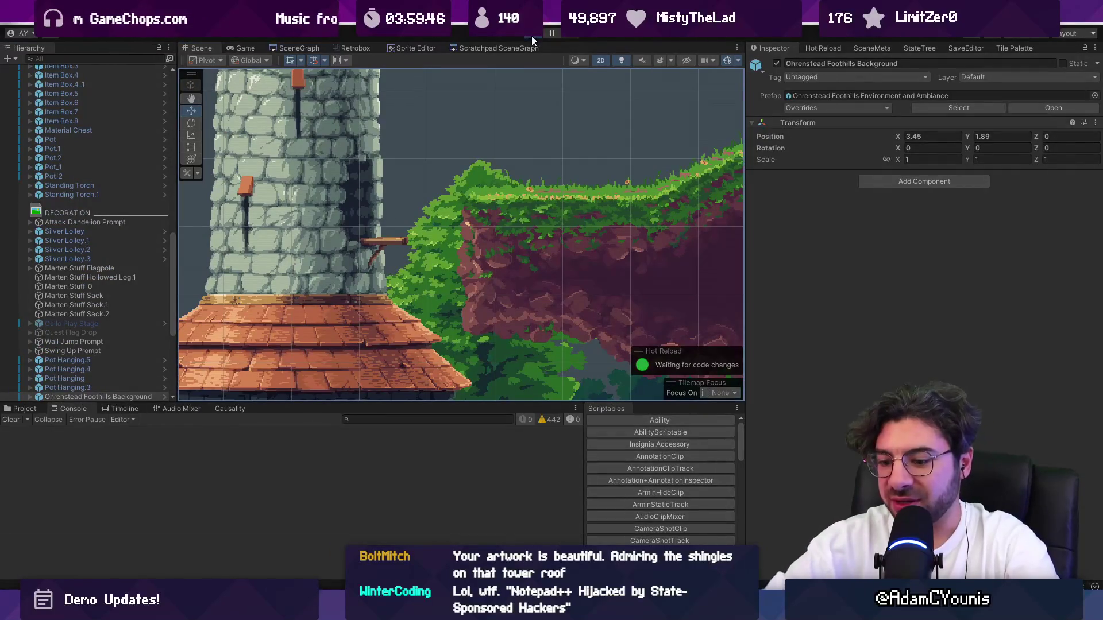
pyautogui.click(532, 36)
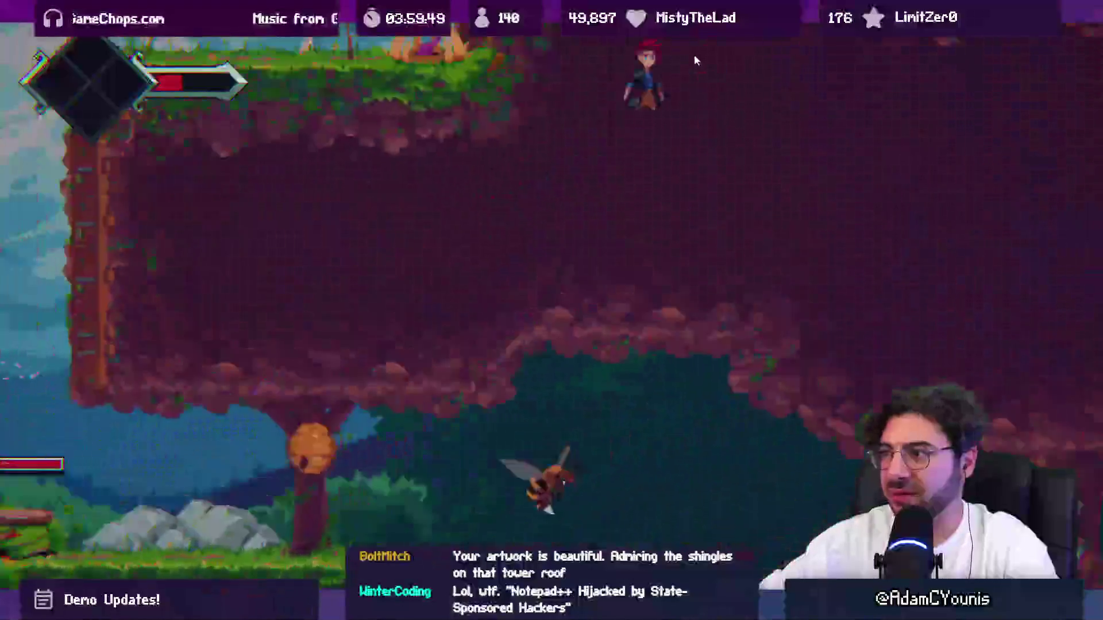
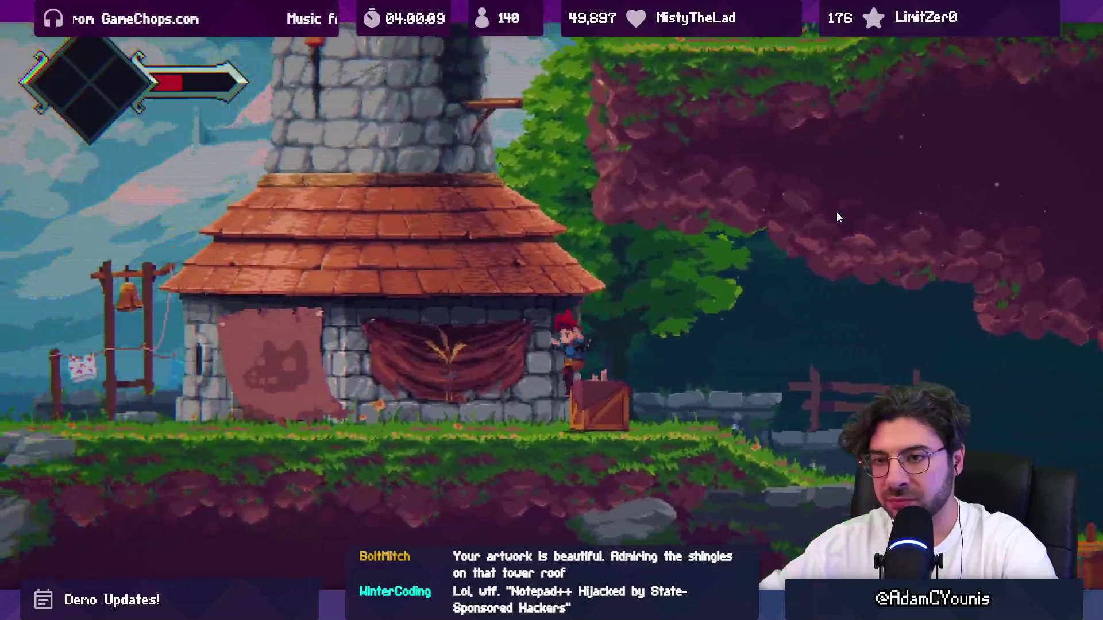
# Toggle the debug collider overlay on and off, then return to the editable scene around the tower.
pyautogui.hotkey('ctrl', '1')
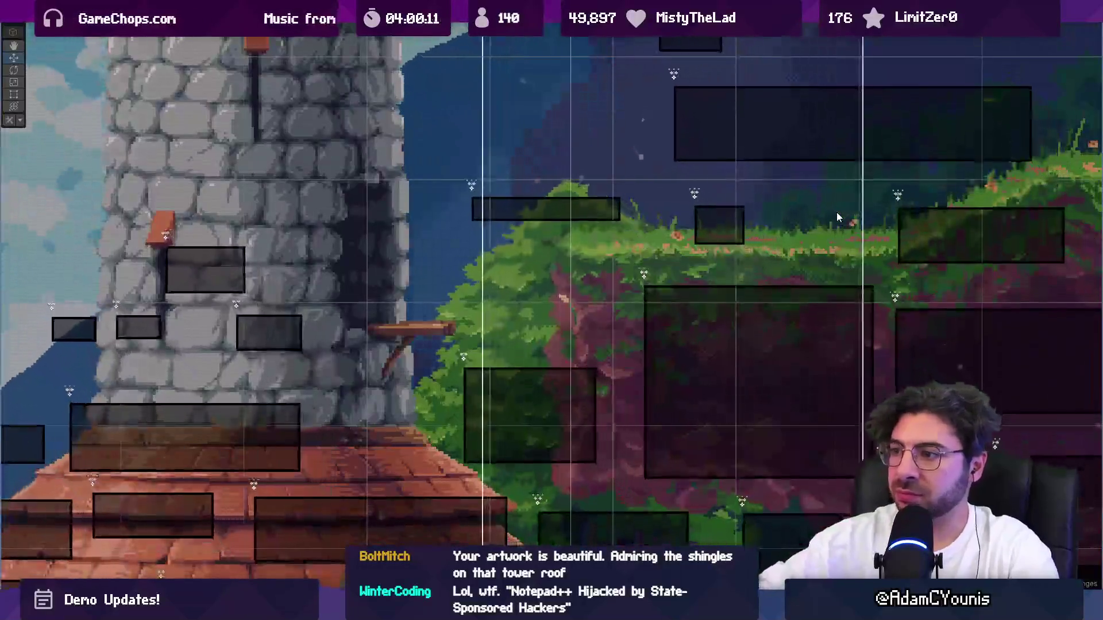
pyautogui.hotkey('ctrl', '1')
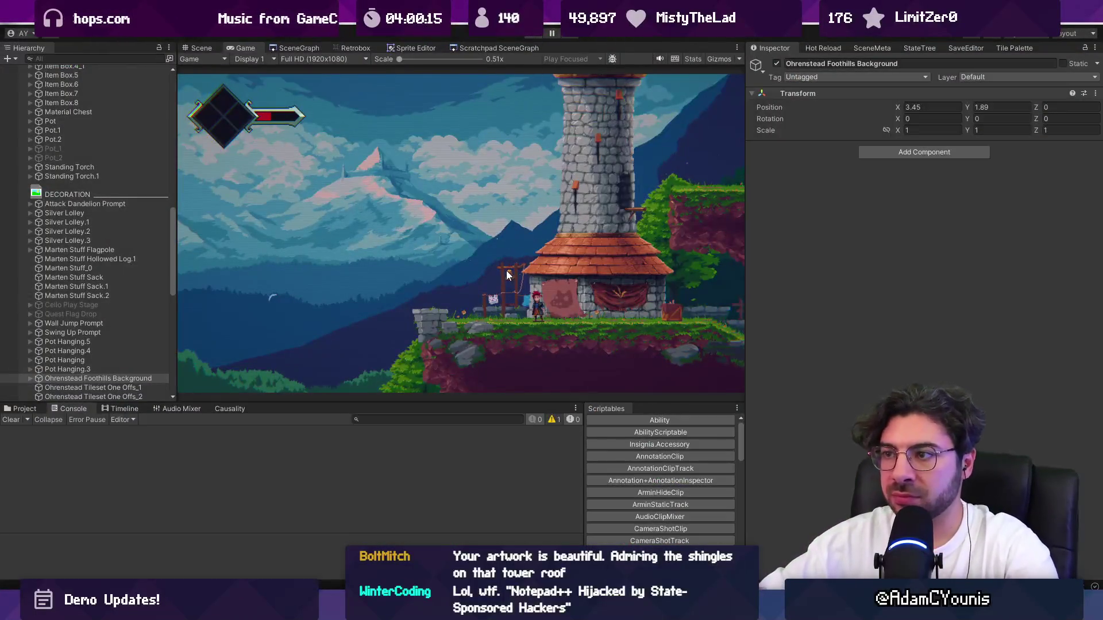
pyautogui.hotkey('ctrl', '1')
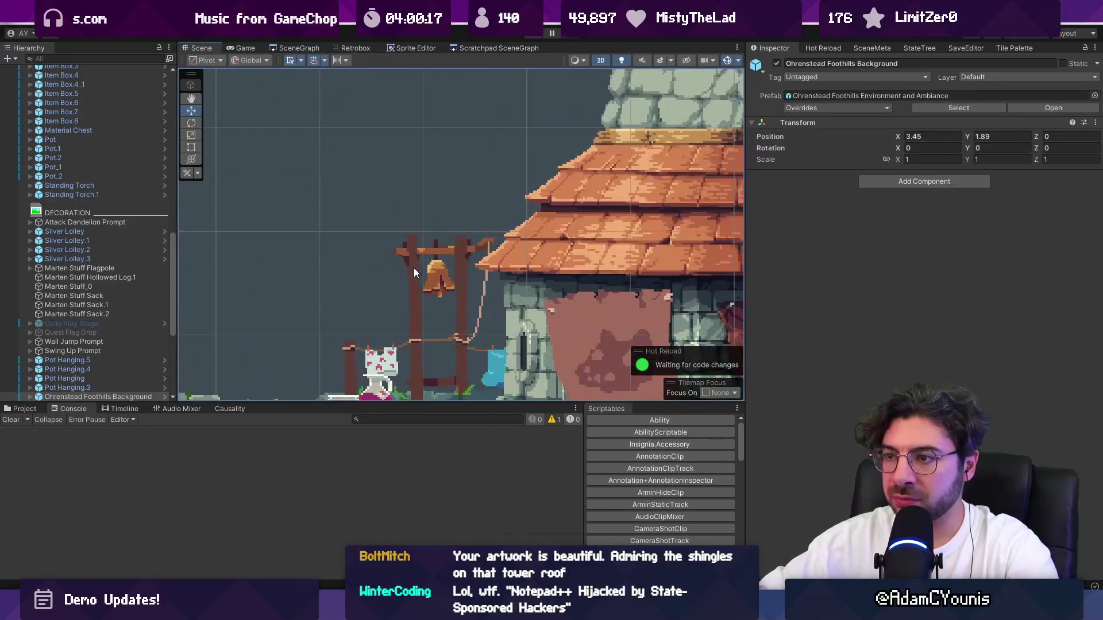
# Nudge the bell frame Watchtower Set Dressing_background_1 right, setting its Position X to 0.18.
pyautogui.click(414, 268)
pyautogui.press('f')
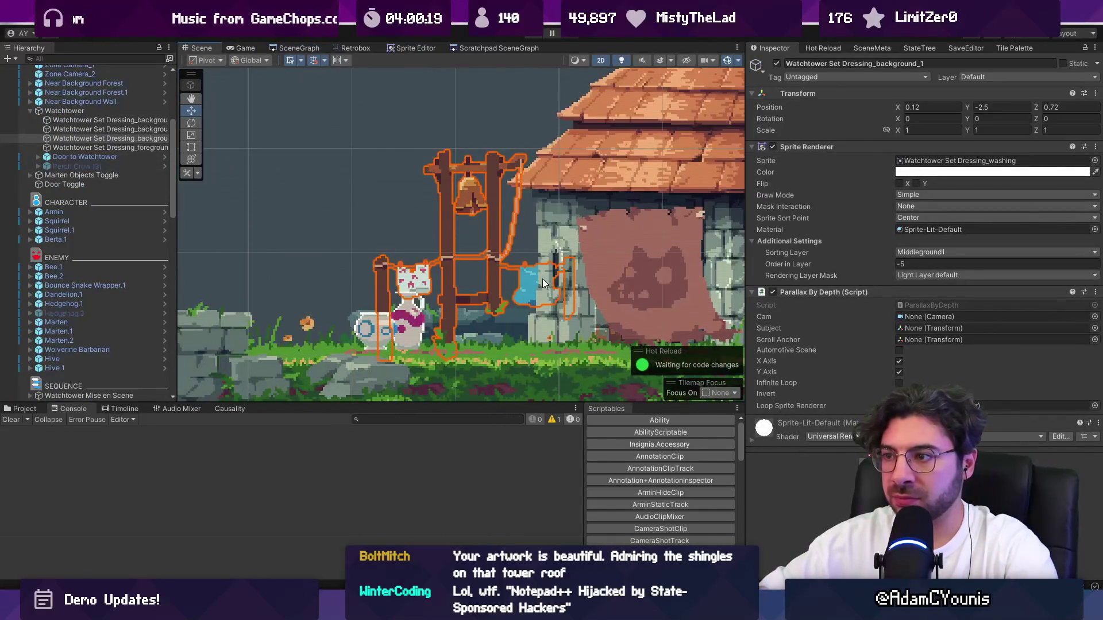
pyautogui.scroll(-5, 527, 221)
pyautogui.moveTo(622, 270); pyautogui.dragTo(631, 271)
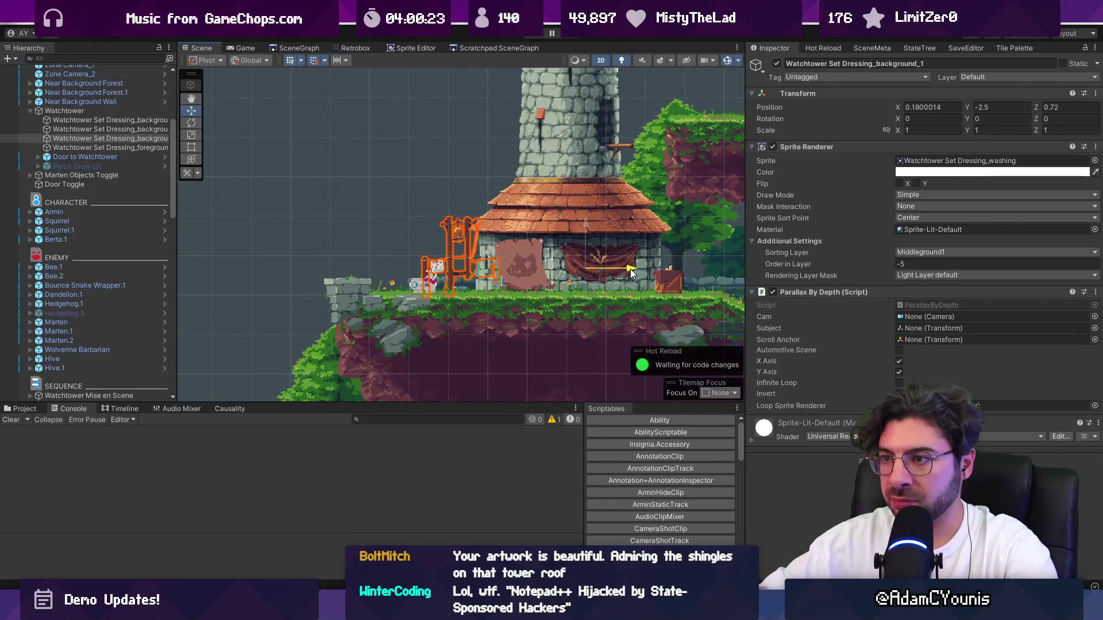
pyautogui.click(923, 108)
pyautogui.press('BackSpace')
pyautogui.press('BackSpace')
pyautogui.press('BackSpace')
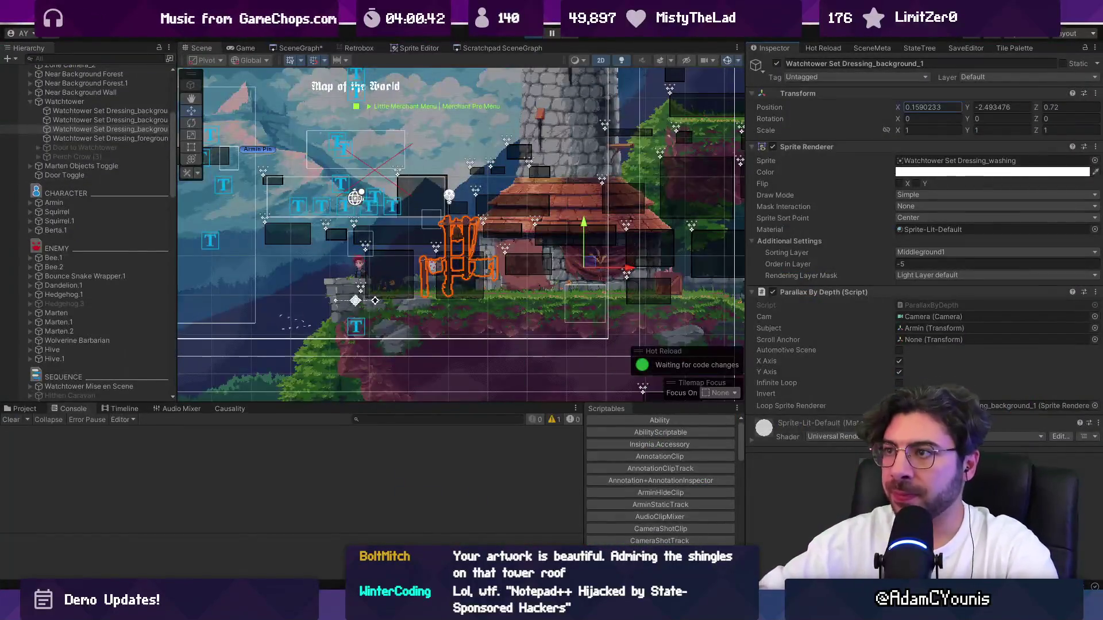
# Stop the running game and glance at the level map in Tiled before returning to Unity.
pyautogui.click(533, 35)
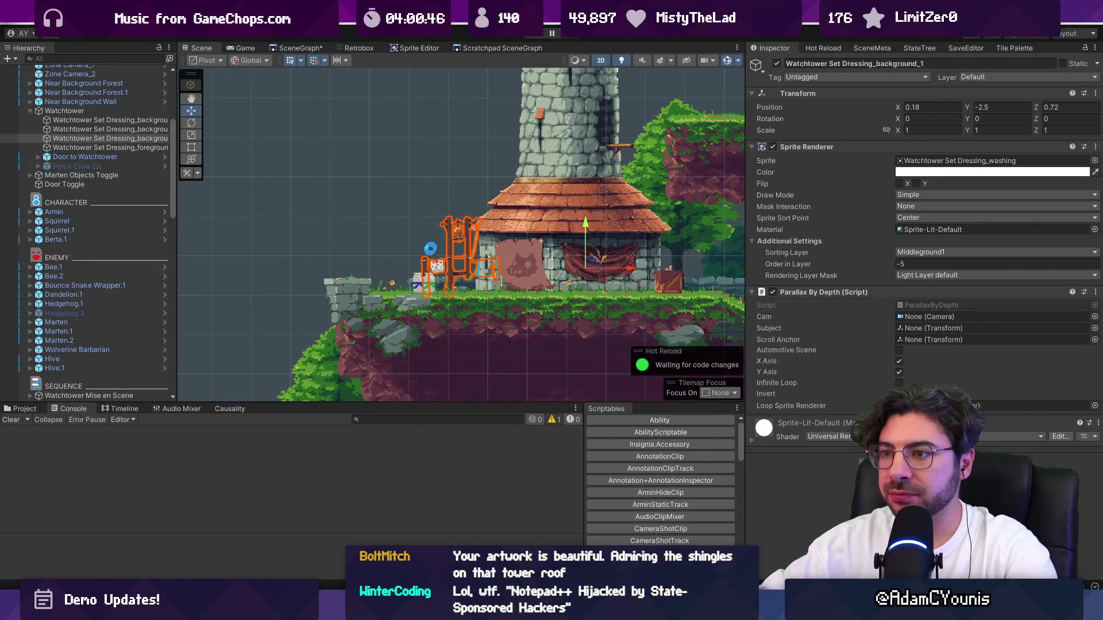
pyautogui.hotkey('alt', 'Tab')
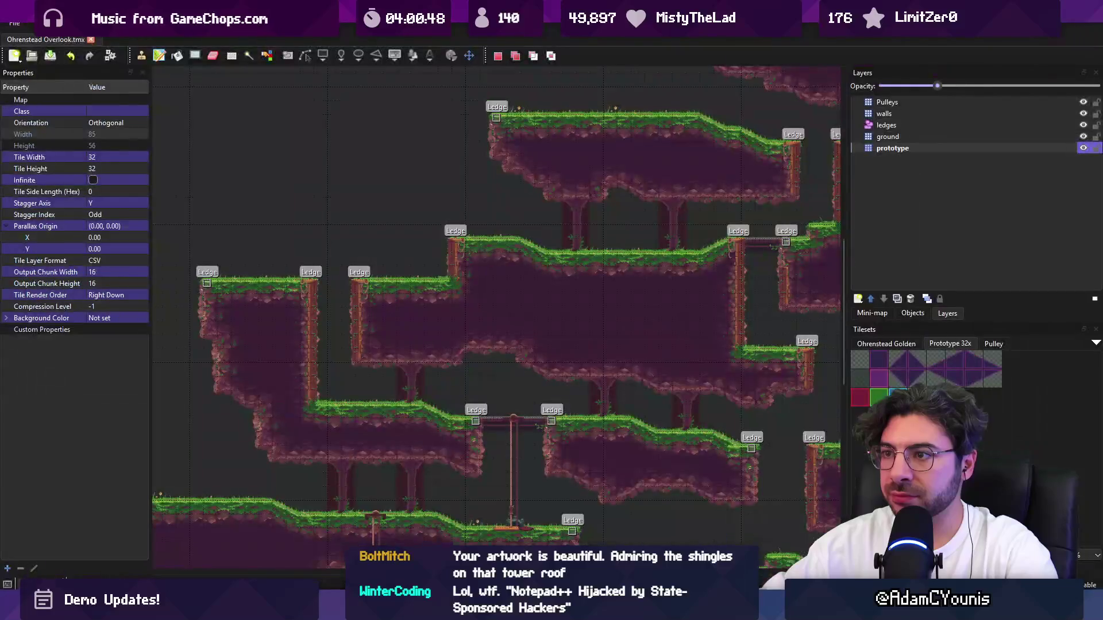
pyautogui.scroll(2, 405, 366)
pyautogui.hotkey('alt', 'Tab')
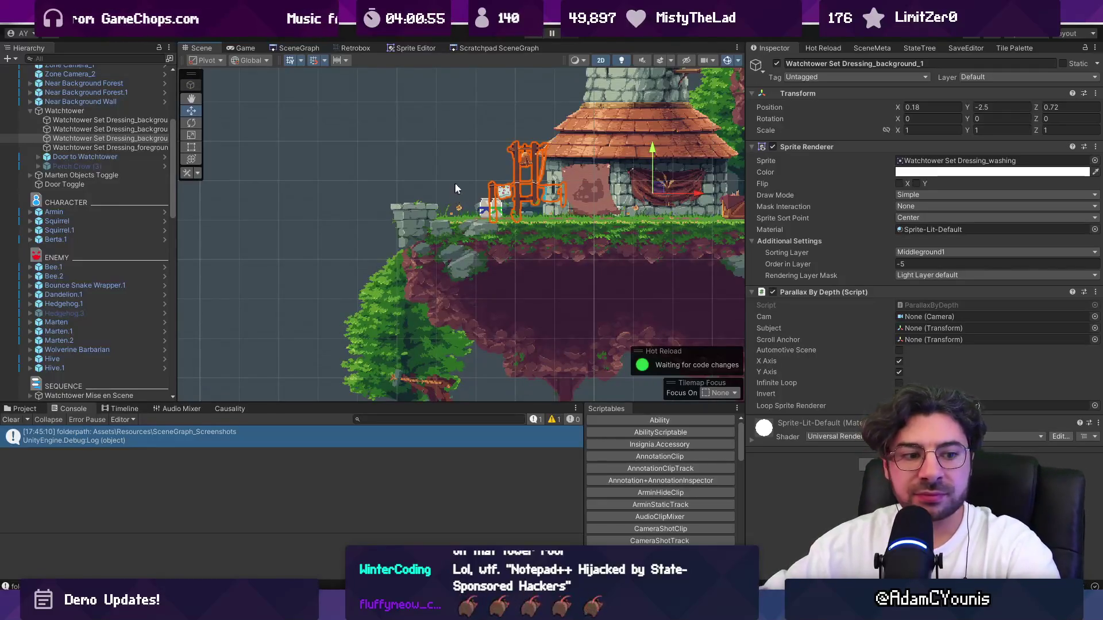
pyautogui.scroll(2, 422, 213)
pyautogui.click(415, 222)
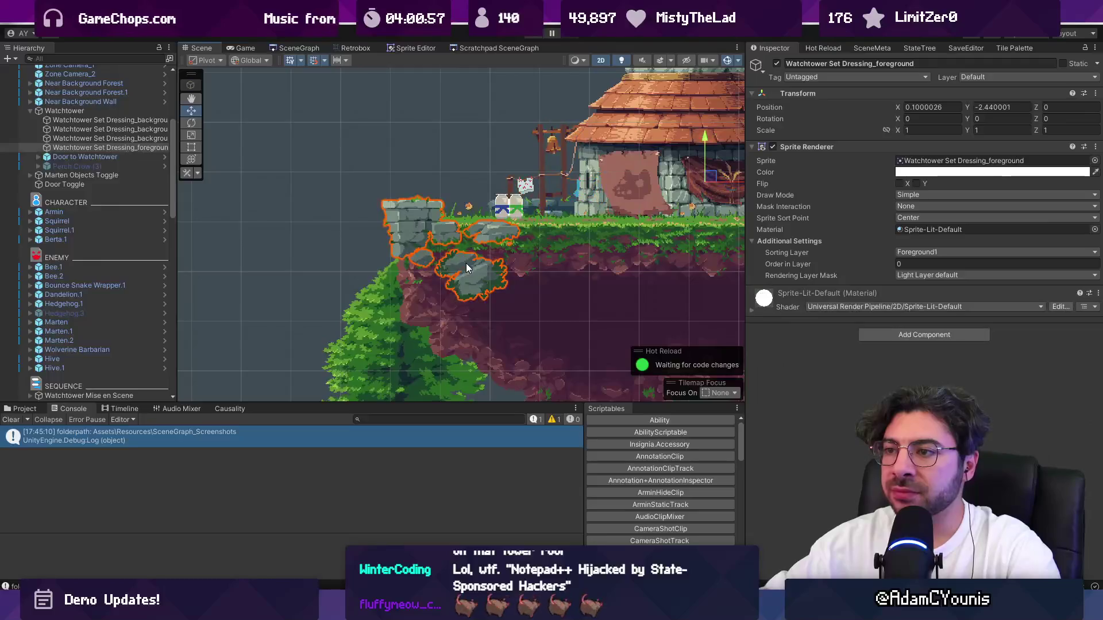
pyautogui.click(413, 220)
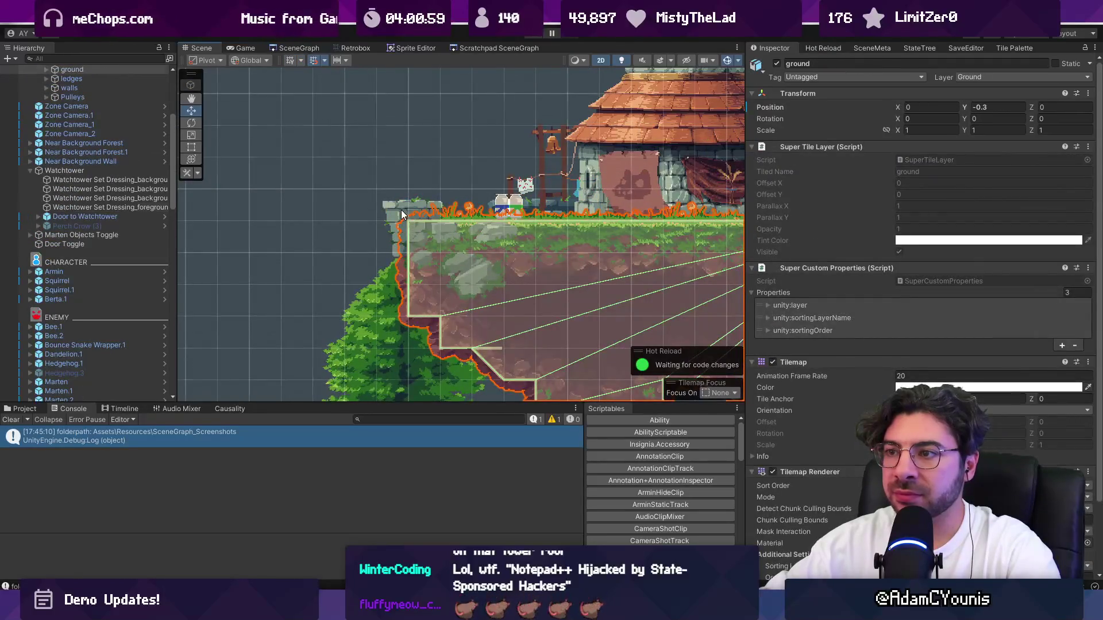
pyautogui.click(396, 207)
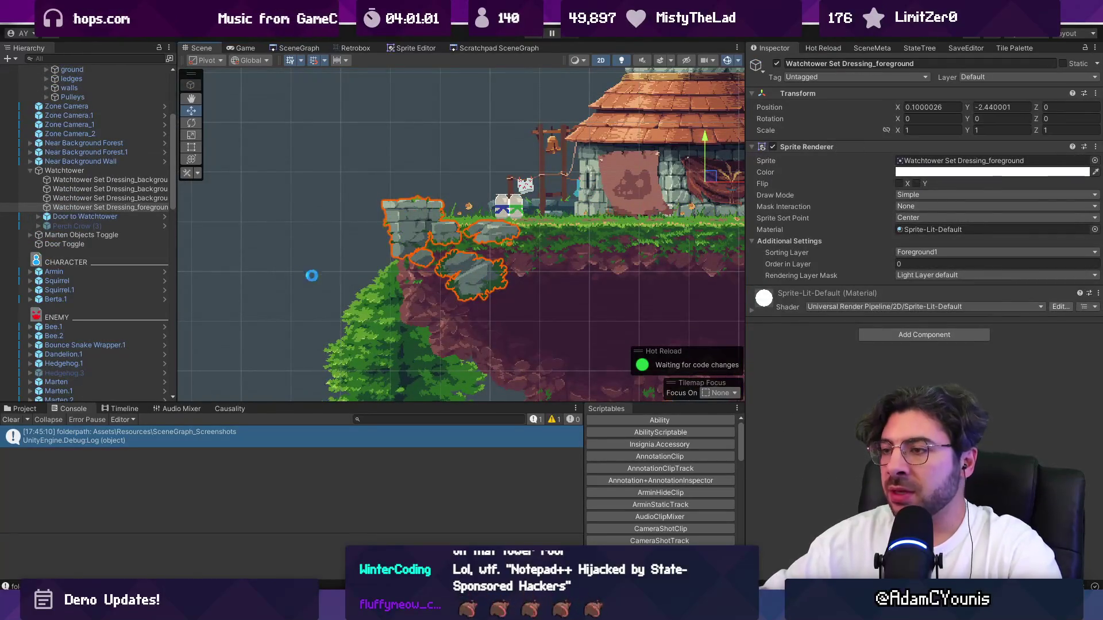
pyautogui.press('f')
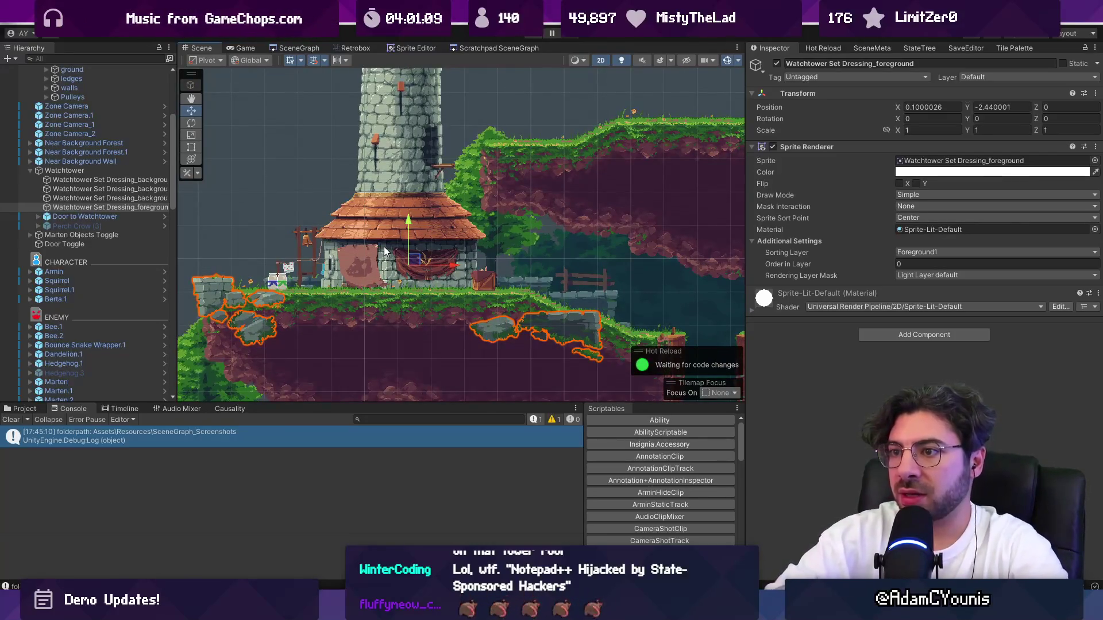
pyautogui.scroll(-2, 402, 258)
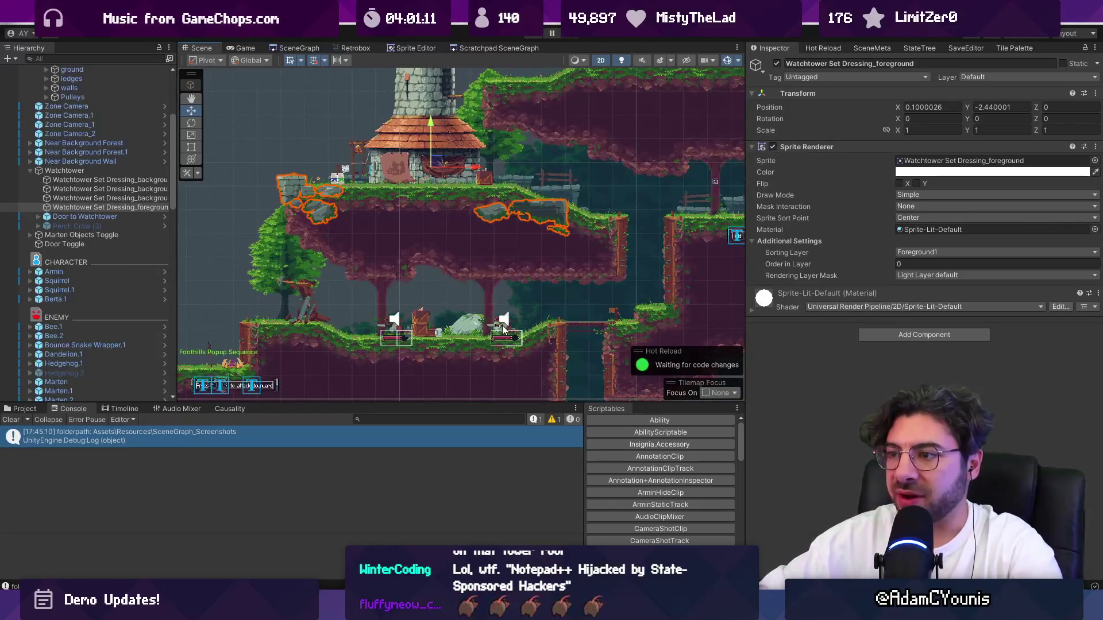
pyautogui.click(502, 329)
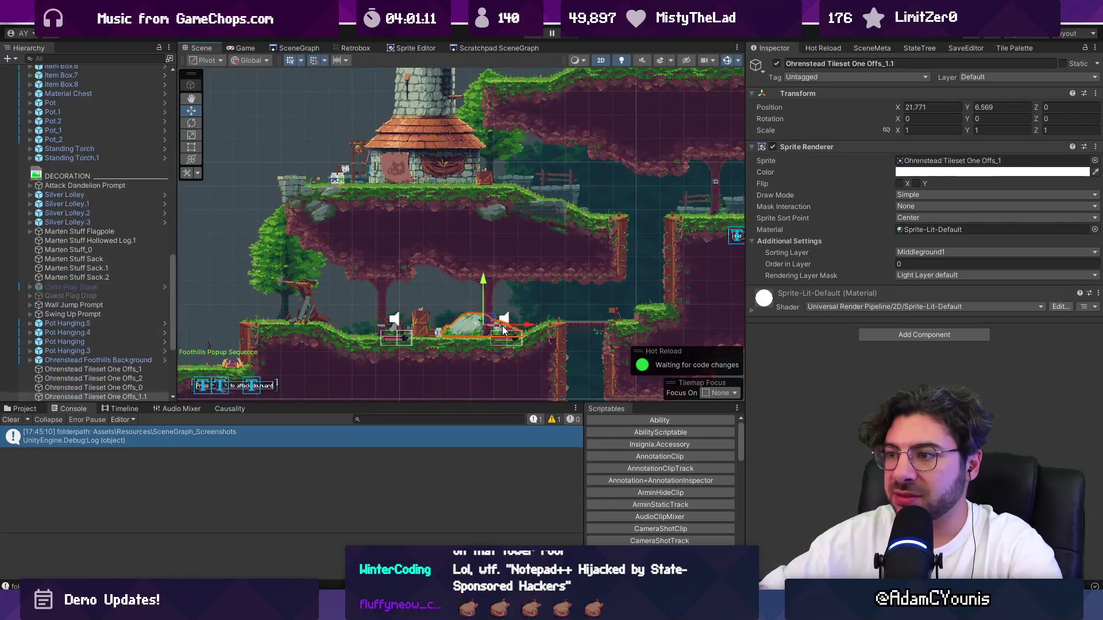
# Select the Marten.1 and Marten.2 enemies together in the Hierarchy.
pyautogui.click(398, 332)
pyautogui.keyDown('ctrl'); pyautogui.click(398, 332); pyautogui.keyUp('ctrl')
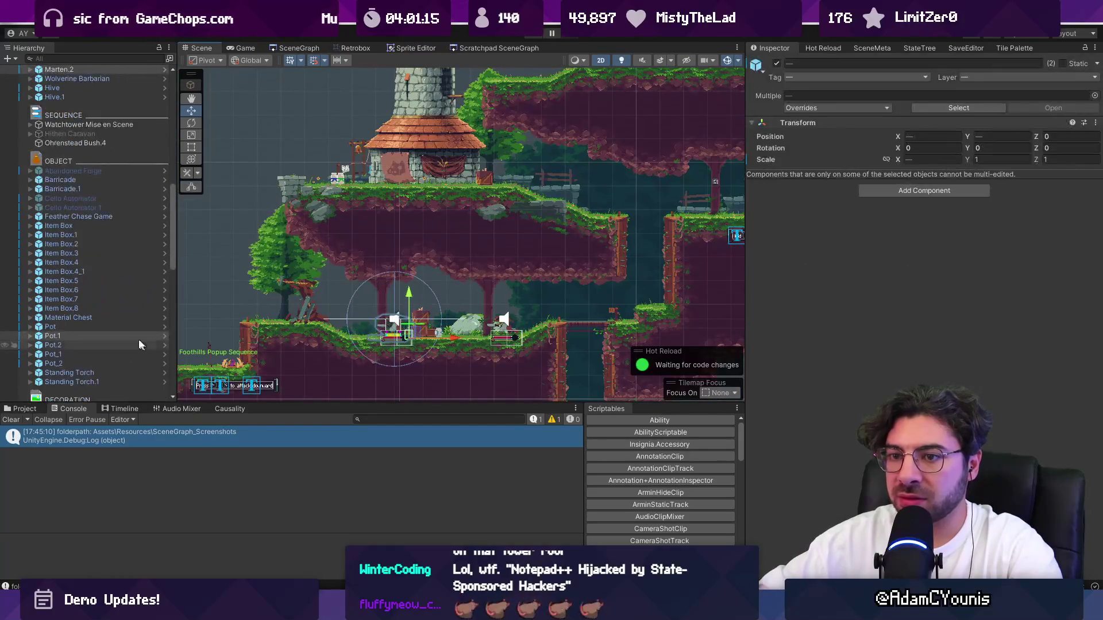
pyautogui.moveTo(436, 269)
pyautogui.mouseDown()
pyautogui.moveTo(322, 356)
pyautogui.moveTo(345, 336)
pyautogui.mouseUp()
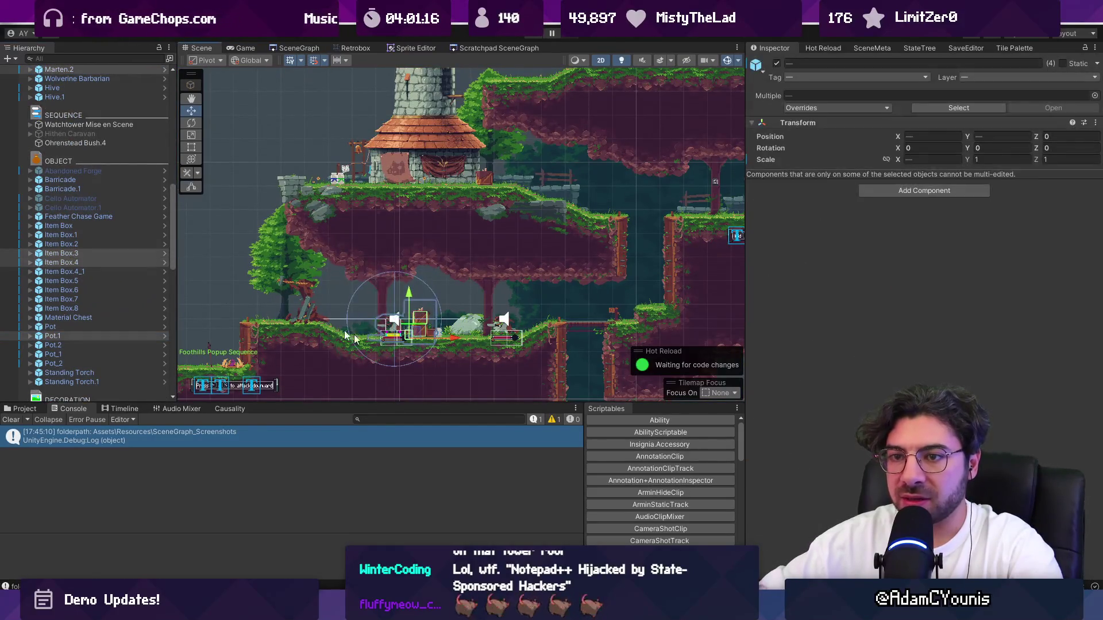
pyautogui.scroll(10, 95, 262)
pyautogui.click(95, 276)
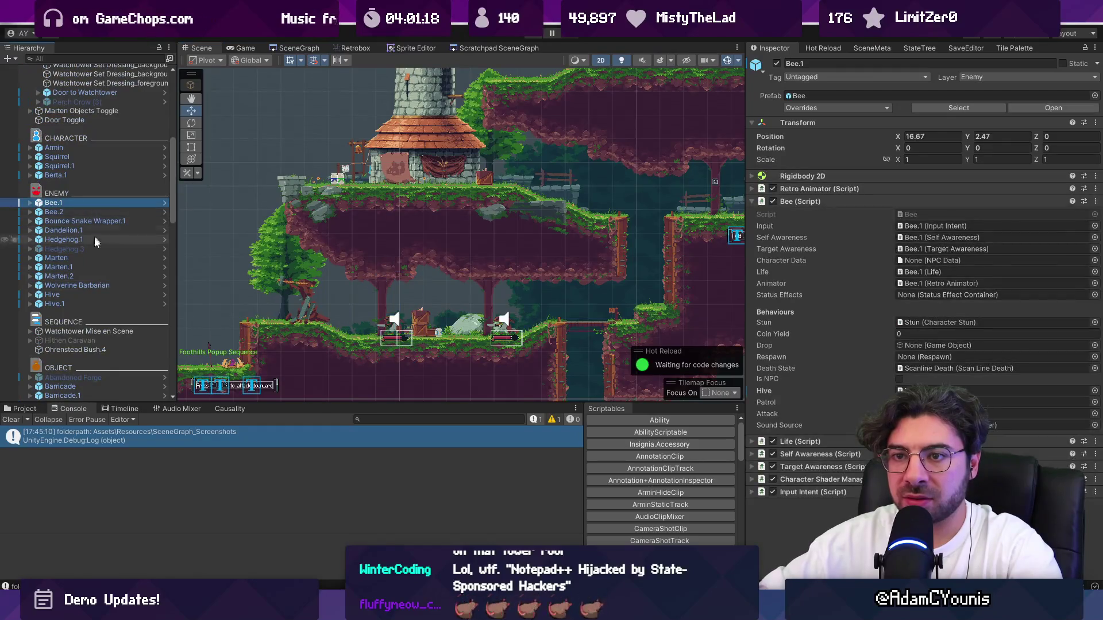
pyautogui.click(96, 267)
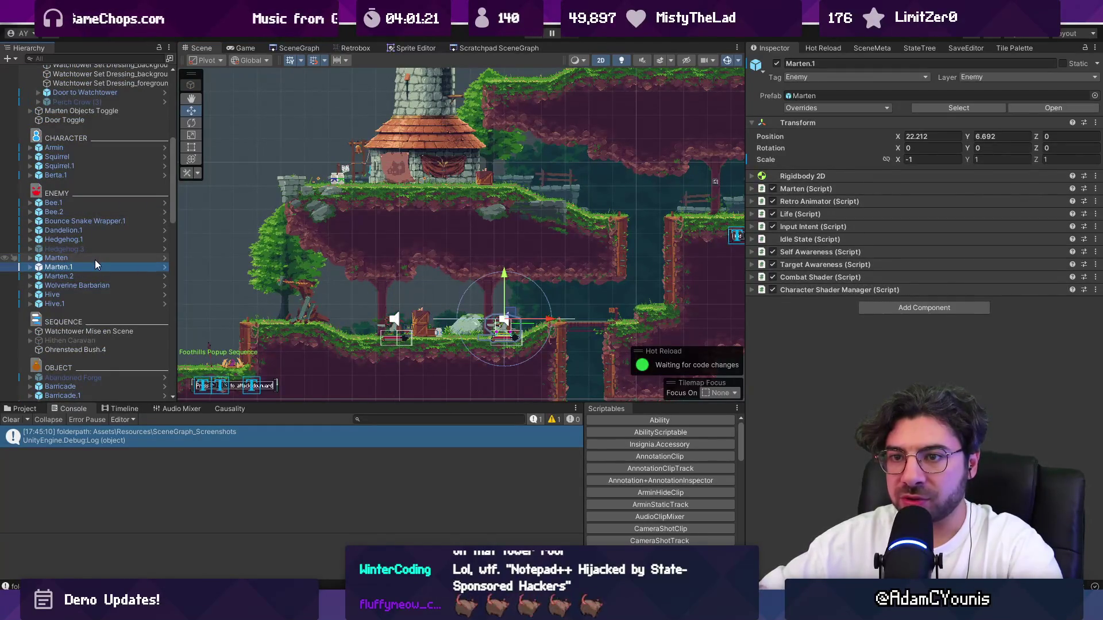
pyautogui.click(95, 258)
pyautogui.click(99, 267)
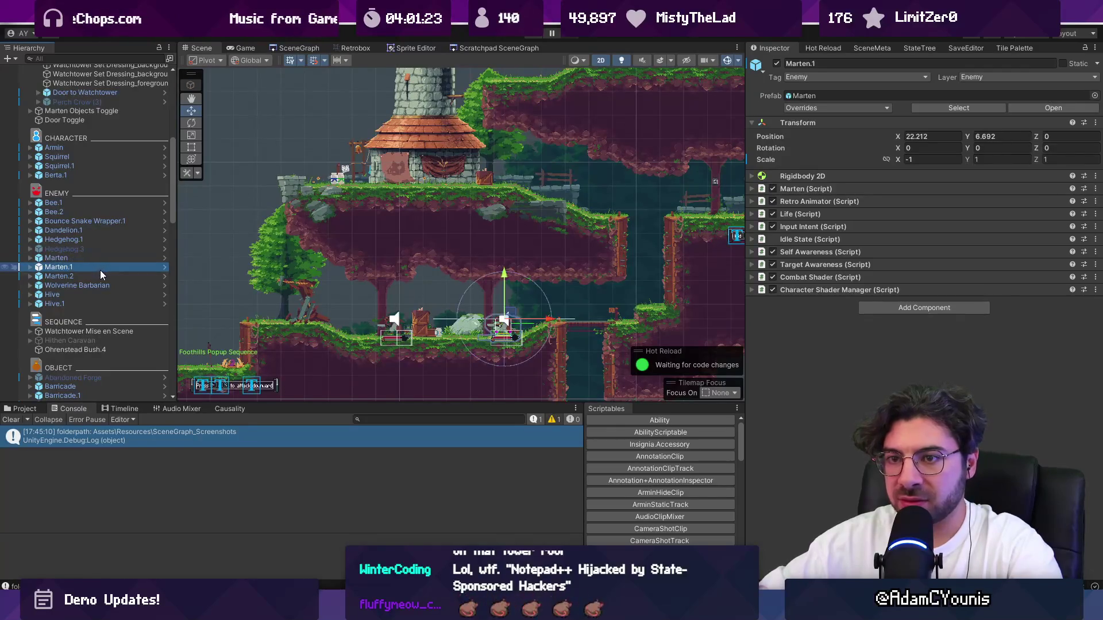
pyautogui.keyDown('ctrl'); pyautogui.click(100, 276); pyautogui.keyUp('ctrl')
# Duplicate both Martens, raise the copies onto the upper ledge by the house, and move them under ENEMY.
pyautogui.hotkey('ctrl', 'd')
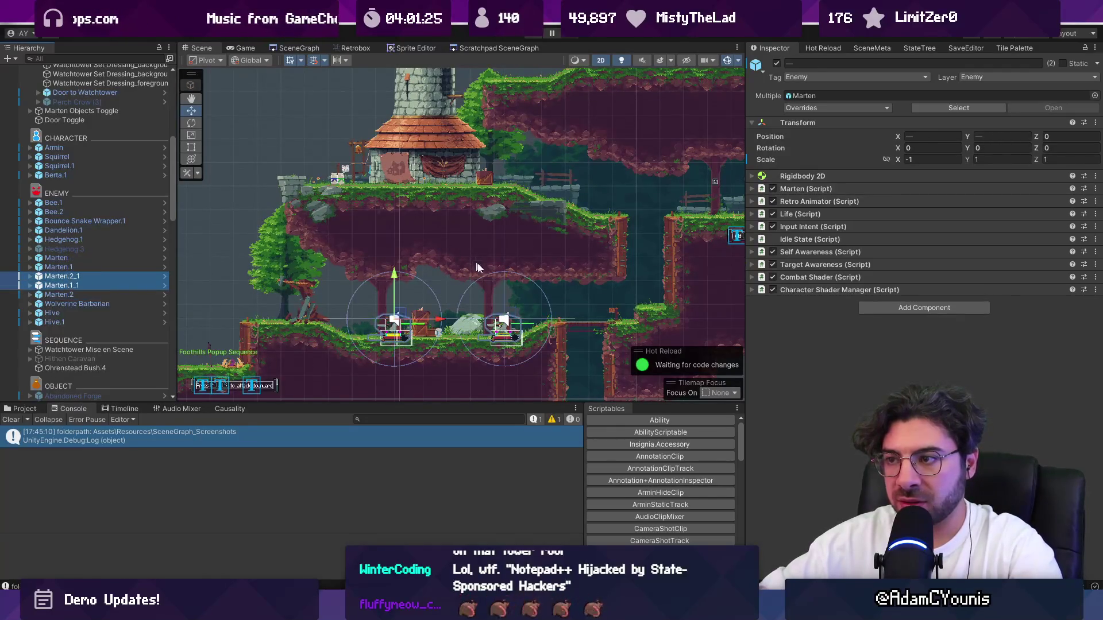
pyautogui.moveTo(394, 278); pyautogui.dragTo(396, 127)
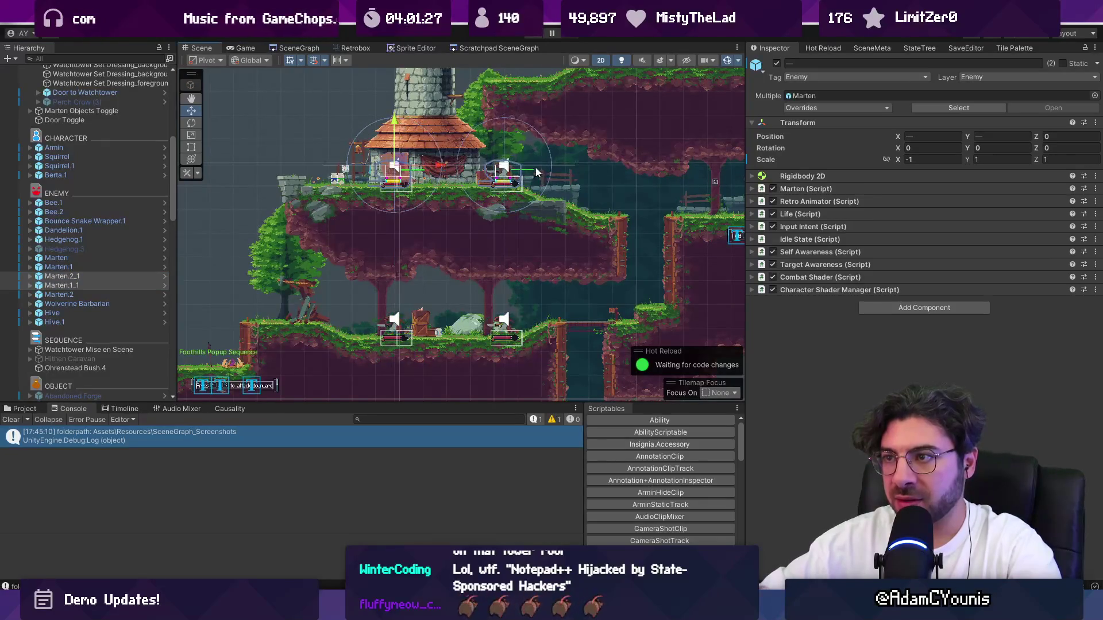
pyautogui.moveTo(440, 170); pyautogui.dragTo(398, 166)
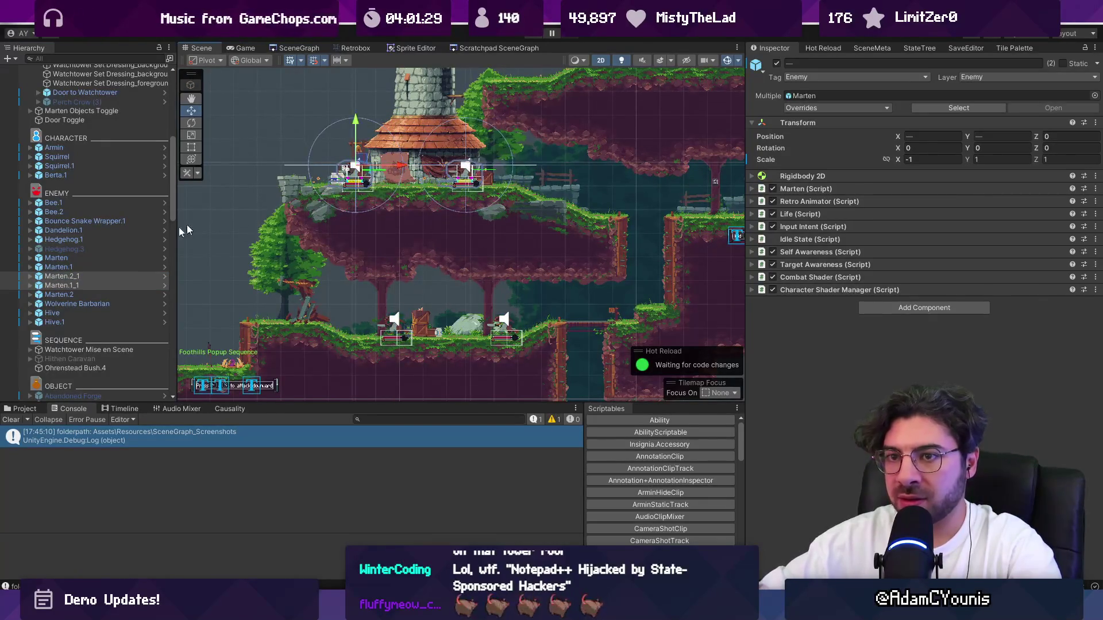
pyautogui.scroll(3, 116, 271)
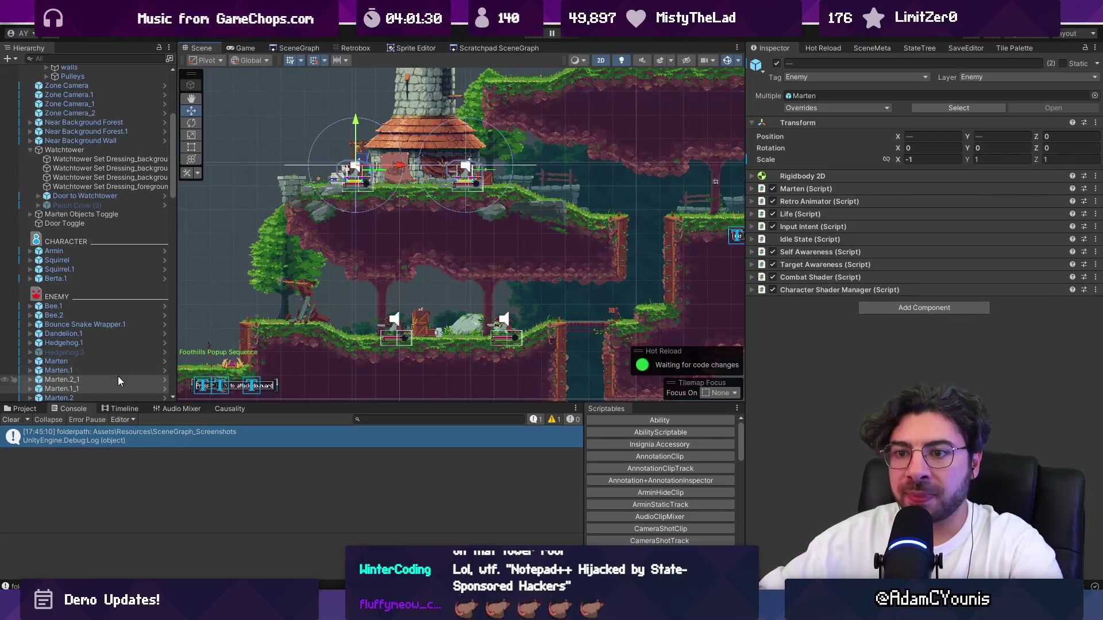
pyautogui.moveTo(113, 379)
pyautogui.mouseDown()
pyautogui.moveTo(78, 232)
pyautogui.moveTo(104, 281)
pyautogui.moveTo(108, 340)
pyautogui.moveTo(92, 343)
pyautogui.moveTo(103, 223)
pyautogui.moveTo(105, 302)
pyautogui.mouseUp()
# Rename the copies Toggle Marten.2_1 and Toggle Marten.1_1.
pyautogui.click(128, 306)
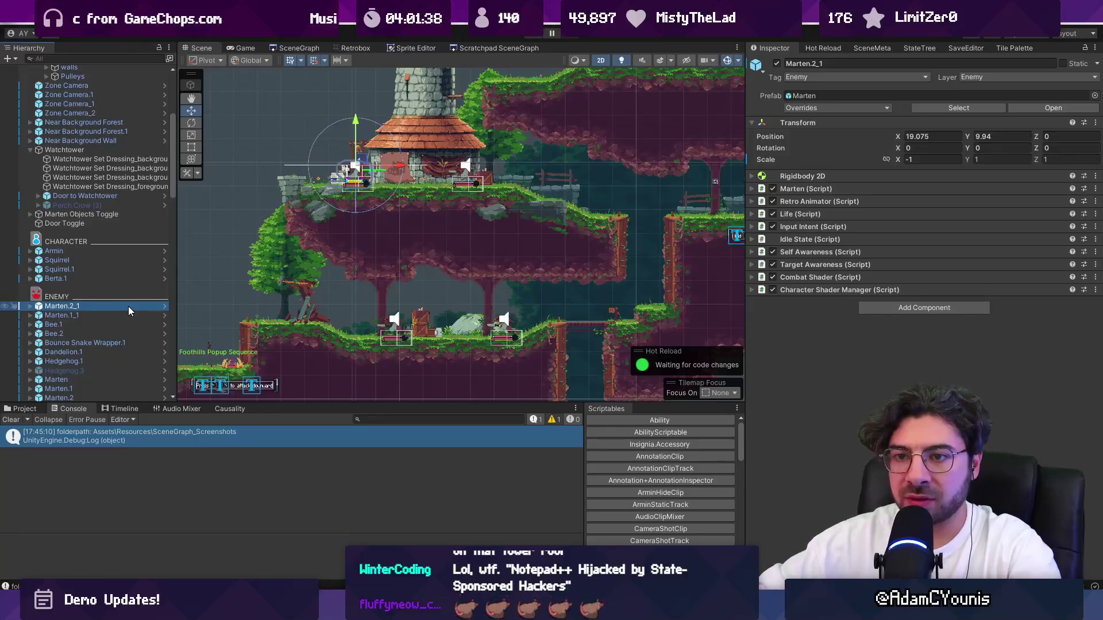
pyautogui.click(128, 306)
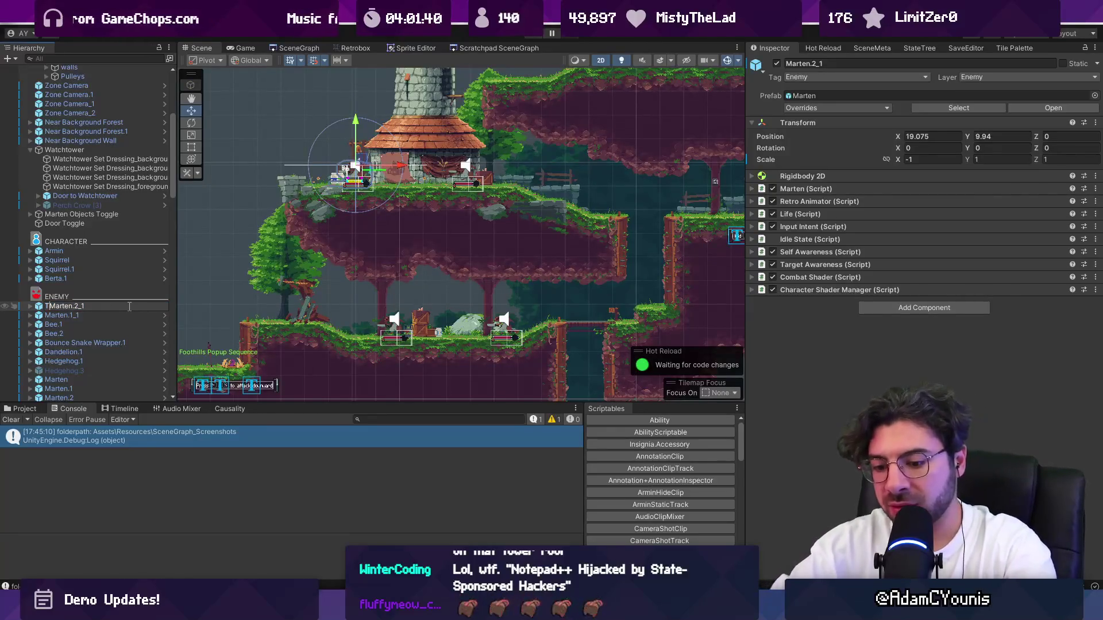
pyautogui.write('Toggle')
pyautogui.click(70, 315)
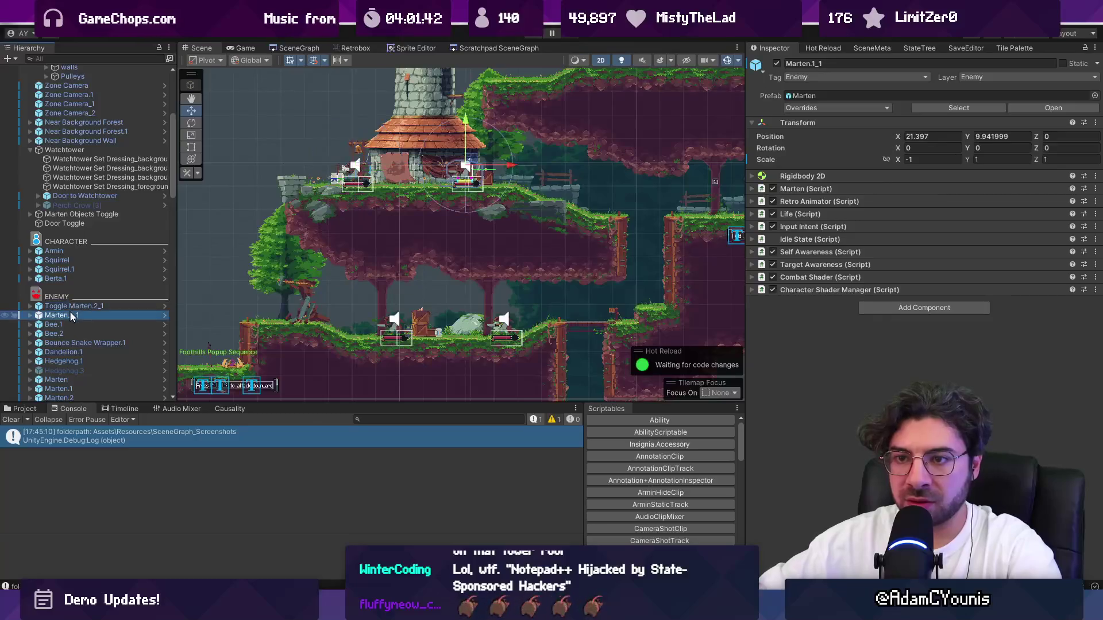
pyautogui.click(74, 316)
pyautogui.press('Home')
pyautogui.write('Toggle')
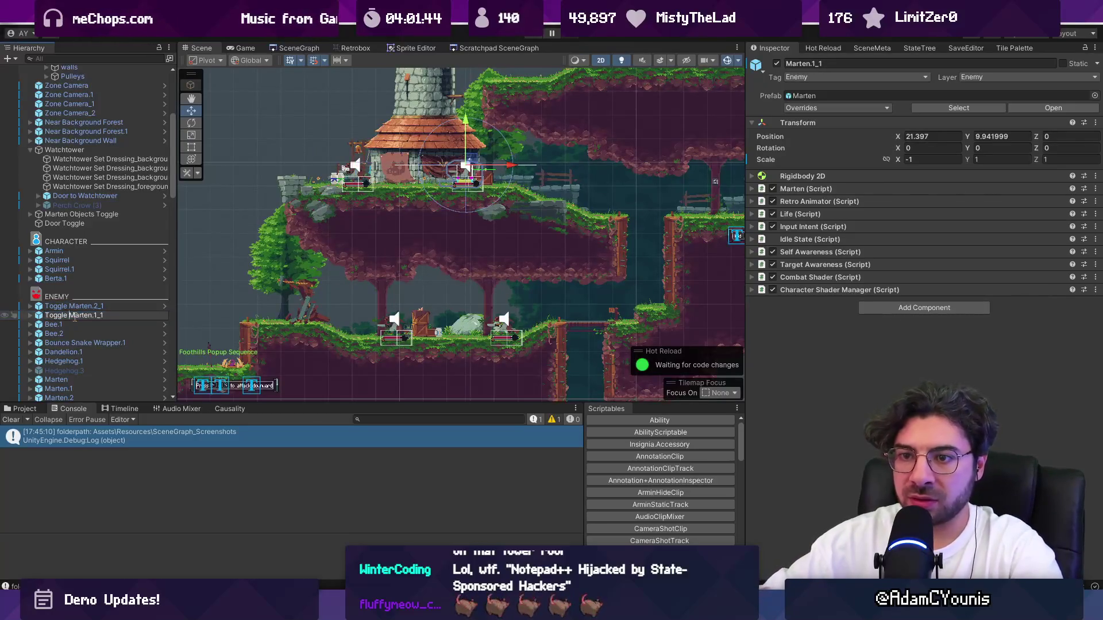
pyautogui.press('Return')
# Add the Toggle Martens to Door Toggle's list, then playtest walking right past the tower.
pyautogui.moveTo(64, 223)
pyautogui.mouseDown()
pyautogui.moveTo(96, 310)
pyautogui.moveTo(845, 268)
pyautogui.moveTo(801, 236)
pyautogui.moveTo(804, 185)
pyautogui.moveTo(791, 185)
pyautogui.mouseUp()
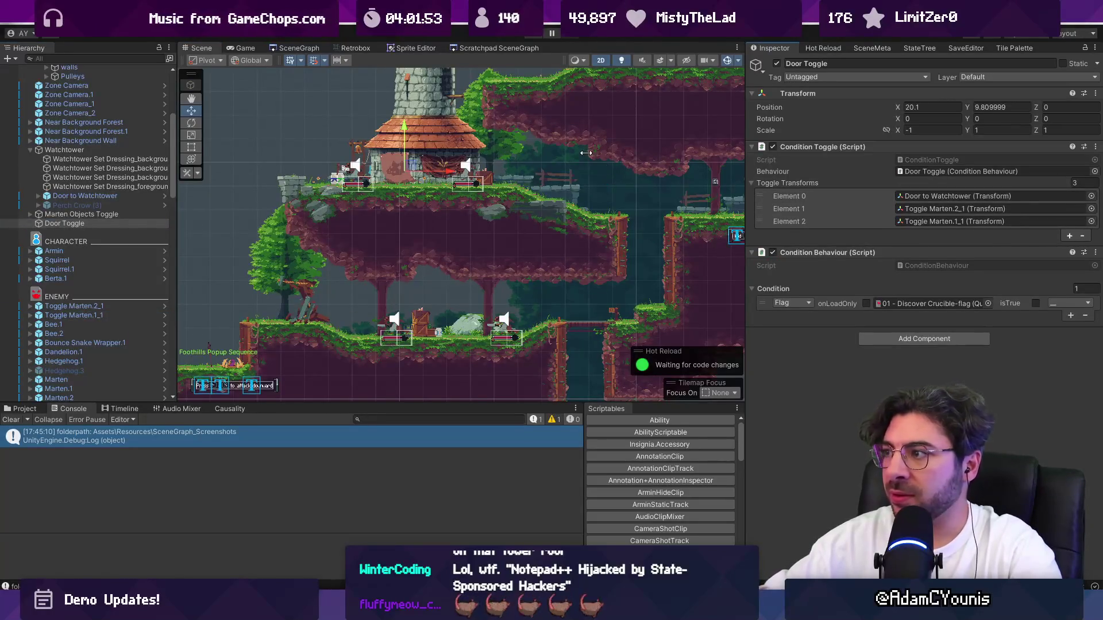
pyautogui.click(533, 35)
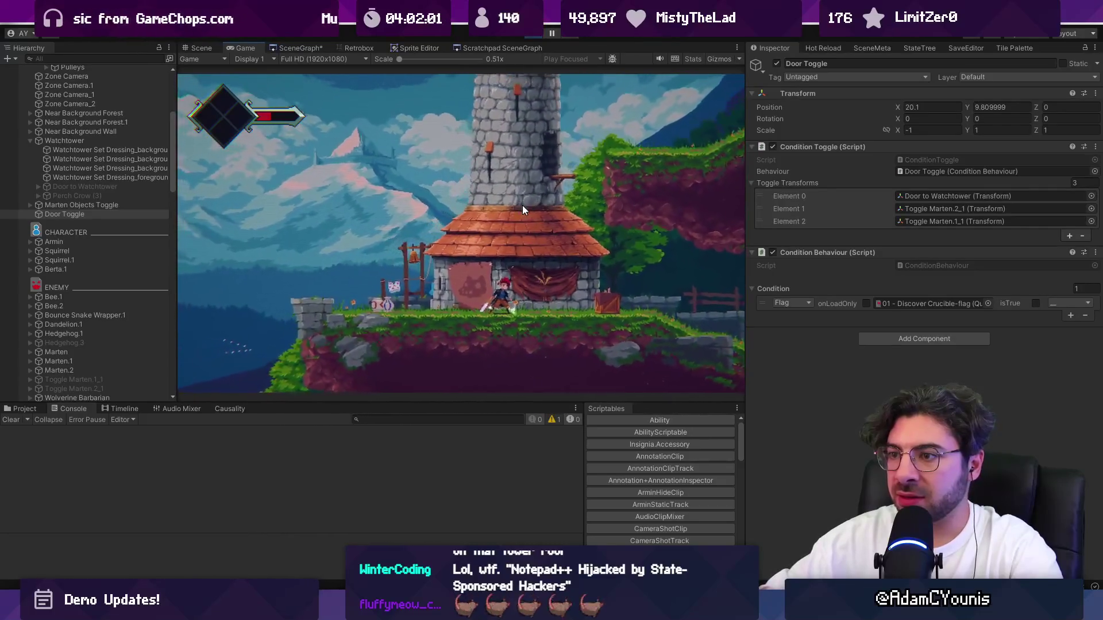
pyautogui.press('Right')
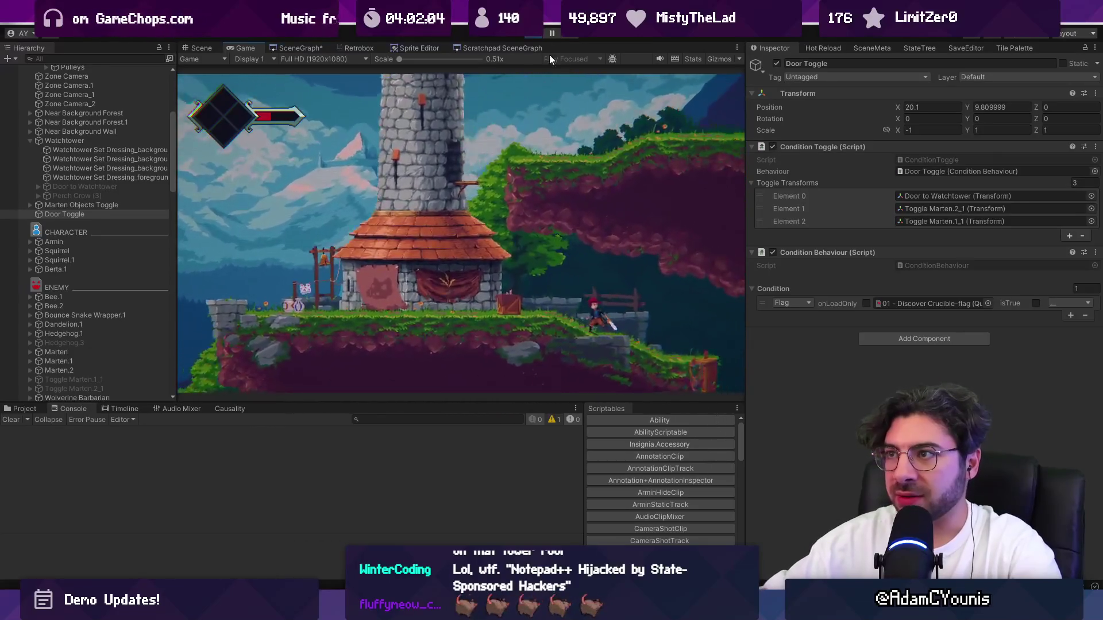
pyautogui.click(200, 48)
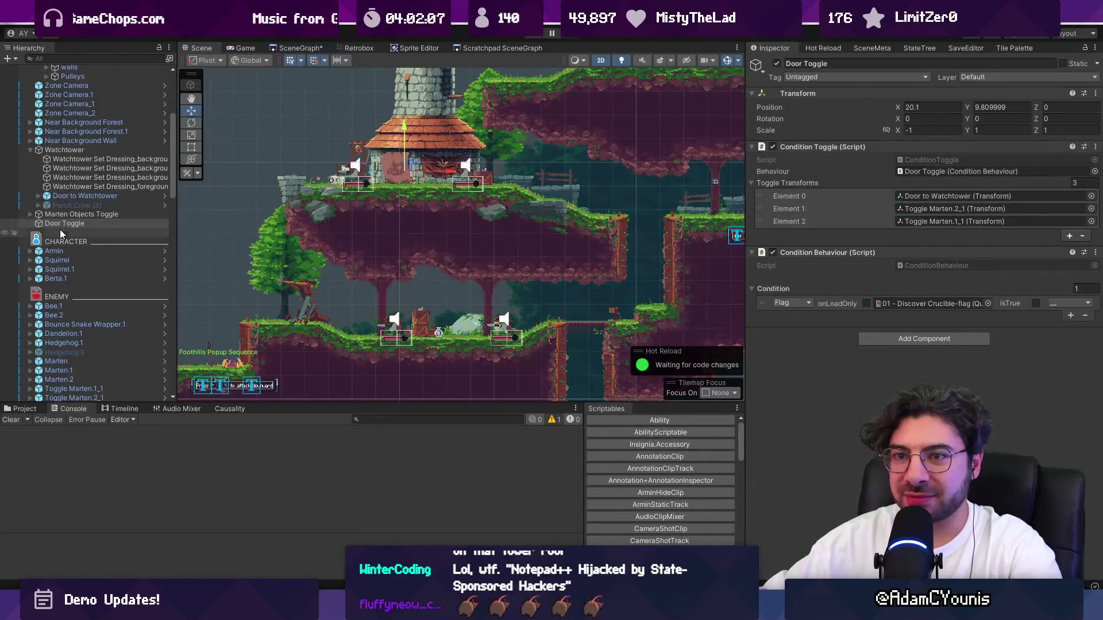
# Frame Door Toggle, Toggle Marten.2_1 and Toggle Marten.1_1 in the Scene view.
pyautogui.click(64, 226)
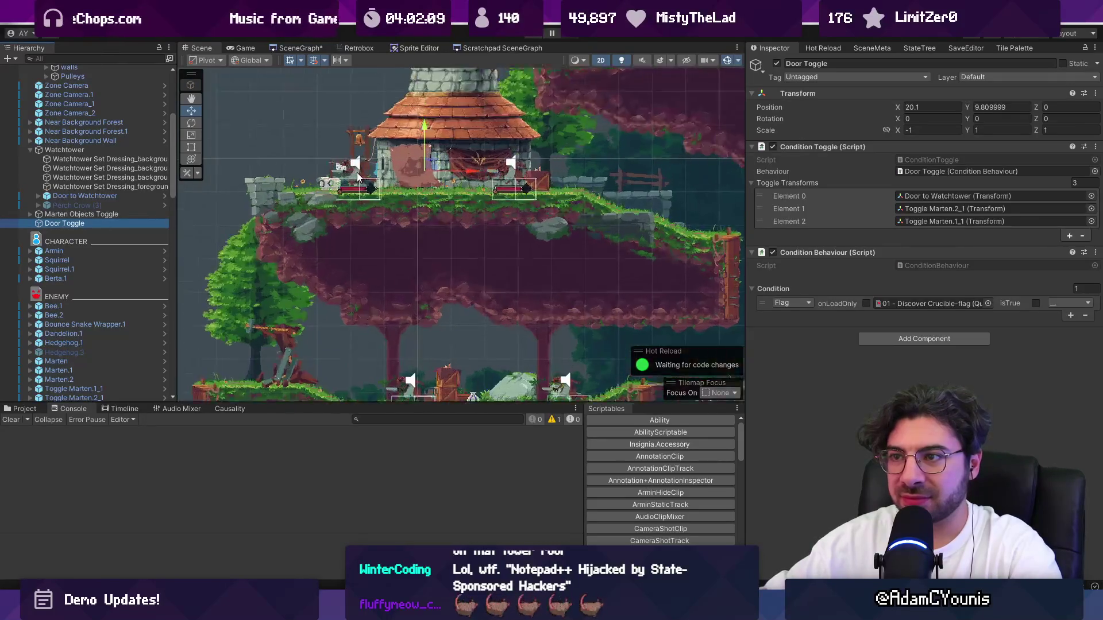
pyautogui.press('f')
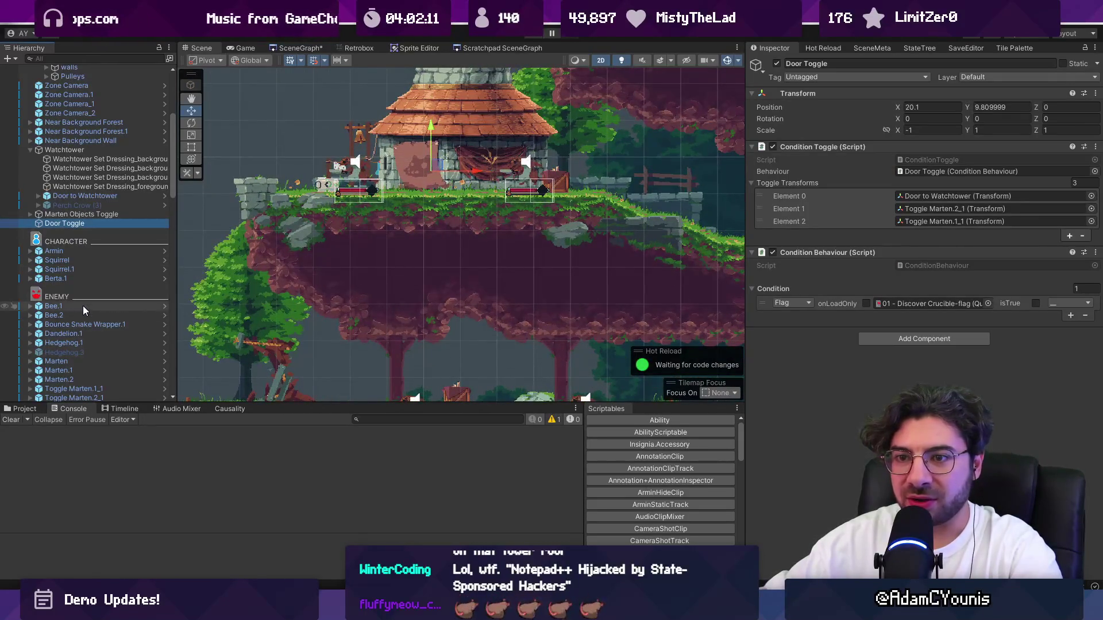
pyautogui.scroll(-3, 87, 319)
pyautogui.doubleClick(88, 330)
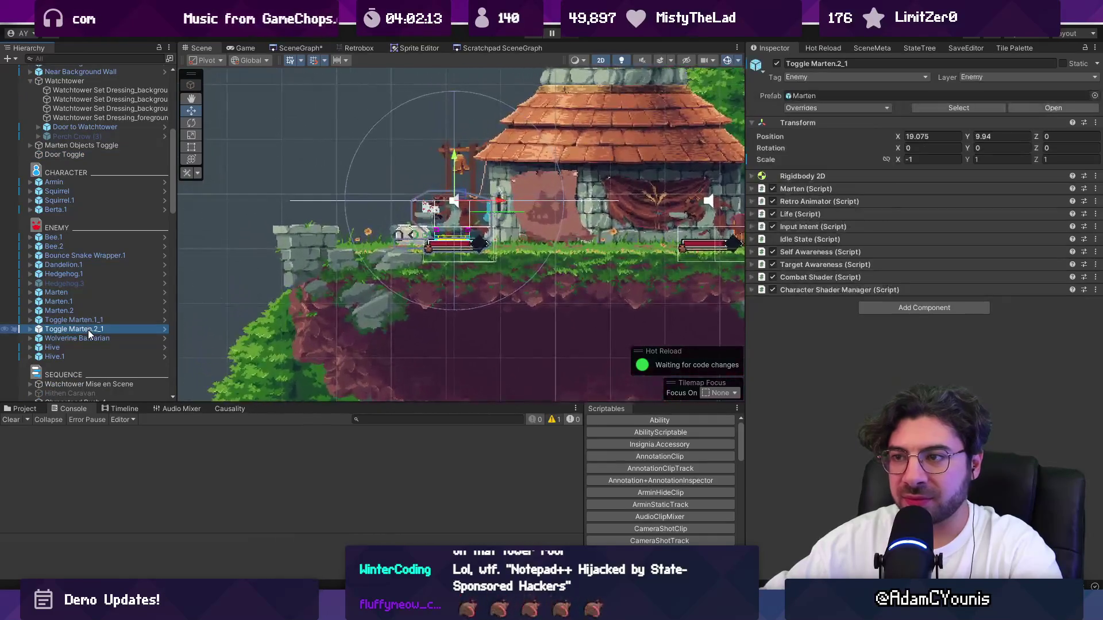
pyautogui.doubleClick(91, 321)
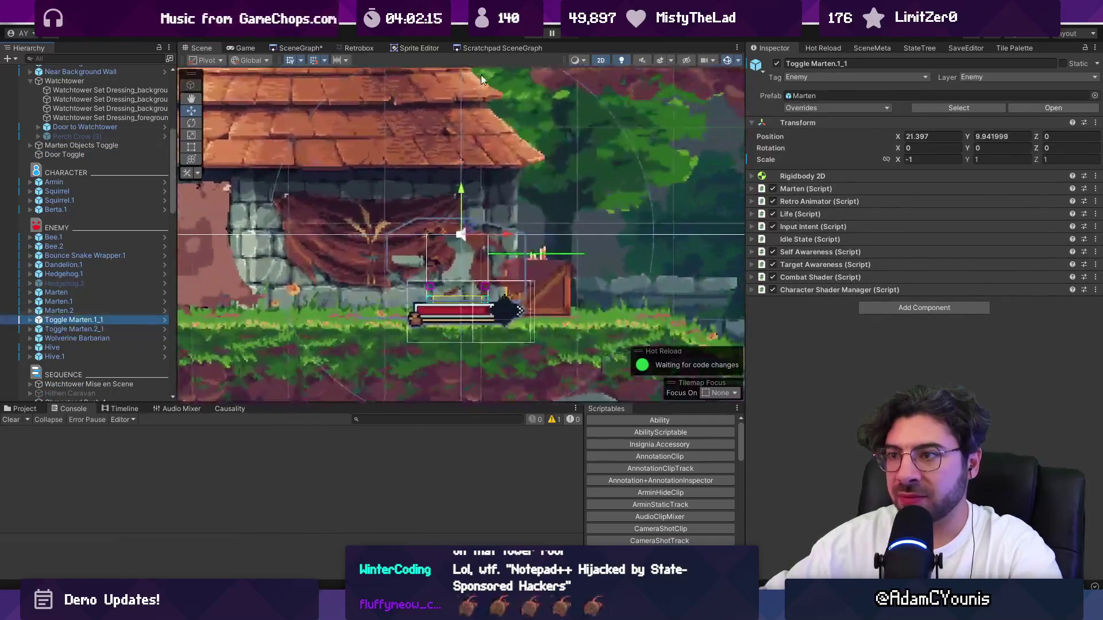
# Playtest and inspect both Toggle Martens beside the watchtower house, then stop the game.
pyautogui.hotkey('ctrl', 'p')
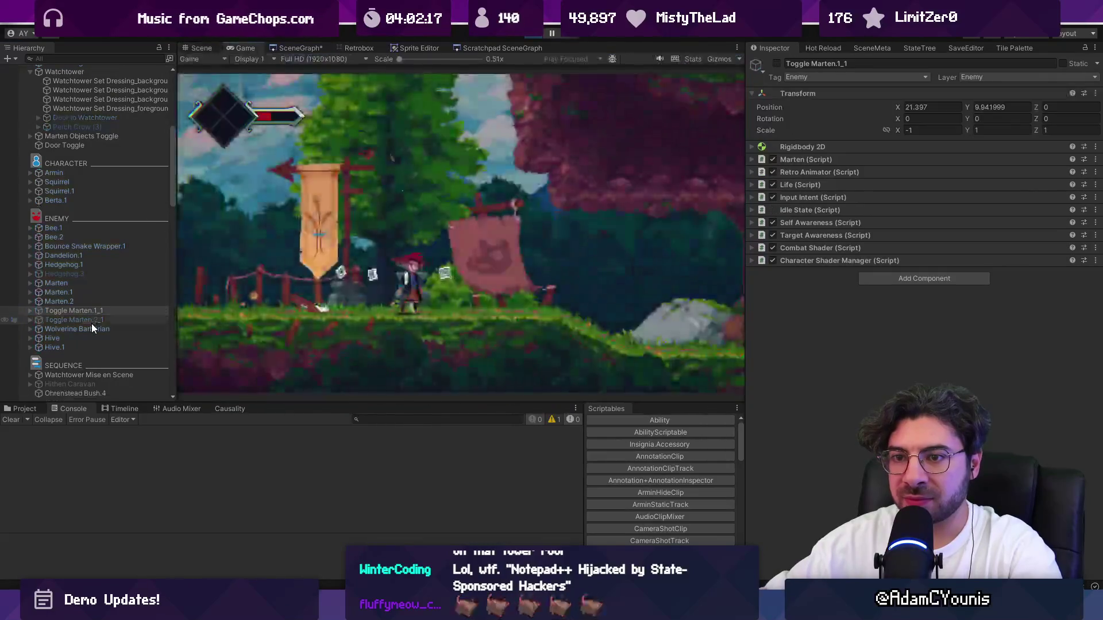
pyautogui.click(91, 319)
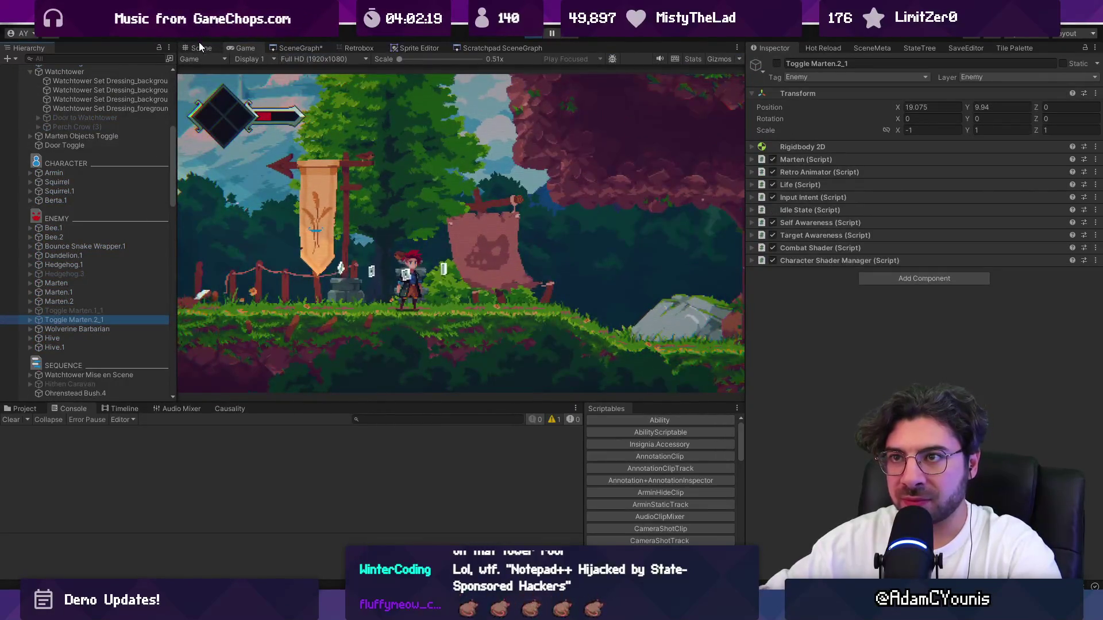
pyautogui.click(199, 43)
pyautogui.doubleClick(105, 311)
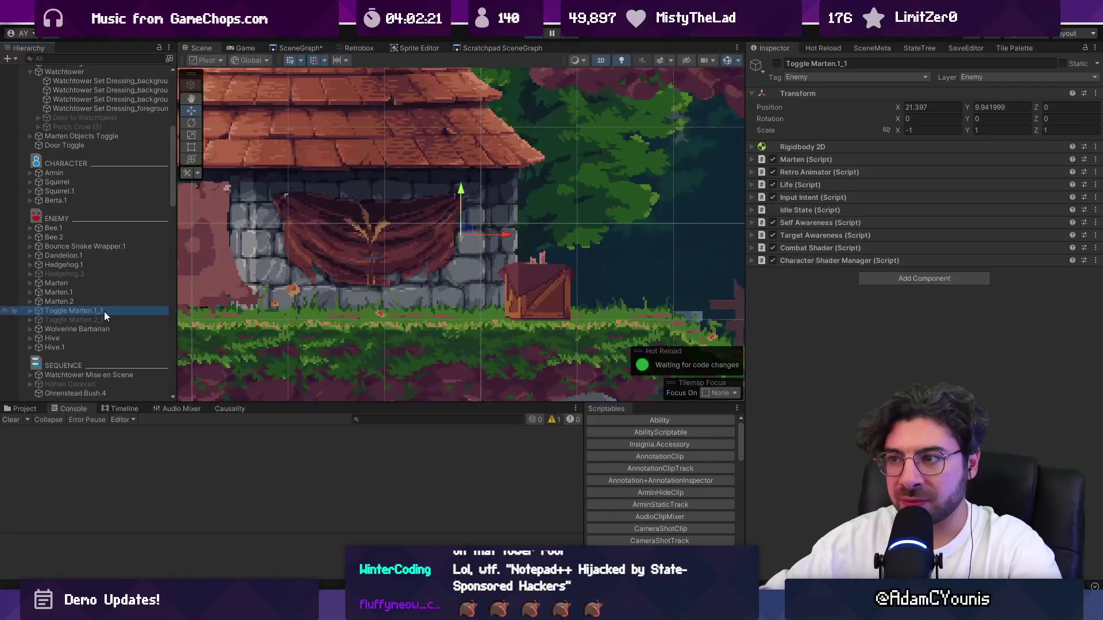
pyautogui.click(112, 320)
pyautogui.click(112, 313)
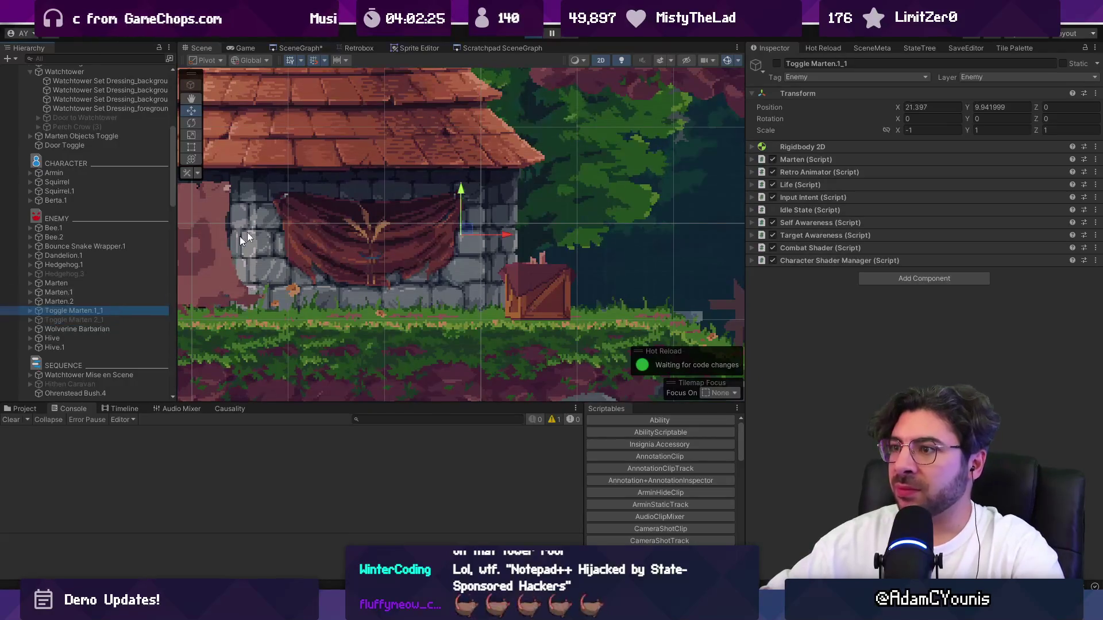
pyautogui.click(535, 34)
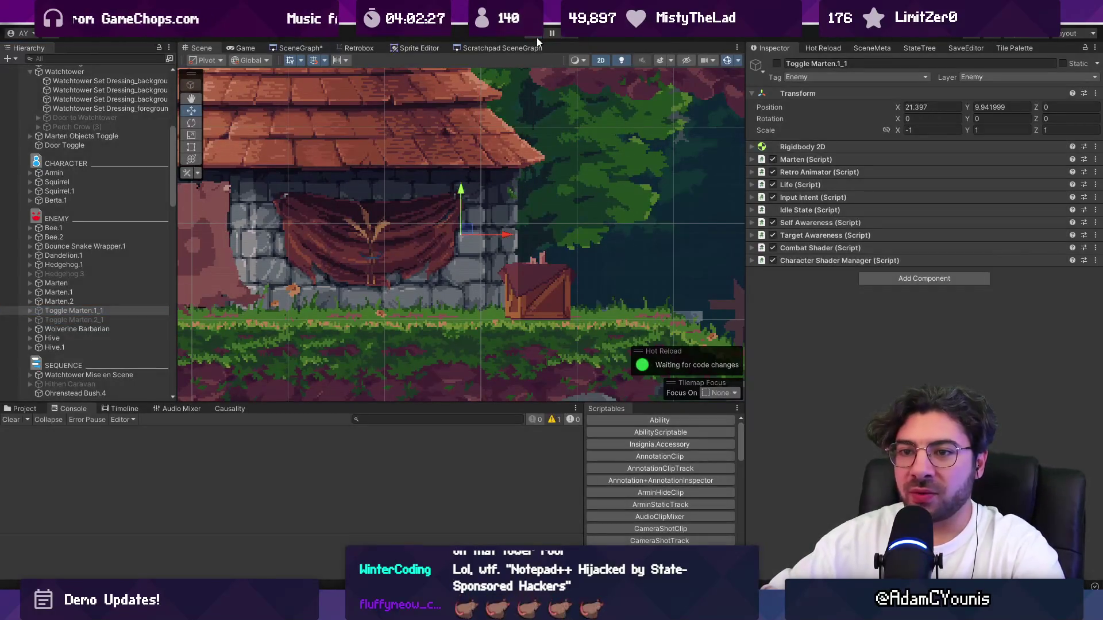
pyautogui.scroll(-3, 612, 205)
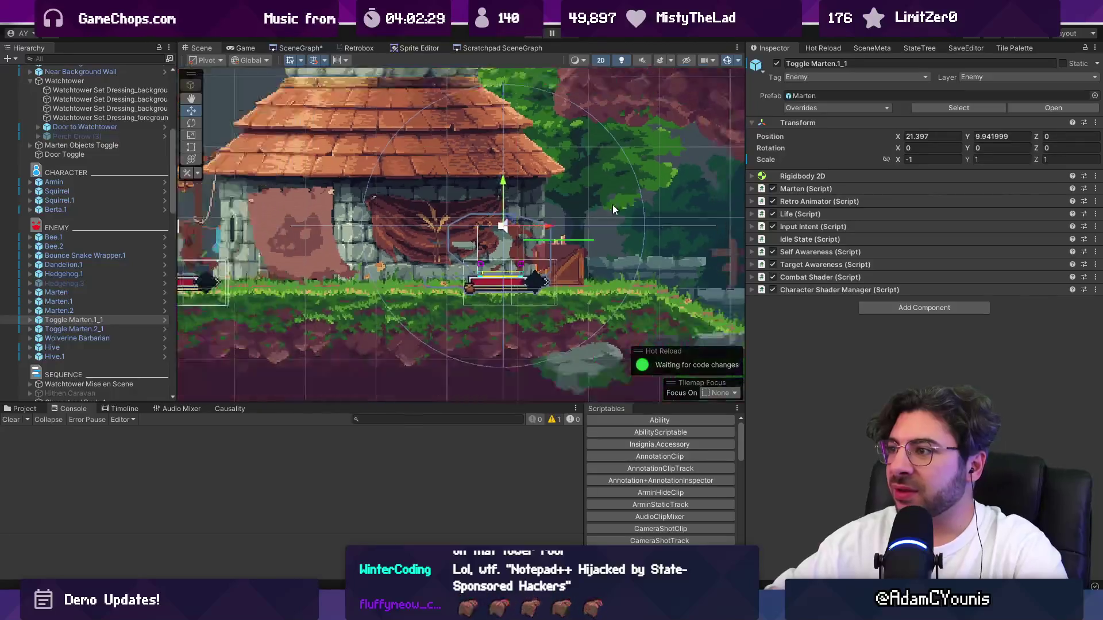
# Lower Toggle Marten.1_1 slightly to Y 9.84.
pyautogui.scroll(1, 571, 226)
pyautogui.scroll(2, 572, 225)
pyautogui.moveTo(502, 175); pyautogui.dragTo(502, 198)
pyautogui.scroll(-3, 503, 196)
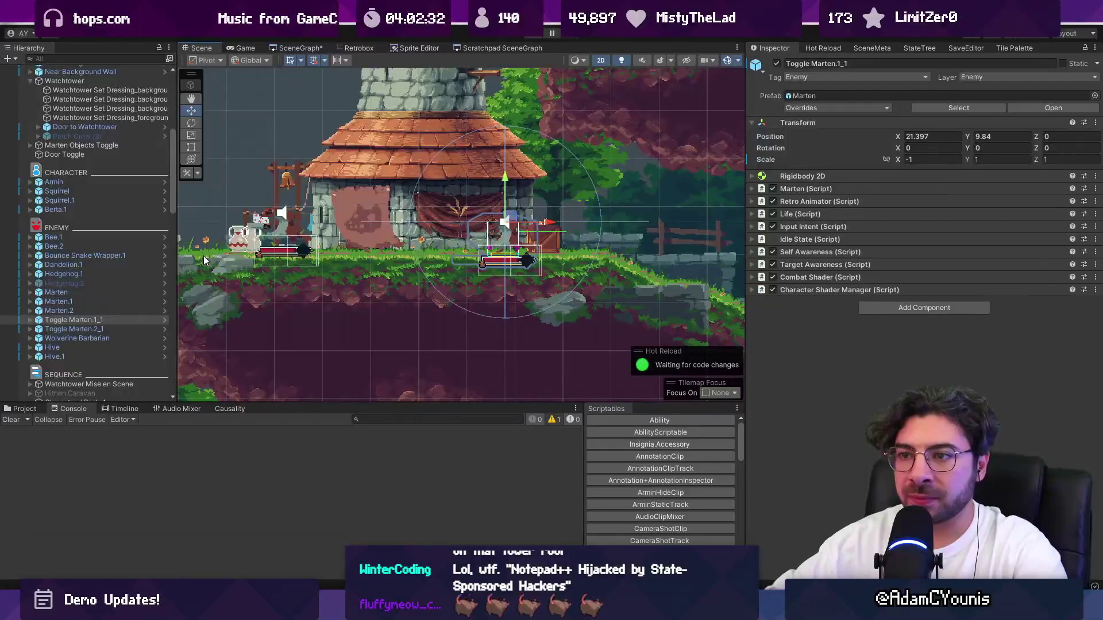
# Remove the Toggle Marten.2_1 entry from Door Toggle's Toggle Transforms list.
pyautogui.click(143, 319)
pyautogui.click(111, 329)
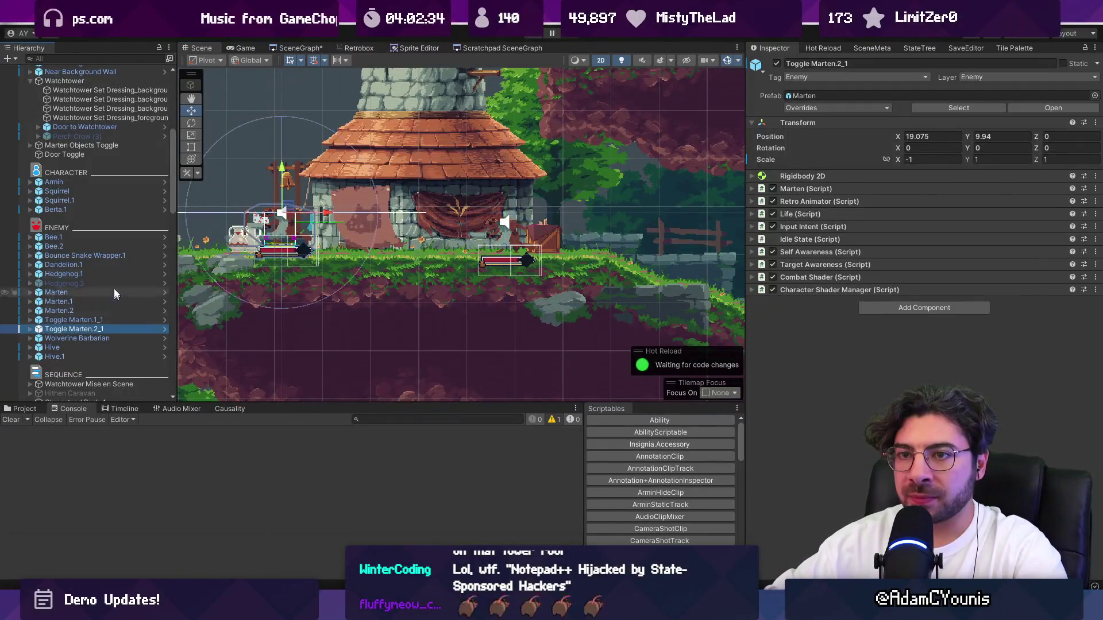
pyautogui.click(114, 145)
pyautogui.click(110, 155)
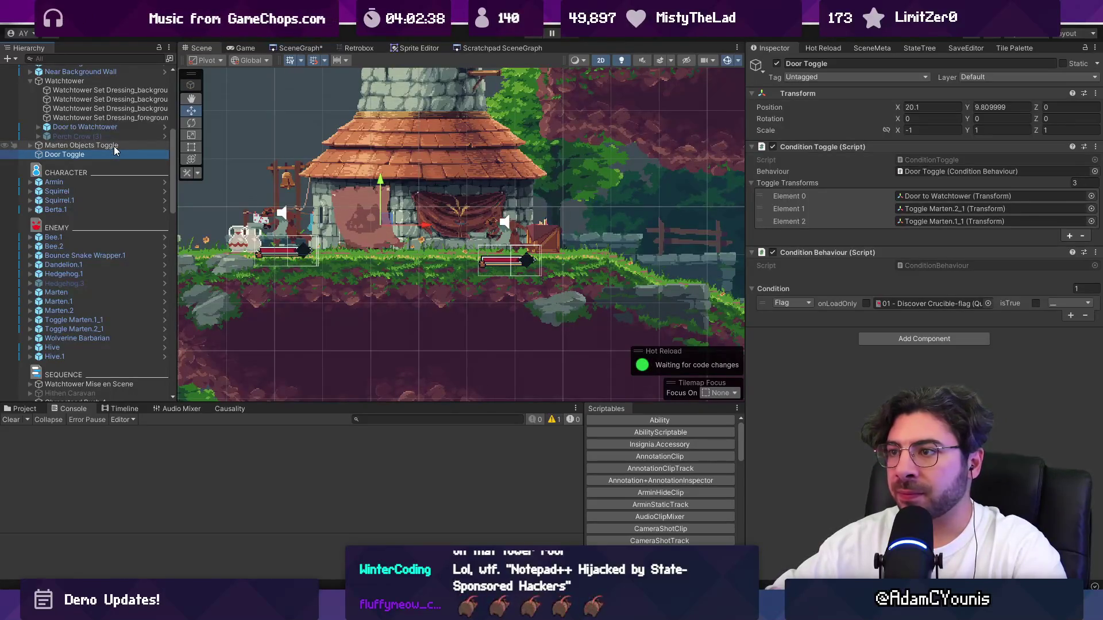
pyautogui.click(948, 210)
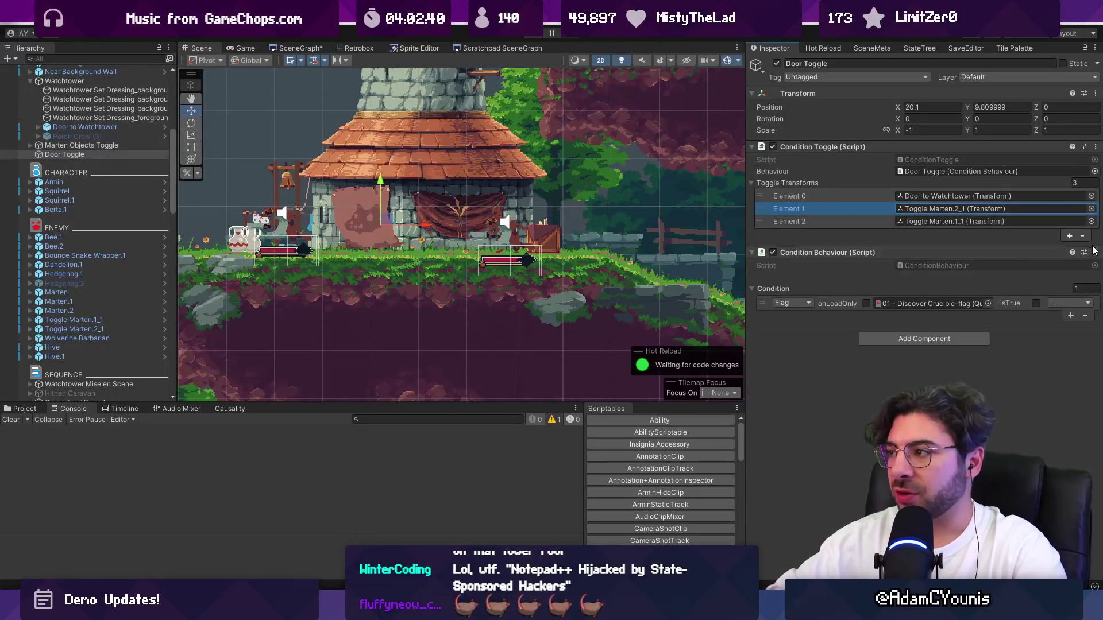
pyautogui.press('Delete')
# Add Toggle Marten.1_1 and Toggle Marten.2_1 to Marten Objects Toggle's list.
pyautogui.click(86, 145)
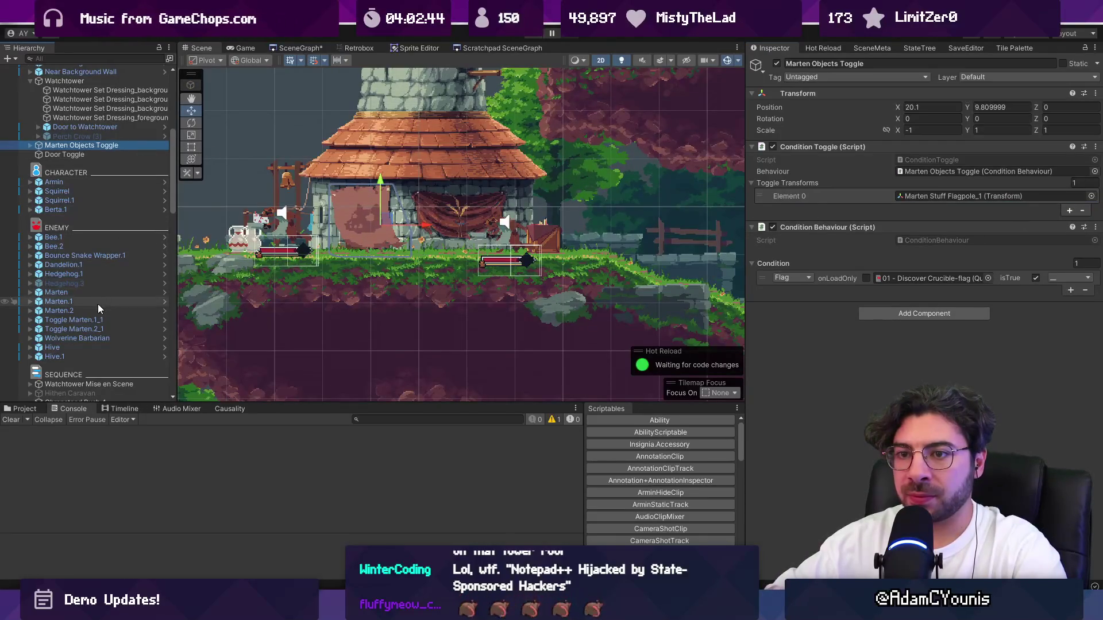
pyautogui.moveTo(107, 323)
pyautogui.mouseDown()
pyautogui.moveTo(238, 236)
pyautogui.moveTo(815, 193)
pyautogui.mouseUp()
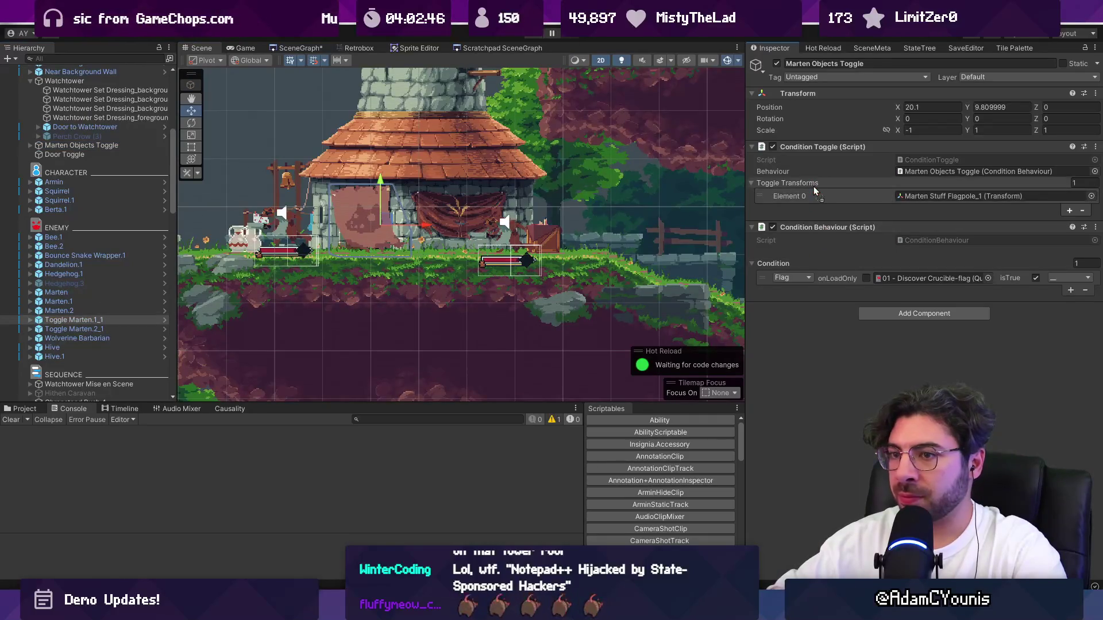
pyautogui.moveTo(75, 329); pyautogui.dragTo(805, 183)
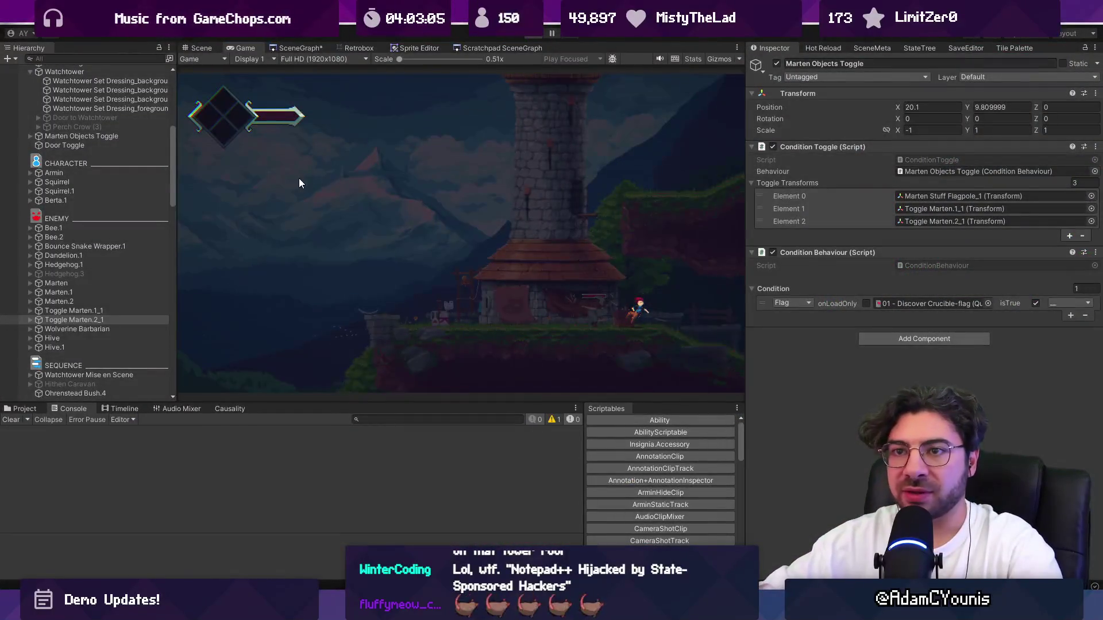
# Stop the playtest and select the Marten Flag inside Marten Stuff Flagpole_1.
pyautogui.hotkey('ctrl', 'p')
pyautogui.click(356, 218)
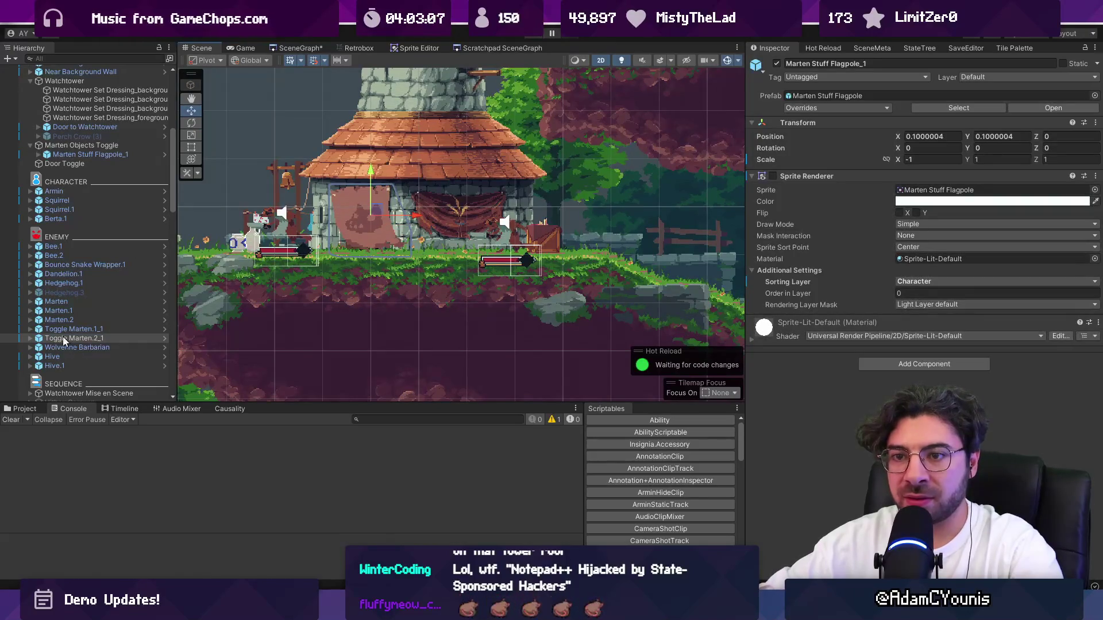
pyautogui.scroll(5, 65, 341)
pyautogui.click(100, 230)
pyautogui.click(101, 256)
pyautogui.click(102, 265)
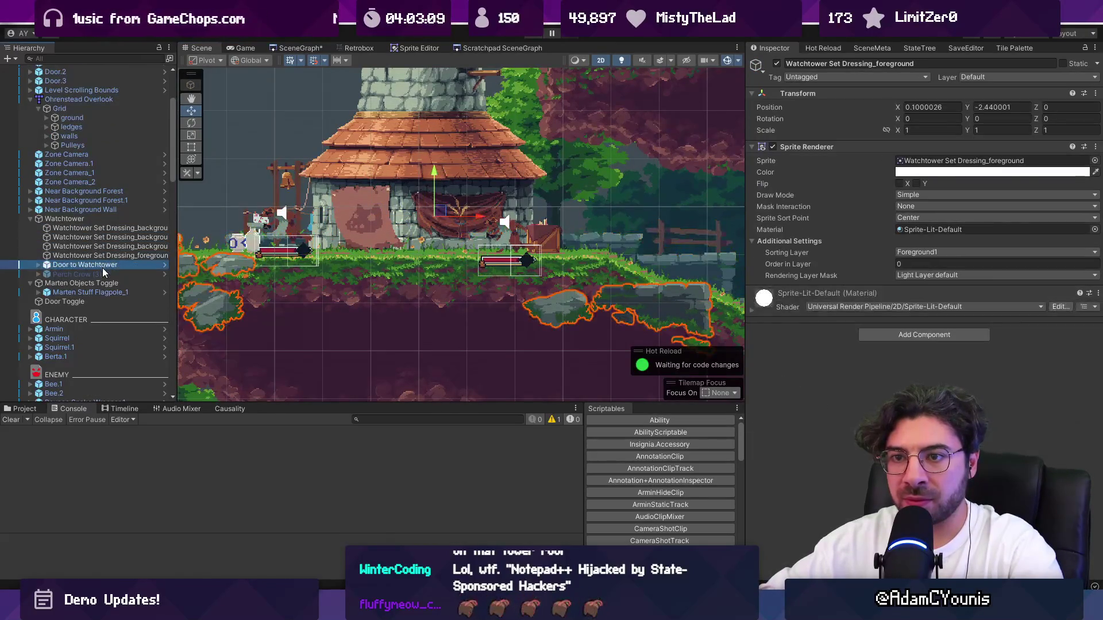
pyautogui.click(89, 283)
pyautogui.click(77, 293)
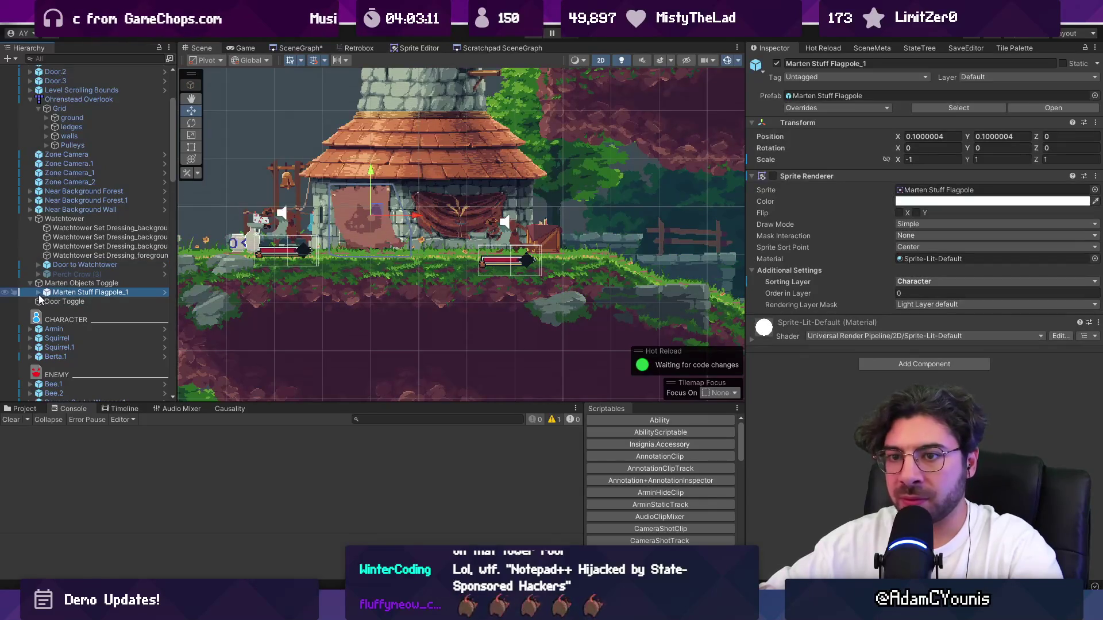
pyautogui.click(38, 293)
pyautogui.click(80, 302)
# Set the Marten Flag's Sorting Layer to Middleground2 and Order in Layer to 2.
pyautogui.click(976, 252)
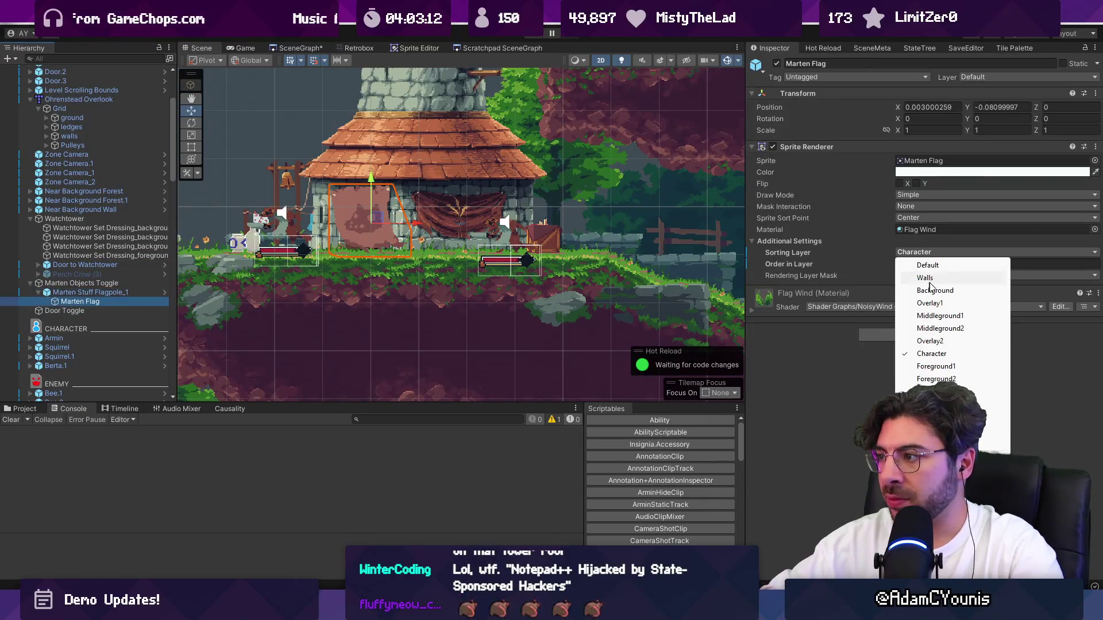
pyautogui.click(936, 328)
pyautogui.click(921, 263)
pyautogui.write('2')
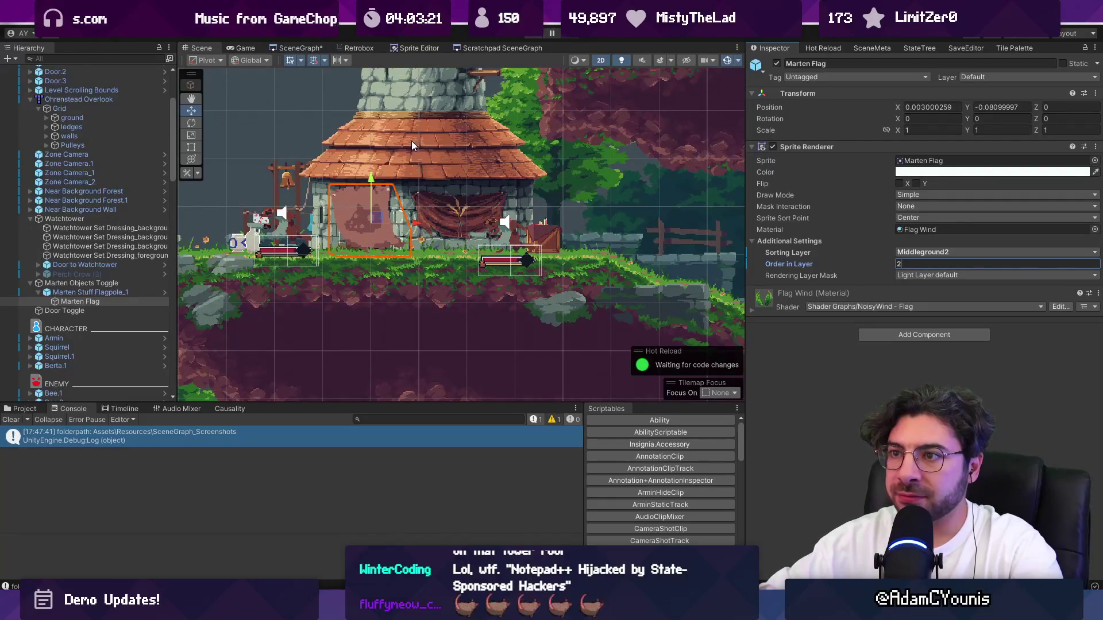
pyautogui.press('Return')
pyautogui.press('f')
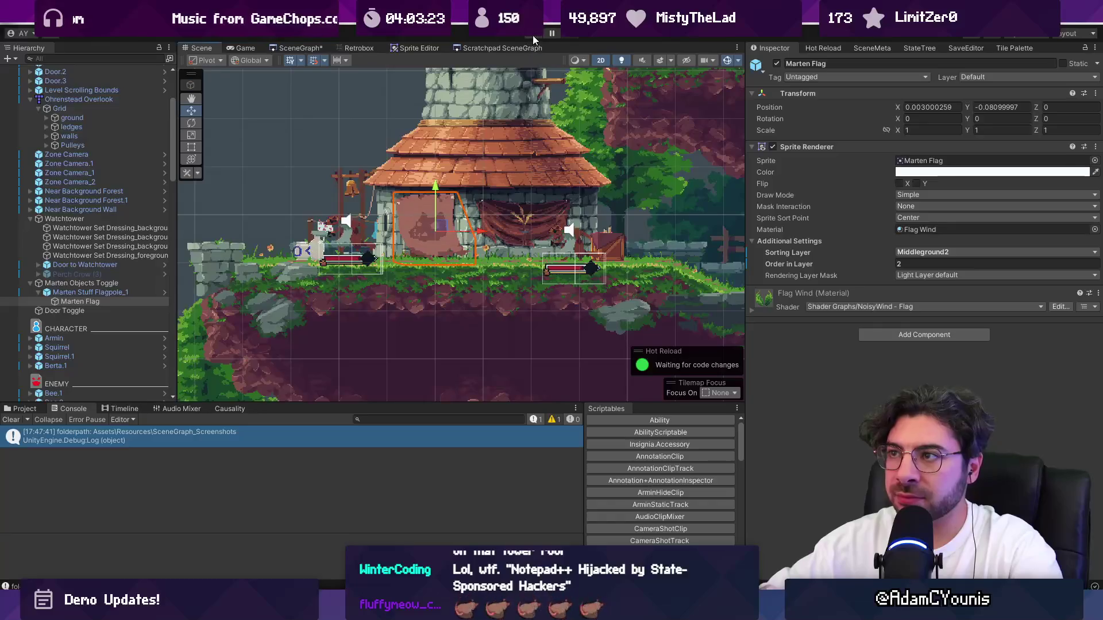
pyautogui.click(532, 36)
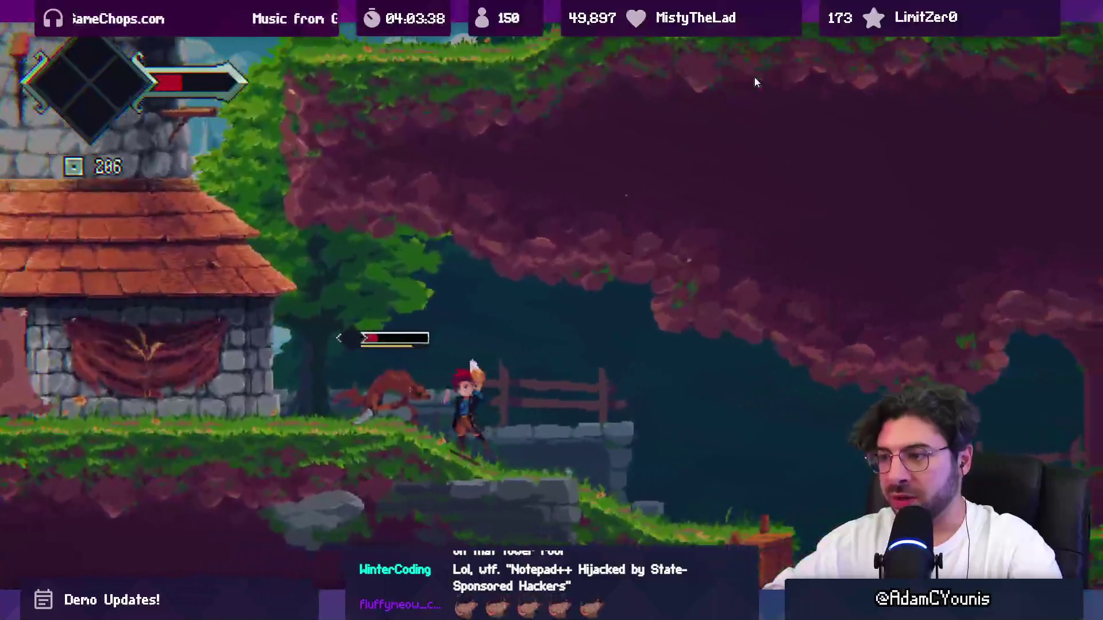
pyautogui.hotkey('ctrl', 'shift', 'F7')
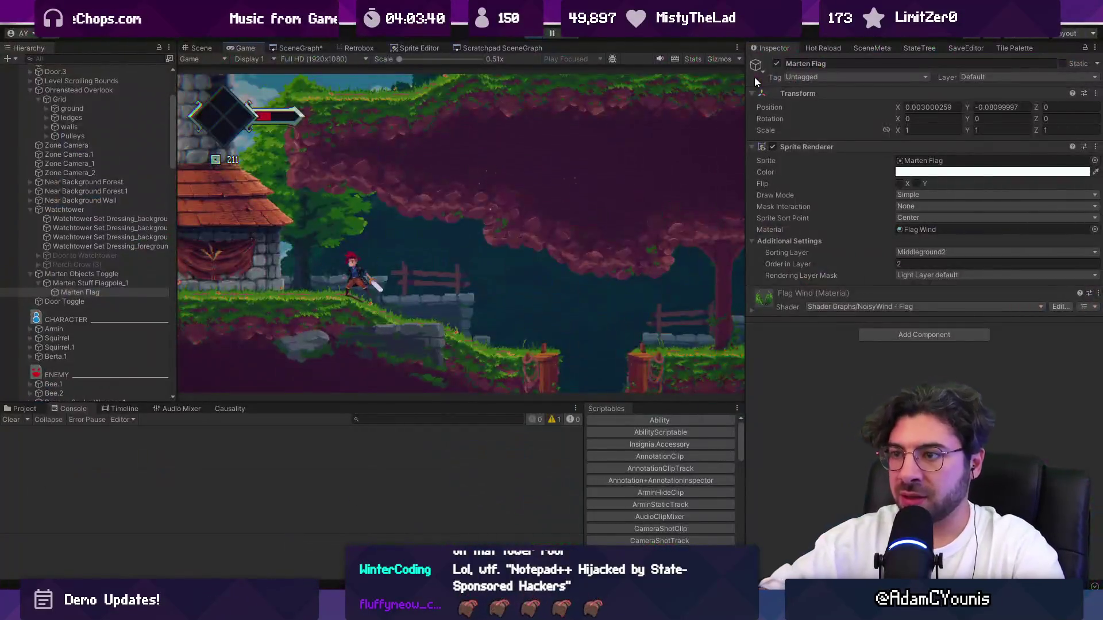
pyautogui.hotkey('ctrl', 'p')
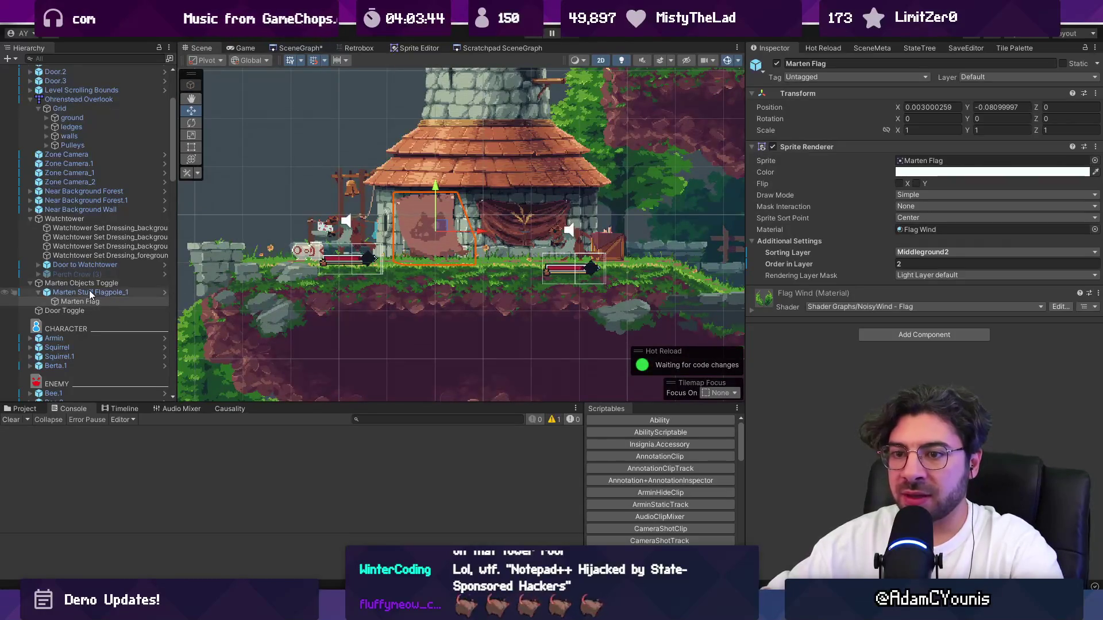
# Select Toggle Marten.1_1 and Toggle Marten.2_1 in the Hierarchy and delete both.
pyautogui.scroll(-6, 92, 289)
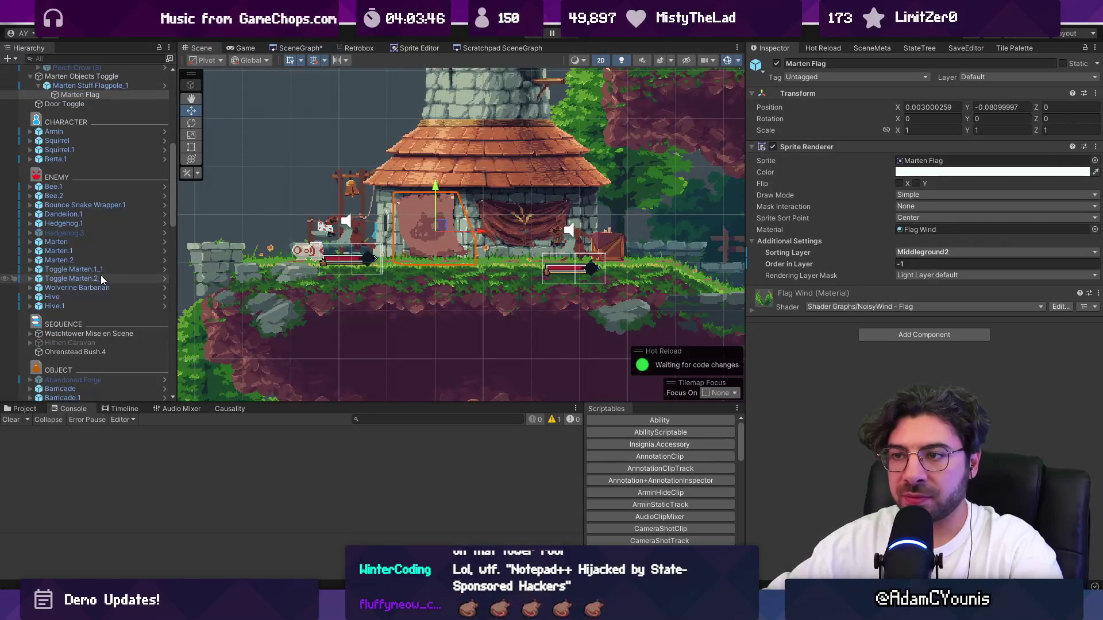
pyautogui.press('Up')
pyautogui.press('Up')
pyautogui.scroll(1, 101, 274)
pyautogui.press('Down')
pyautogui.press('Down')
pyautogui.press('Down')
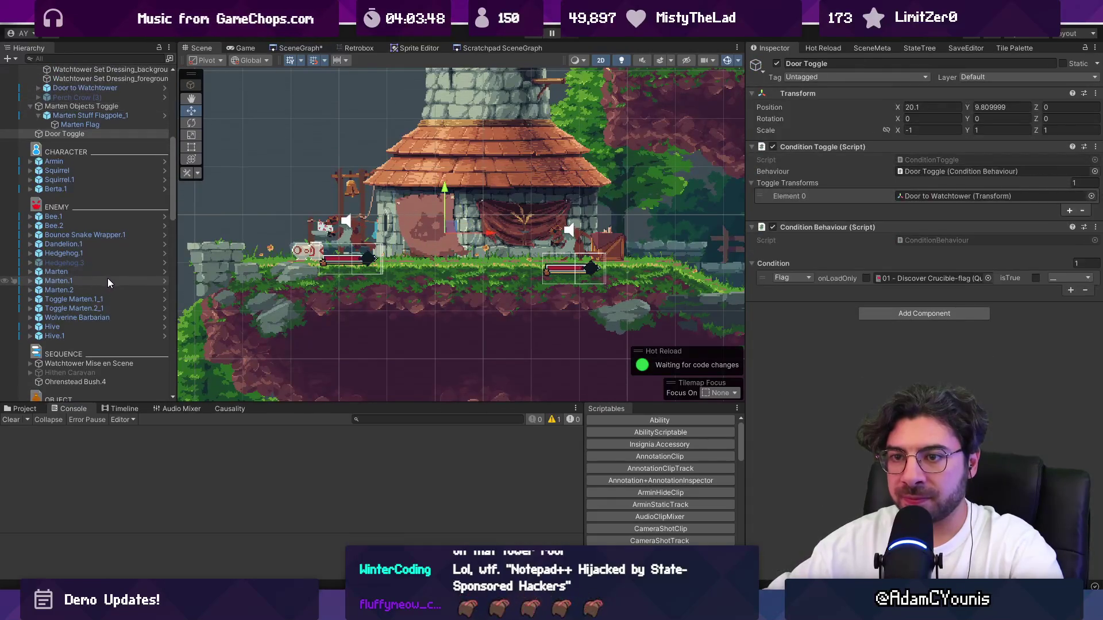
pyautogui.hotkey('shift', 'Up')
pyautogui.press('Delete')
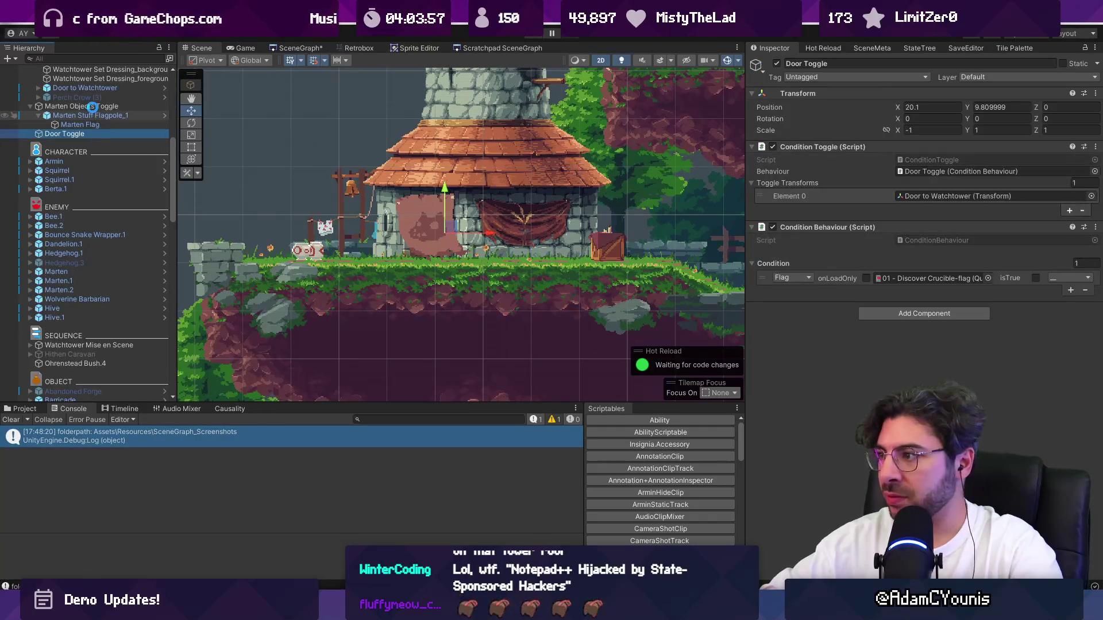
pyautogui.scroll(-2, 500, 232)
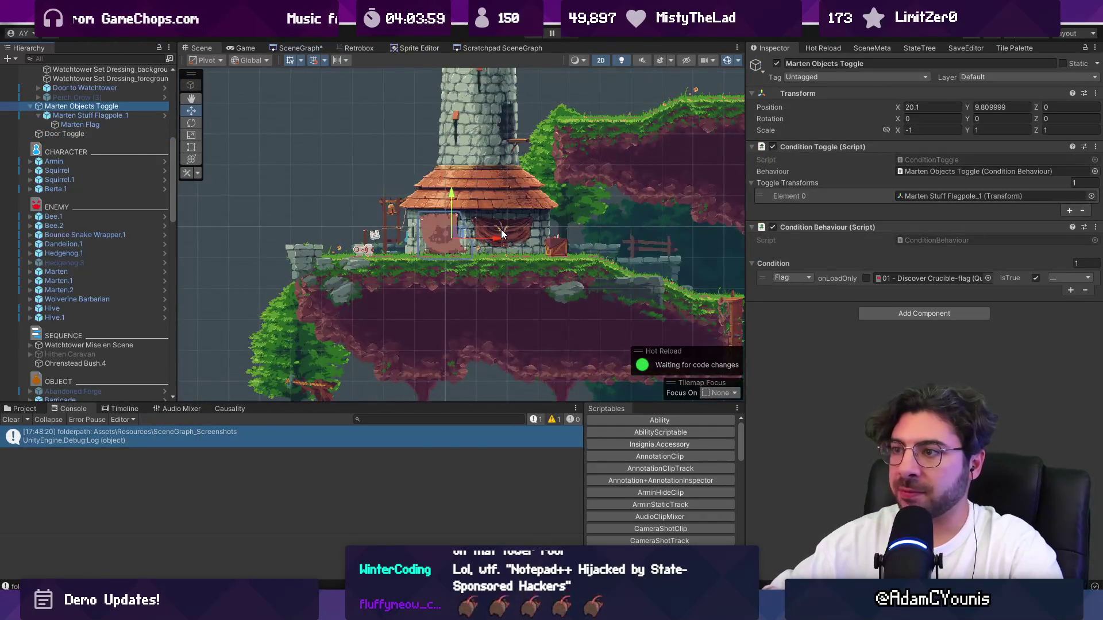
pyautogui.scroll(2, 446, 284)
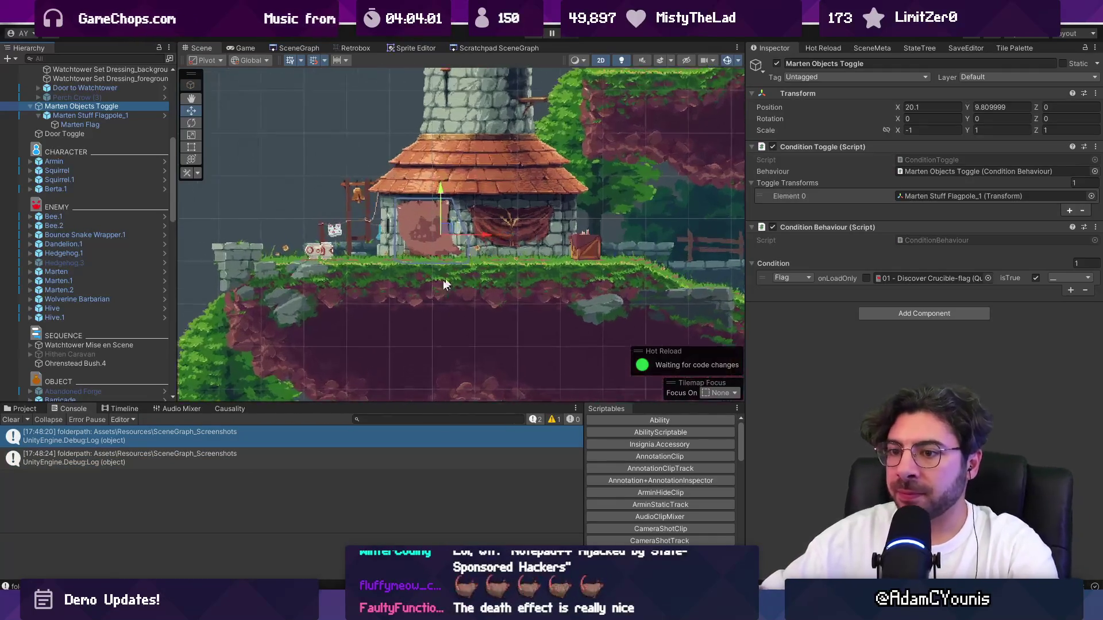
pyautogui.click(8, 410)
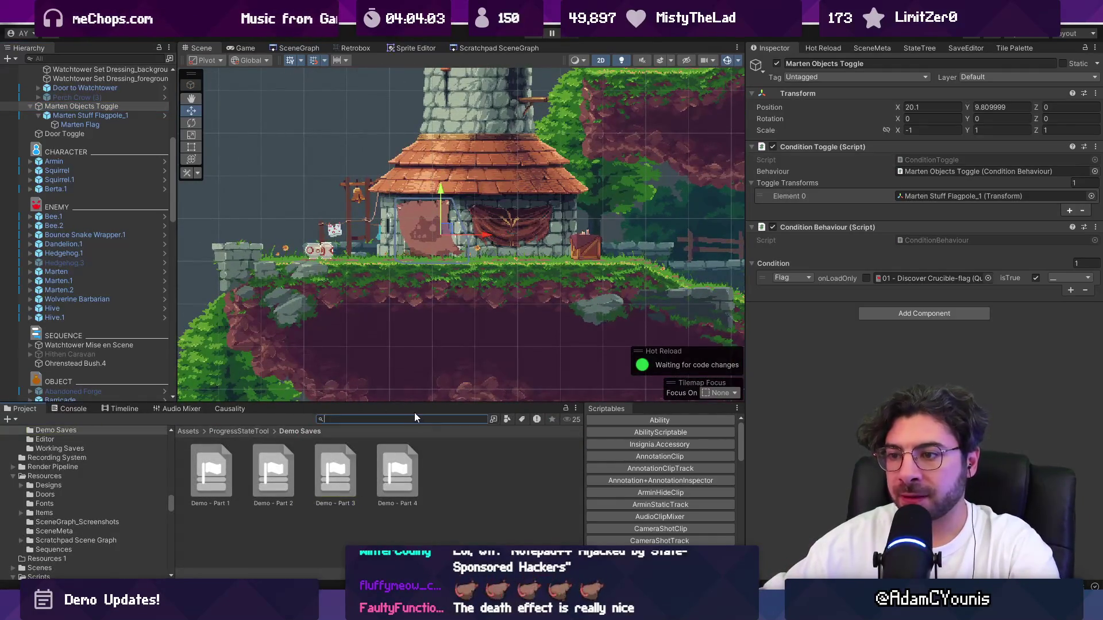
# Search the Project for 'wilhelm' and scroll through the matching sprites and portraits.
pyautogui.write('wilhelm')
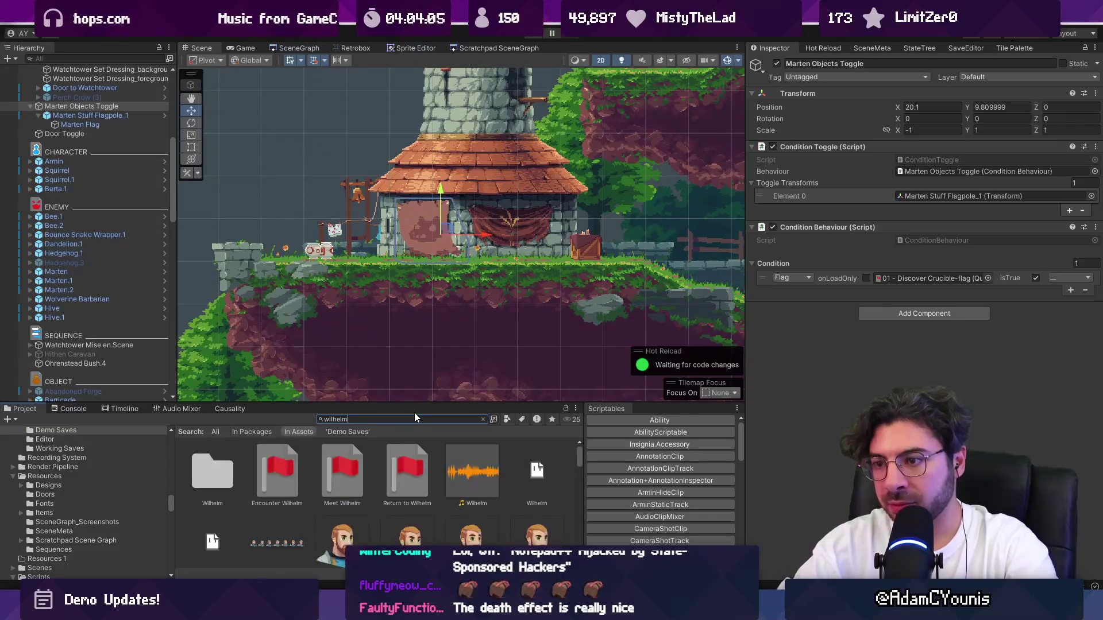
pyautogui.scroll(-5, 435, 466)
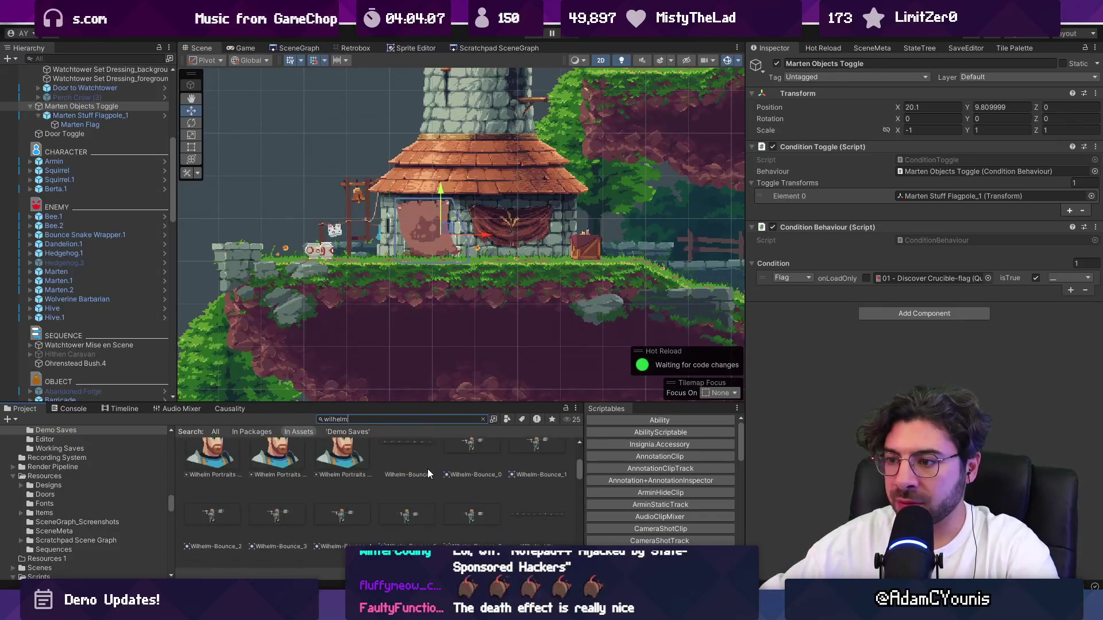
pyautogui.scroll(-8, 426, 469)
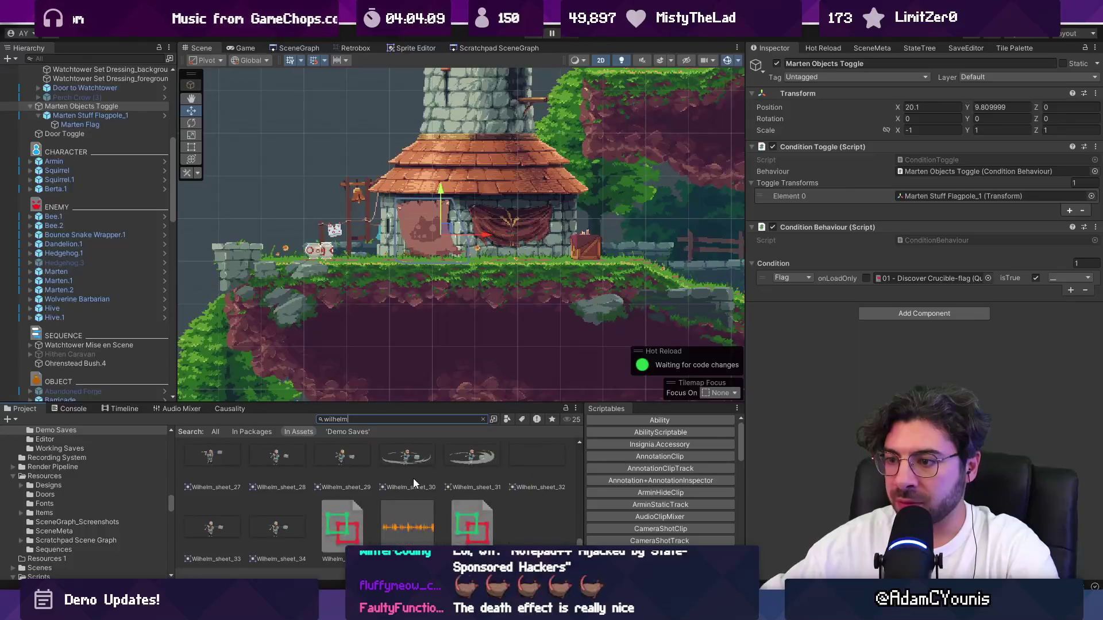
pyautogui.scroll(8, 415, 491)
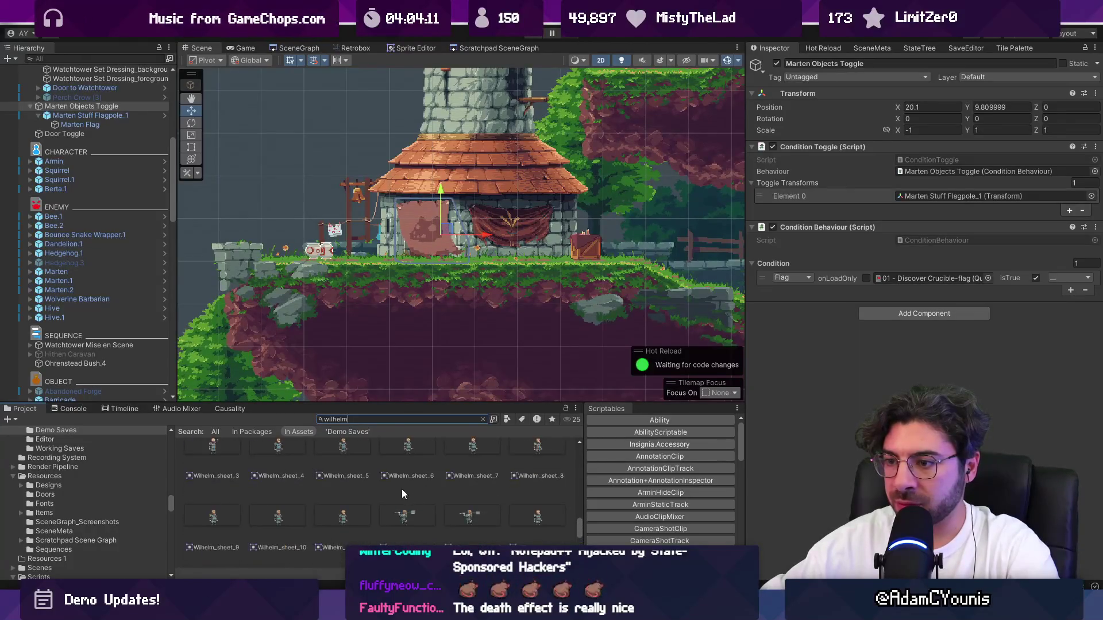
pyautogui.scroll(2, 388, 488)
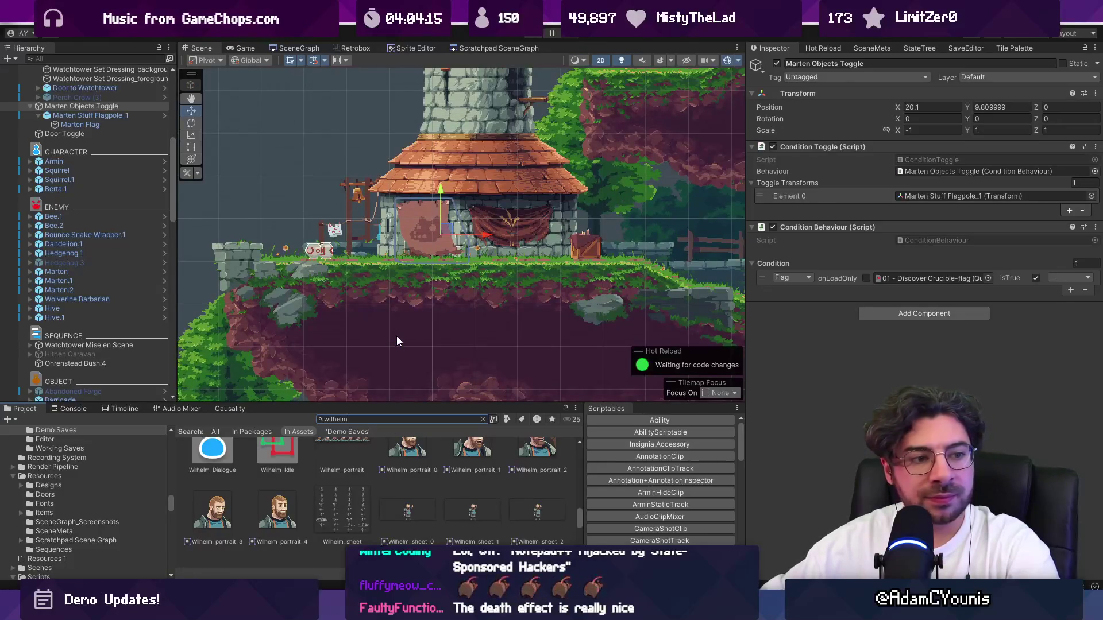
pyautogui.hotkey('alt', 'Tab')
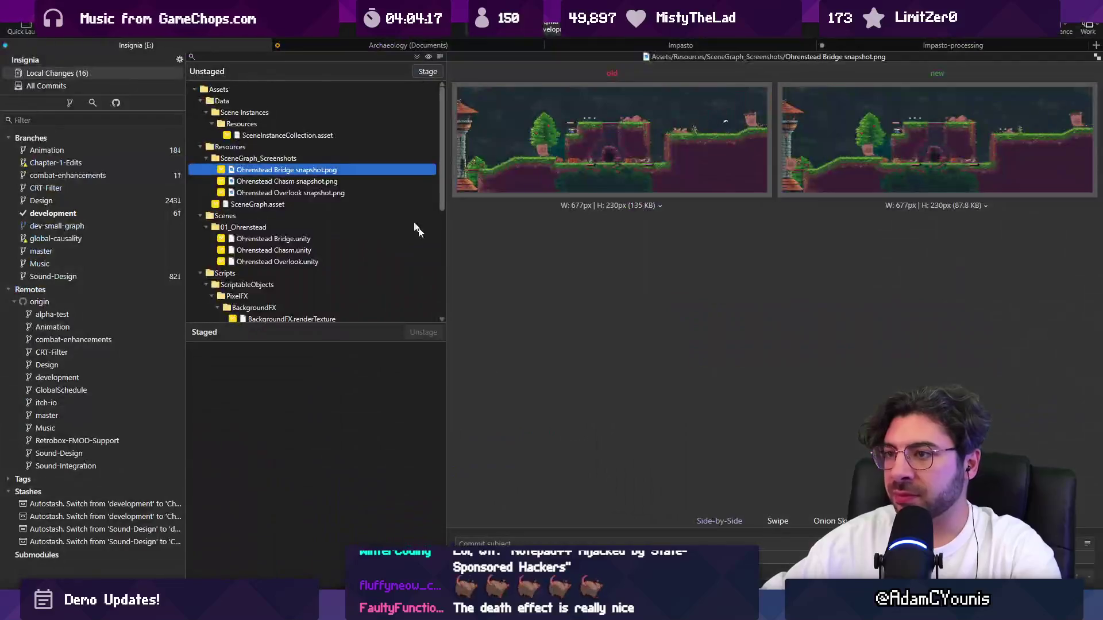
# Commit as 'Adds toggles to watchtower objects to block passage later in CH1' and push development to origin.
pyautogui.write('Add')
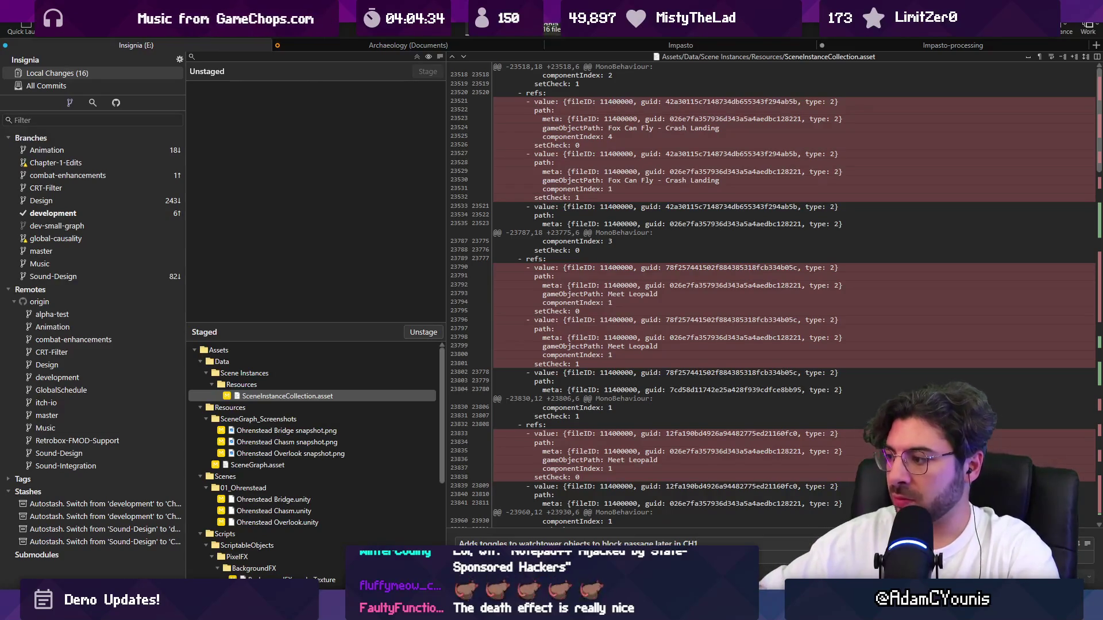
pyautogui.hotkey('ctrl', 'Return')
pyautogui.hotkey('ctrl', 'shift', 'p')
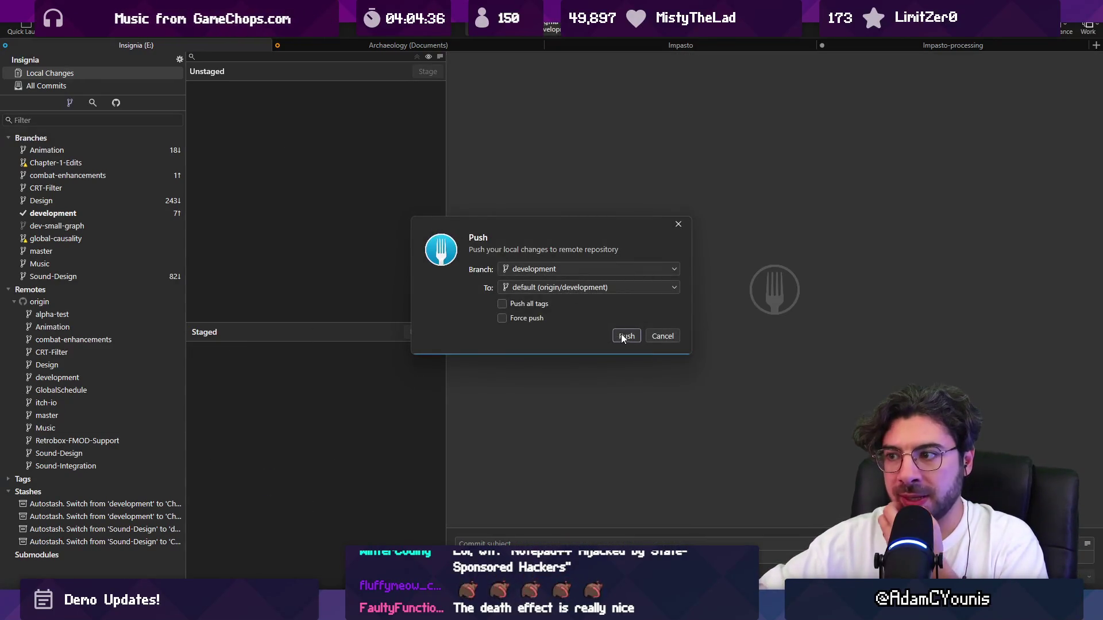
pyautogui.click(624, 338)
pyautogui.hotkey('alt', 'Tab')
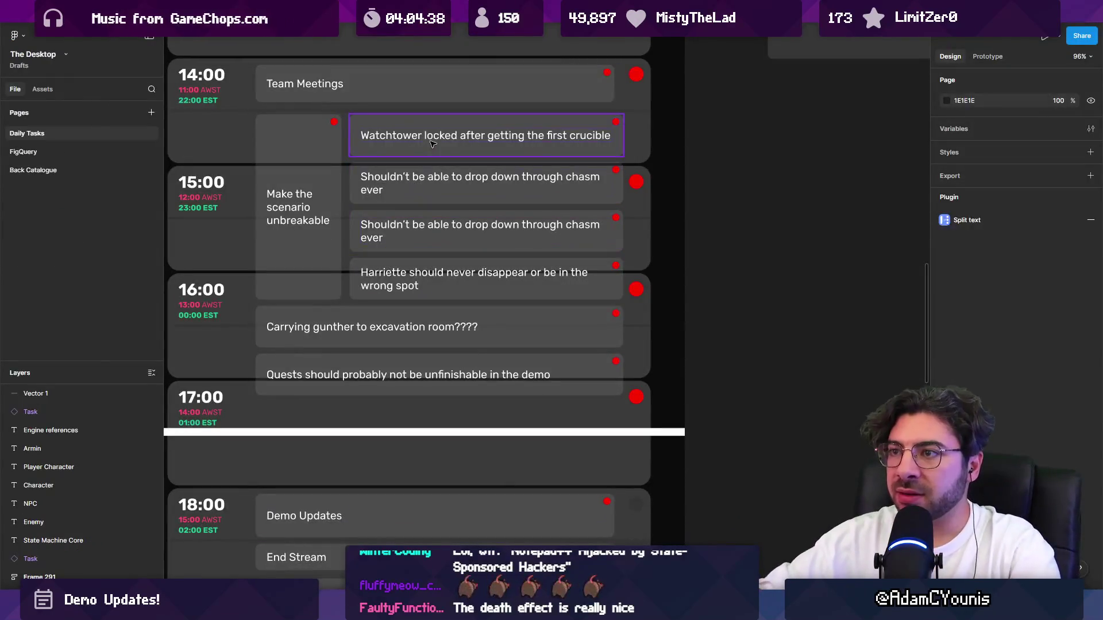
# Strike through the Watchtower locked task and the first chasm task as done.
pyautogui.click(432, 145)
pyautogui.click(405, 186)
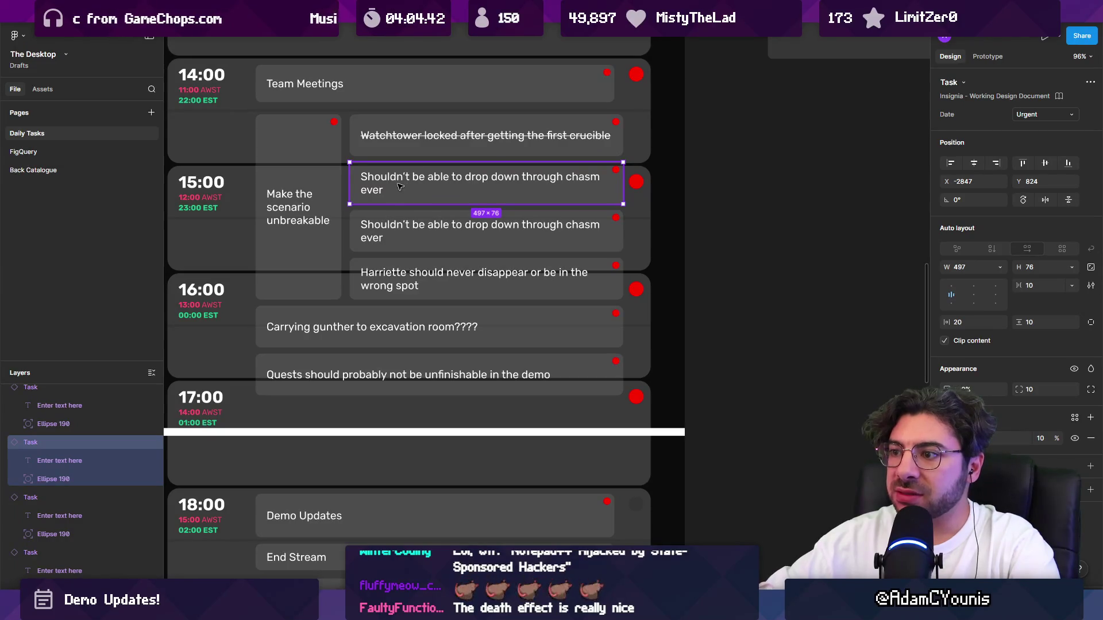
pyautogui.hotkey('ctrl', 'shift', 'x')
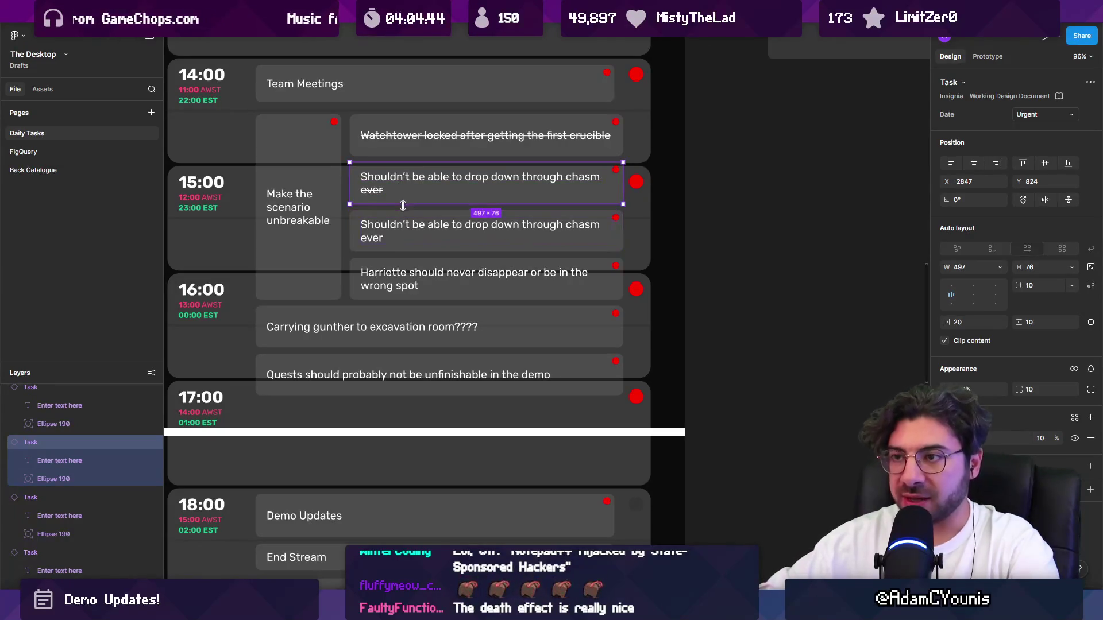
# Delete the duplicate chasm task and move the Harriette task up into the gap.
pyautogui.click(409, 235)
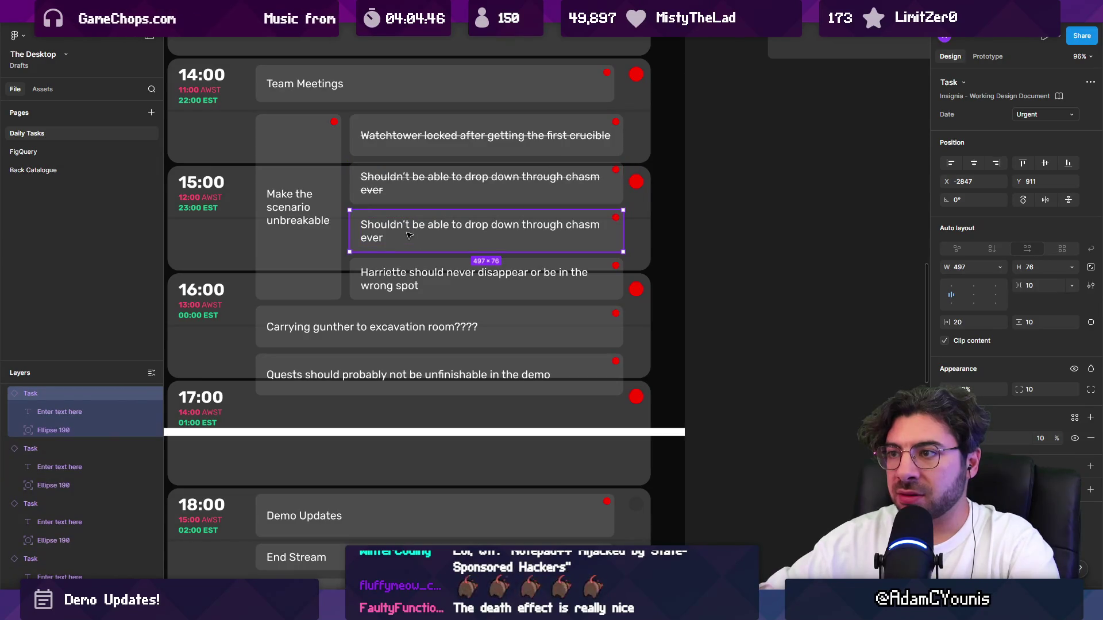
pyautogui.press('Delete')
pyautogui.moveTo(433, 265)
pyautogui.mouseDown()
pyautogui.moveTo(438, 182)
pyautogui.moveTo(371, 228)
pyautogui.mouseUp()
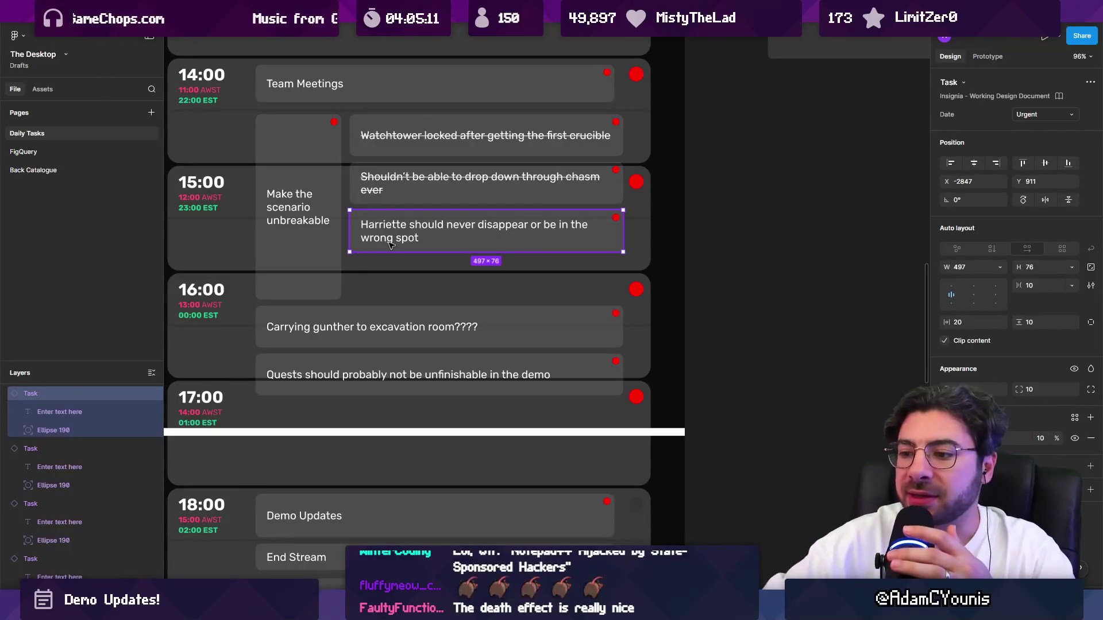
pyautogui.hotkey('alt', 'Tab')
pyautogui.moveTo(527, 235); pyautogui.dragTo(540, 233)
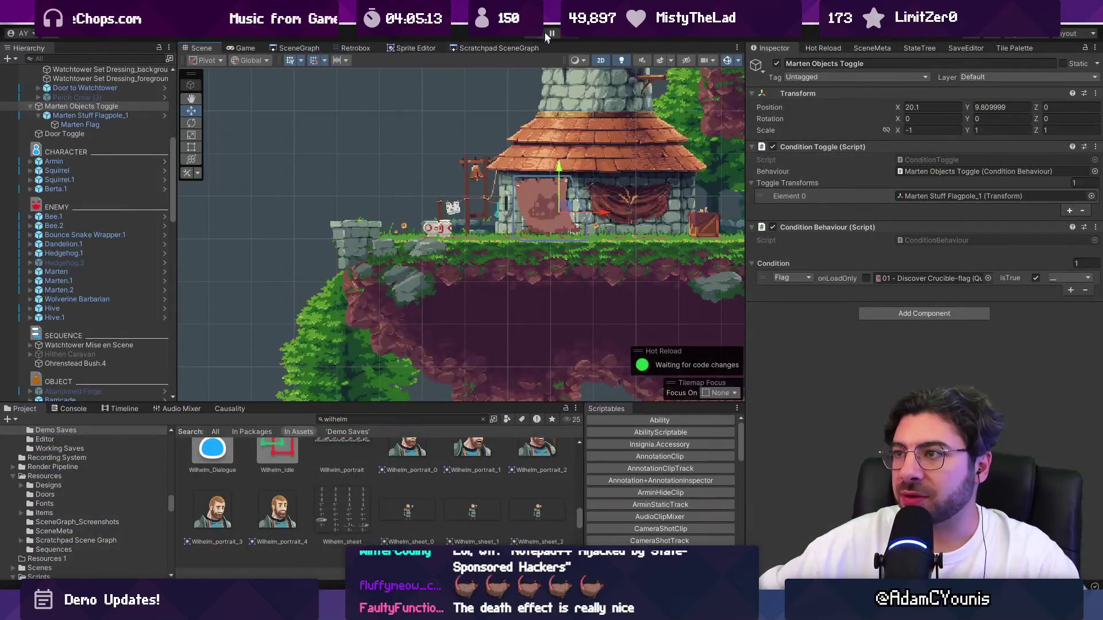
# Set GameEngine's Progress State to Demo - Part 1 and start Play mode.
pyautogui.scroll(10, 71, 106)
pyautogui.click(65, 97)
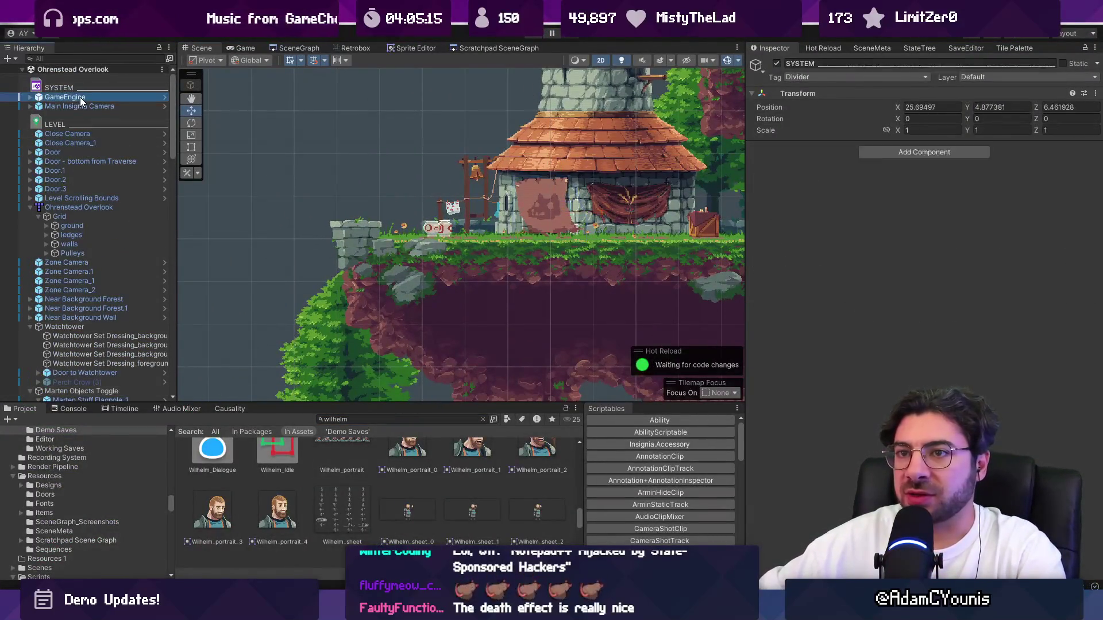
pyautogui.click(1088, 200)
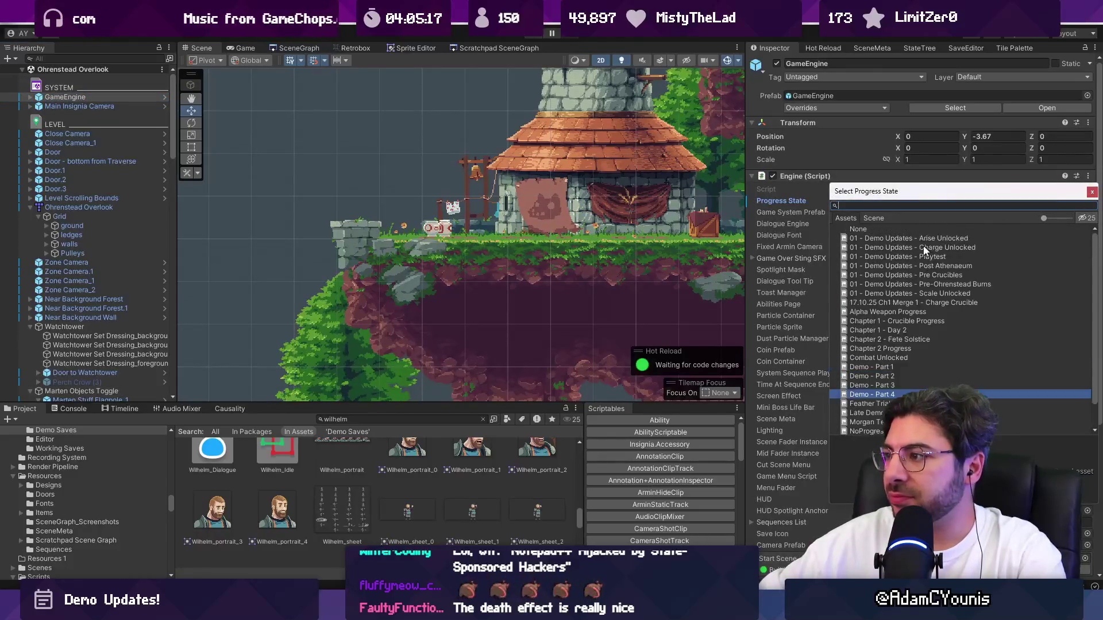
pyautogui.doubleClick(871, 339)
pyautogui.click(543, 35)
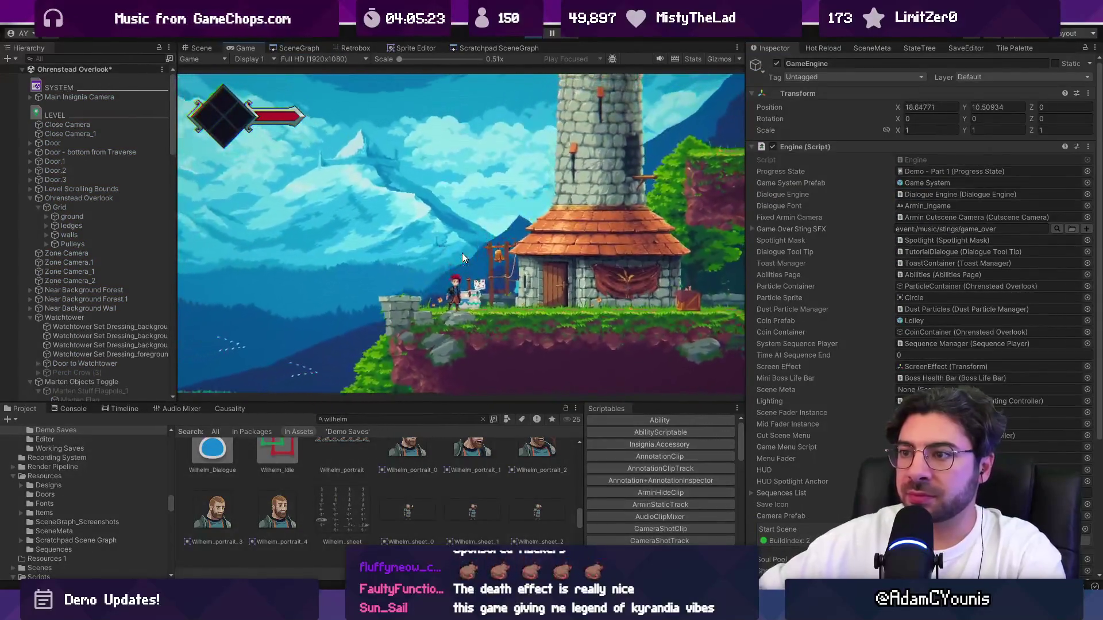
# Switch the running game view to full screen with F11.
pyautogui.press('F11')
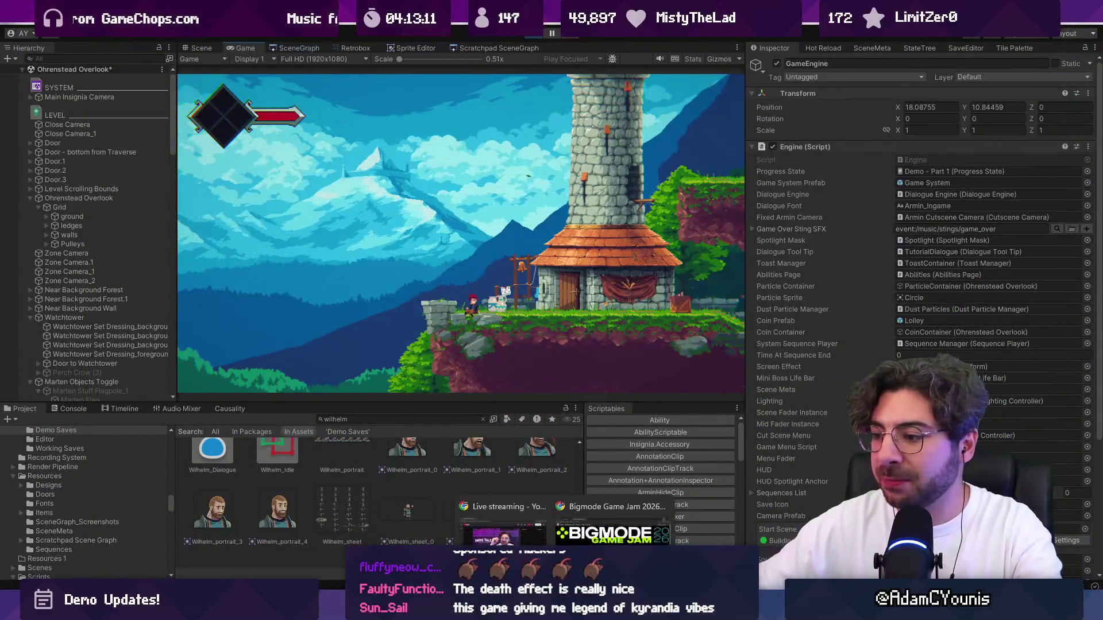
# Bring forward the Chrome window showing the Bigmode Game Jam 2026 page.
pyautogui.click(612, 523)
# Search Google for 'legend of kyrandia' in a new tab, using the corrected spelling.
pyautogui.hotkey('ctrl', 't')
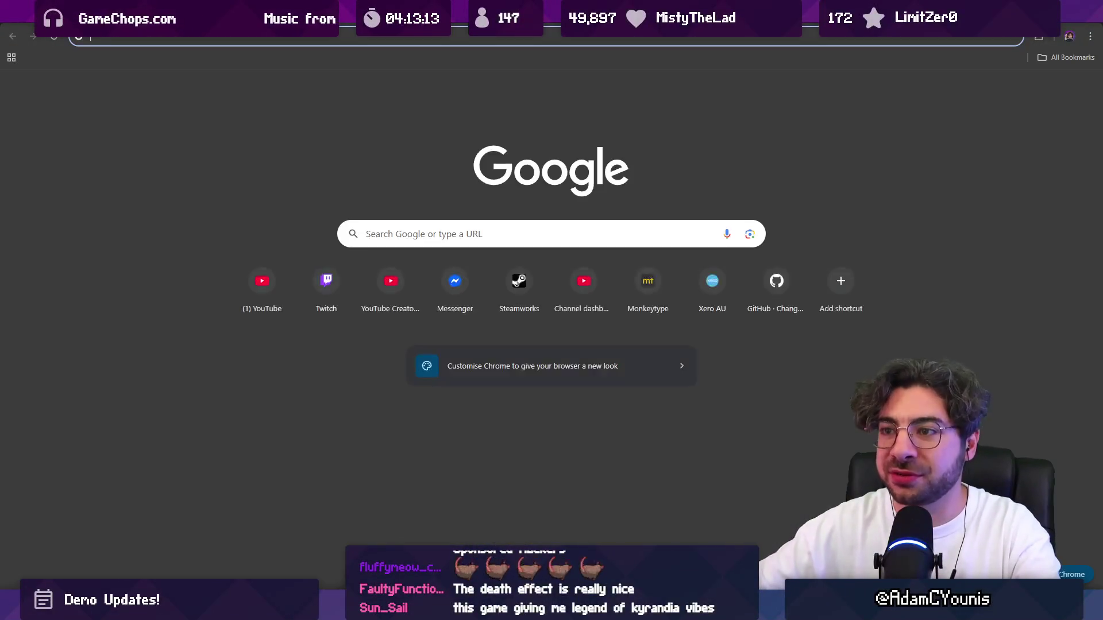
pyautogui.write('legend of kyranida')
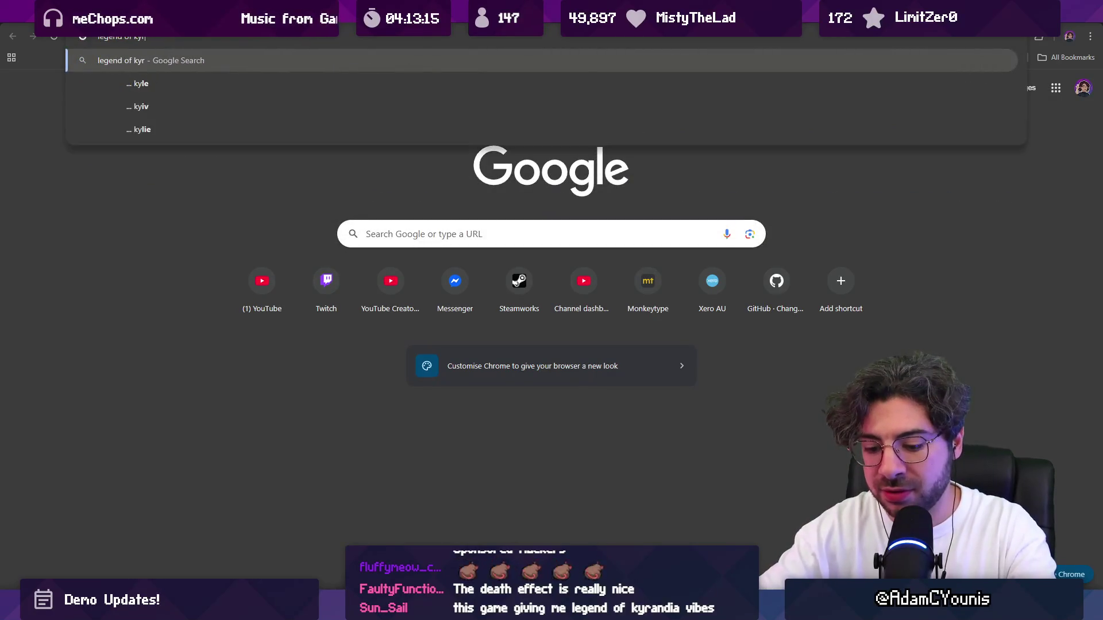
pyautogui.press('Return')
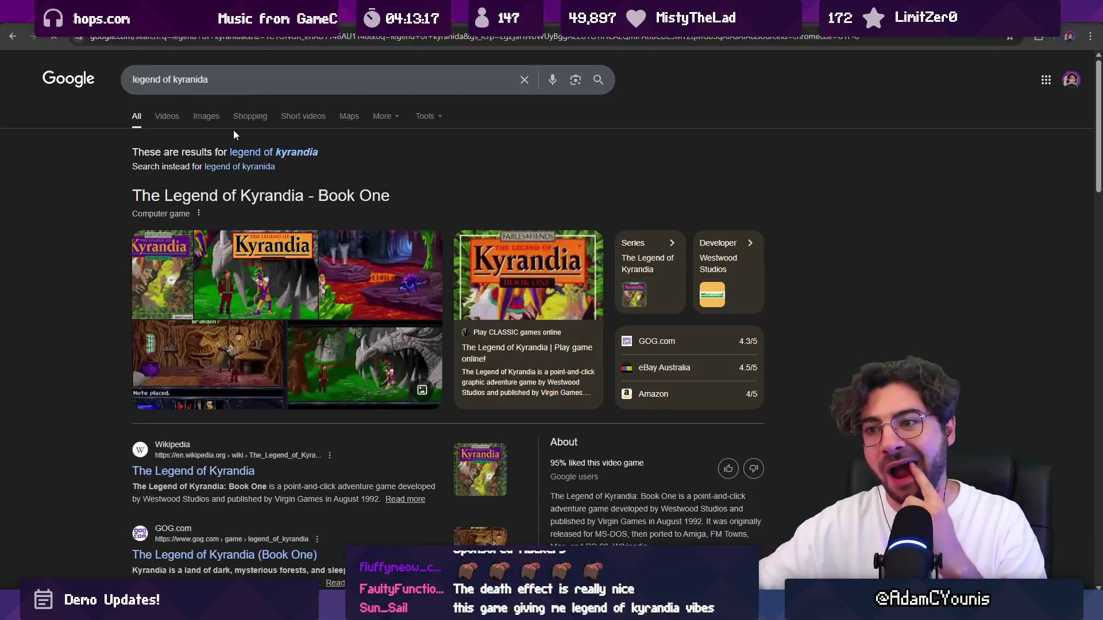
pyautogui.click(276, 154)
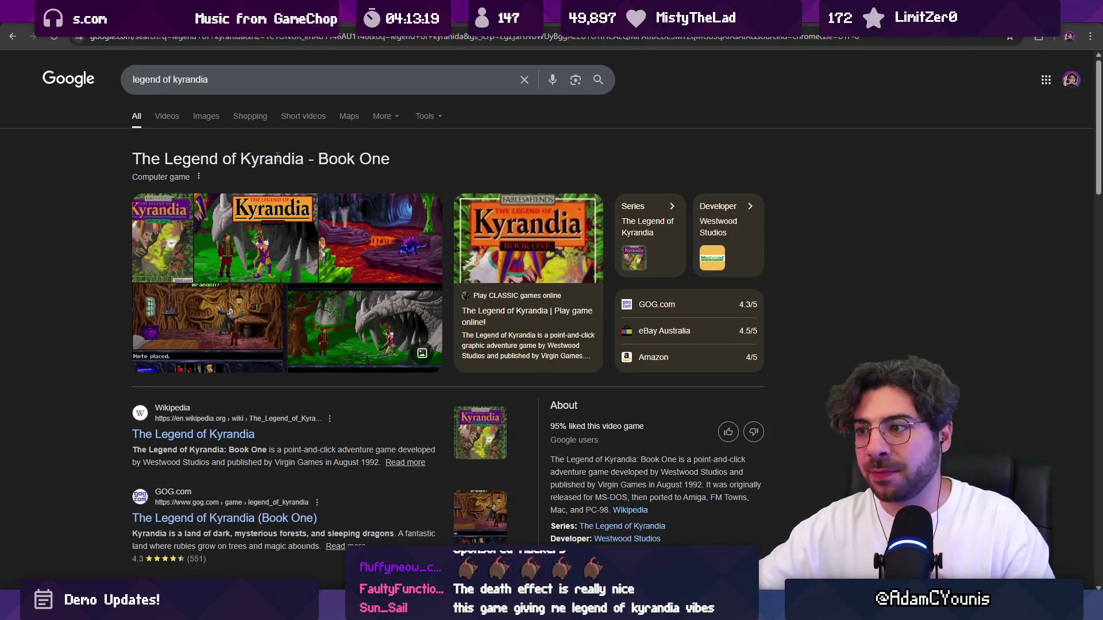
# Browse the Kyrandia image results, previewing the Temple and Serpent's Grotto screenshots, then return to All.
pyautogui.click(216, 119)
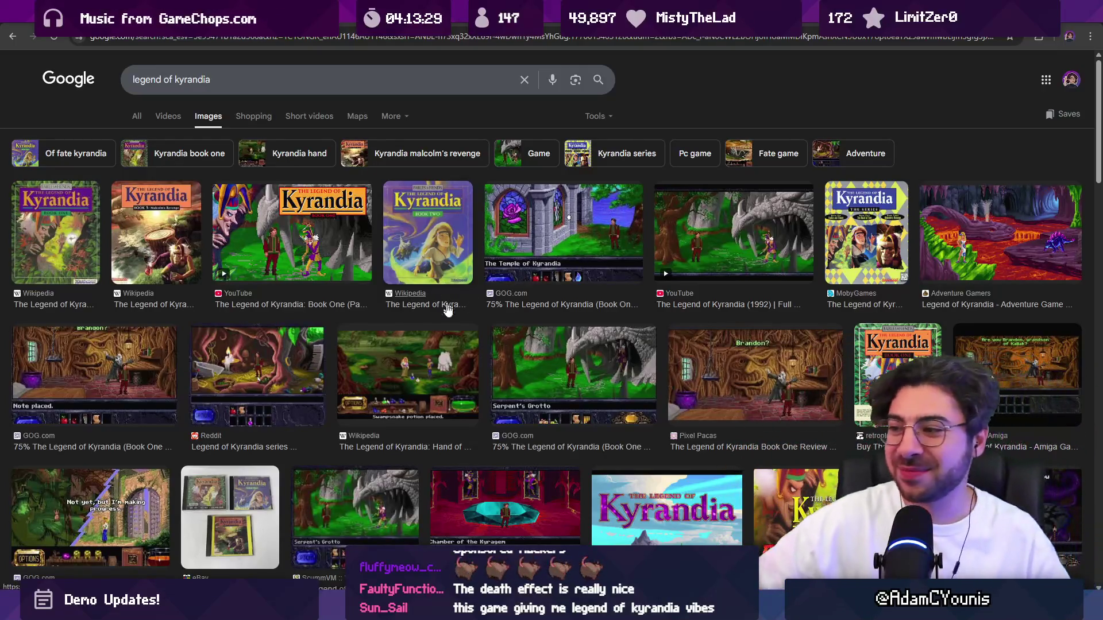
pyautogui.click(540, 251)
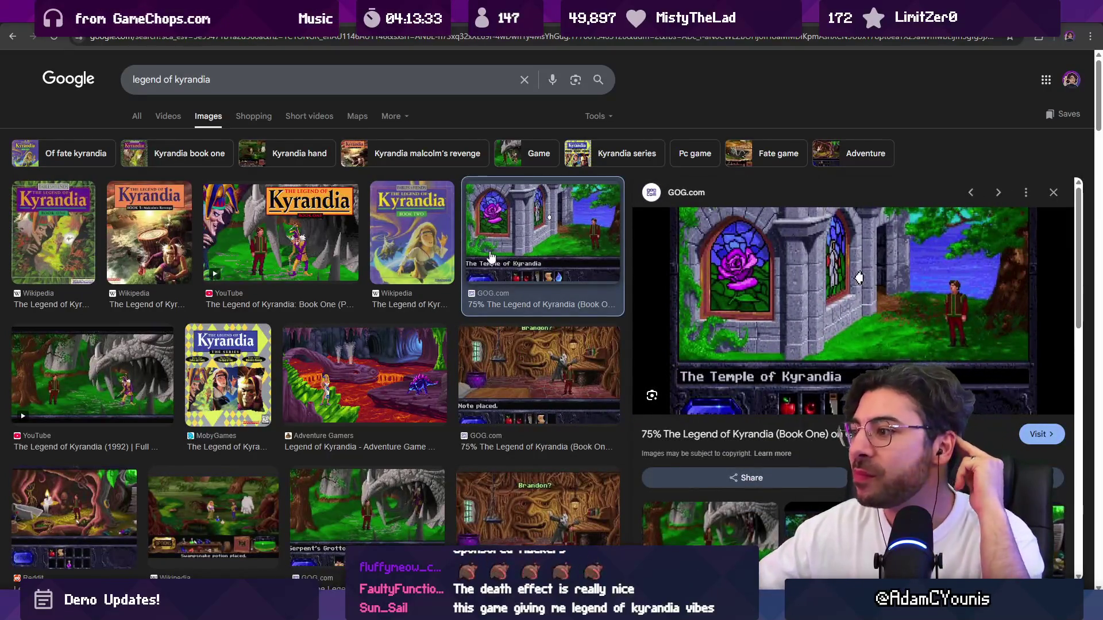
pyautogui.scroll(-1, 412, 261)
pyautogui.scroll(-1, 413, 262)
pyautogui.scroll(-2, 377, 329)
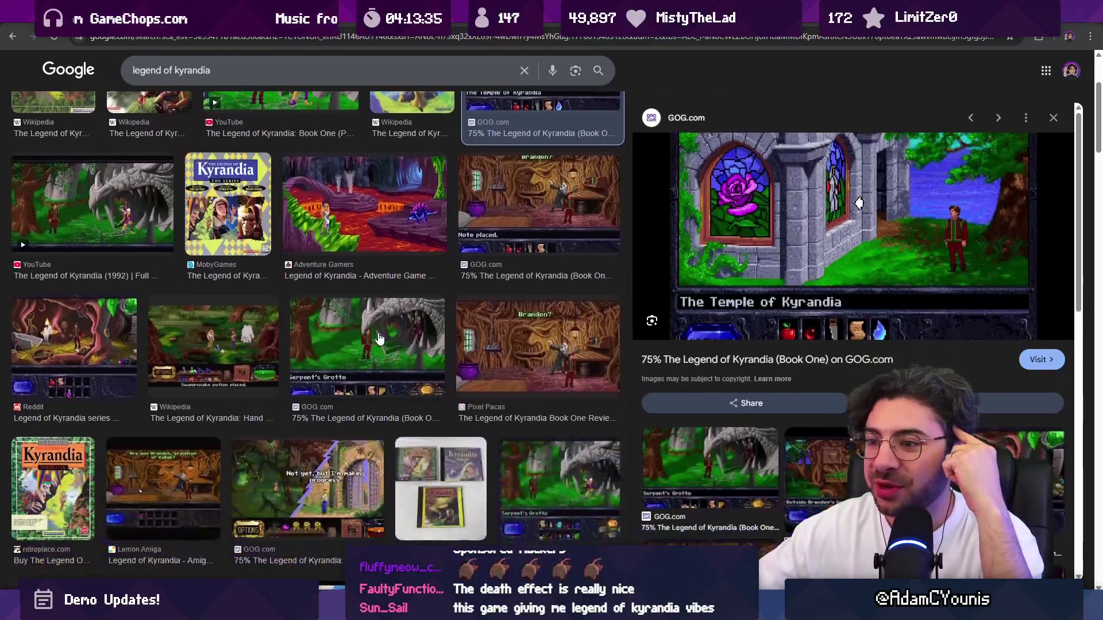
pyautogui.click(377, 329)
pyautogui.scroll(-3, 464, 338)
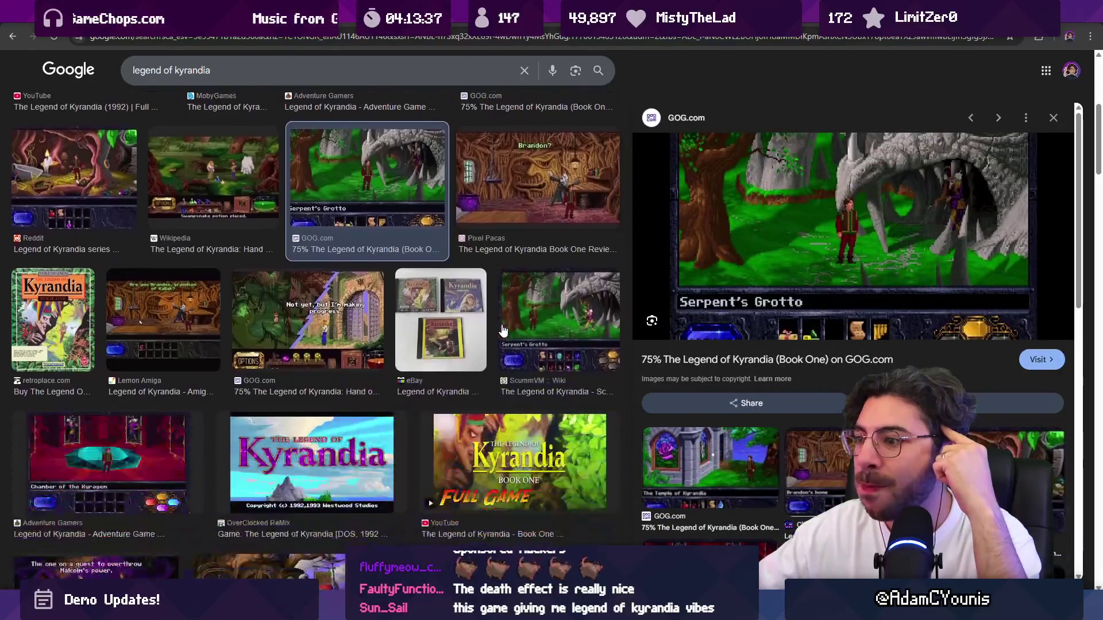
pyautogui.scroll(-2, 491, 281)
pyautogui.scroll(-2, 328, 333)
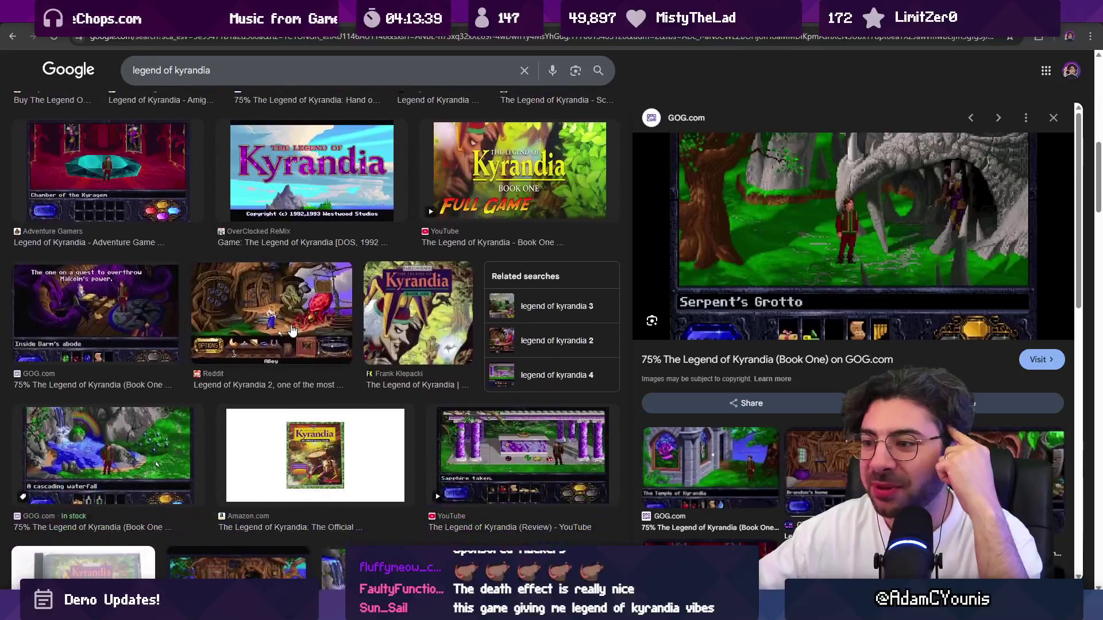
pyautogui.scroll(10, 283, 326)
pyautogui.click(134, 117)
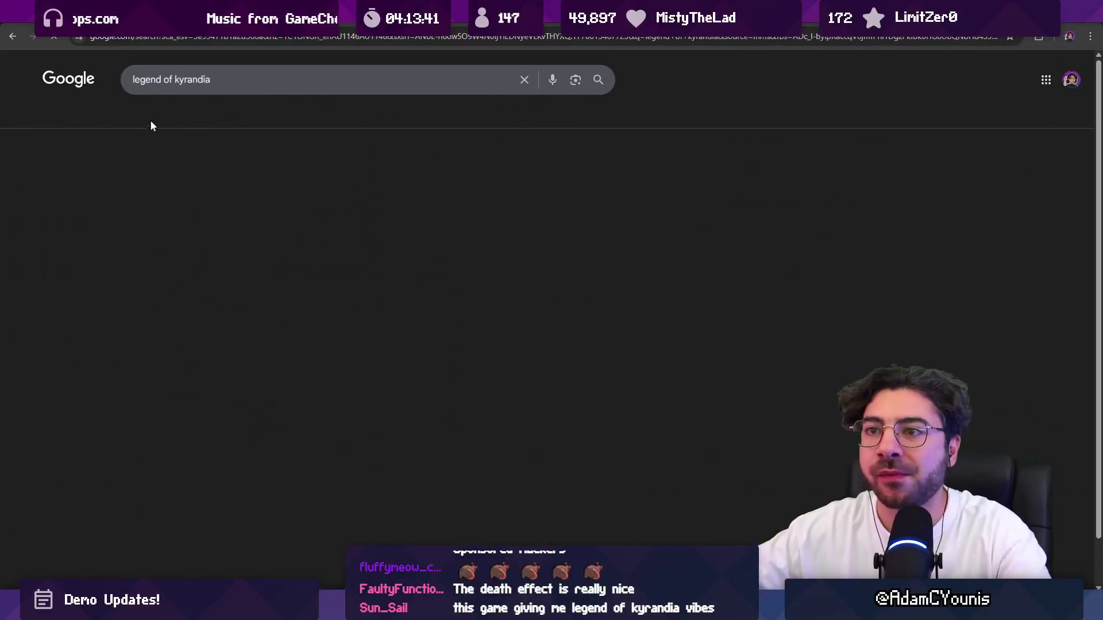
# Scroll through the Legend of Kyrandia (Book One) GOG page at $1.49, then open a new tab.
pyautogui.scroll(-3, 179, 233)
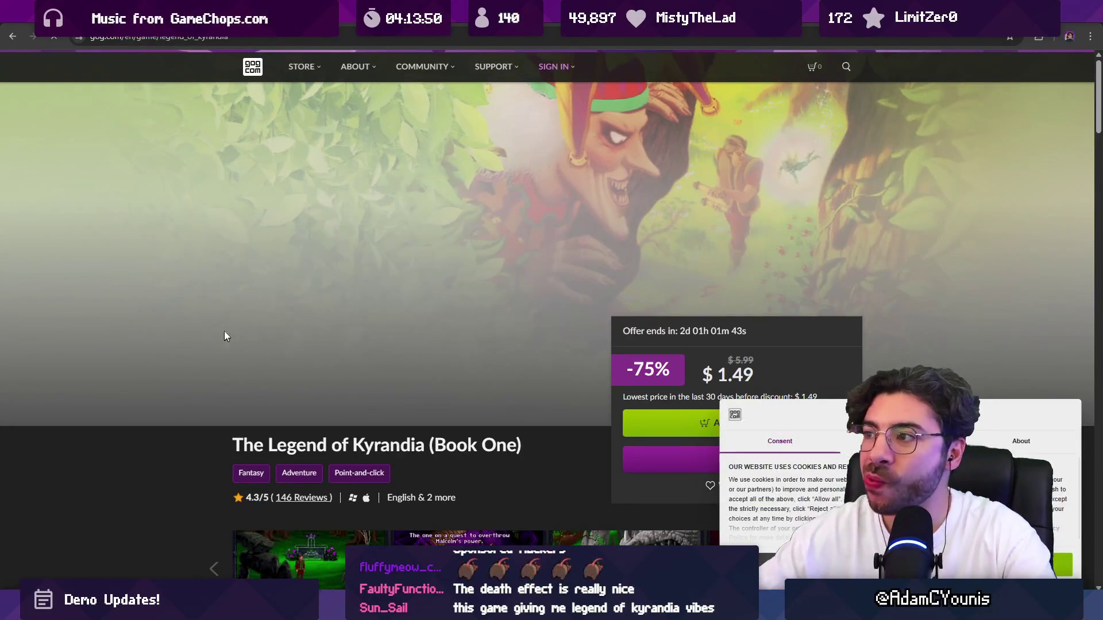
pyautogui.scroll(-4, 612, 342)
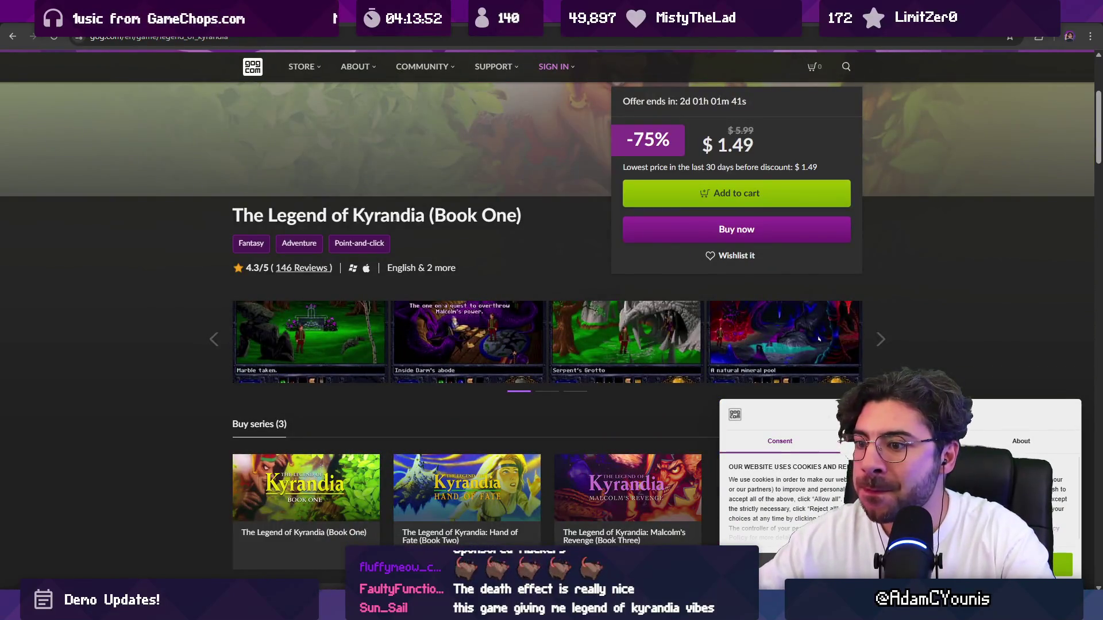
pyautogui.scroll(-3, 287, 215)
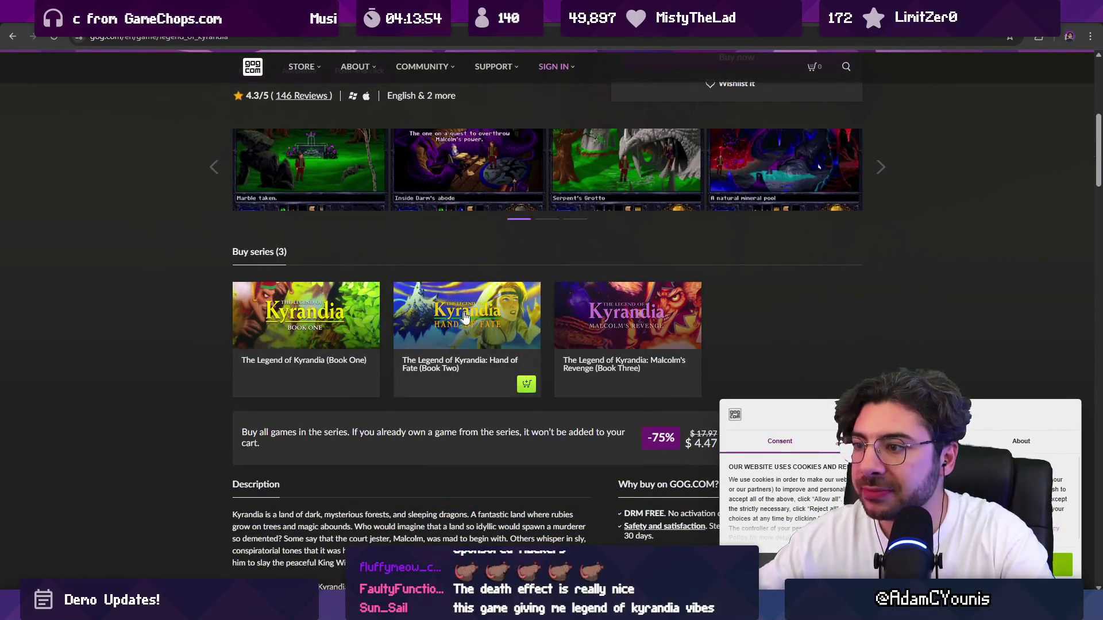
pyautogui.scroll(7, 307, 199)
pyautogui.hotkey('ctrl', 't')
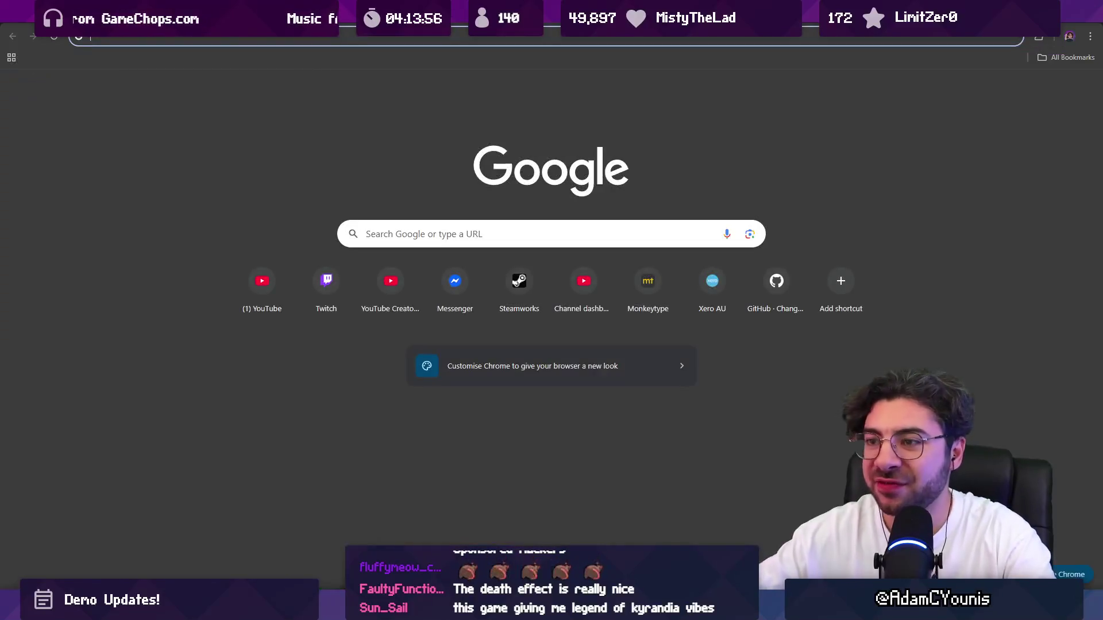
# Search 'gog lure of the temptress' and open its free GOG.com store page.
pyautogui.write('gog l')
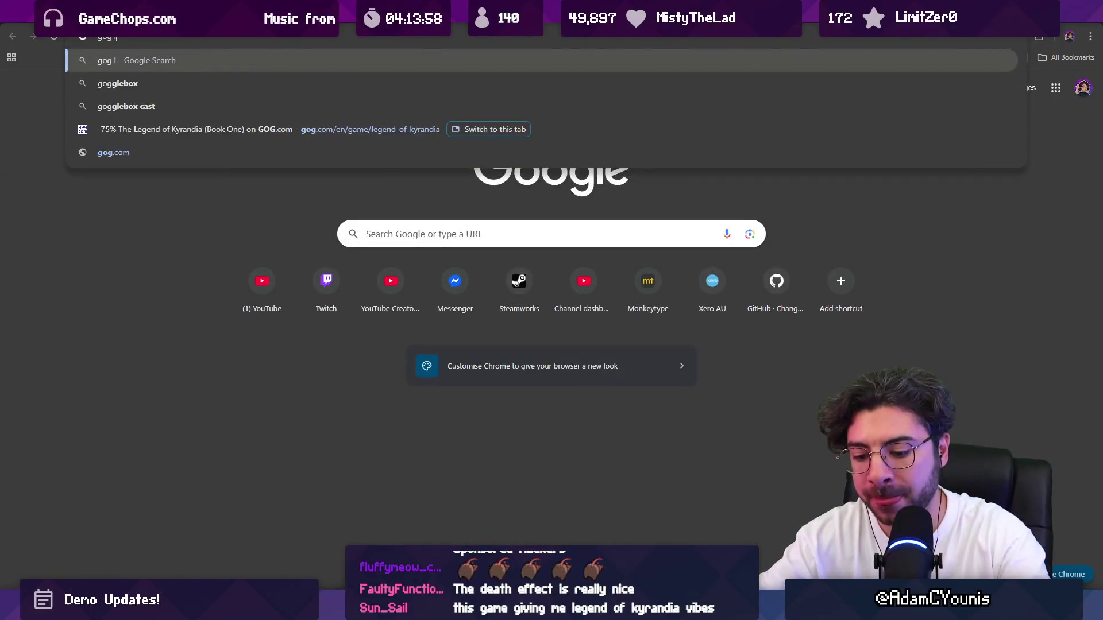
pyautogui.write('ure of the temptress')
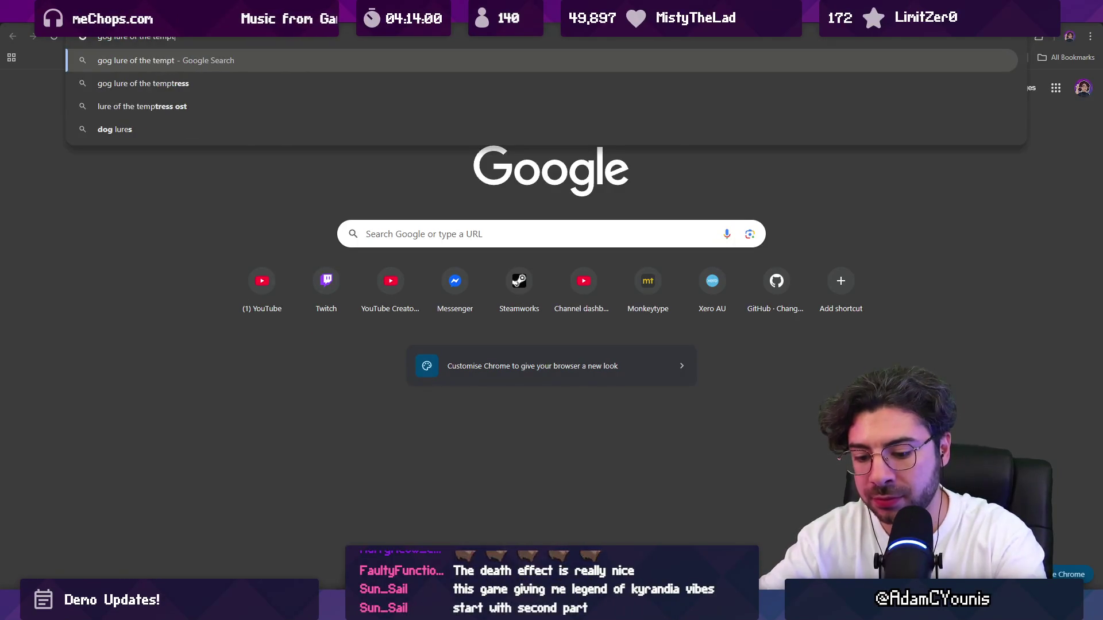
pyautogui.press('Return')
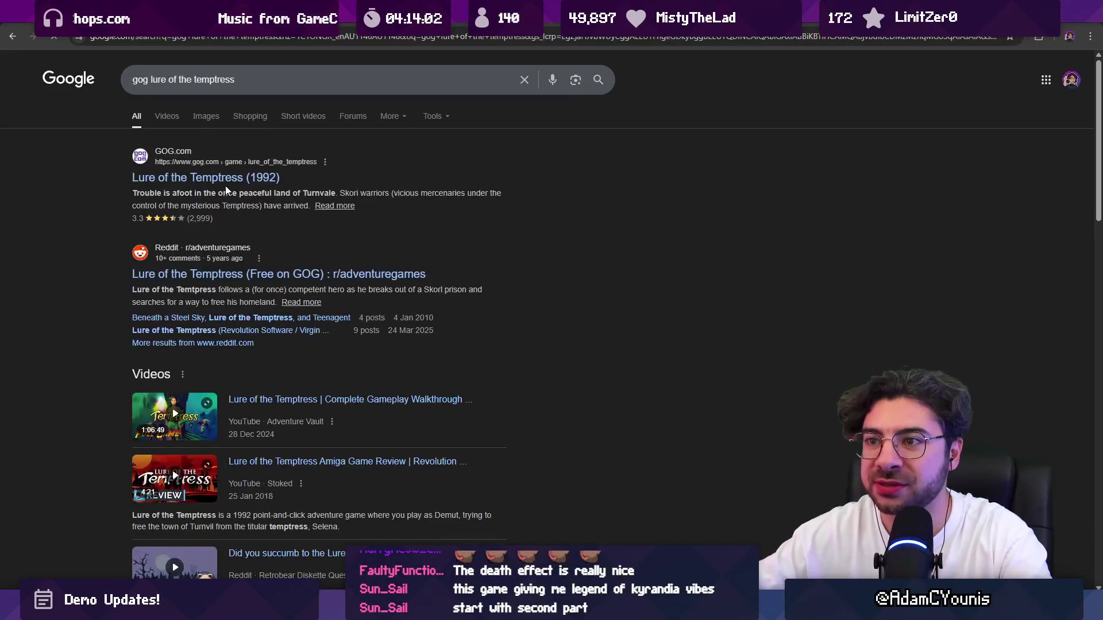
pyautogui.click(227, 175)
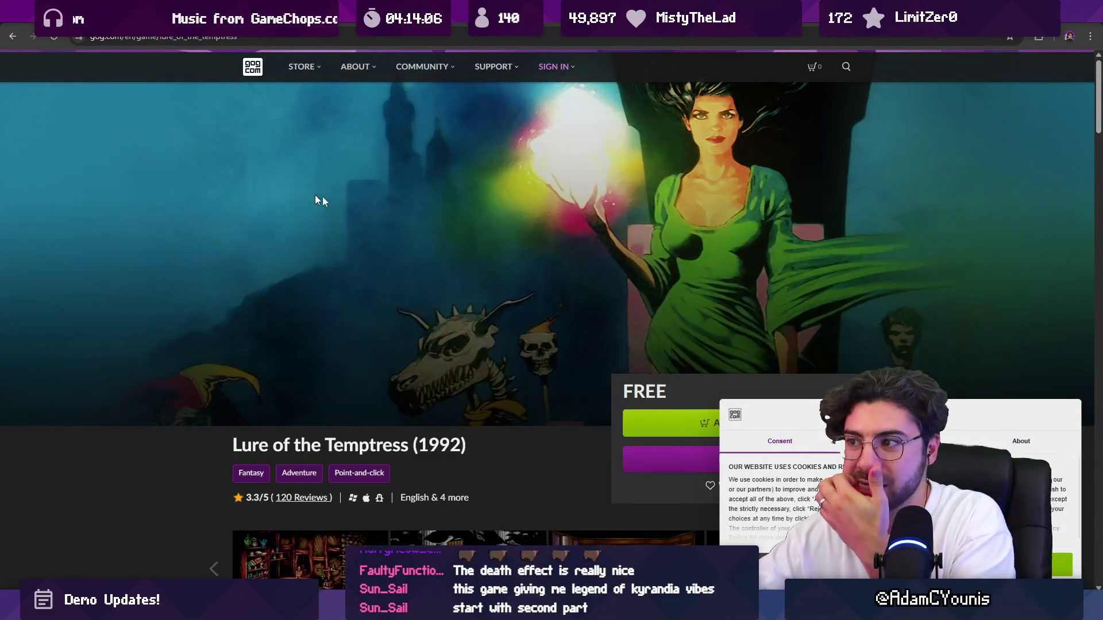
# Dismiss the cookie notice, view a Lure of the Temptress screenshot, then go back to Kyrandia Book One.
pyautogui.click(1045, 565)
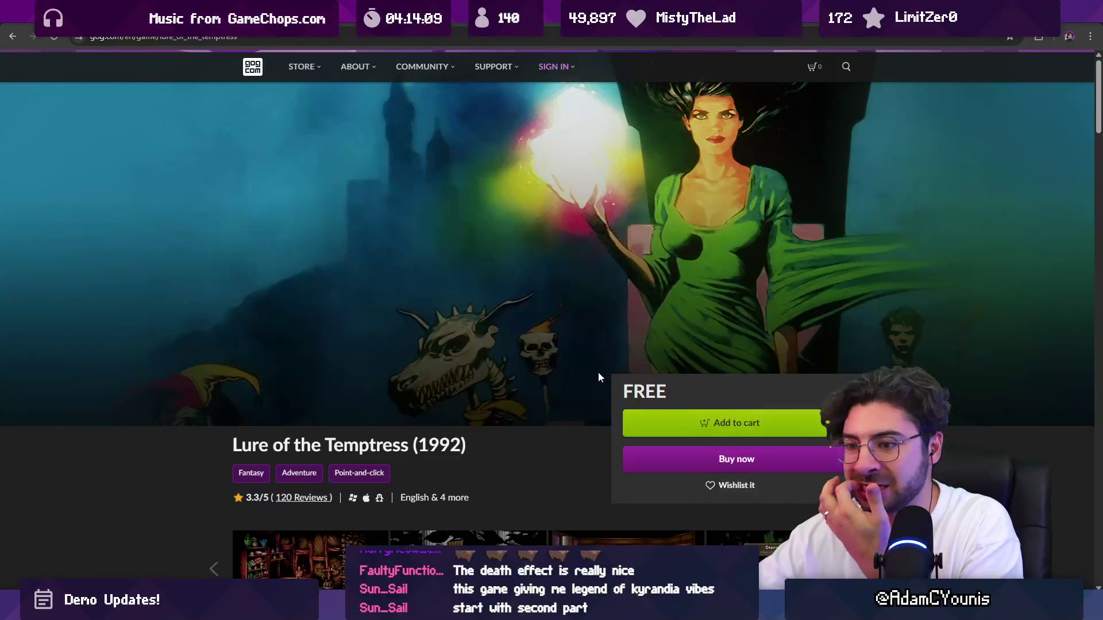
pyautogui.scroll(-2, 598, 371)
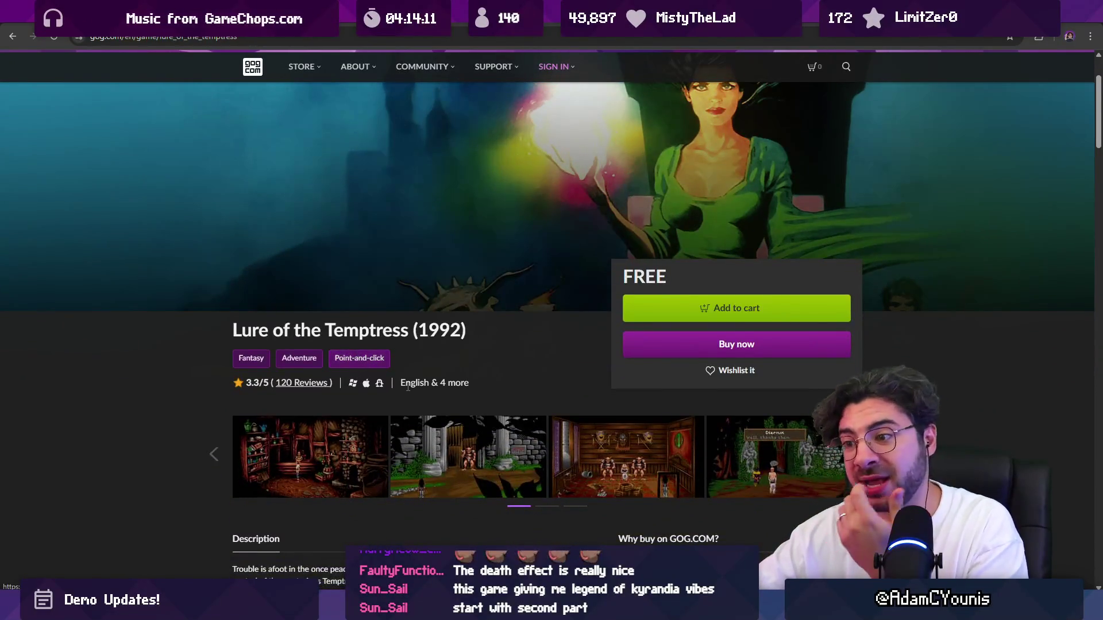
pyautogui.scroll(-5, 391, 373)
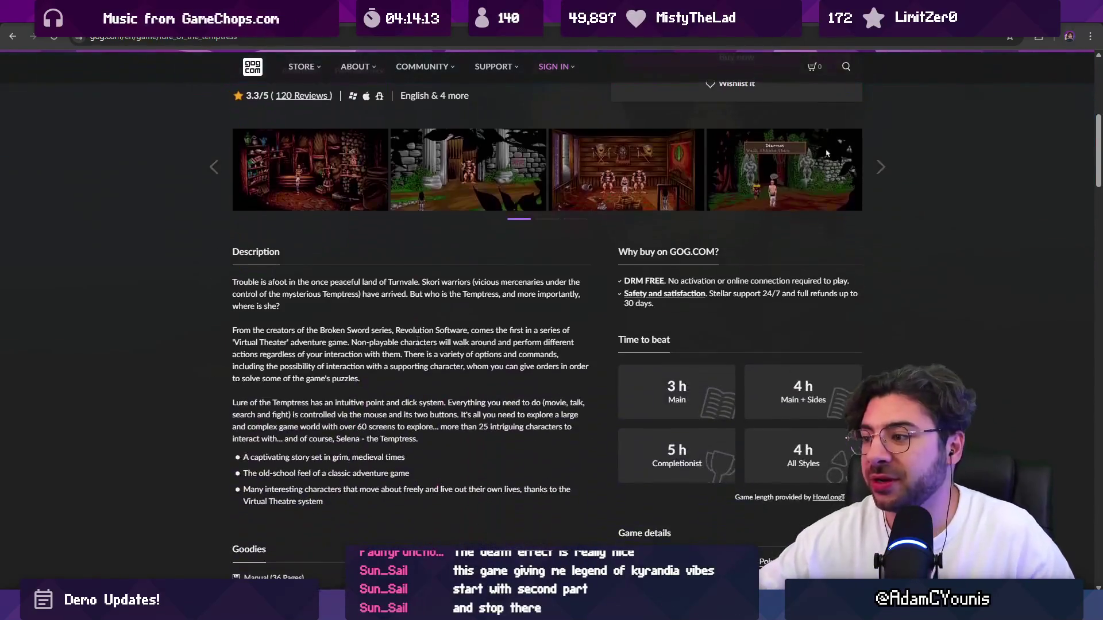
pyautogui.scroll(-7, 385, 255)
pyautogui.scroll(9, 382, 260)
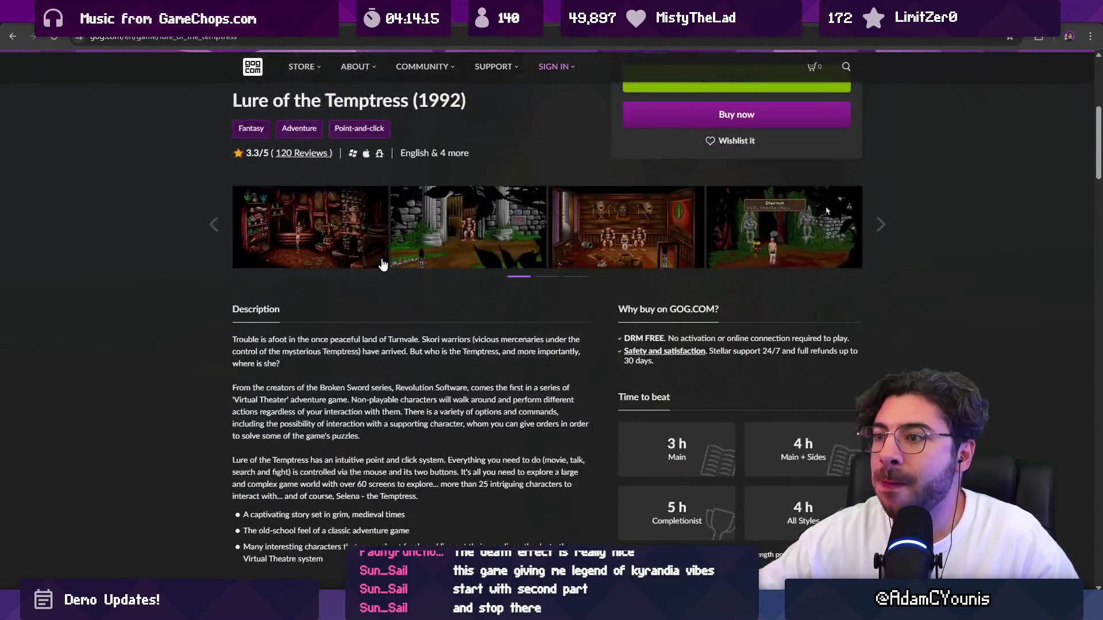
pyautogui.click(352, 230)
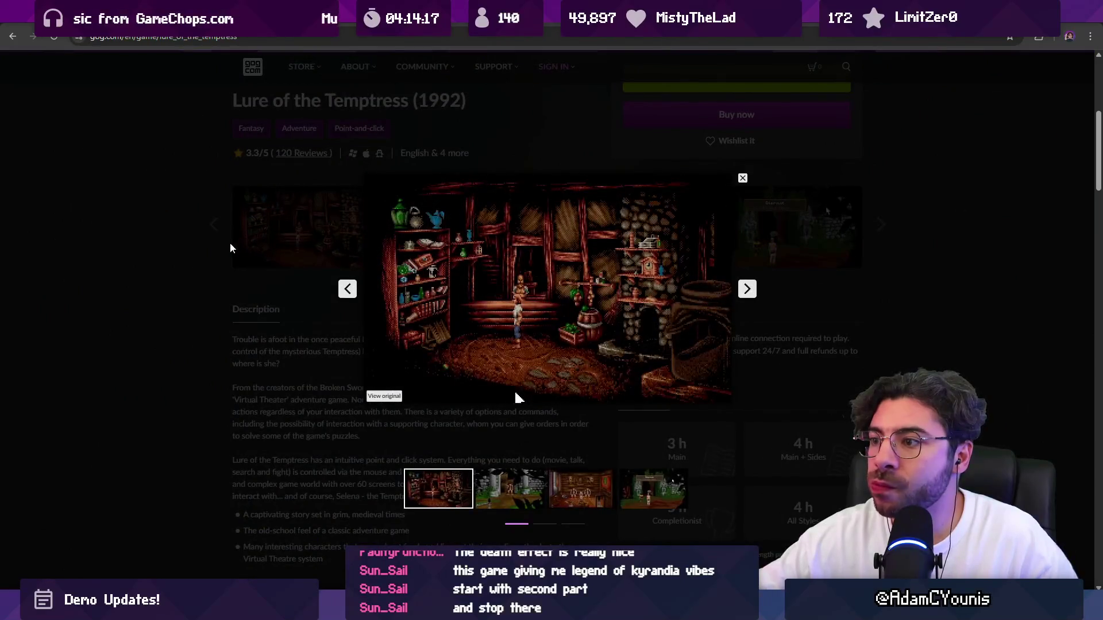
pyautogui.click(230, 248)
pyautogui.hotkey('alt', 'Left')
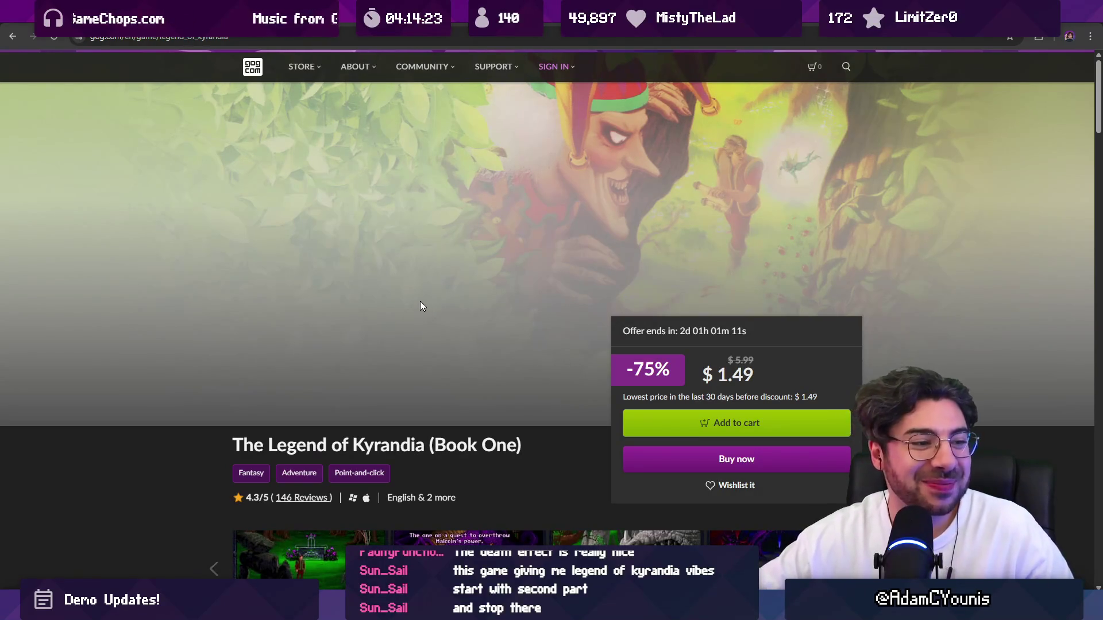
# Open the Legend of Kyrandia: Hand of Fate (Book Two) store page from the Kyrandia page.
pyautogui.scroll(-6, 420, 306)
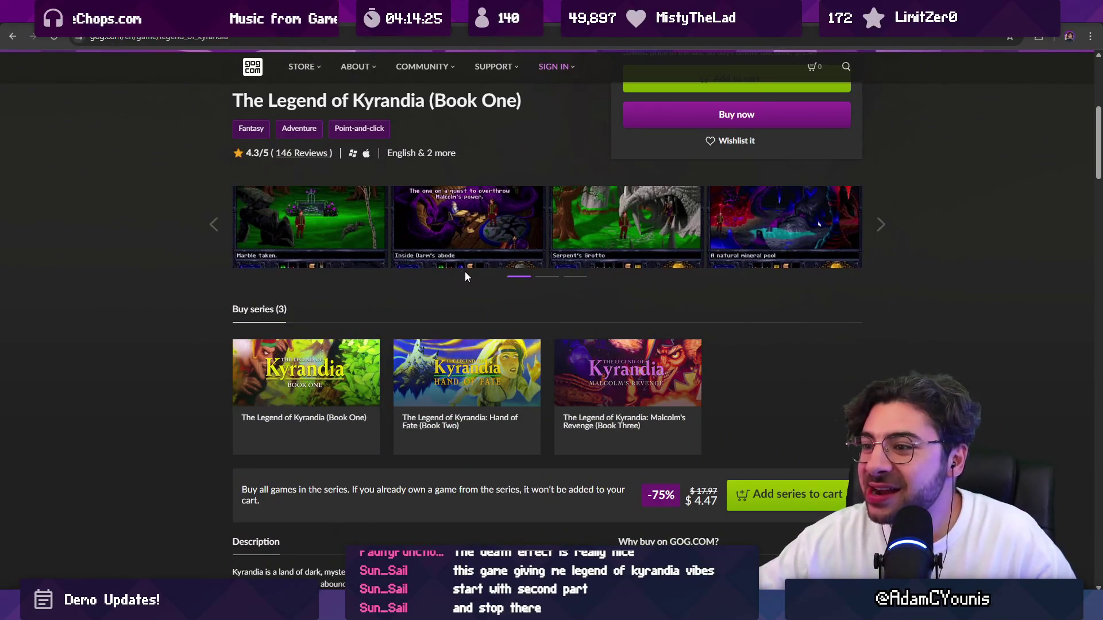
pyautogui.moveTo(459, 370)
pyautogui.scroll(-4, 454, 321)
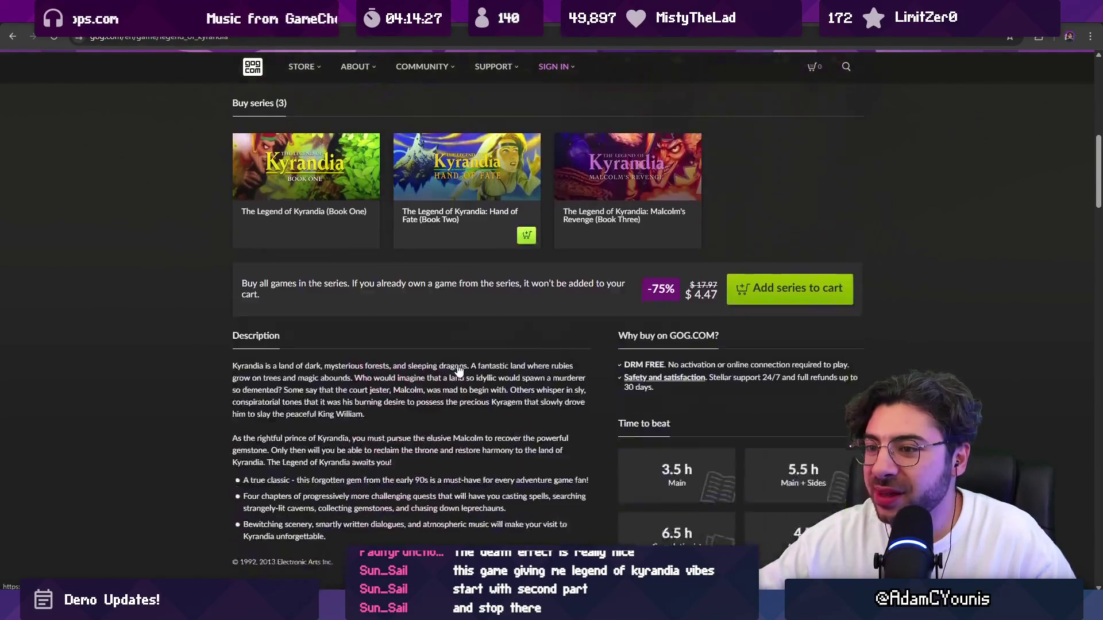
pyautogui.scroll(3, 448, 280)
pyautogui.click(451, 314)
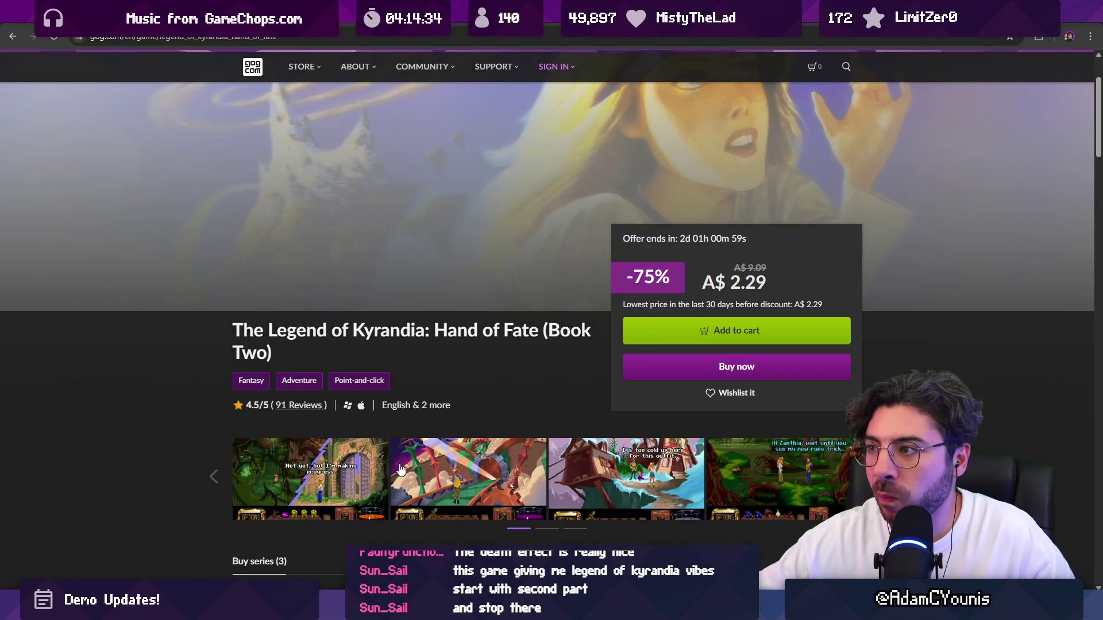
# Page through the Hand of Fate screenshot gallery from Wheels of Fate onward.
pyautogui.click(400, 469)
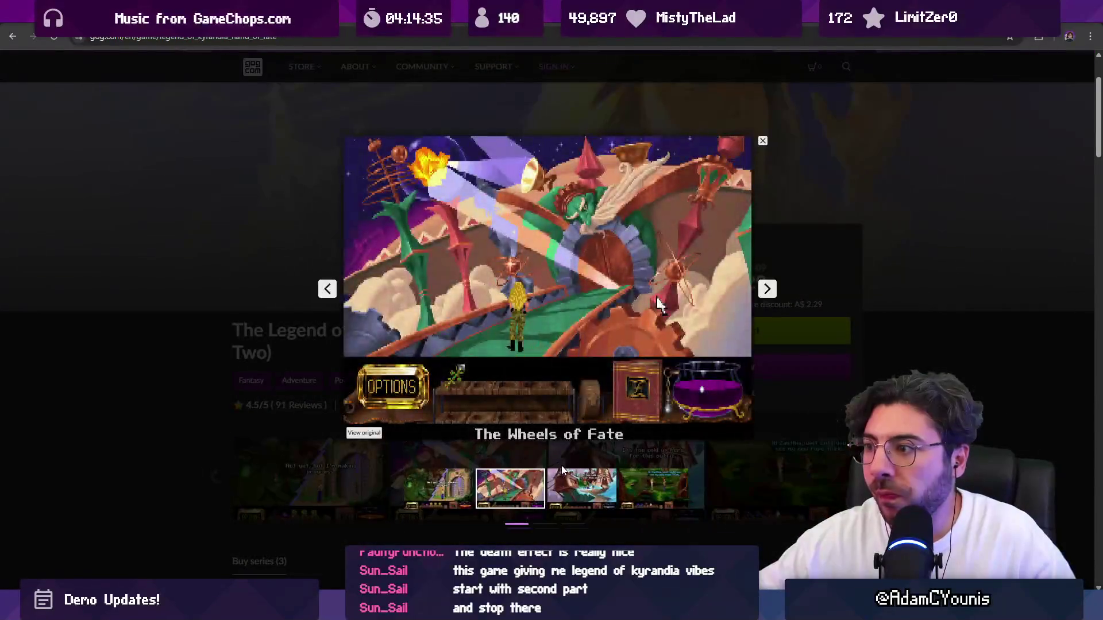
pyautogui.press('Right')
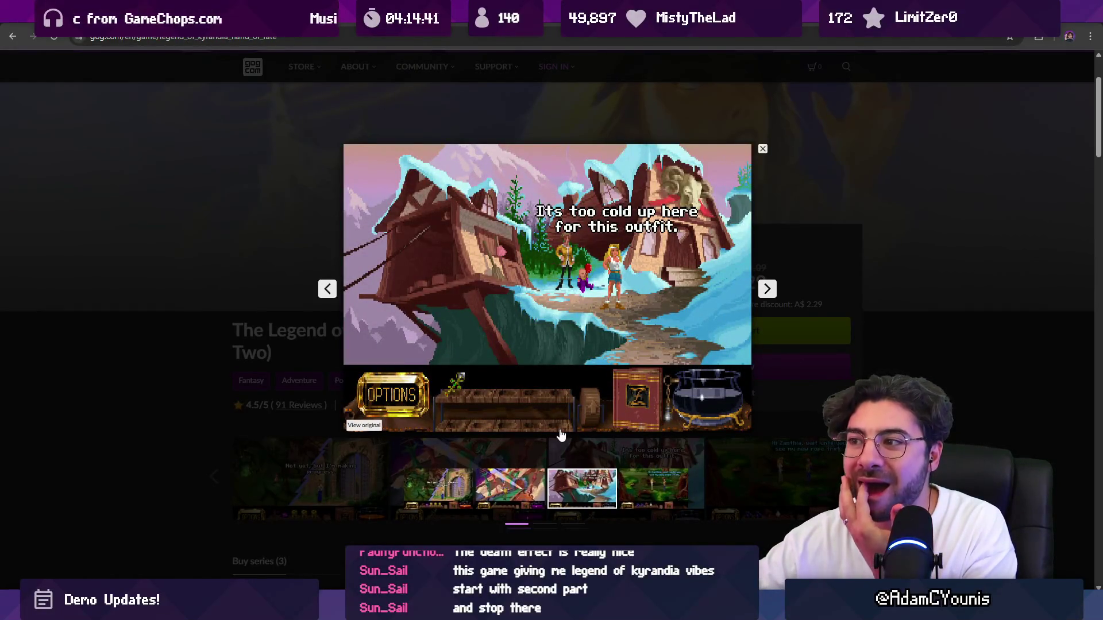
pyautogui.press('Right')
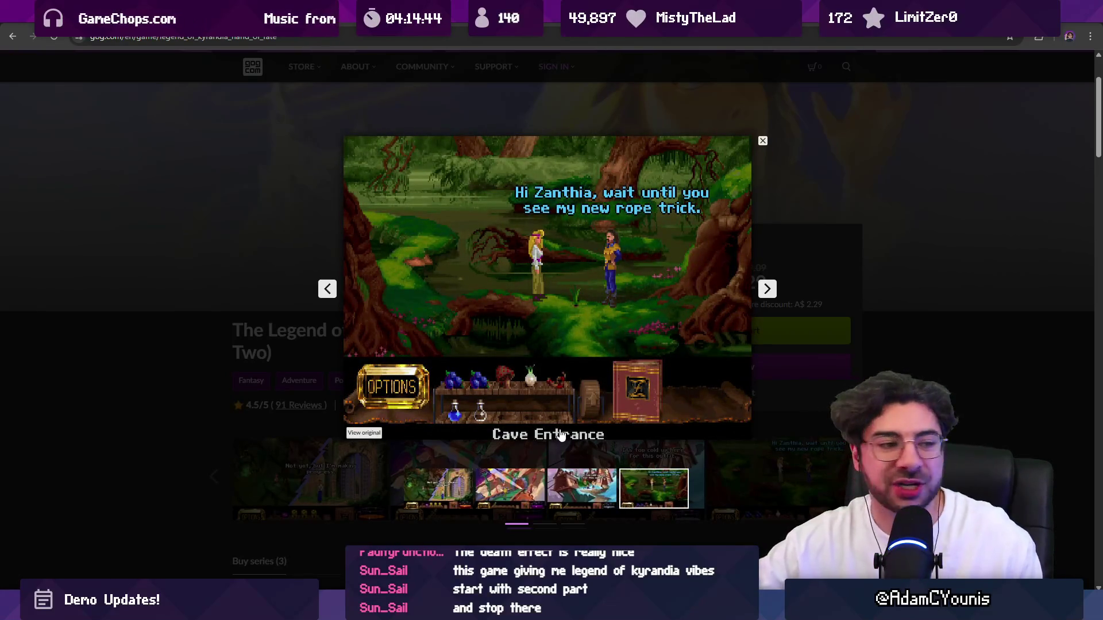
pyautogui.press('Right')
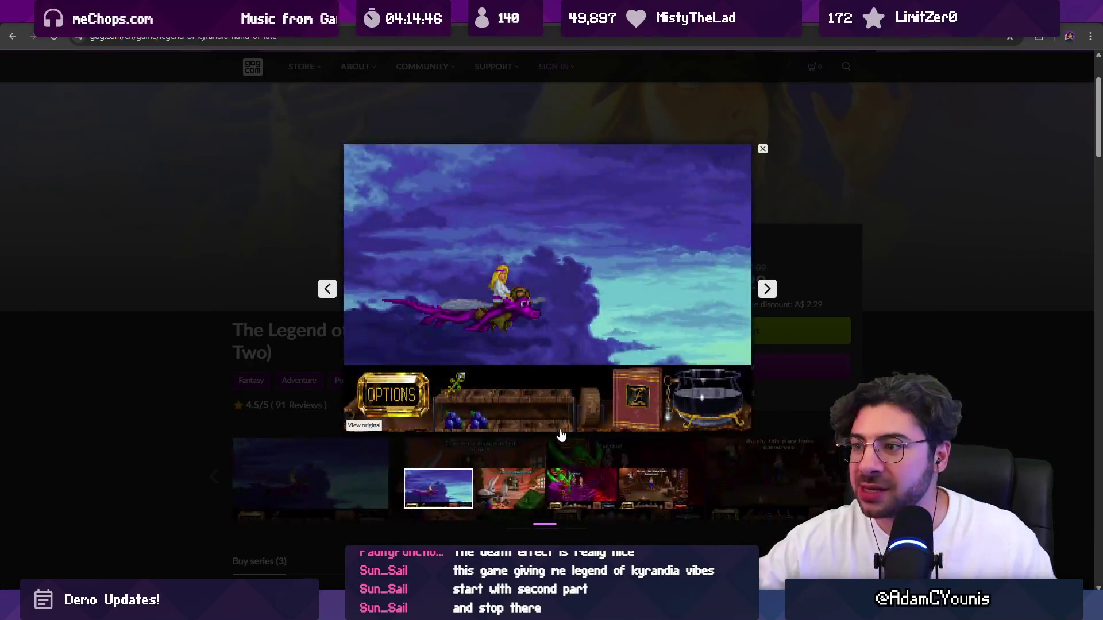
pyautogui.press('Right')
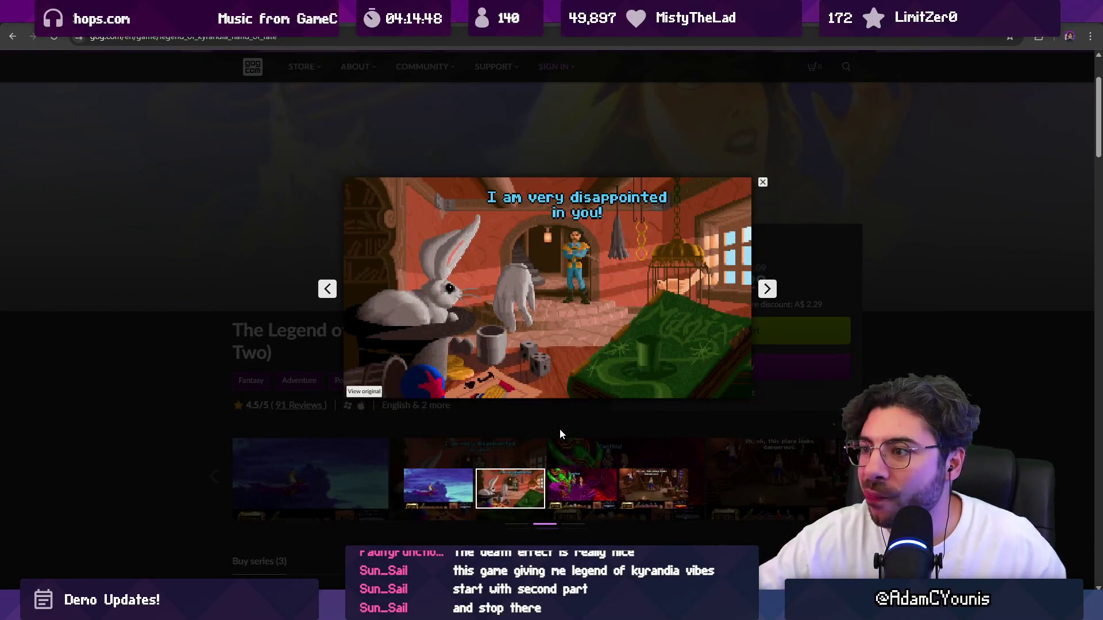
pyautogui.press('Right')
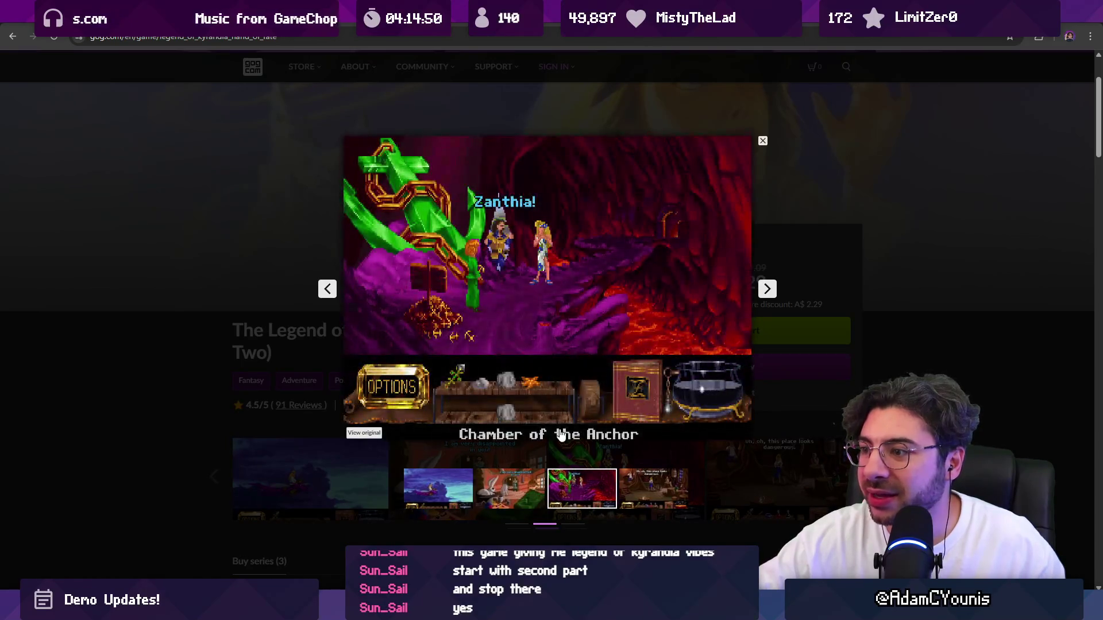
pyautogui.press('Right')
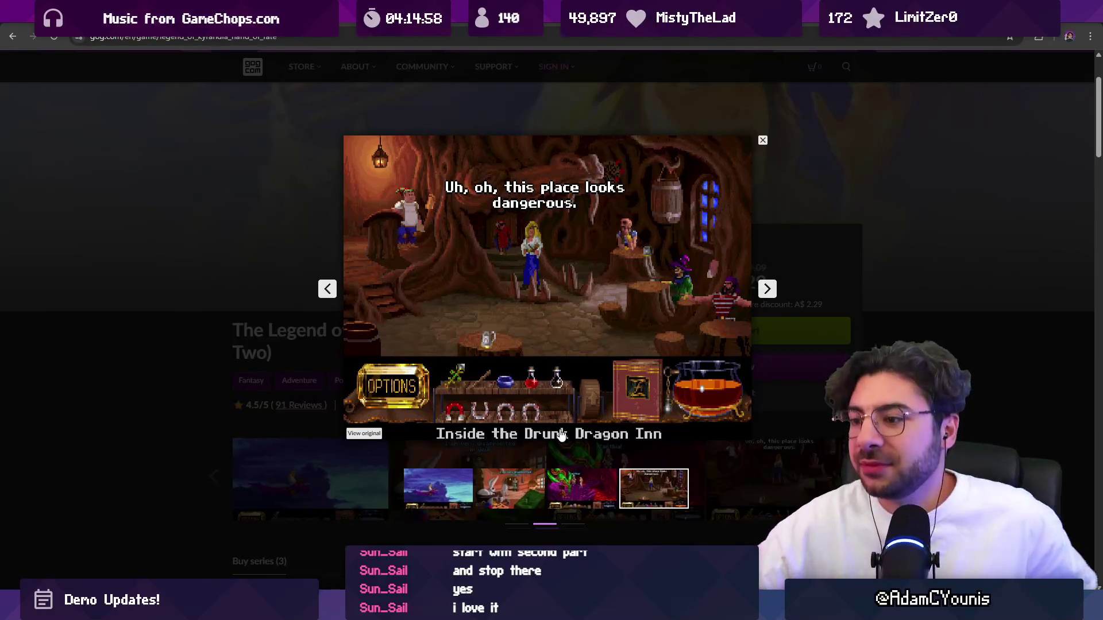
pyautogui.click(456, 508)
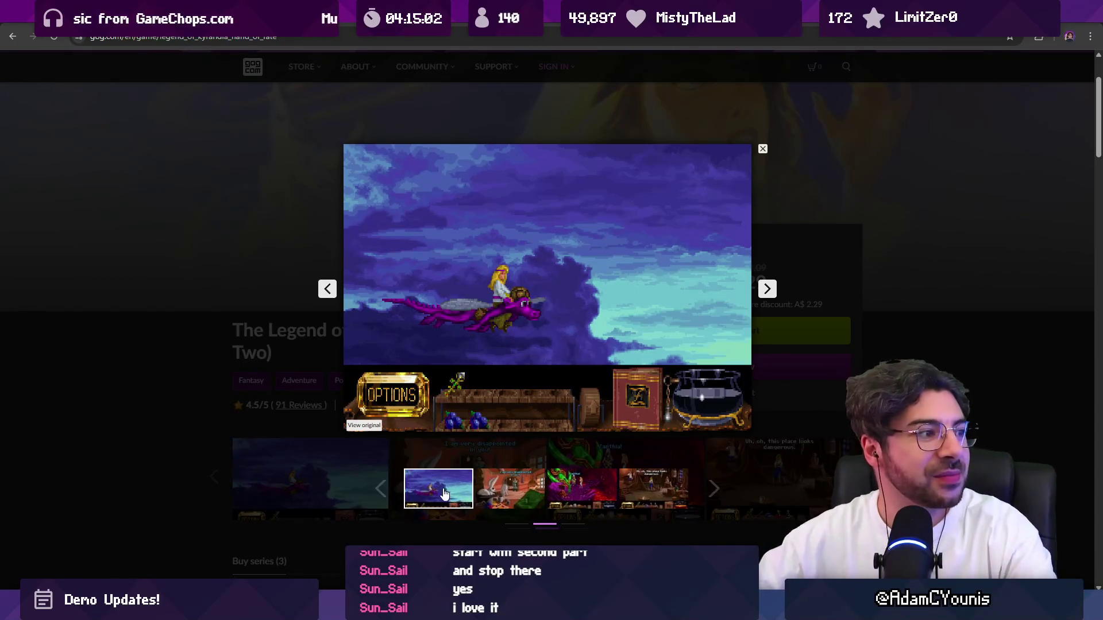
pyautogui.click(459, 459)
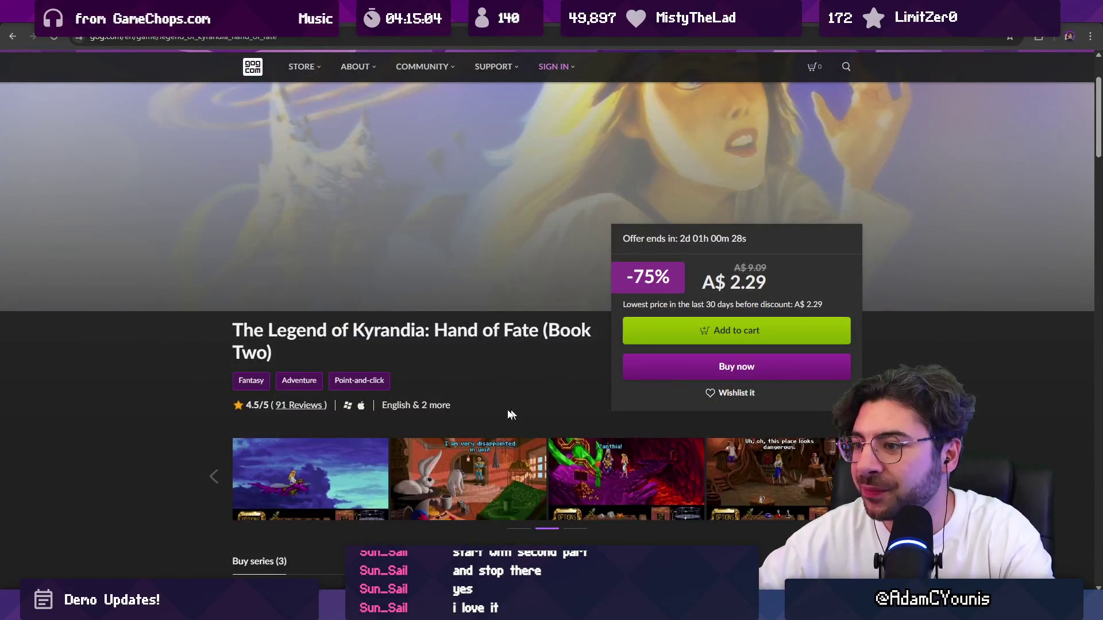
# View the second screenshot set from 'Civilization at last' through the forest screenshot.
pyautogui.scroll(-1, 511, 414)
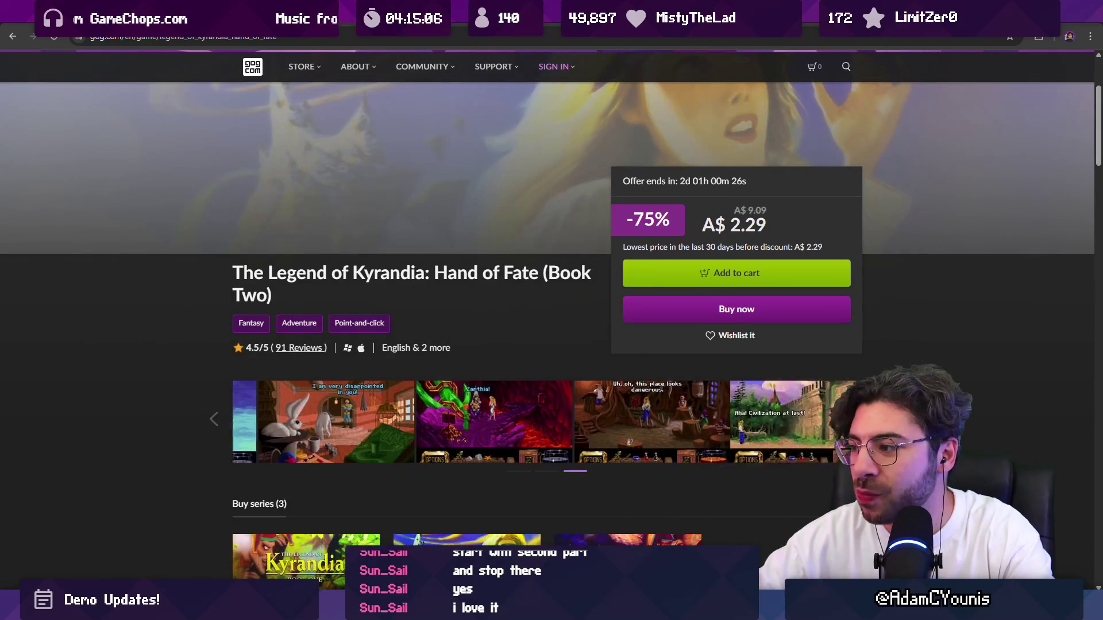
pyautogui.click(309, 411)
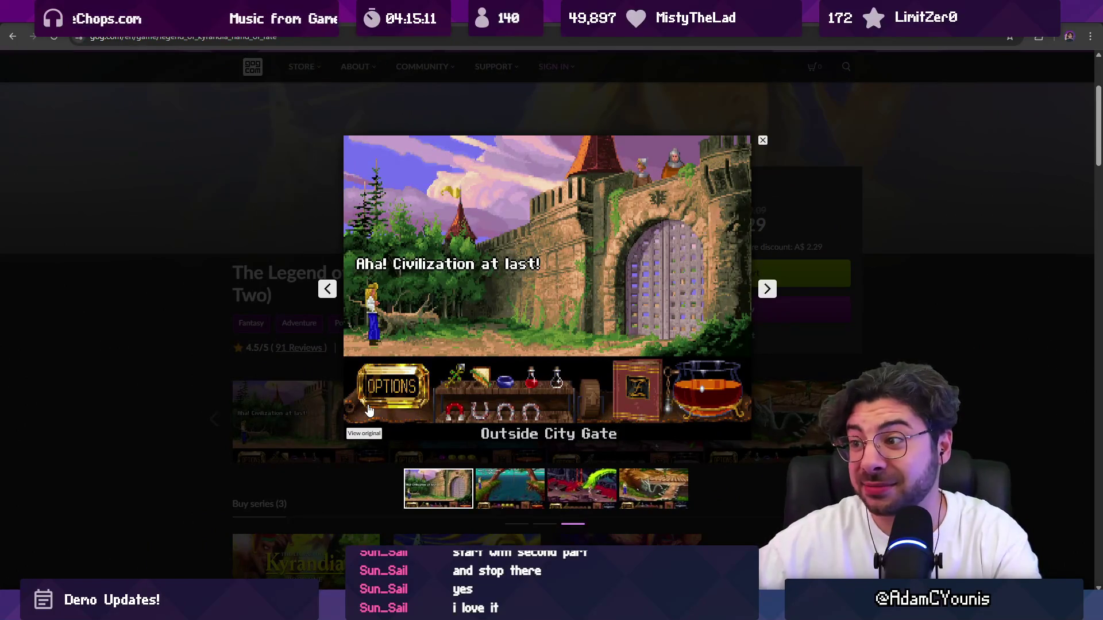
pyautogui.press('Right')
pyautogui.press('Right')
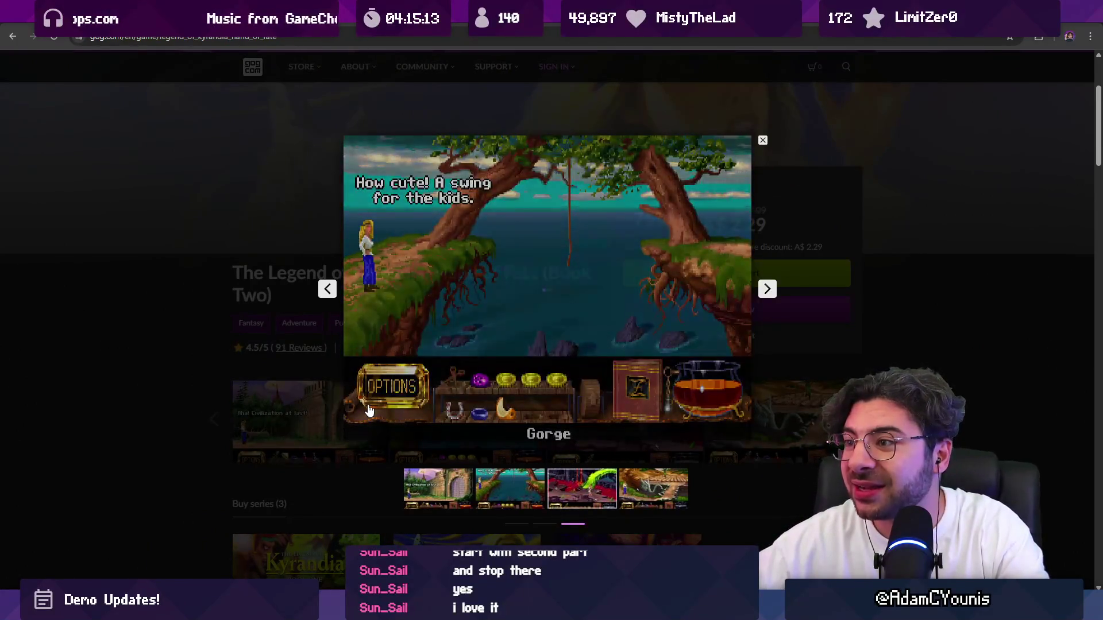
pyautogui.press('Right')
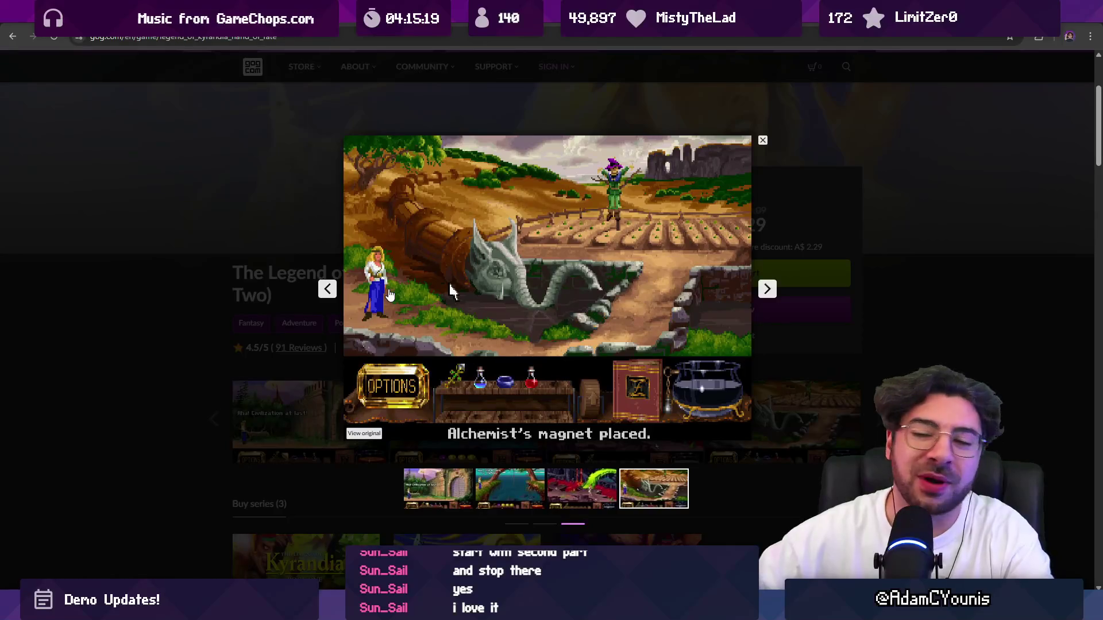
pyautogui.press('Right')
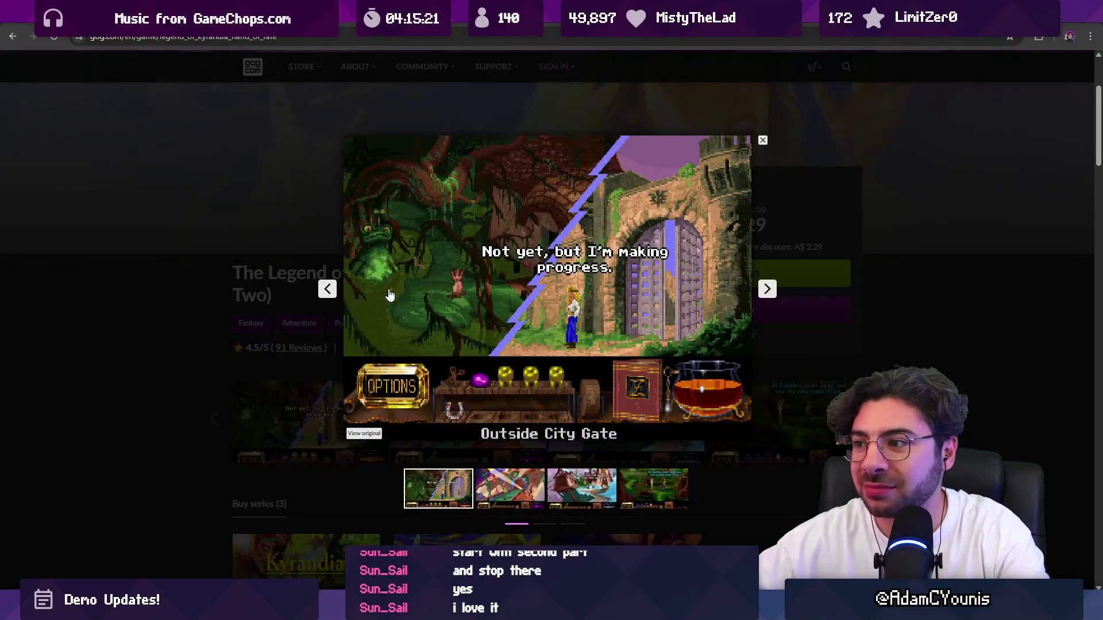
pyautogui.press('Right')
pyautogui.press('Right')
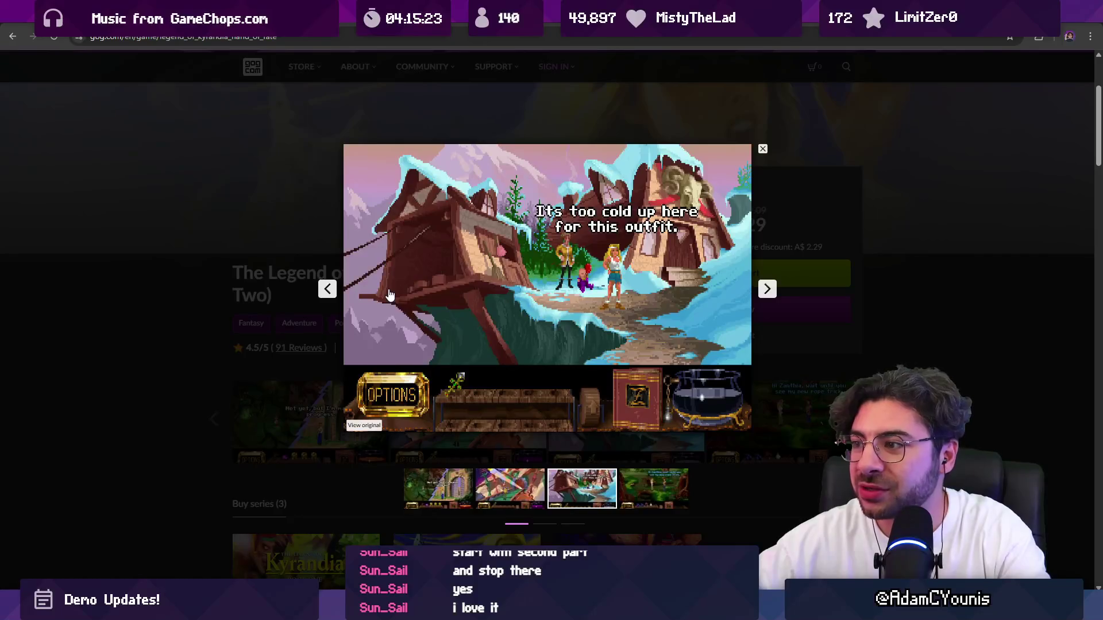
pyautogui.press('Right')
pyautogui.press('Right')
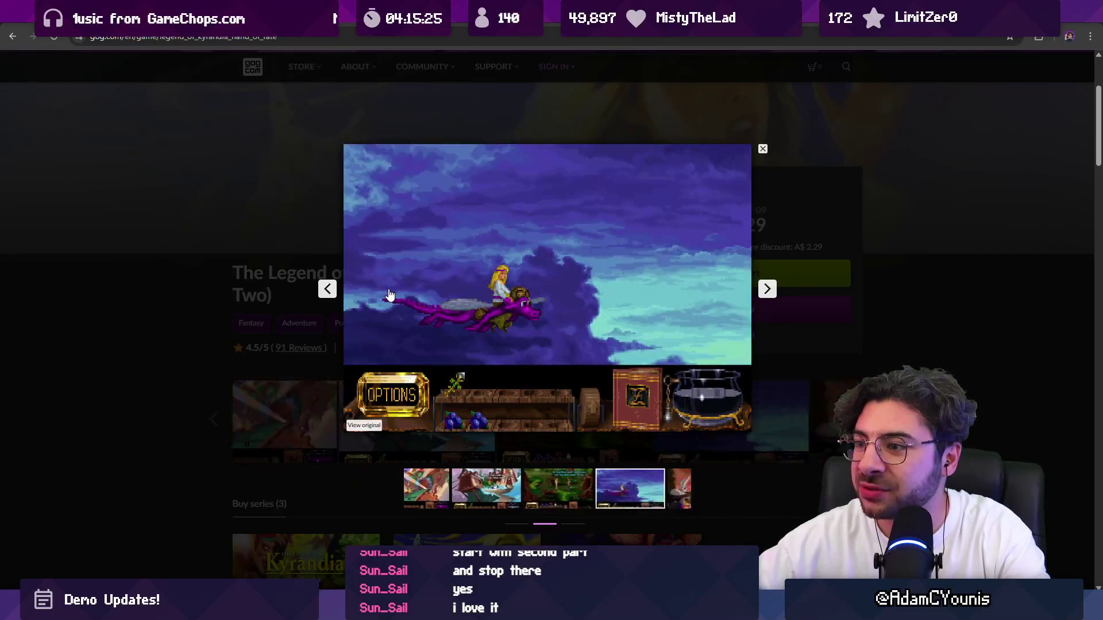
pyautogui.press('Escape')
# Search 'does legend of kyrandia hand of fate have voice acting' and close the results tab.
pyautogui.scroll(-10, 385, 313)
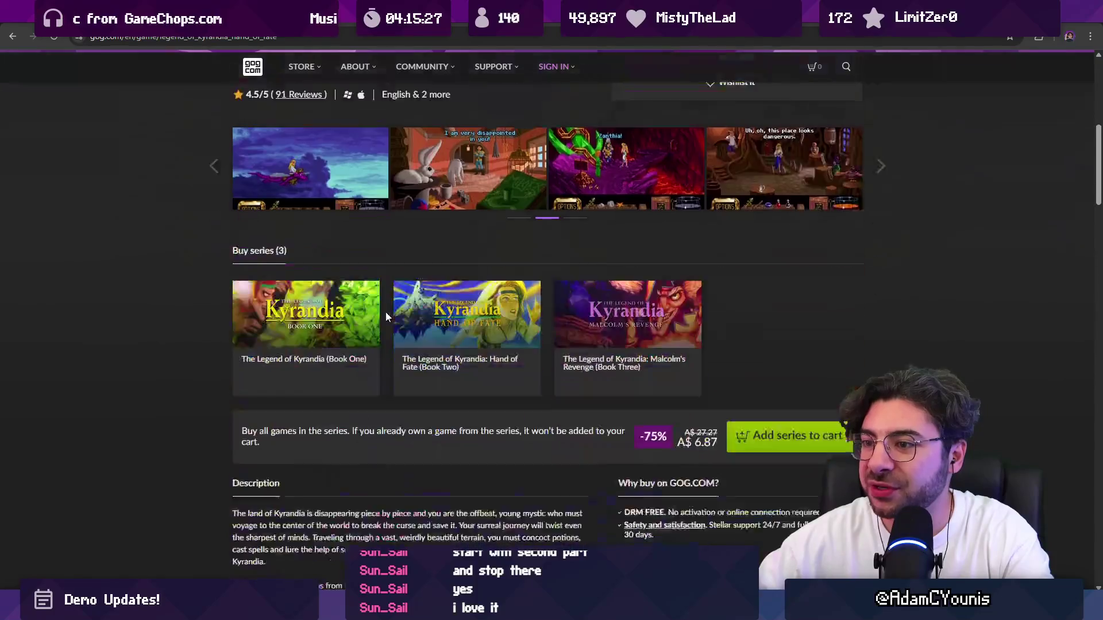
pyautogui.scroll(10, 380, 313)
pyautogui.click(298, 36)
pyautogui.write('does legend of kyran')
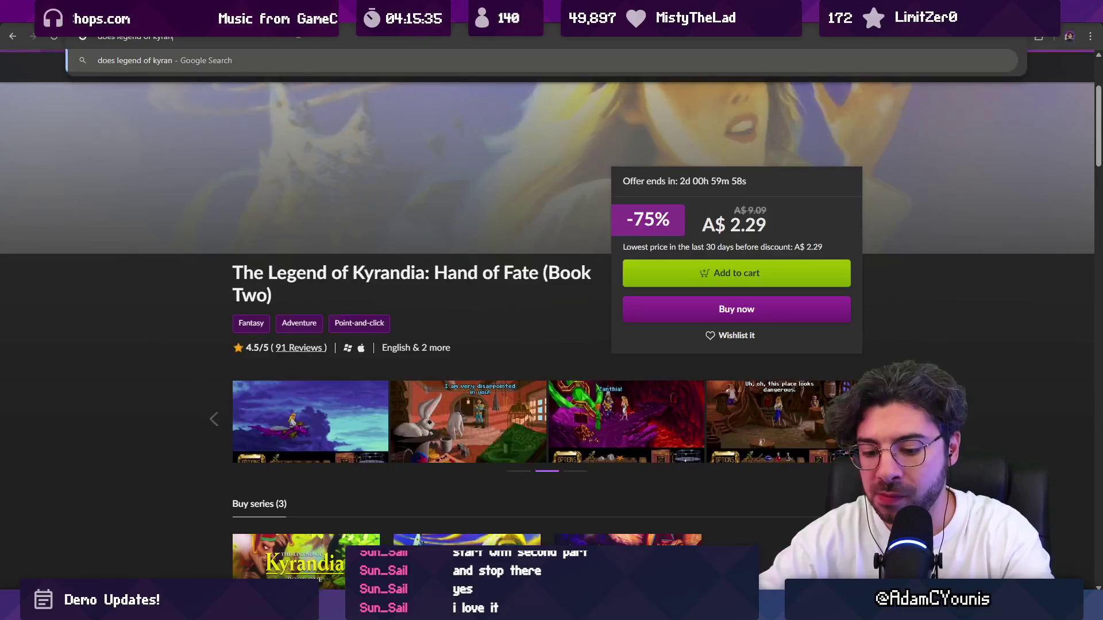
pyautogui.write('dia hand of fa')
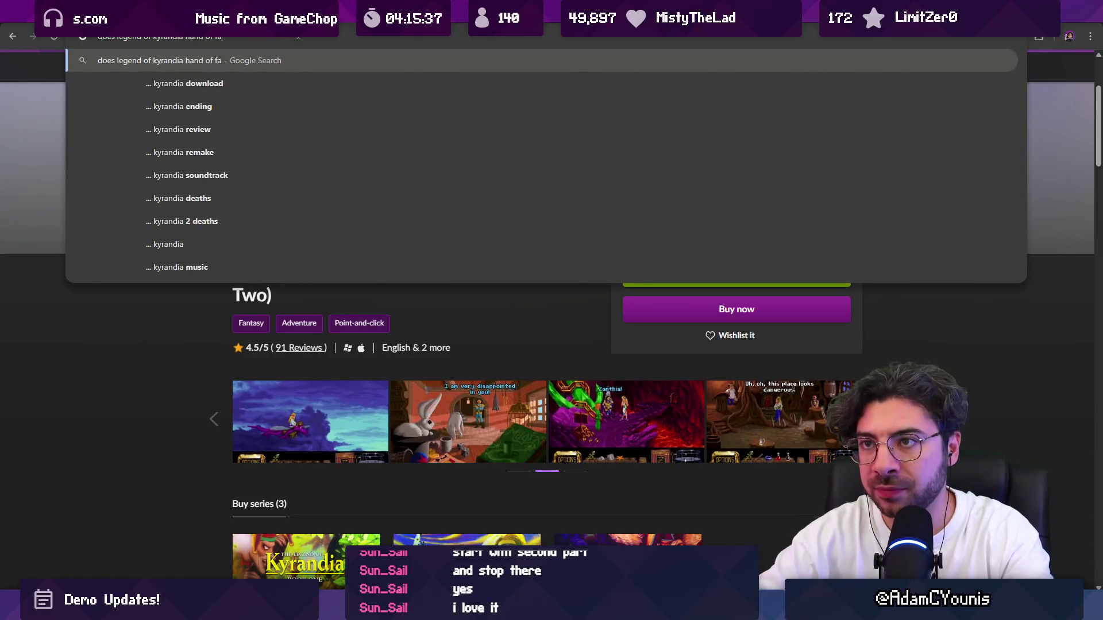
pyautogui.write('te have voice acting')
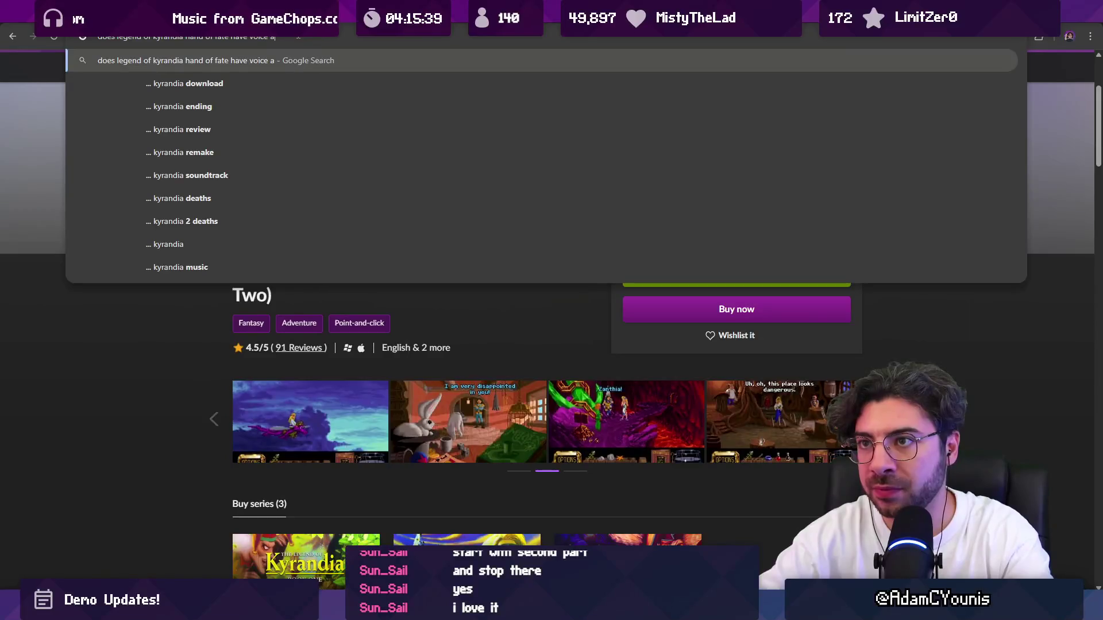
pyautogui.press('Return')
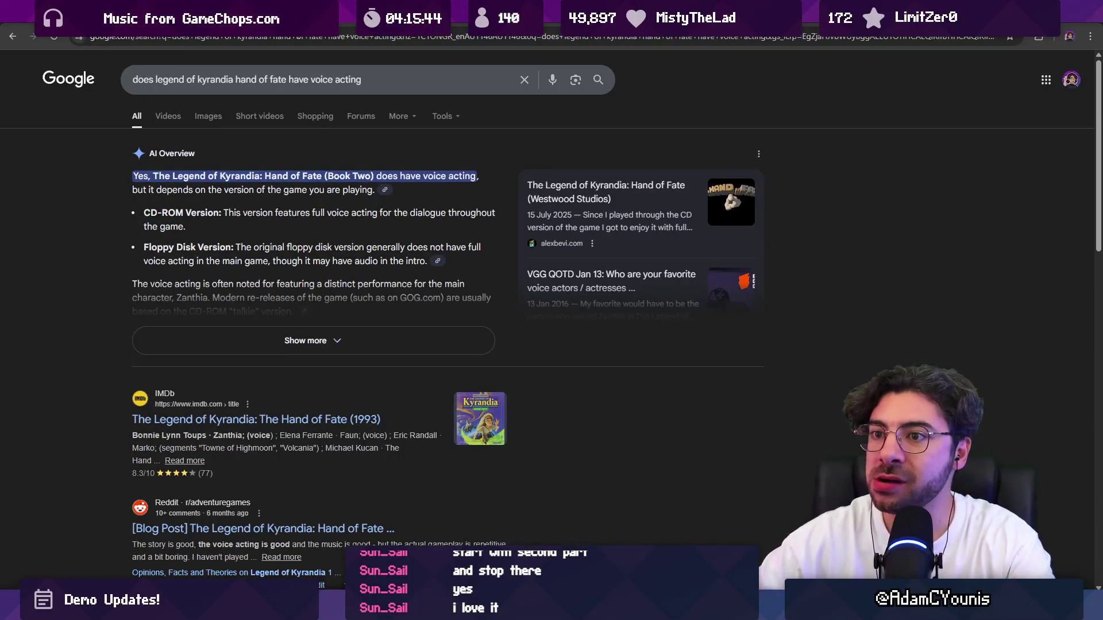
pyautogui.hotkey('ctrl', 'w')
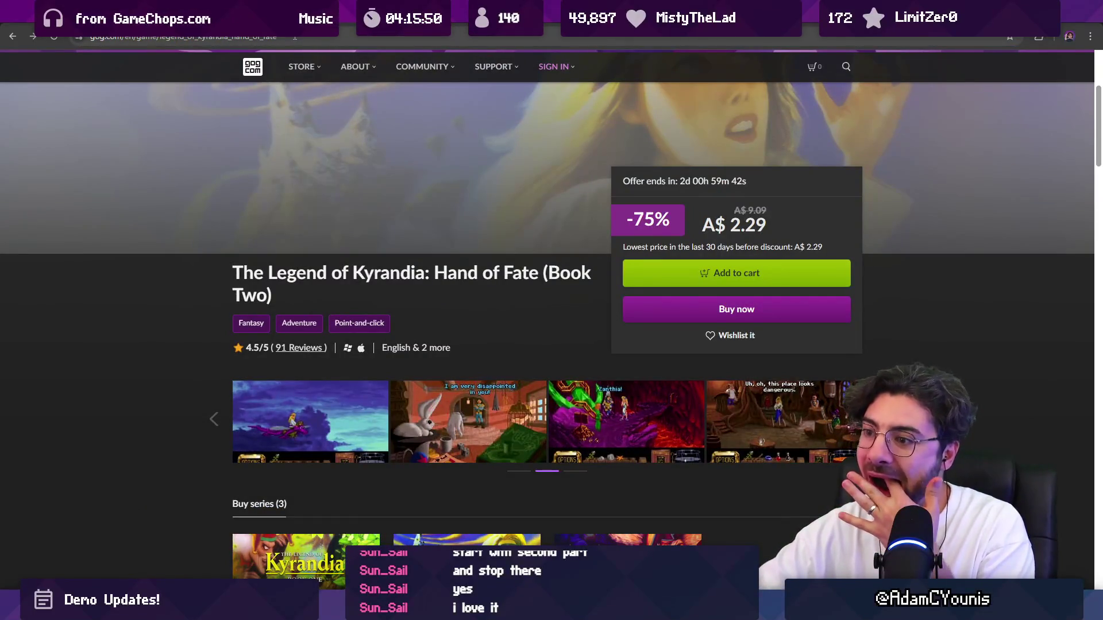
# Scroll down the Hand of Fate store page, return to its top, and switch to Unity.
pyautogui.scroll(-8, 236, 266)
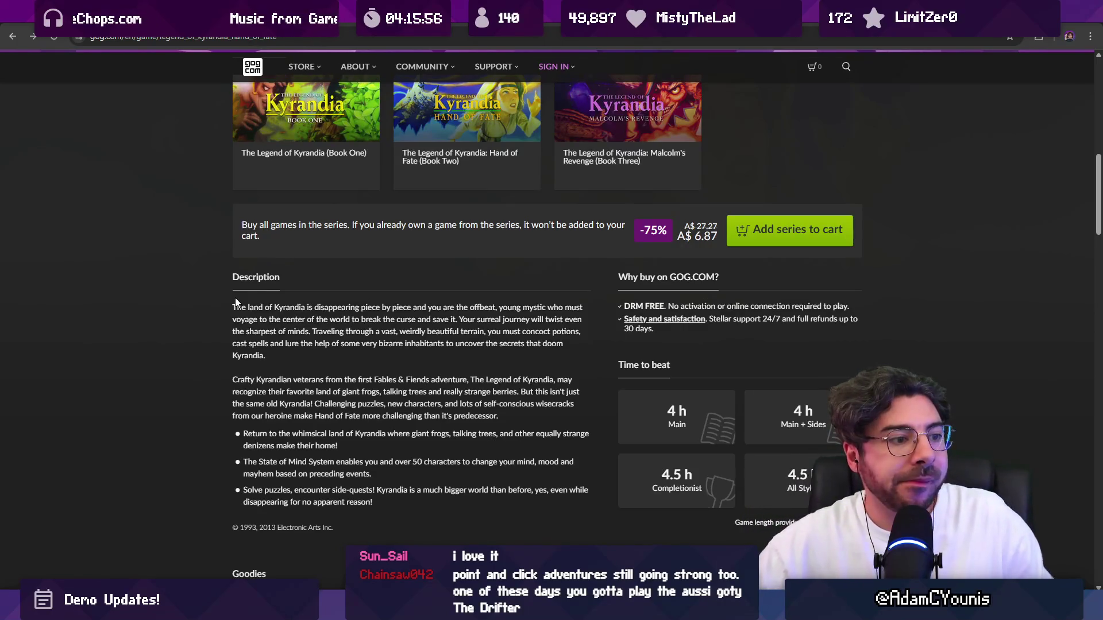
pyautogui.scroll(-12, 225, 237)
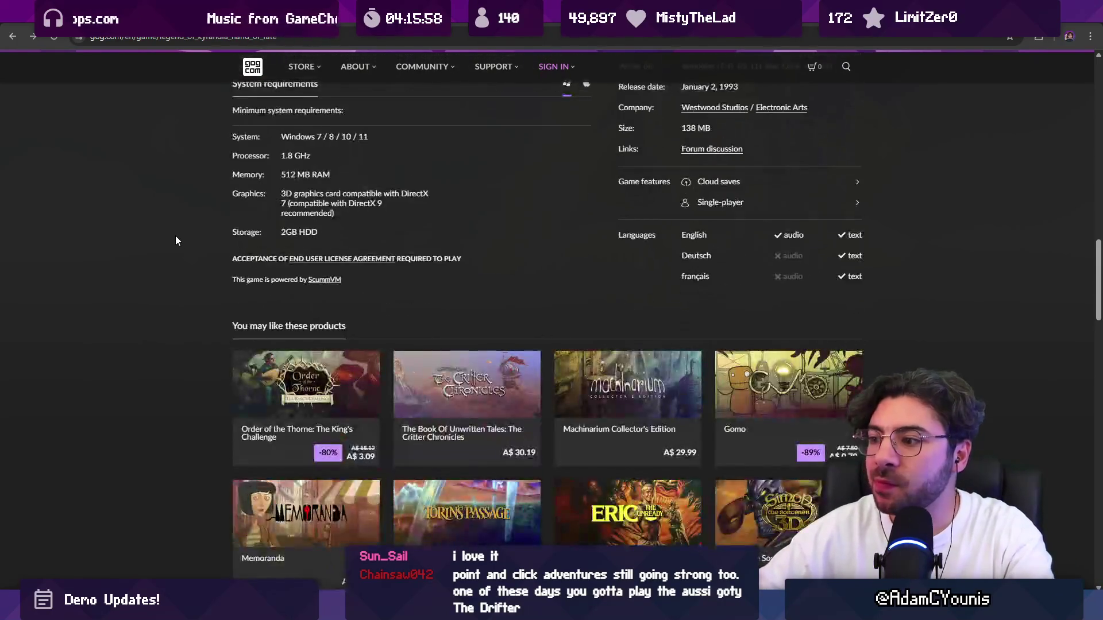
pyautogui.scroll(-2, 176, 240)
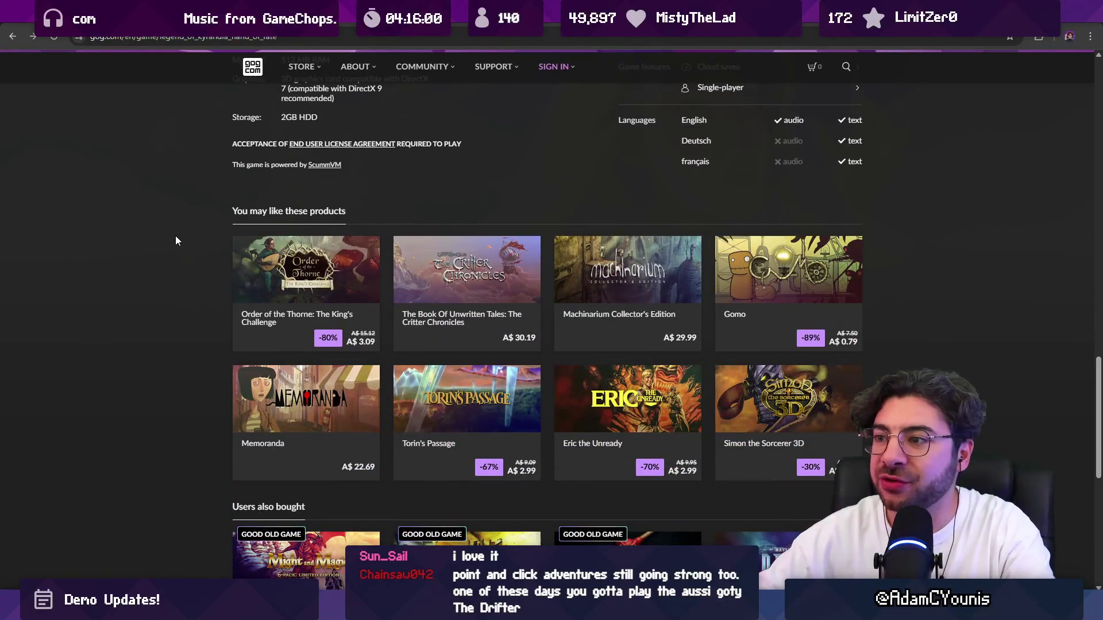
pyautogui.scroll(-4, 185, 248)
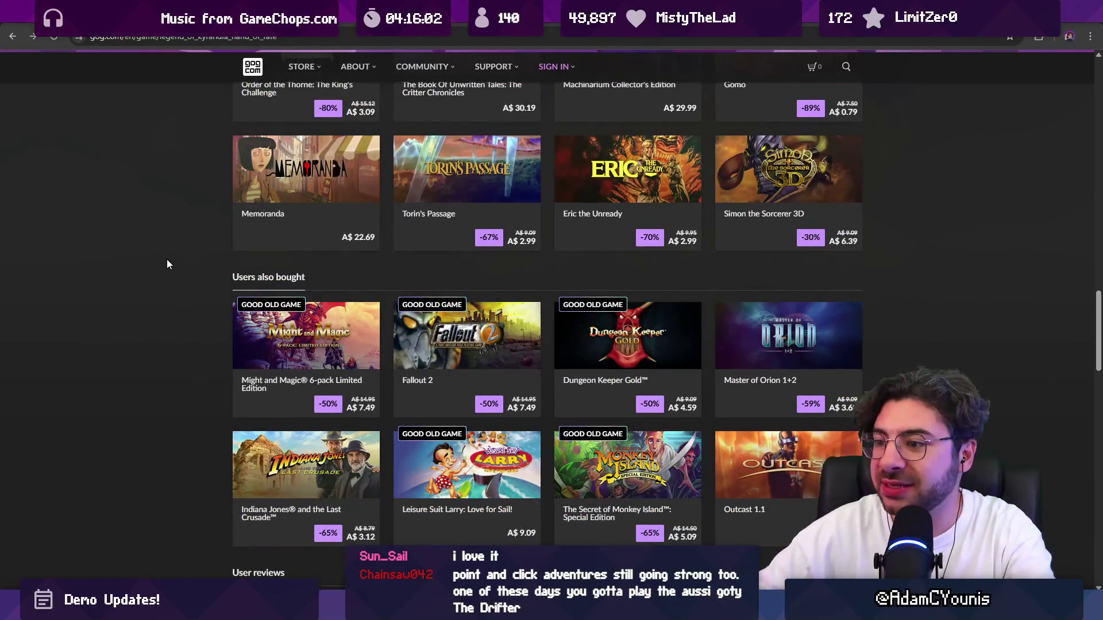
pyautogui.scroll(-4, 166, 262)
pyautogui.scroll(-2, 163, 259)
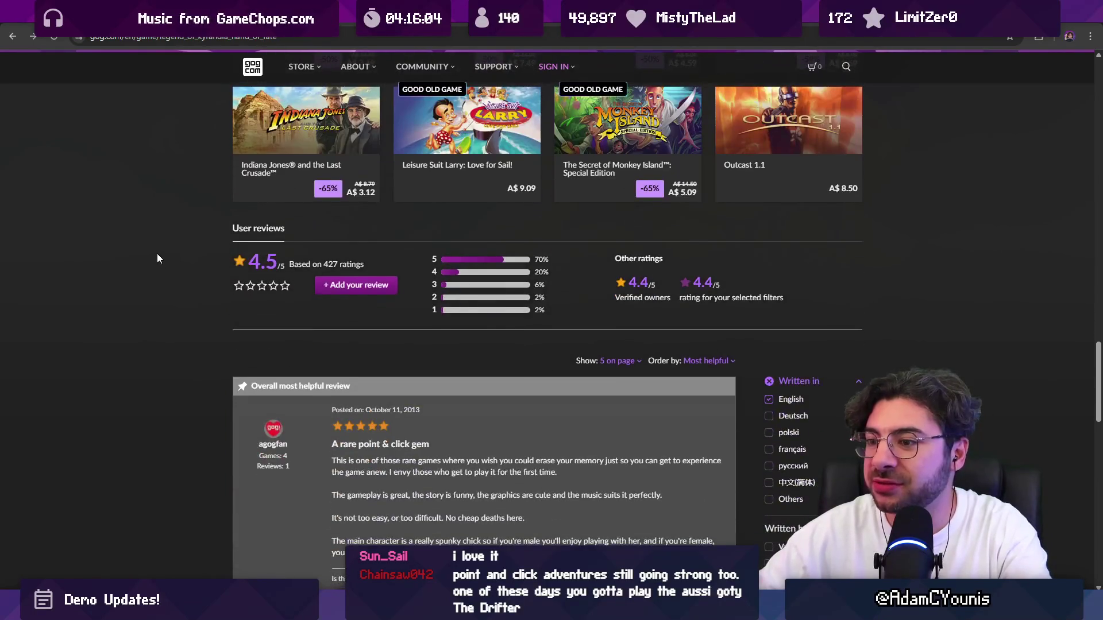
pyautogui.press('Home')
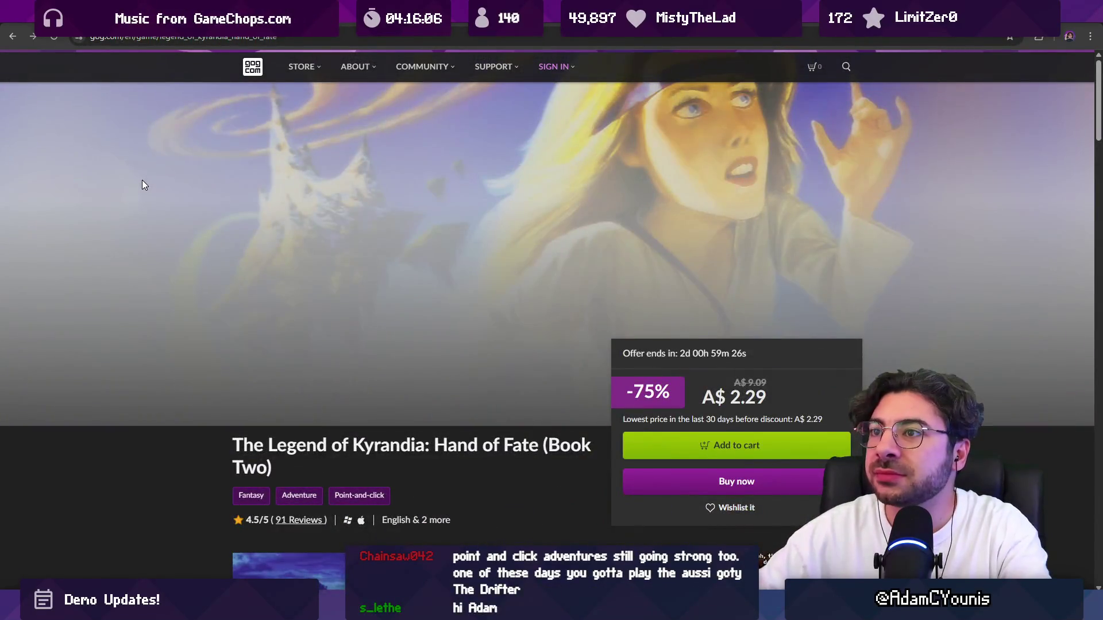
pyautogui.hotkey('ctrl', 'Tab')
pyautogui.hotkey('ctrl', 'Tab')
pyautogui.hotkey('alt', 'Tab')
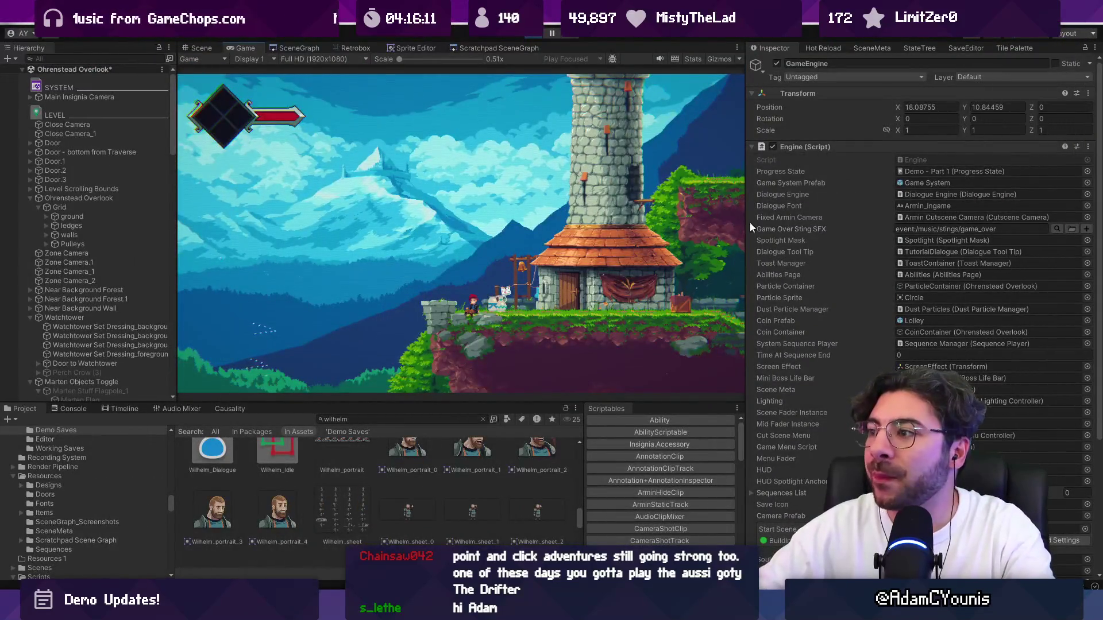
# Playtest full screen walking the hero right, stop Play mode, and save Ohrenstead Overlook.
pyautogui.press('F11')
pyautogui.press('Right')
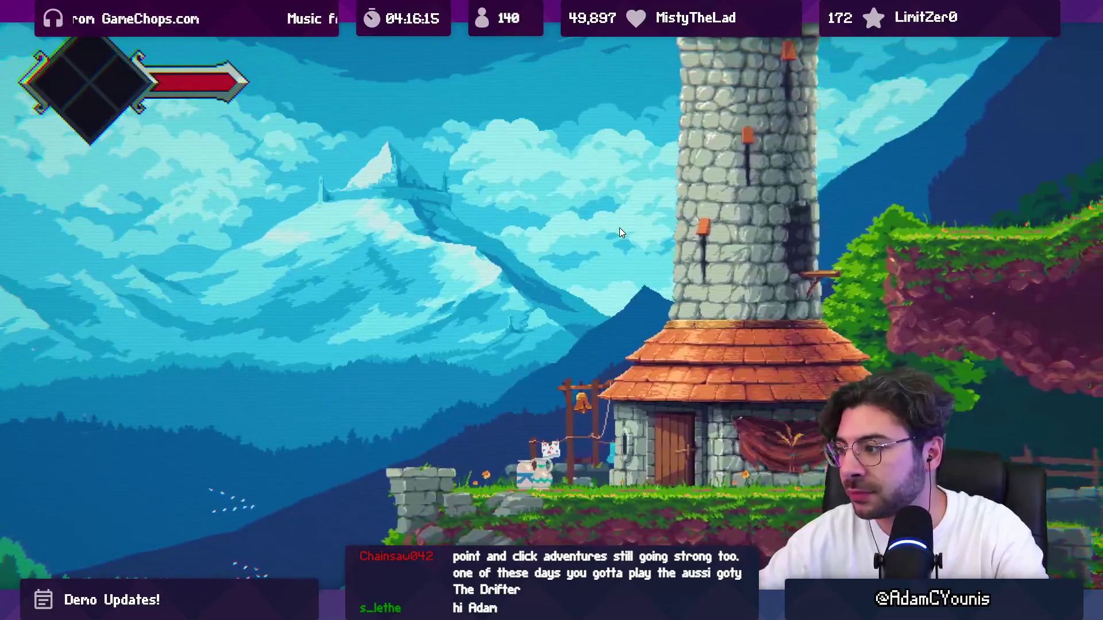
pyautogui.hotkey('shift', 'space')
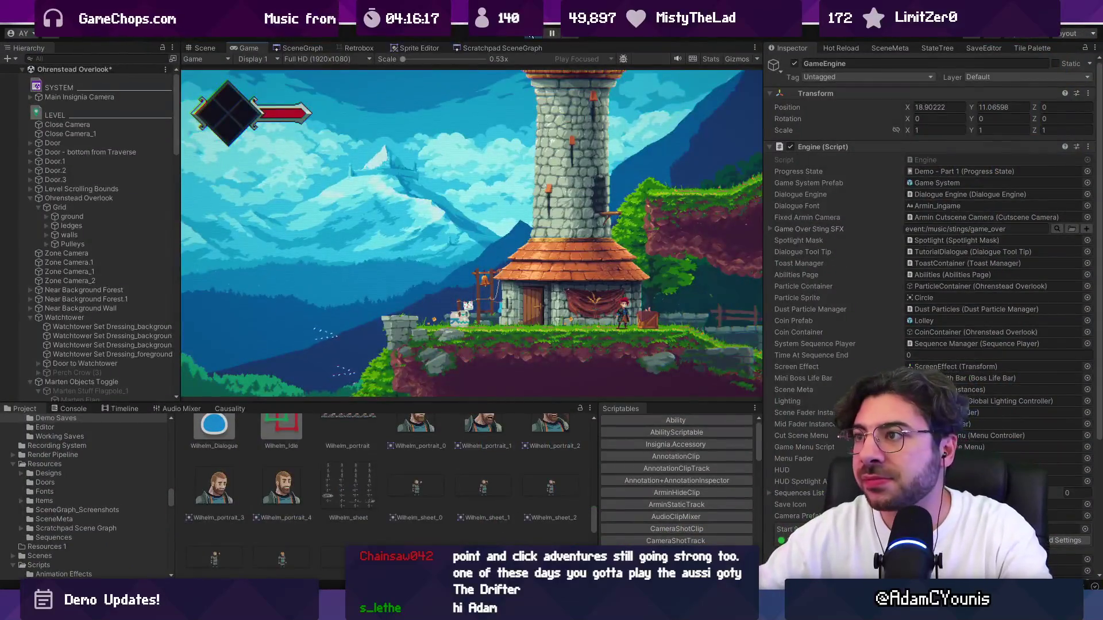
pyautogui.hotkey('ctrl', 'p')
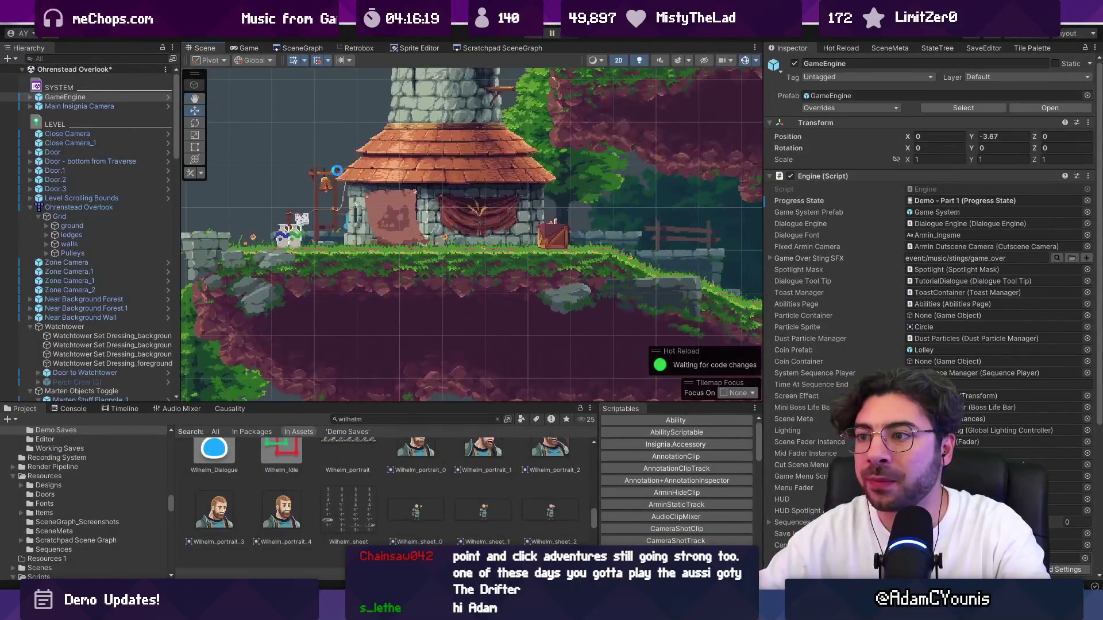
pyautogui.hotkey('ctrl', 's')
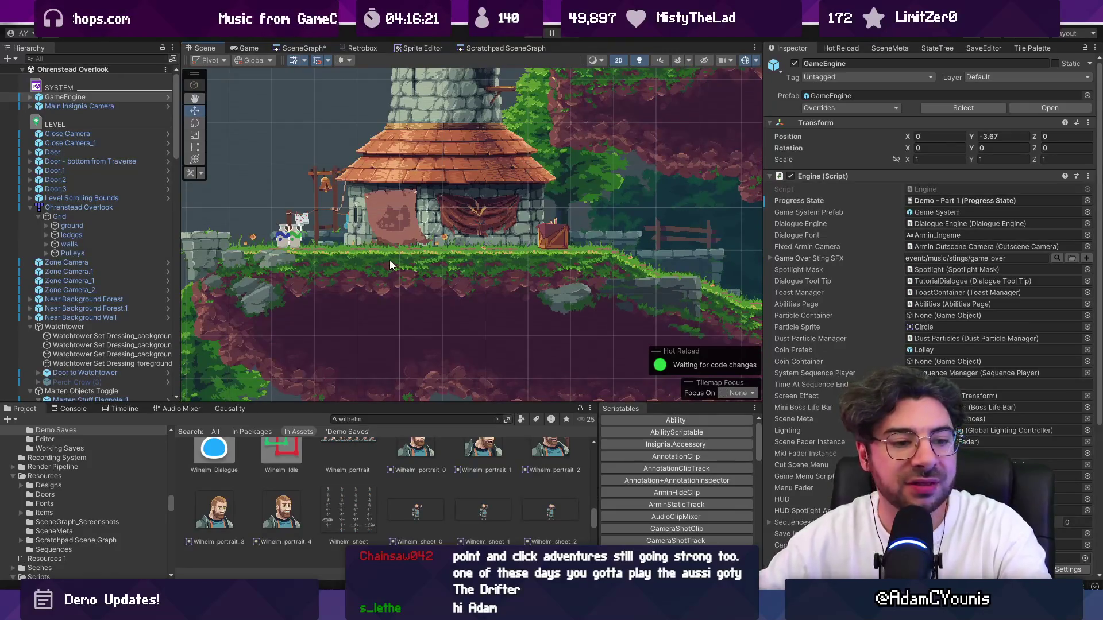
# Load the Athenaeum Stacks scene from the SceneGraph level map.
pyautogui.hotkey('alt', 'Tab')
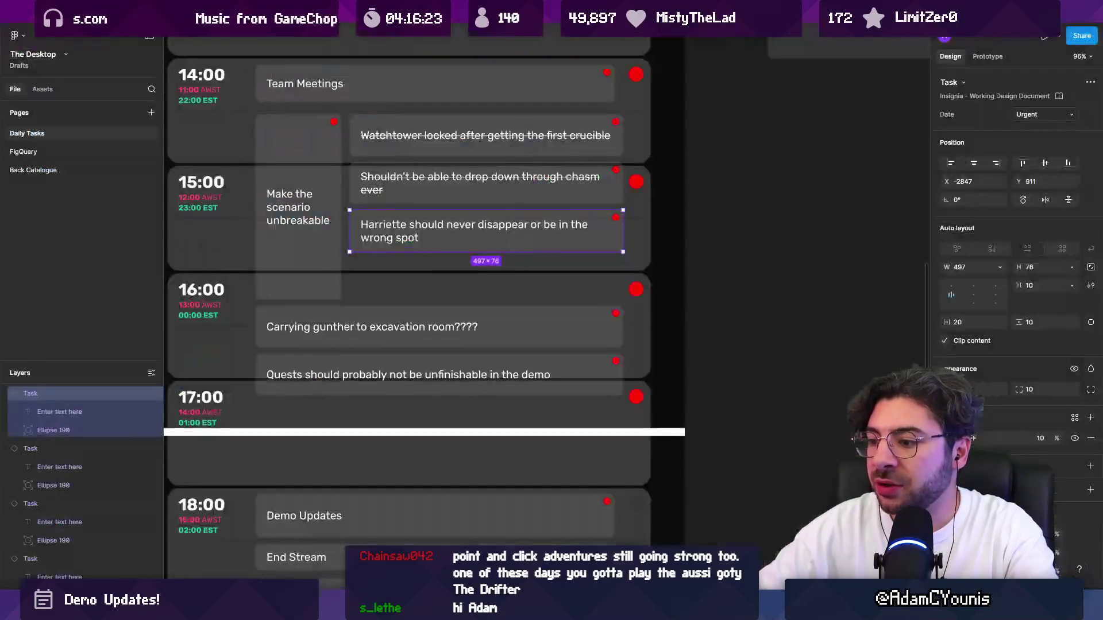
pyautogui.hotkey('alt', 'Tab')
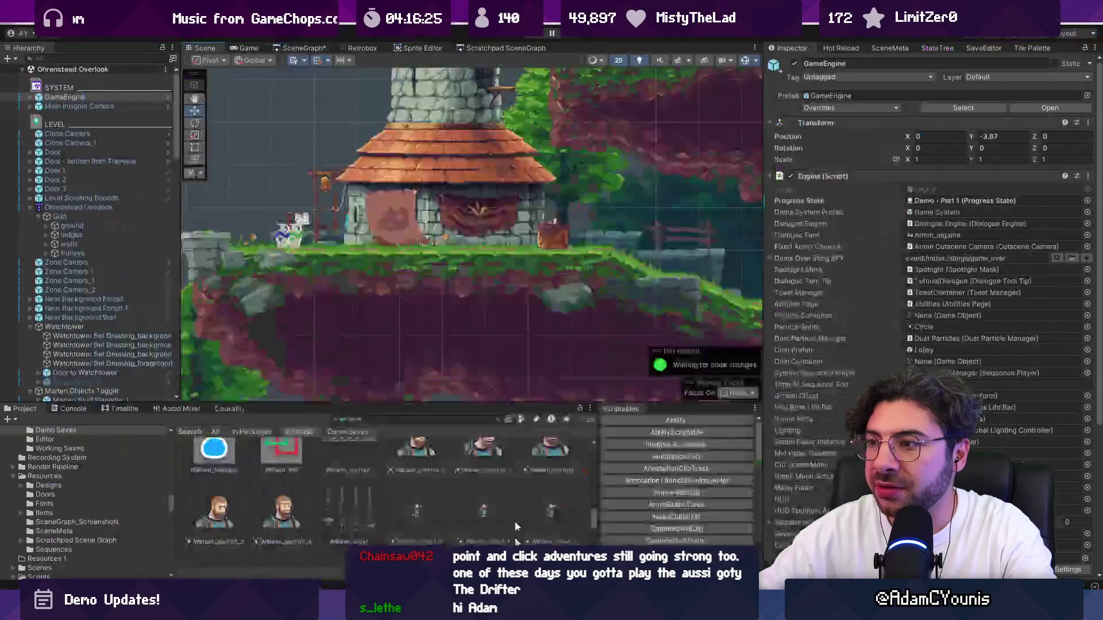
pyautogui.click(300, 47)
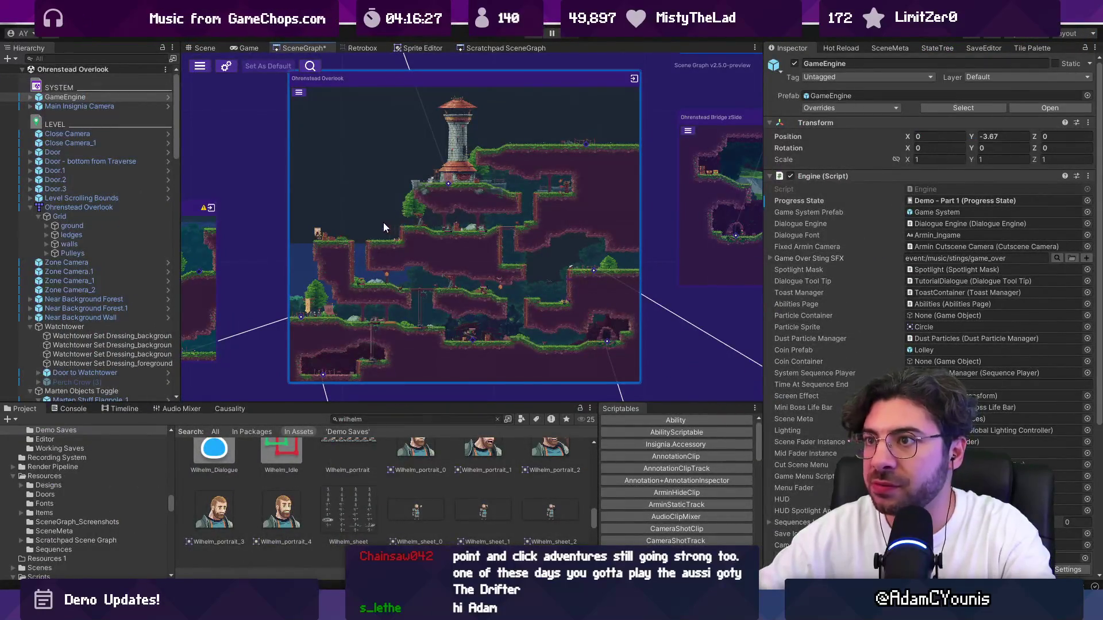
pyautogui.scroll(-5, 381, 223)
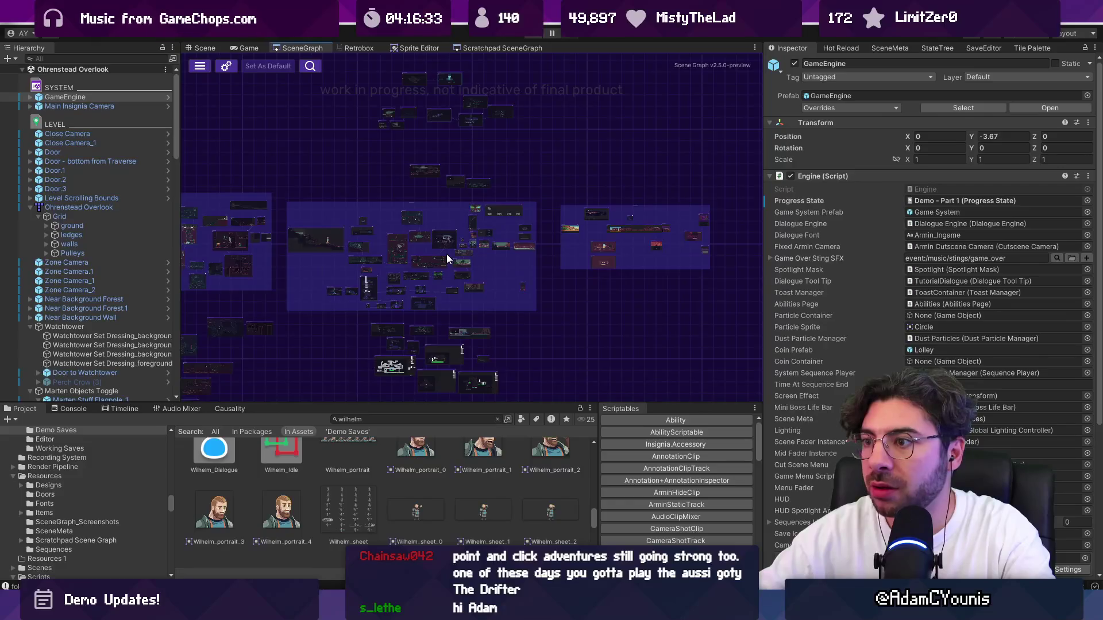
pyautogui.scroll(3, 509, 256)
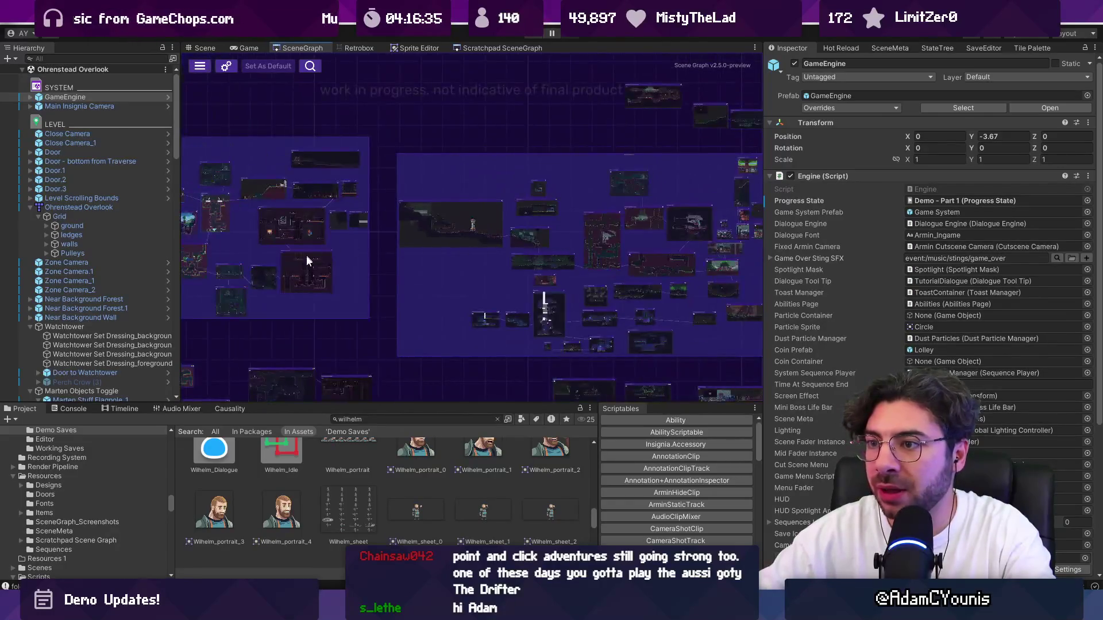
pyautogui.scroll(5, 271, 268)
pyautogui.scroll(-3, 263, 281)
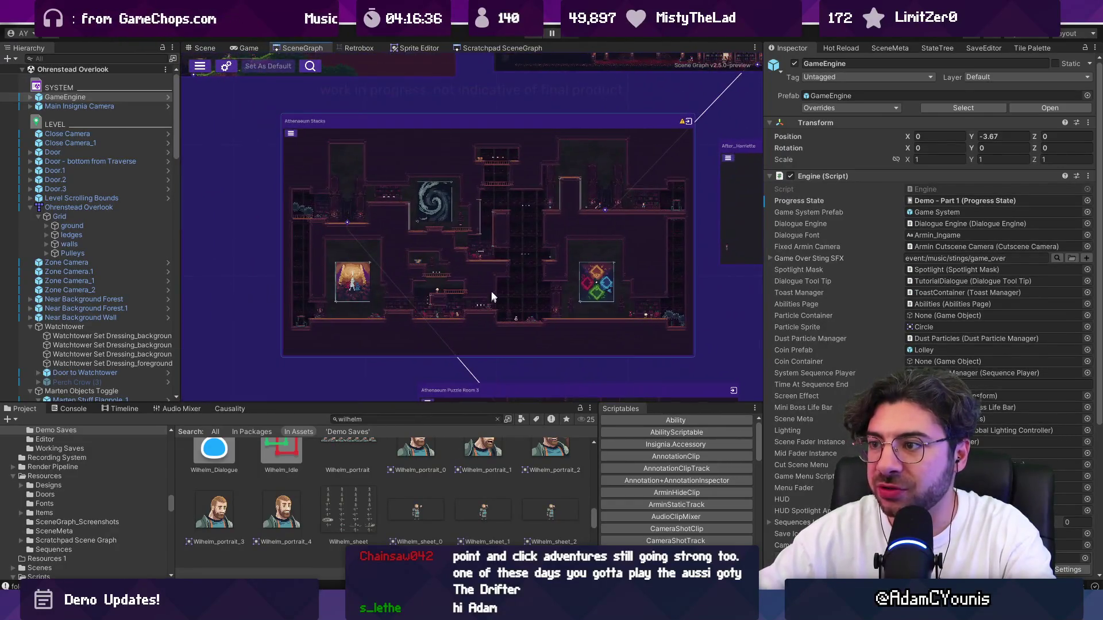
pyautogui.doubleClick(540, 286)
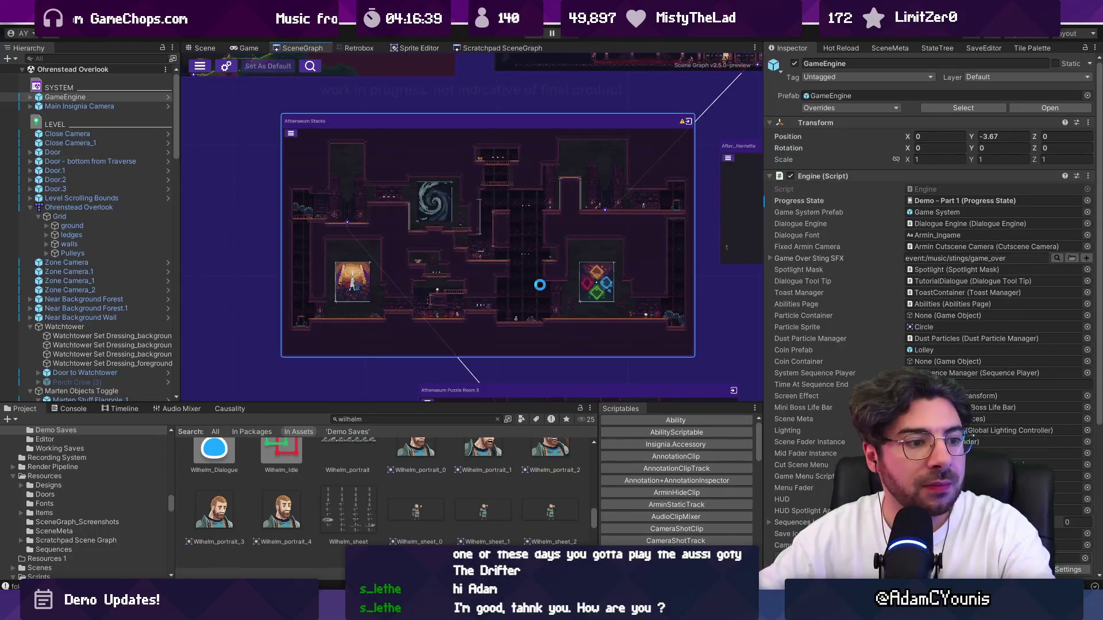
pyautogui.scroll(5, 460, 161)
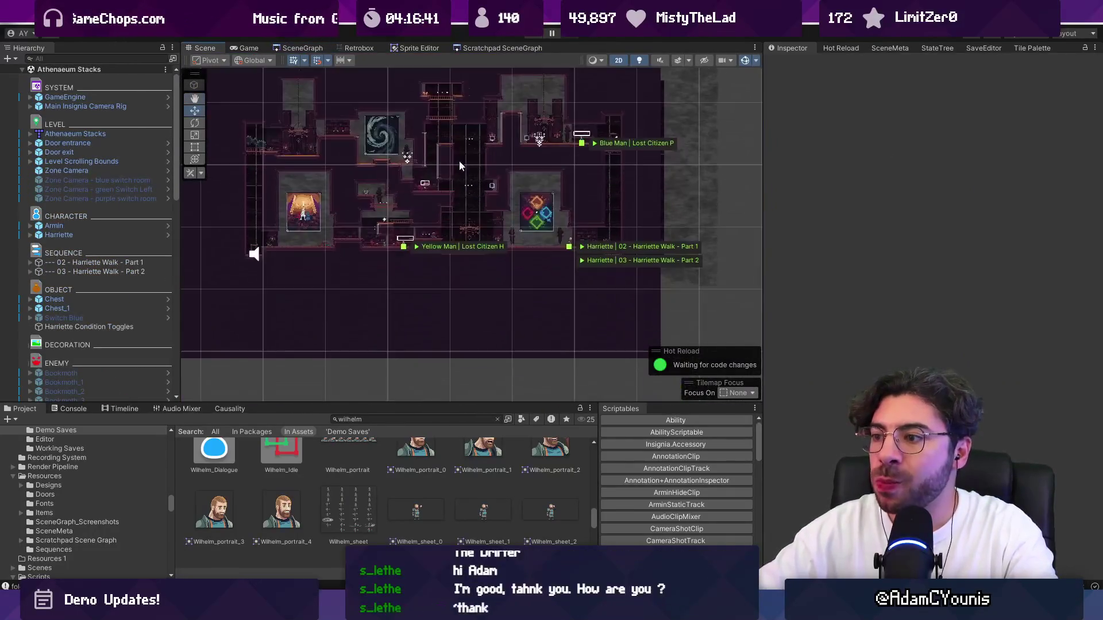
# Zoom the Scene view to the painting room, start the game and skip the opening cutscene.
pyautogui.scroll(2, 511, 239)
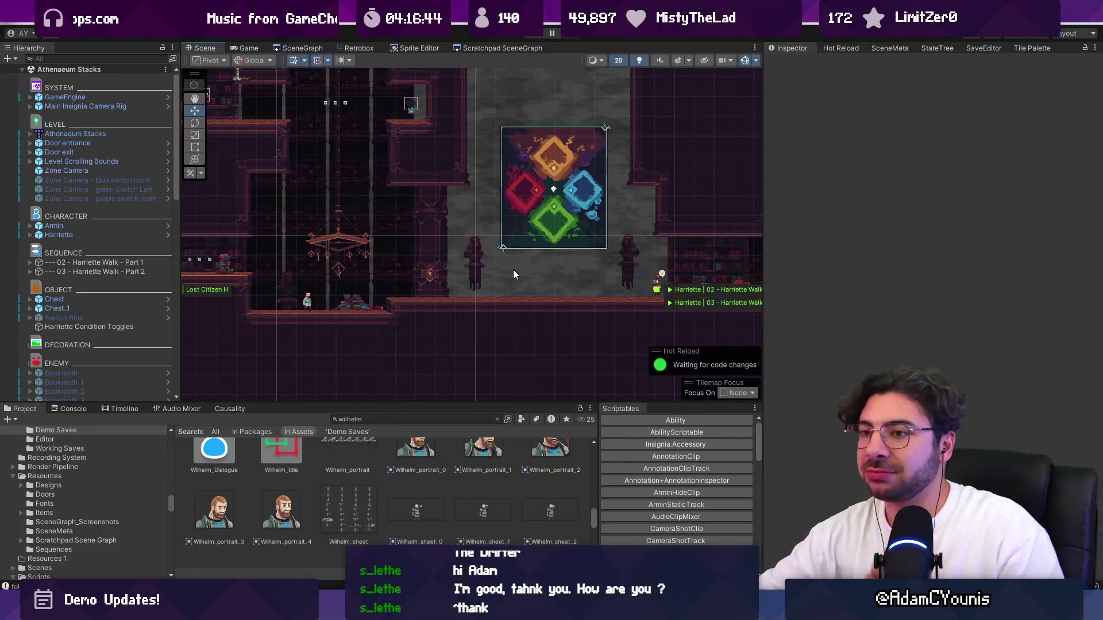
pyautogui.hscroll(5, 523, 253)
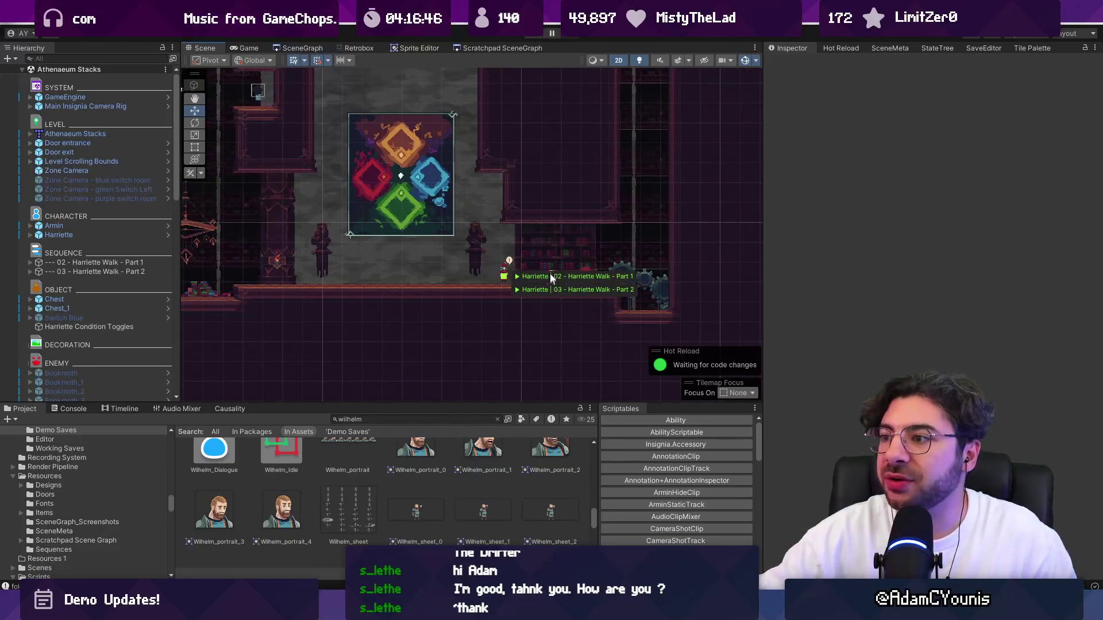
pyautogui.scroll(2, 515, 258)
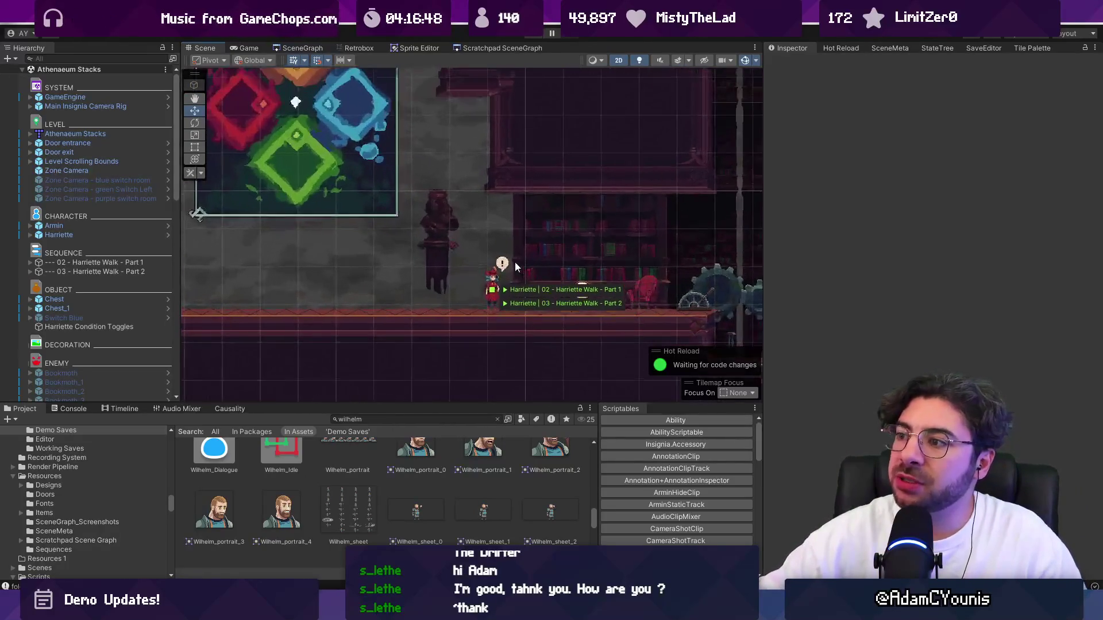
pyautogui.scroll(1, 511, 270)
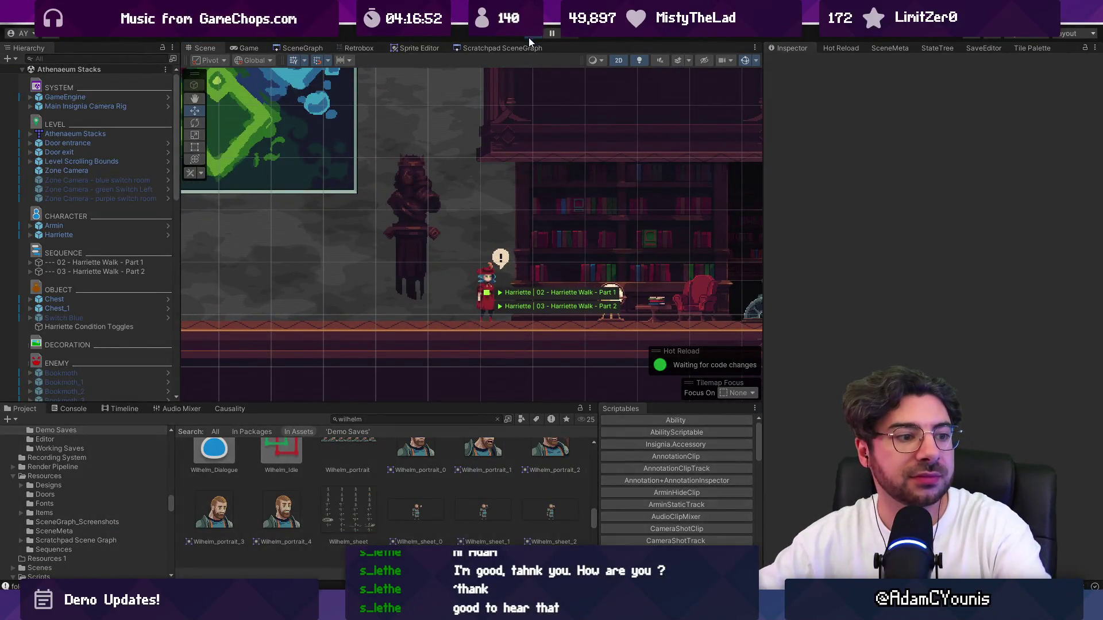
pyautogui.click(528, 36)
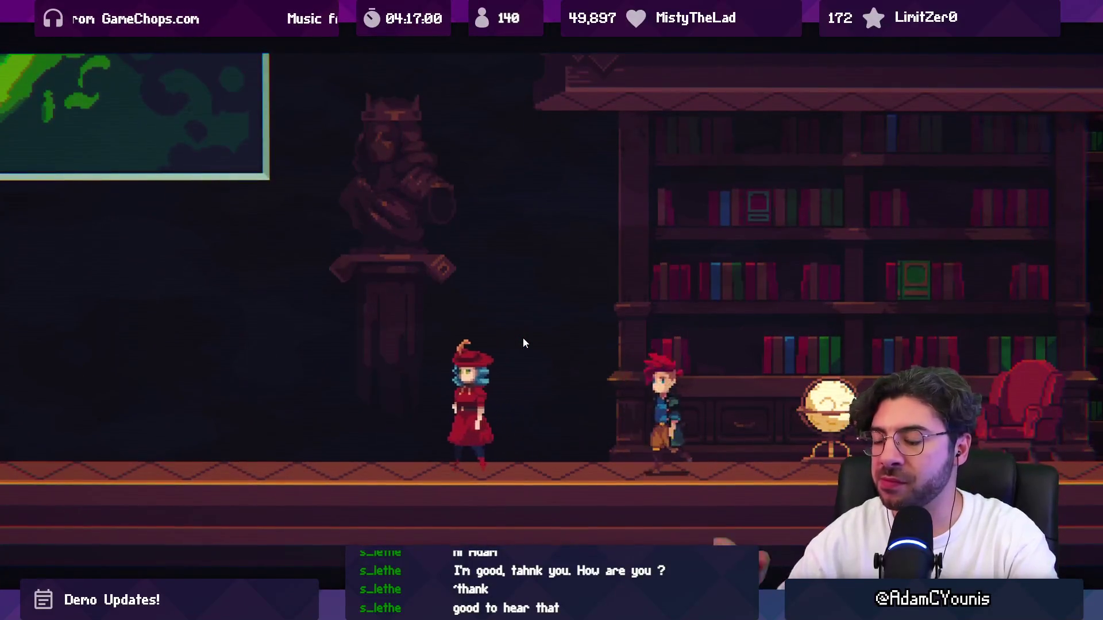
pyautogui.press('Escape')
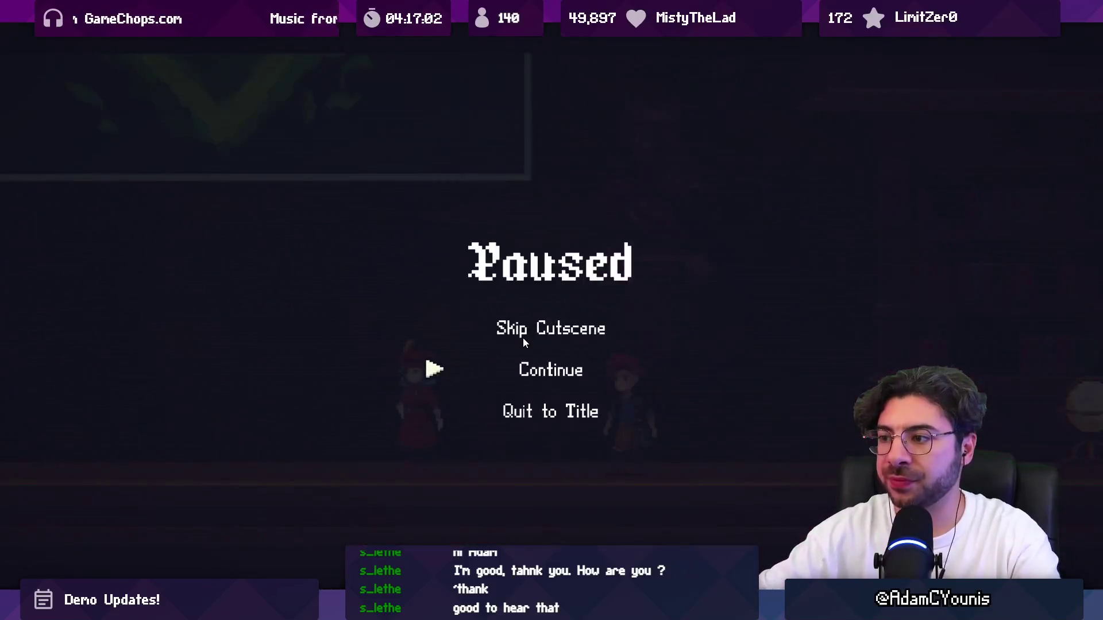
pyautogui.press('Up')
pyautogui.press('Return')
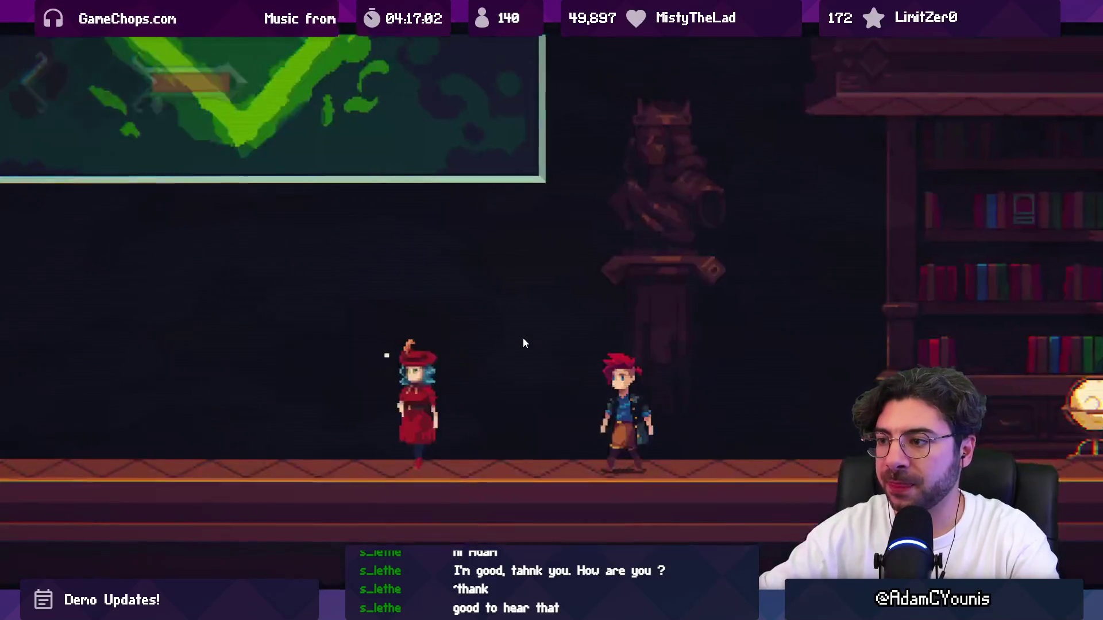
# Walk the hero to Harriette, advance through her dialogue, then stop the game.
pyautogui.press('Left')
pyautogui.press('s')
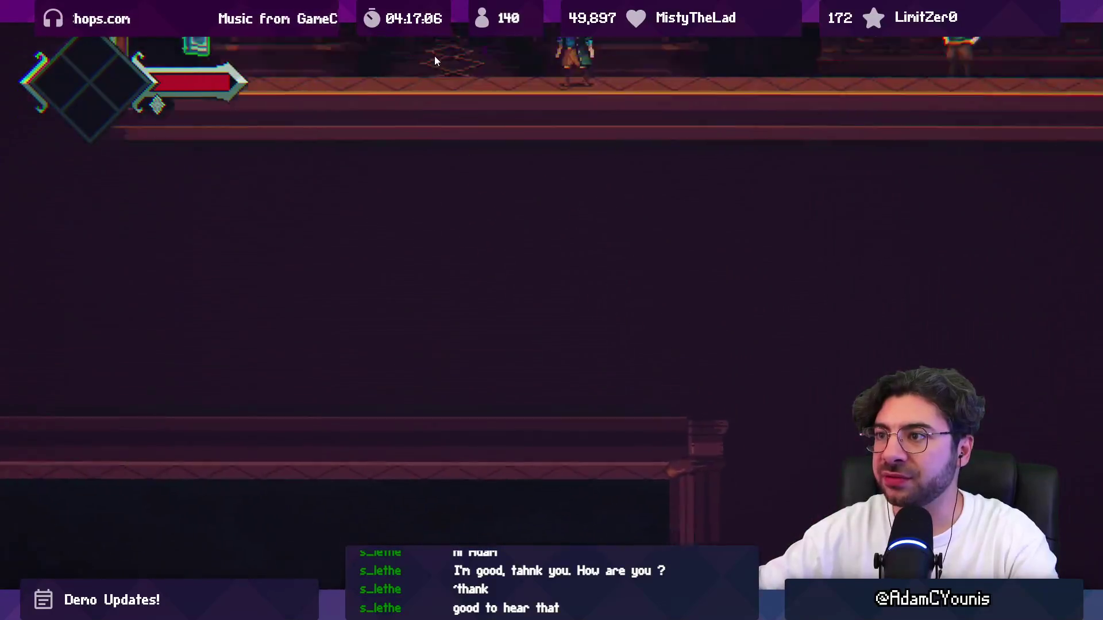
pyautogui.press('s')
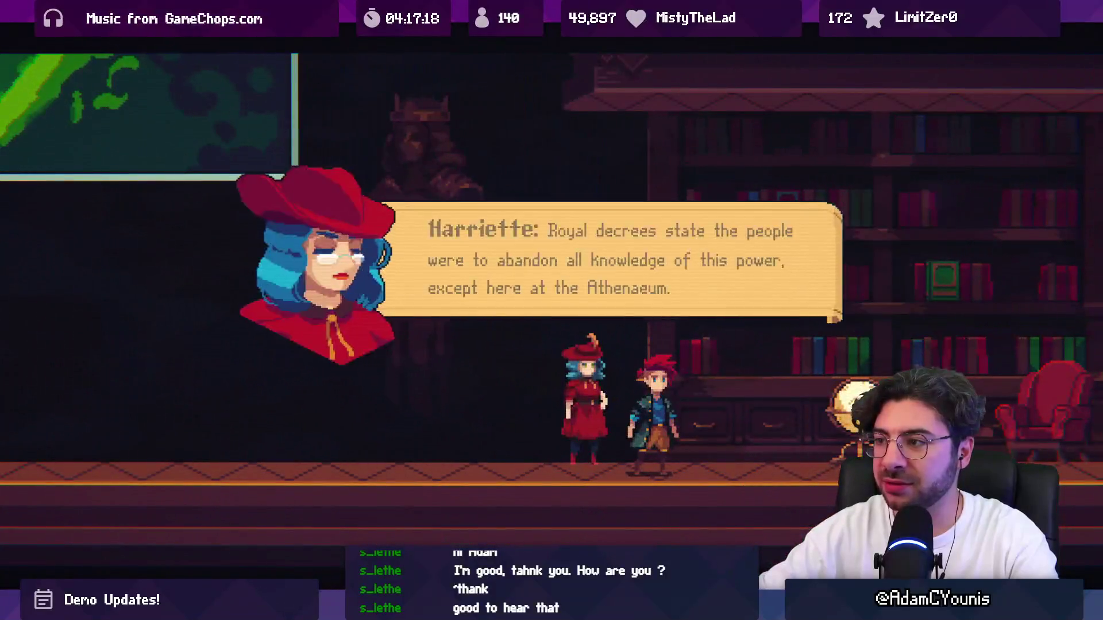
pyautogui.press('Return')
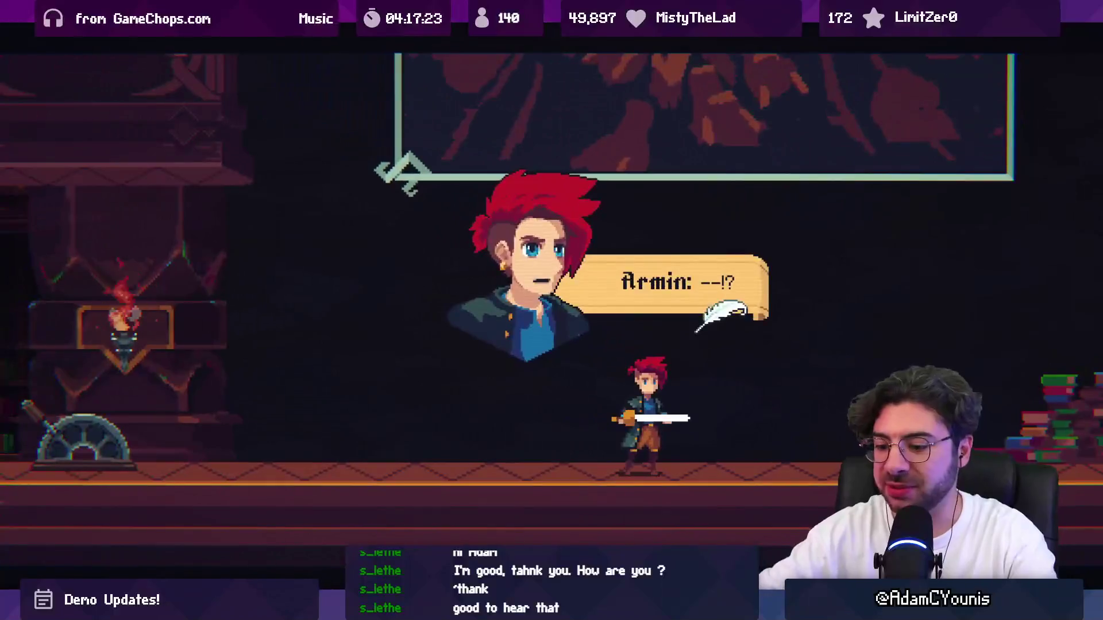
pyautogui.hotkey('shift', 'space')
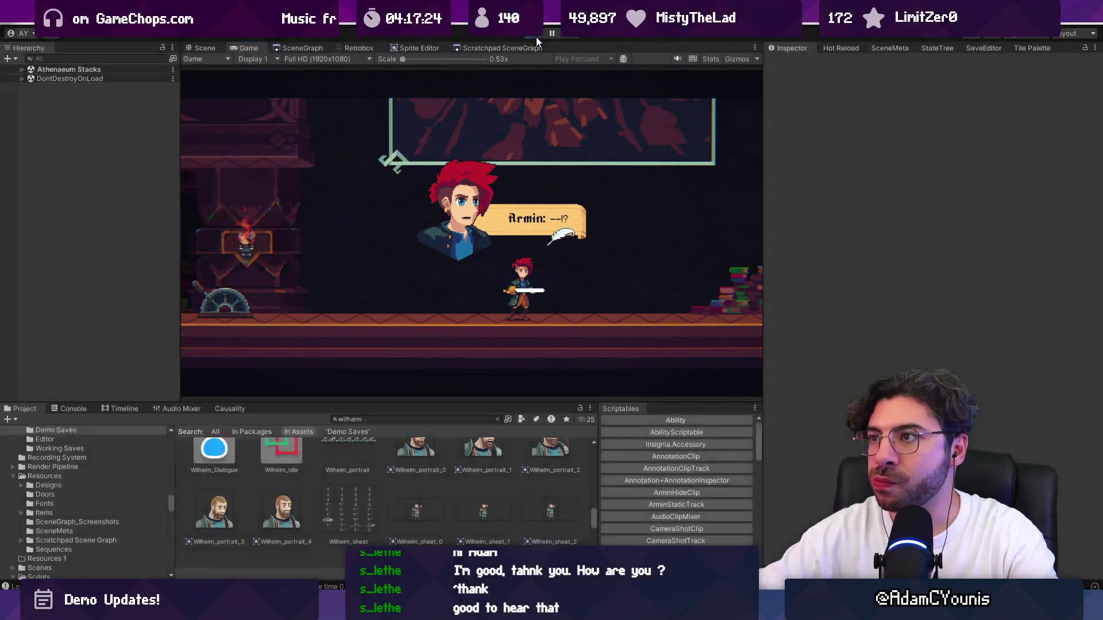
pyautogui.click(536, 37)
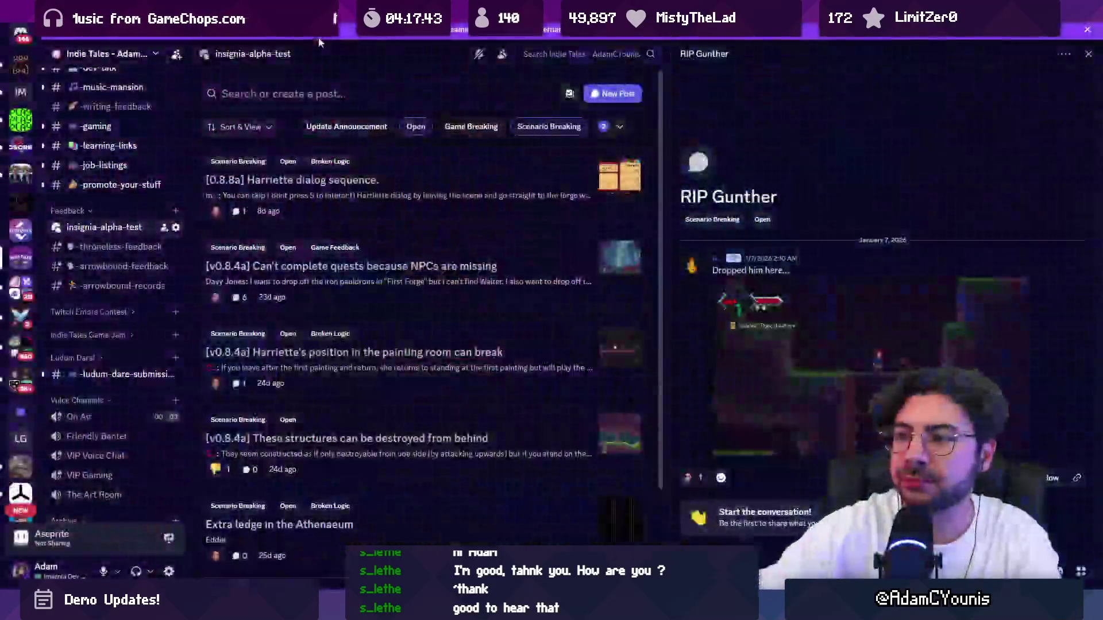
# Open the '[v0.8.4a] Harriette's position in the painting room can break' report and highlight its repro step.
pyautogui.click(379, 351)
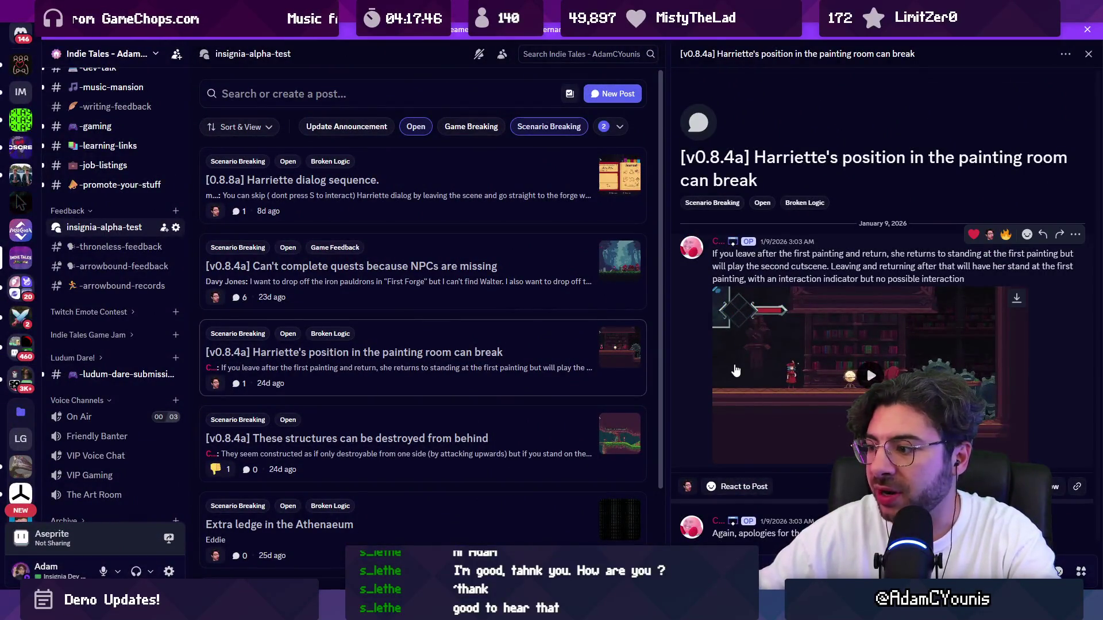
pyautogui.moveTo(736, 254); pyautogui.dragTo(870, 253)
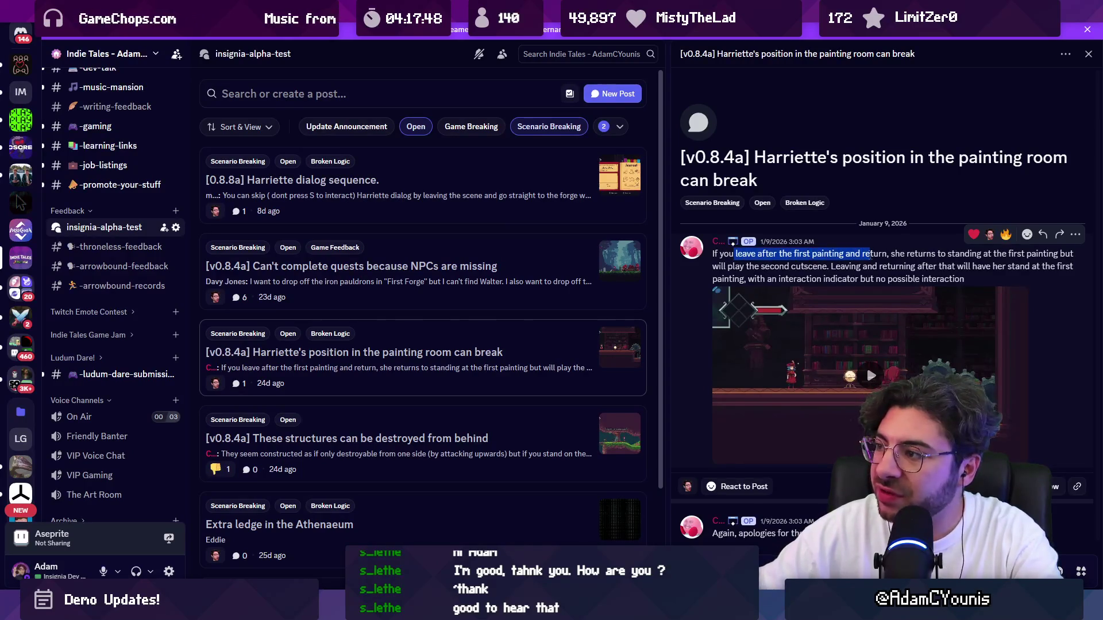
pyautogui.hotkey('alt', 'Tab')
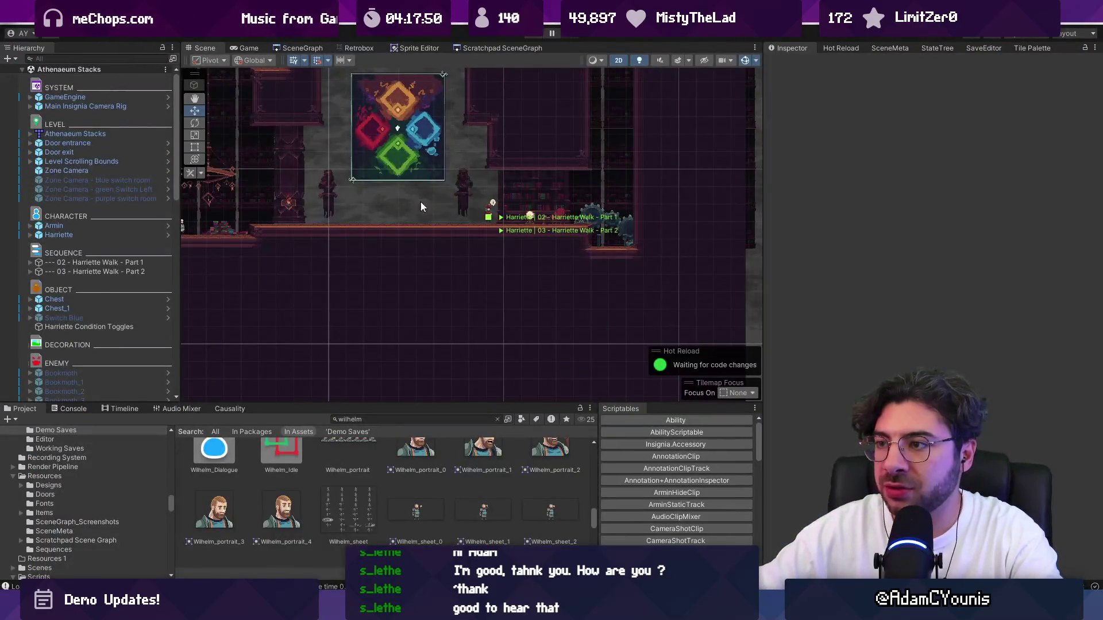
# Enlarge the Scene view and move the first Harriette from CHARACTER under 02 - Harriette Walk - Part 1.
pyautogui.scroll(-3, 597, 247)
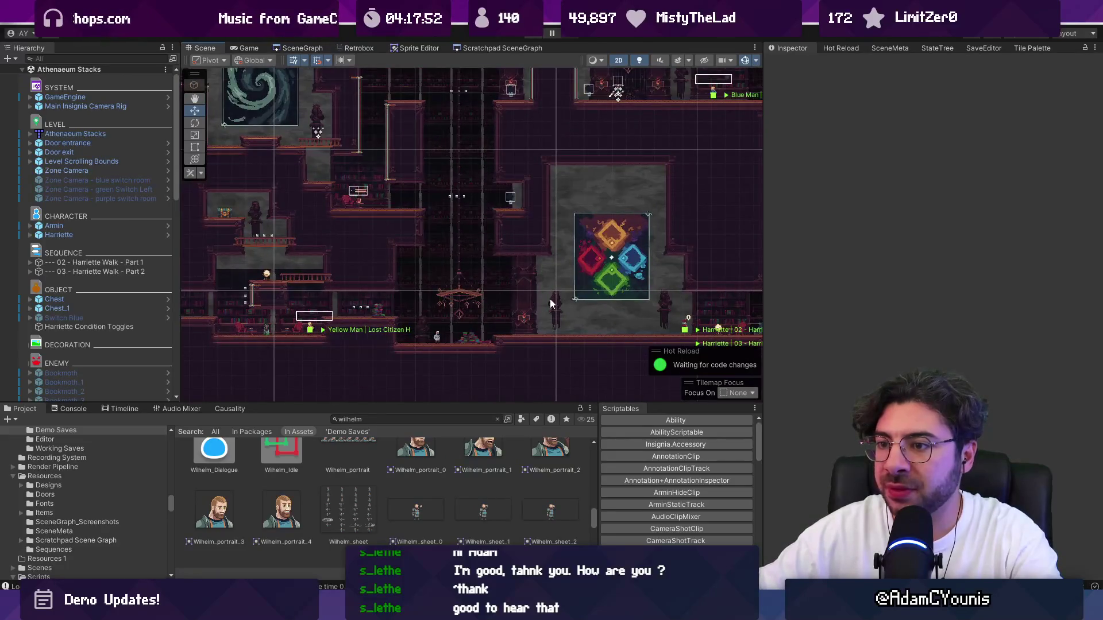
pyautogui.scroll(-1, 550, 299)
pyautogui.scroll(-1, 634, 298)
pyautogui.scroll(1, 548, 301)
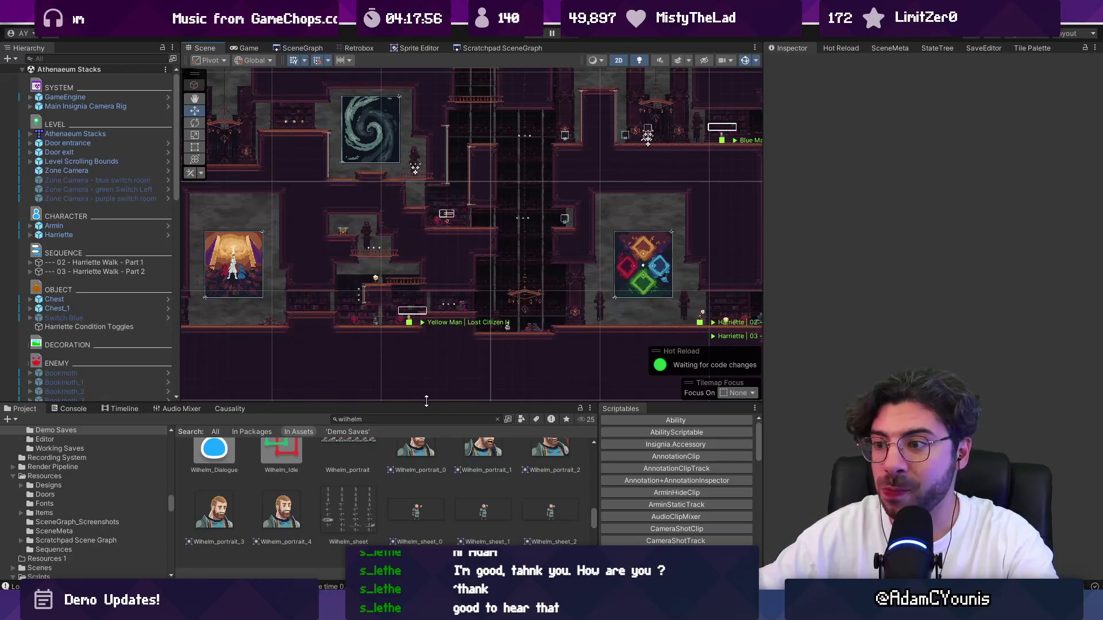
pyautogui.moveTo(426, 402); pyautogui.dragTo(434, 460)
pyautogui.scroll(2, 747, 322)
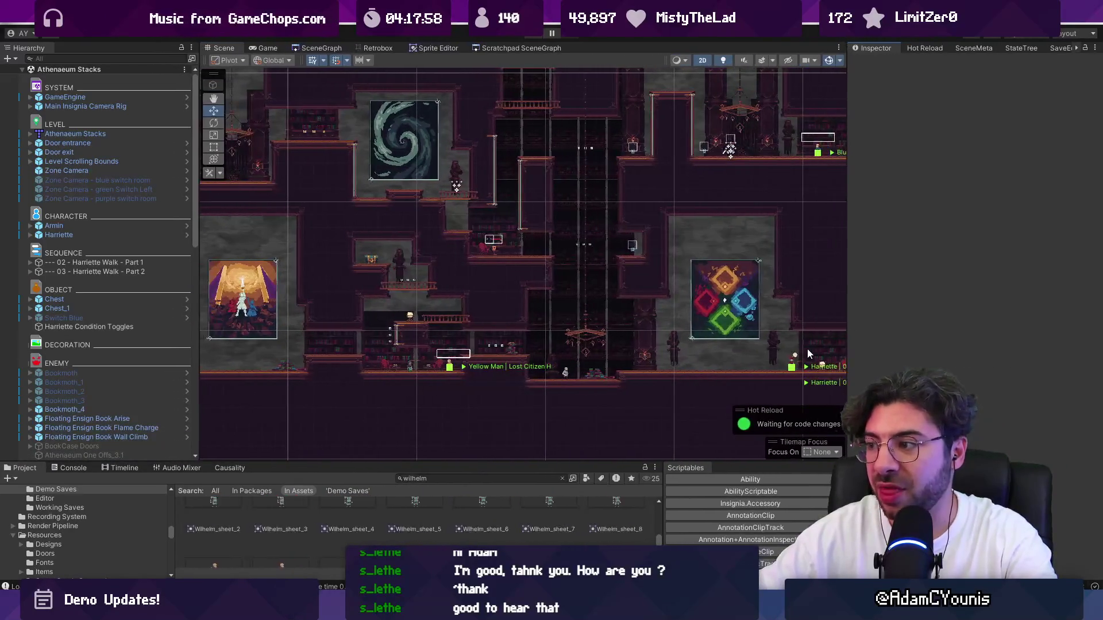
pyautogui.scroll(3, 557, 323)
pyautogui.click(587, 384)
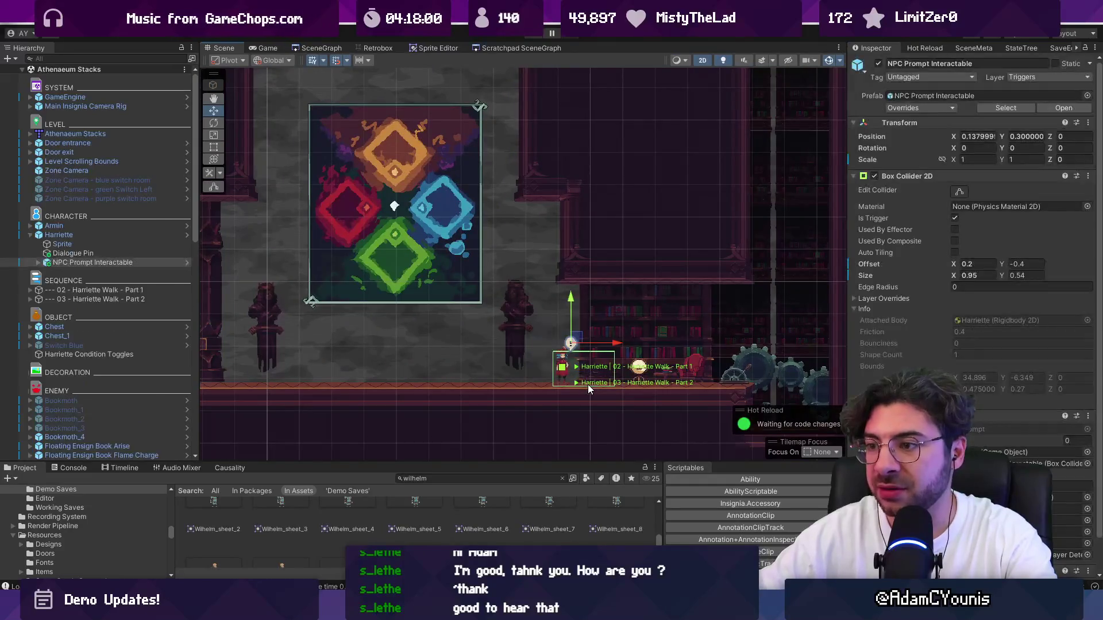
pyautogui.click(101, 236)
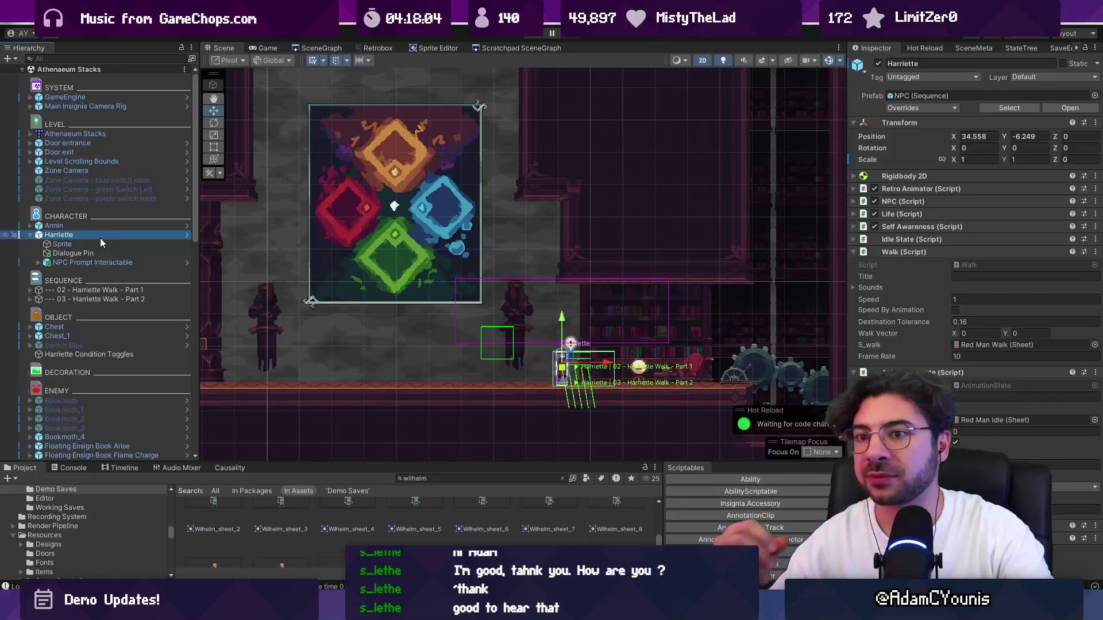
pyautogui.click(29, 291)
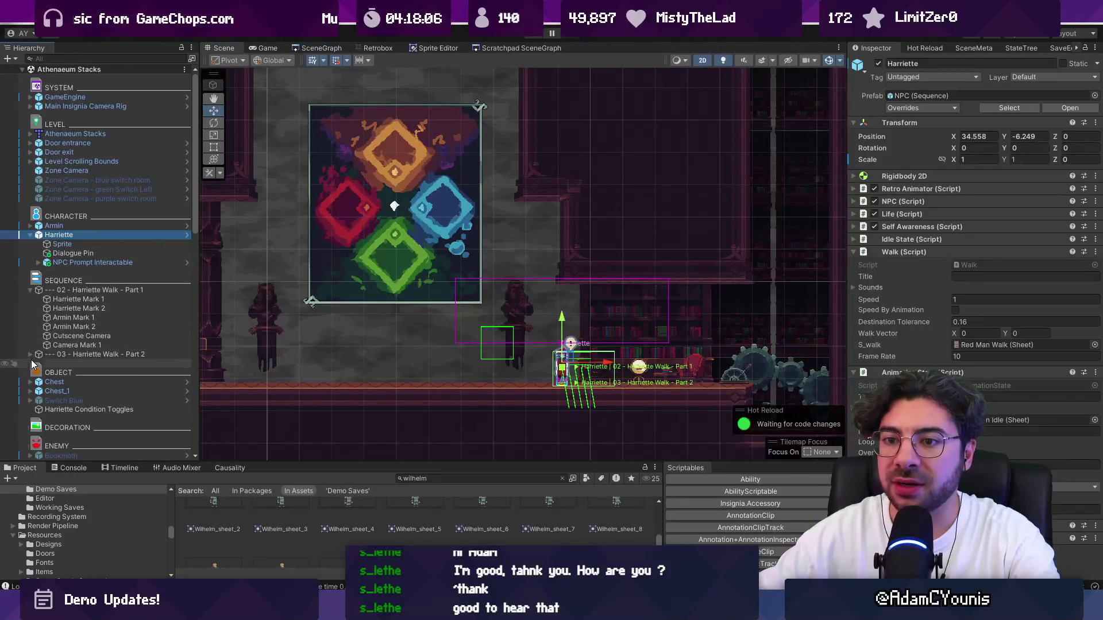
pyautogui.moveTo(72, 235); pyautogui.dragTo(102, 295)
# Move the other Harriette under 03 - Harriette Walk - Part 2 and collapse both sequence groups.
pyautogui.click(39, 263)
pyautogui.click(65, 272)
pyautogui.click(64, 263)
pyautogui.click(78, 256)
pyautogui.click(83, 263)
pyautogui.moveTo(92, 279)
pyautogui.mouseDown()
pyautogui.moveTo(71, 391)
pyautogui.moveTo(78, 332)
pyautogui.mouseUp()
pyautogui.click(90, 255)
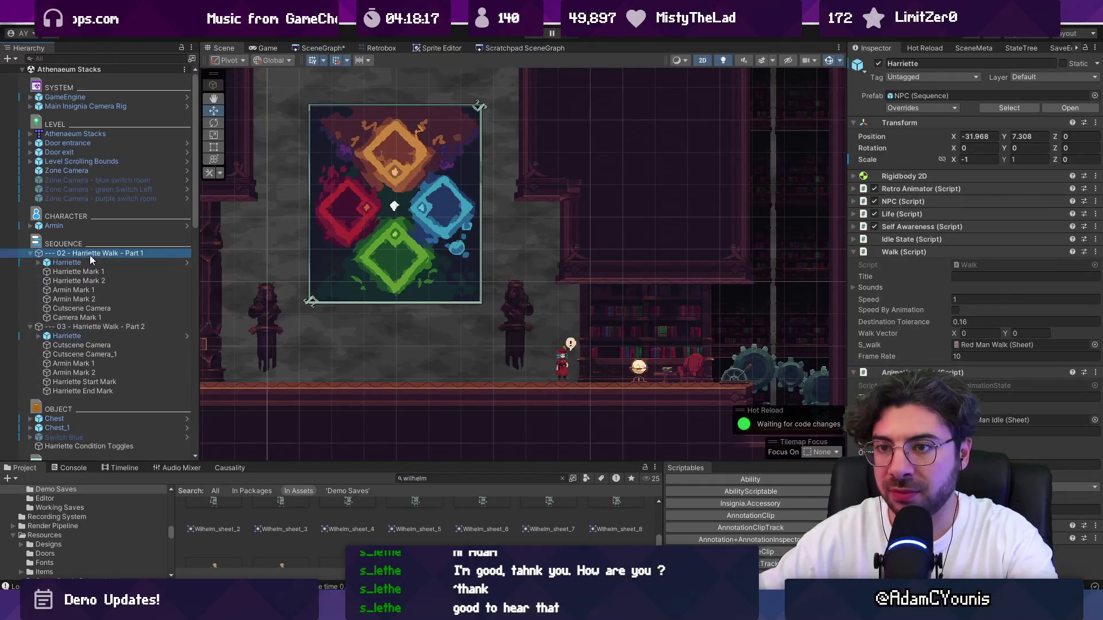
pyautogui.click(30, 326)
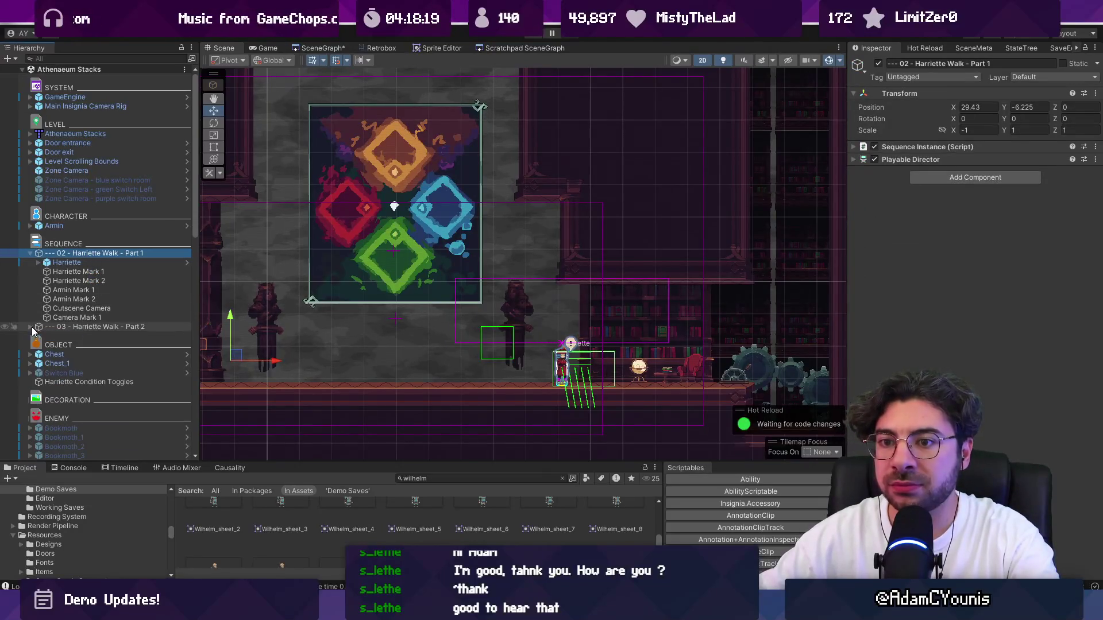
pyautogui.click(30, 254)
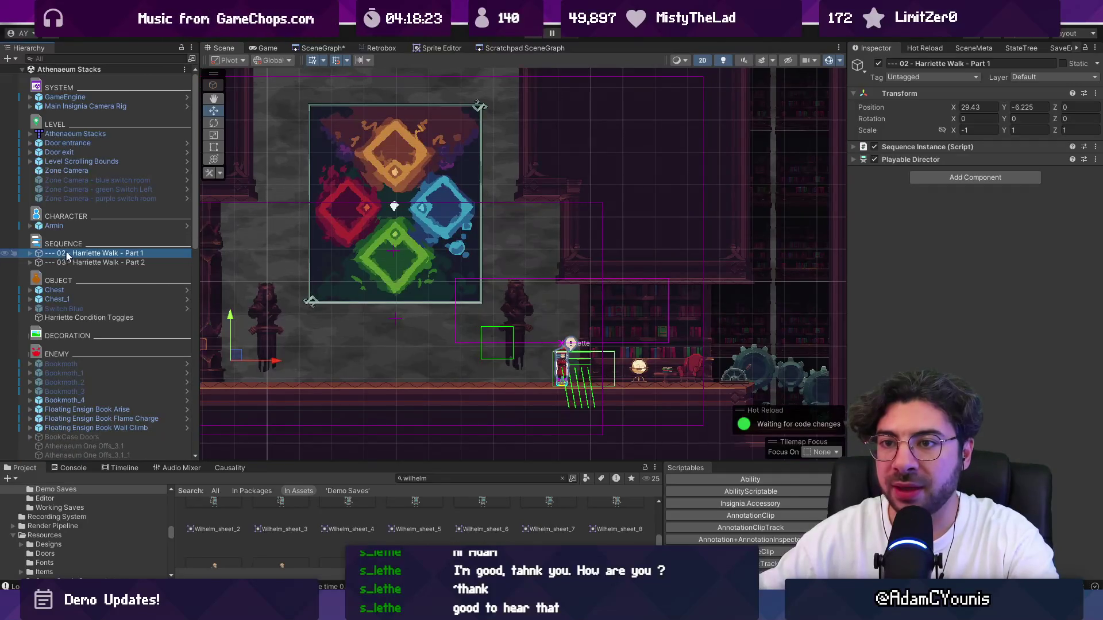
pyautogui.click(8, 58)
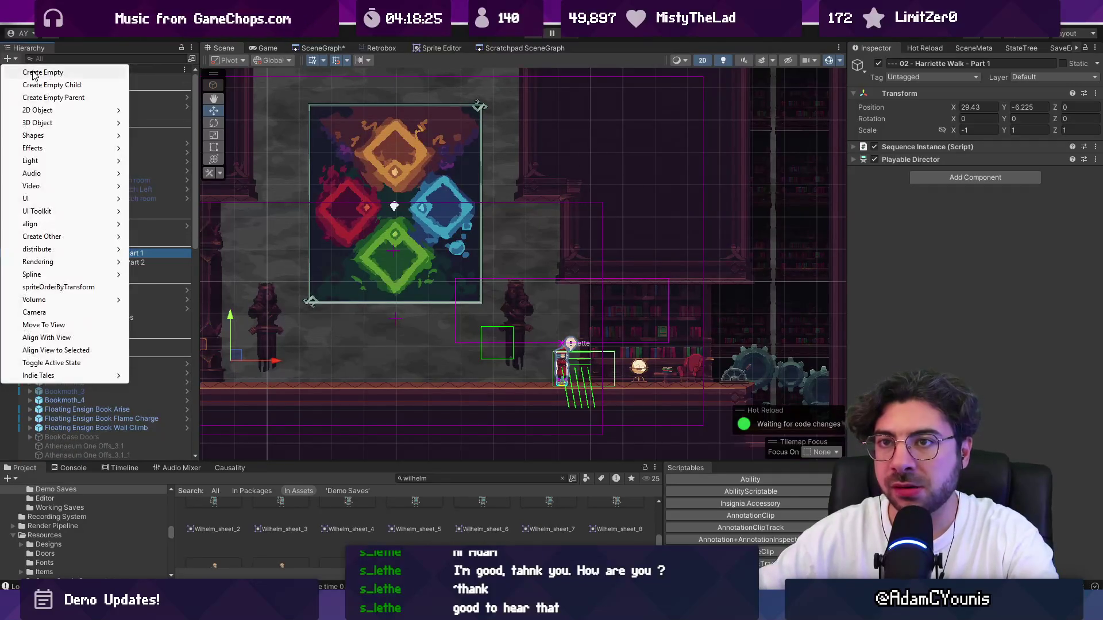
# Create a 'Sequence Toggles' empty object in the SEQUENCE section with a child named Harriette Part 1.
pyautogui.click(34, 72)
pyautogui.scroll(15, 52, 230)
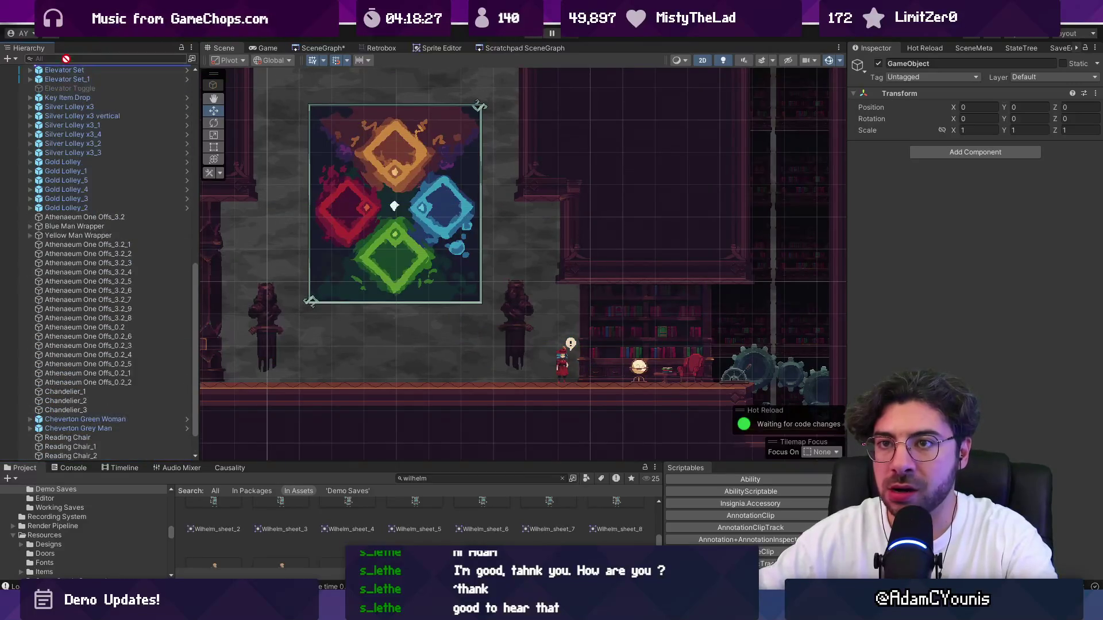
pyautogui.moveTo(73, 71); pyautogui.dragTo(92, 198)
pyautogui.press('F2')
pyautogui.write('Sequence Toggles')
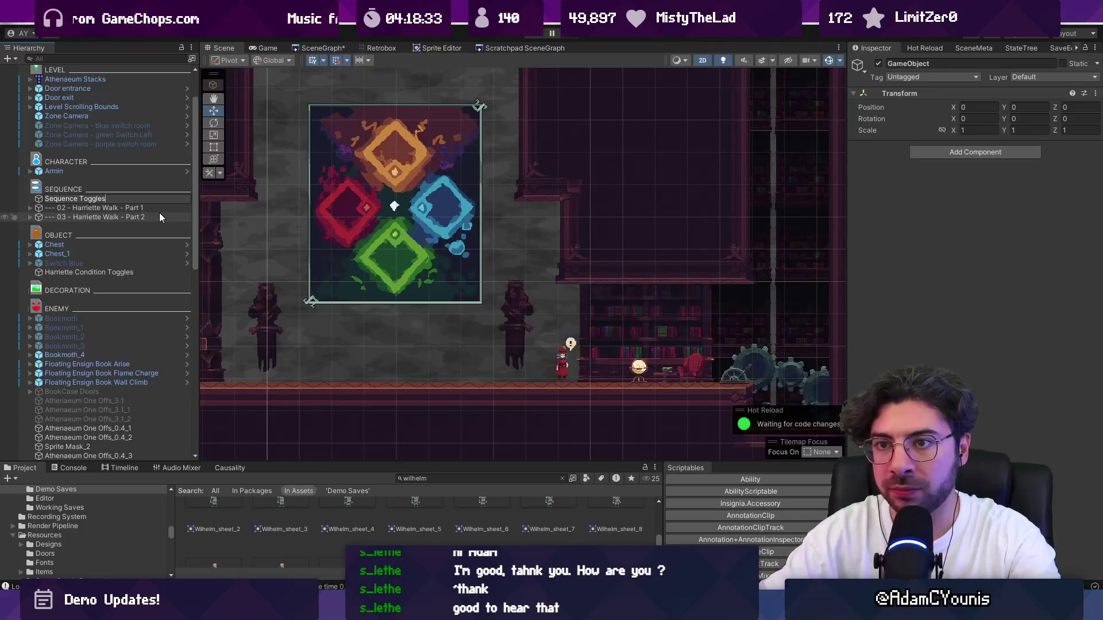
pyautogui.press('Return')
pyautogui.rightClick(104, 198)
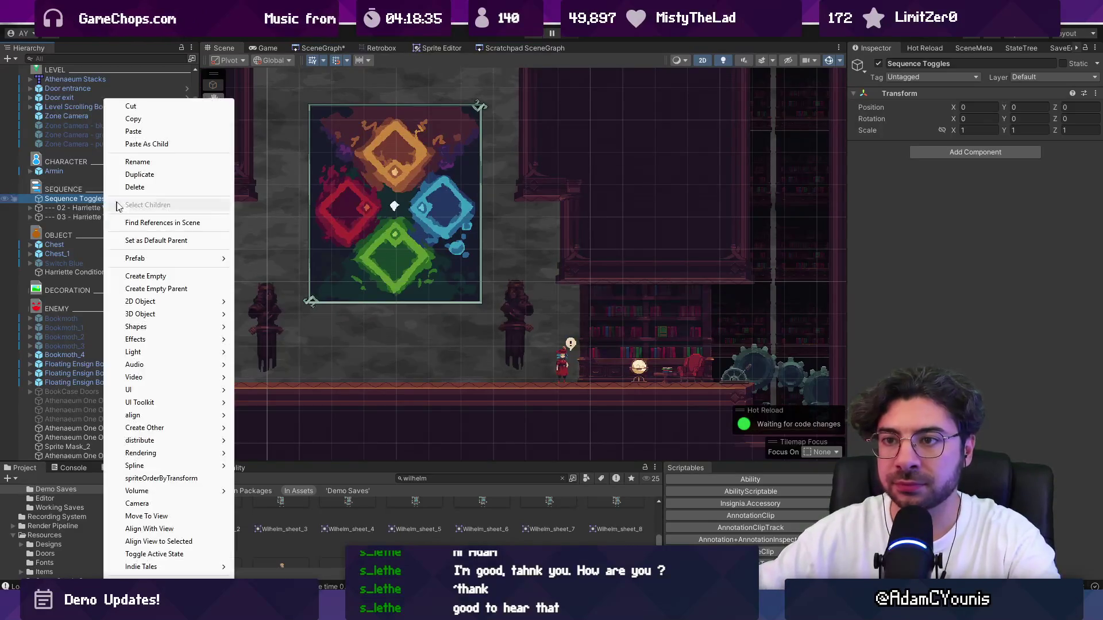
pyautogui.click(159, 276)
pyautogui.write('Ha')
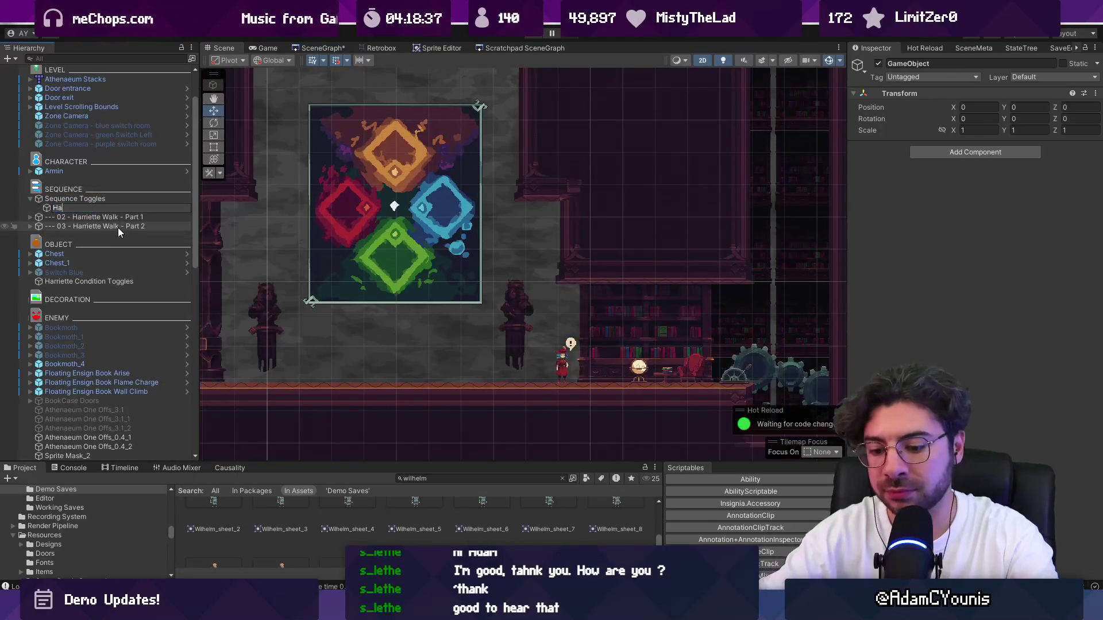
pyautogui.write('rriette PA1')
pyautogui.press('Return')
# Duplicate Harriette Part 1 and rename the copy Harriette Part 2.
pyautogui.hotkey('ctrl', 'd')
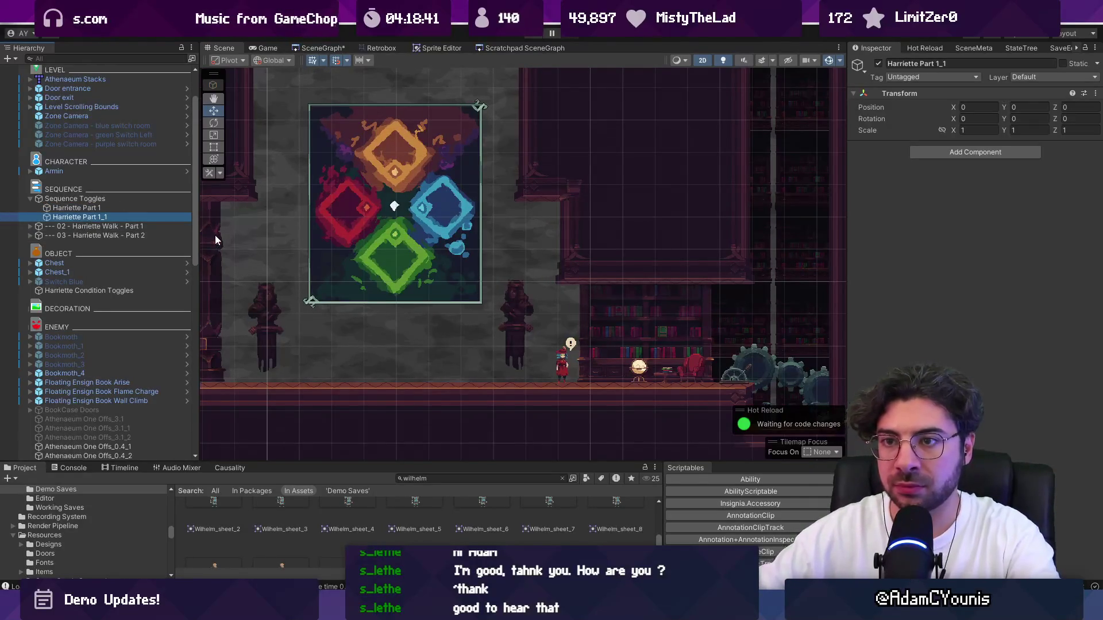
pyautogui.press('F2')
pyautogui.press('BackSpace')
pyautogui.press('BackSpace')
pyautogui.press('BackSpace')
pyautogui.write('2')
pyautogui.press('Return')
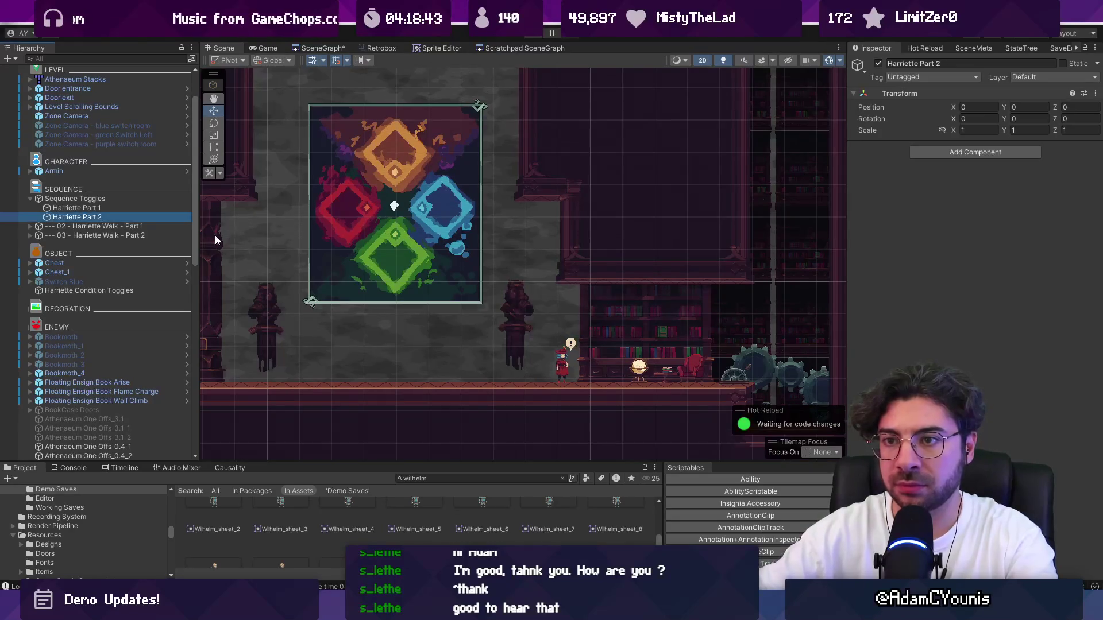
# Add a Condition Toggle component to Harriette Part 2, then select both Harriette Part objects.
pyautogui.click(948, 151)
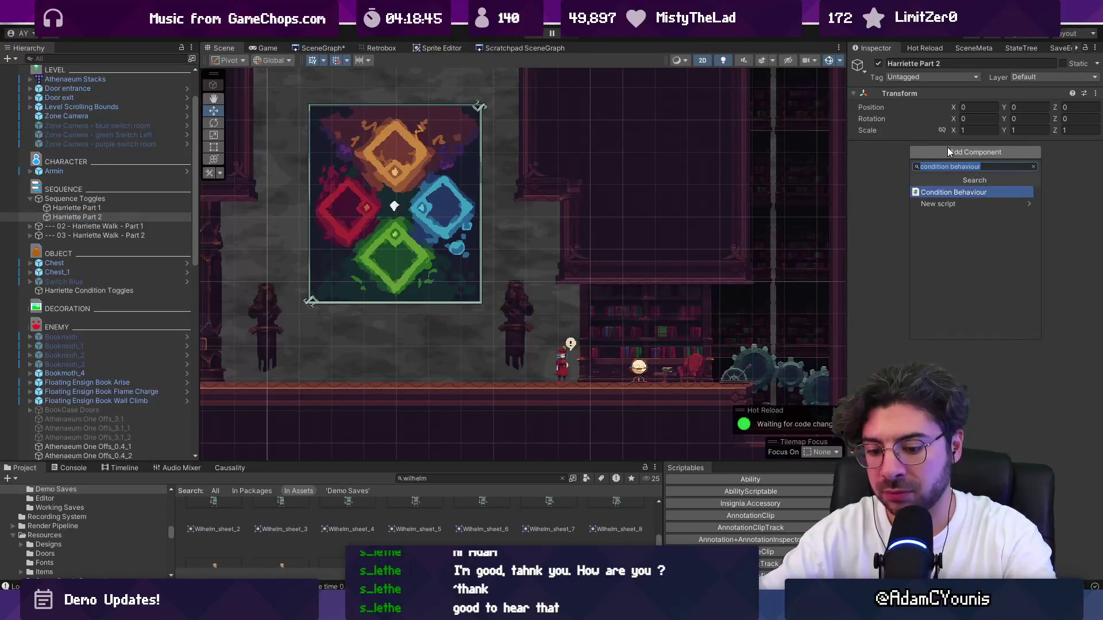
pyautogui.write('condition to')
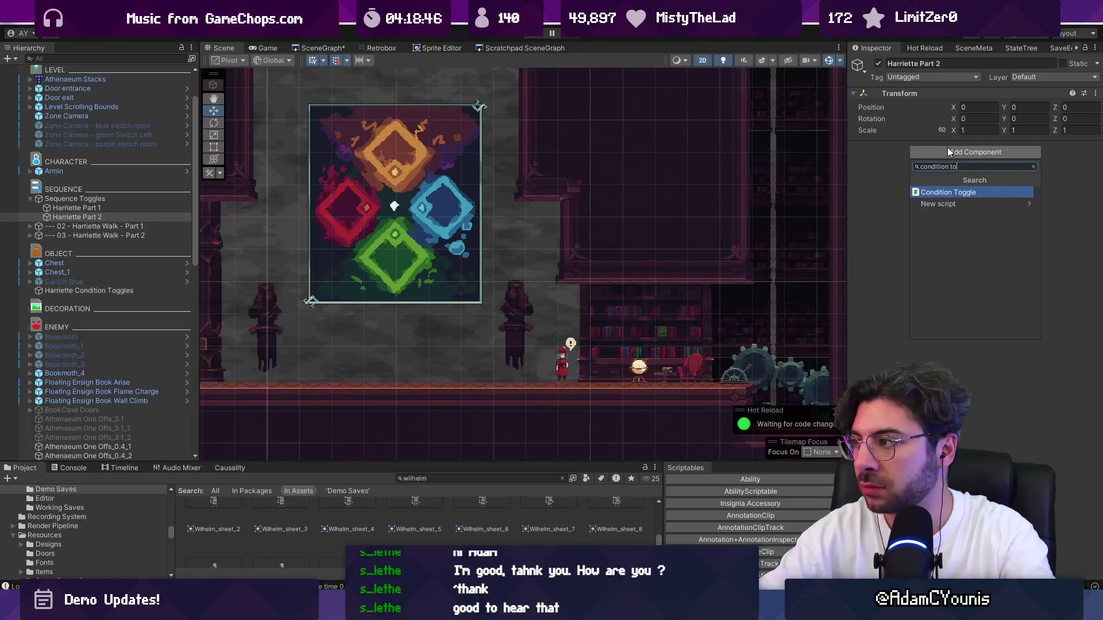
pyautogui.press('Return')
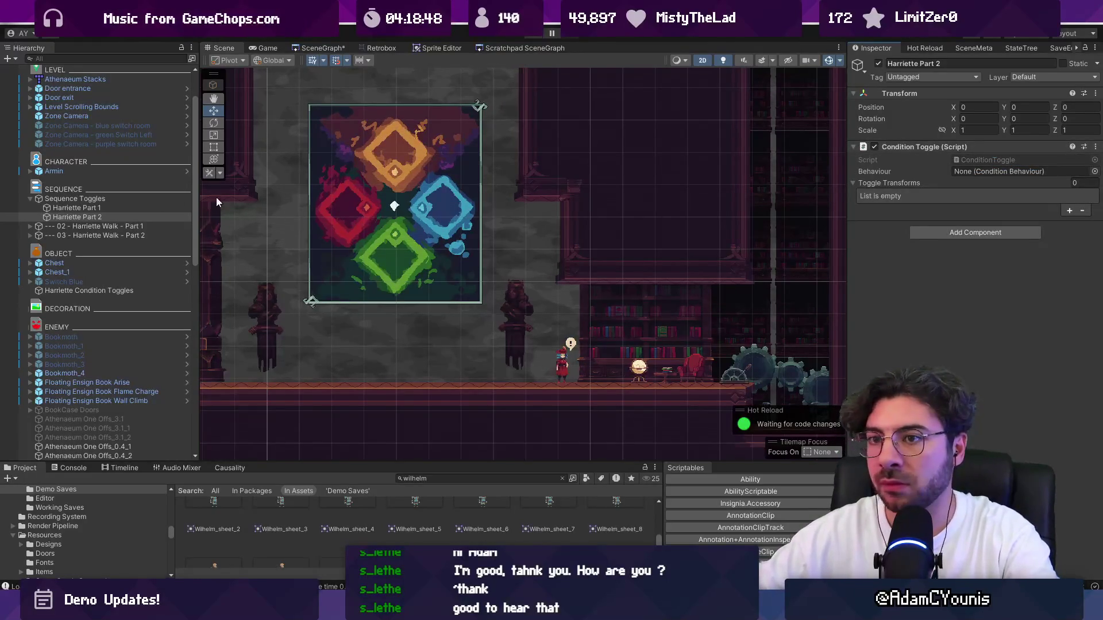
pyautogui.click(75, 208)
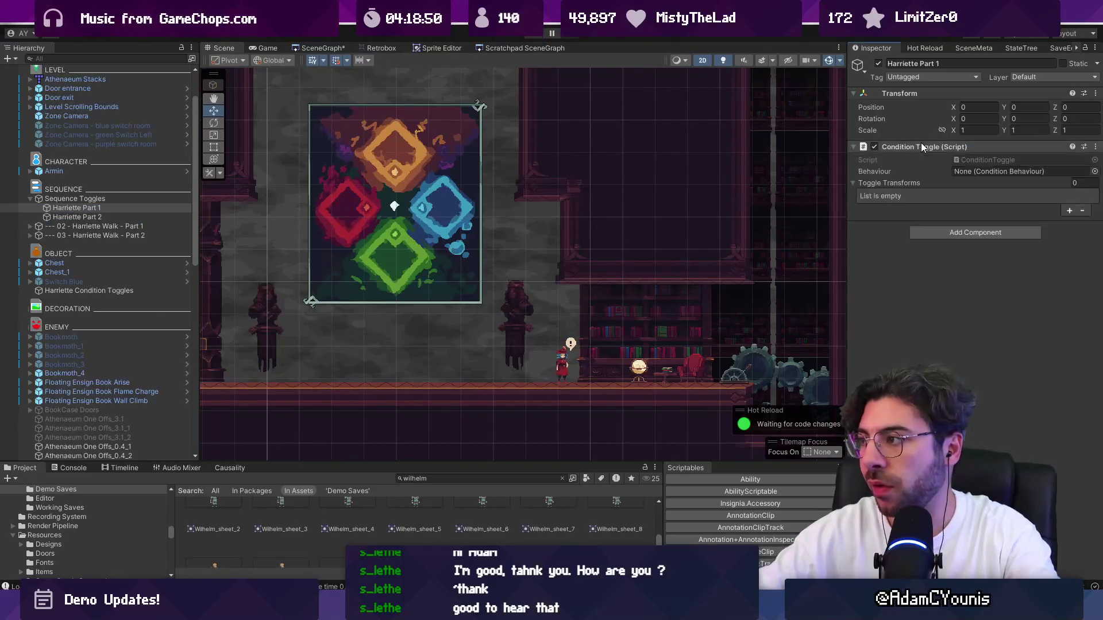
pyautogui.keyDown('shift'); pyautogui.click(77, 216); pyautogui.keyUp('shift')
pyautogui.click(944, 231)
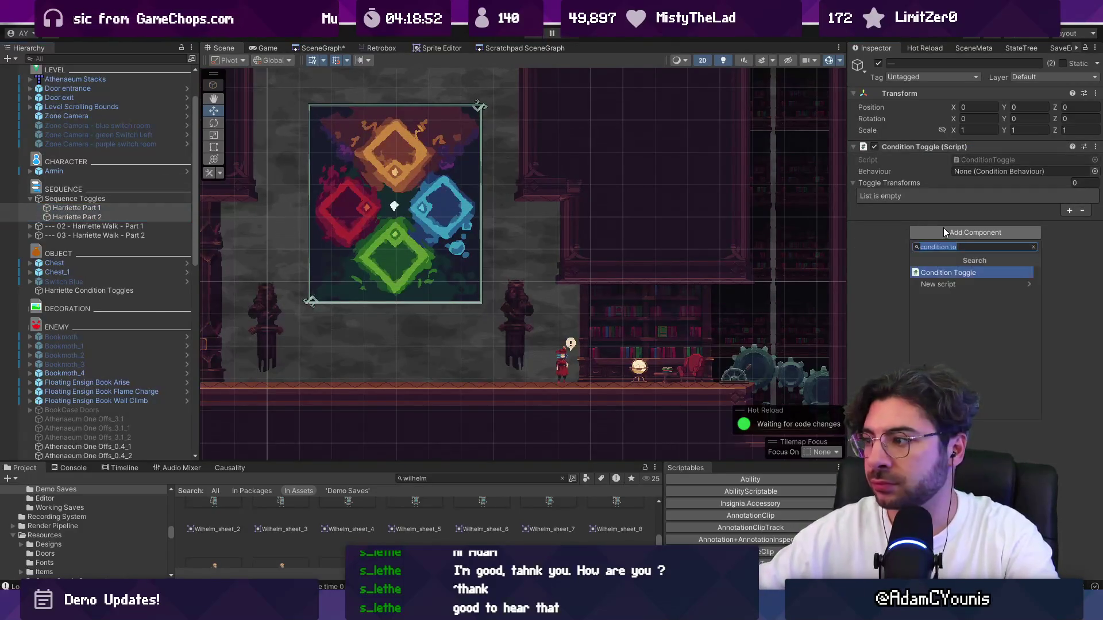
# Add Condition Behaviour to both toggles and link each into its own Behaviour field.
pyautogui.write('condition beh')
pyautogui.press('Return')
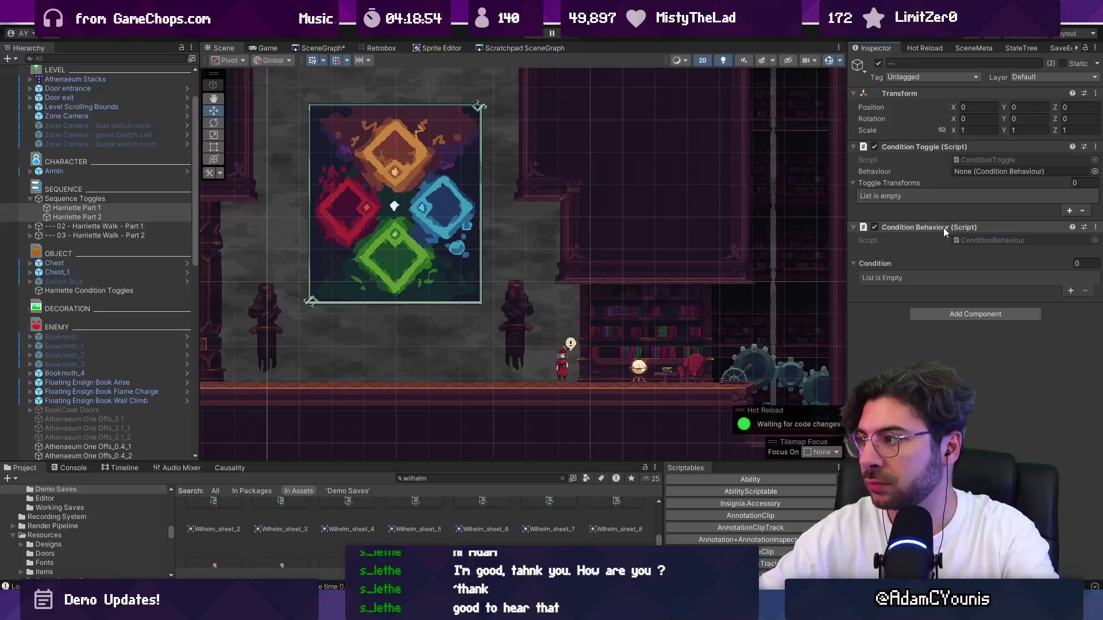
pyautogui.click(123, 208)
pyautogui.moveTo(930, 227); pyautogui.dragTo(981, 172)
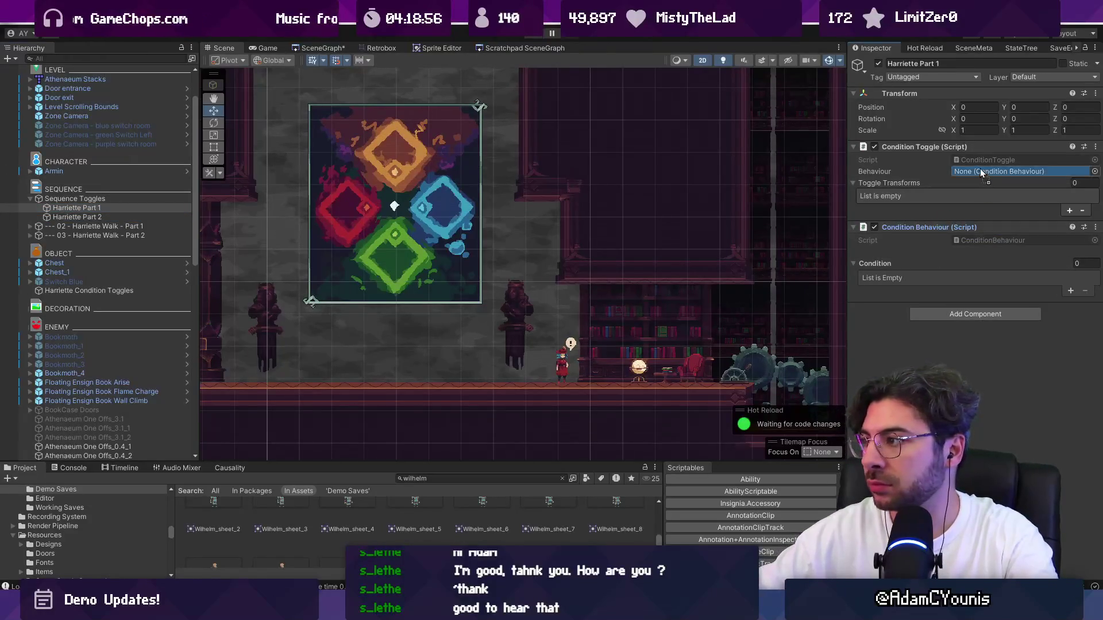
pyautogui.click(119, 217)
pyautogui.moveTo(942, 227); pyautogui.dragTo(984, 177)
pyautogui.click(77, 208)
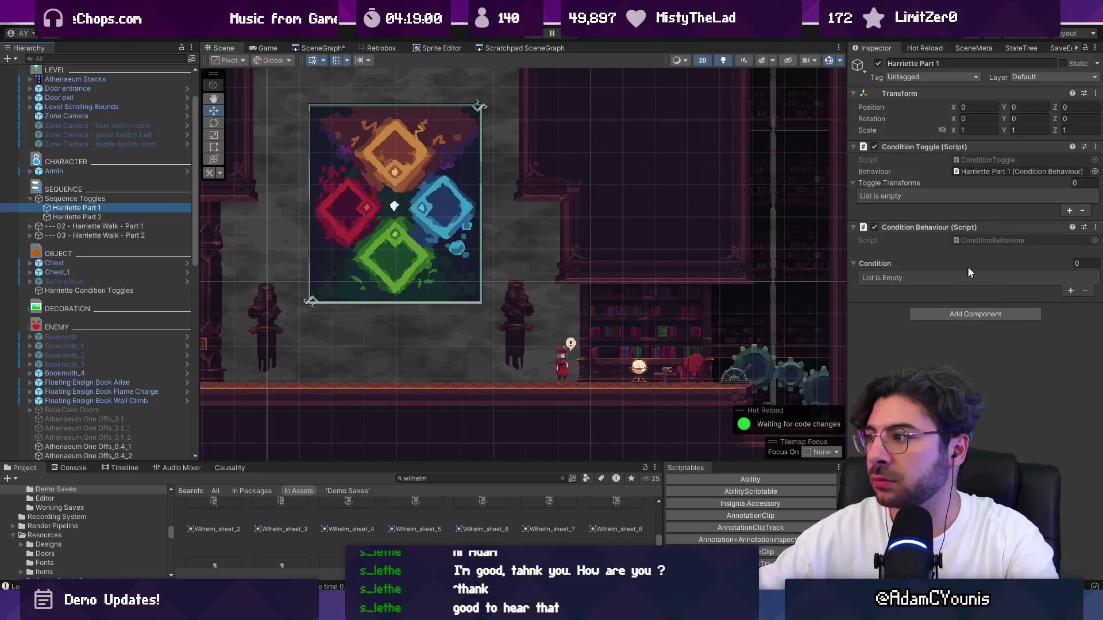
# Add a condition on Harriette Part 1 requiring the 02 - Harriette Walk - Part 1 flag.
pyautogui.click(1070, 290)
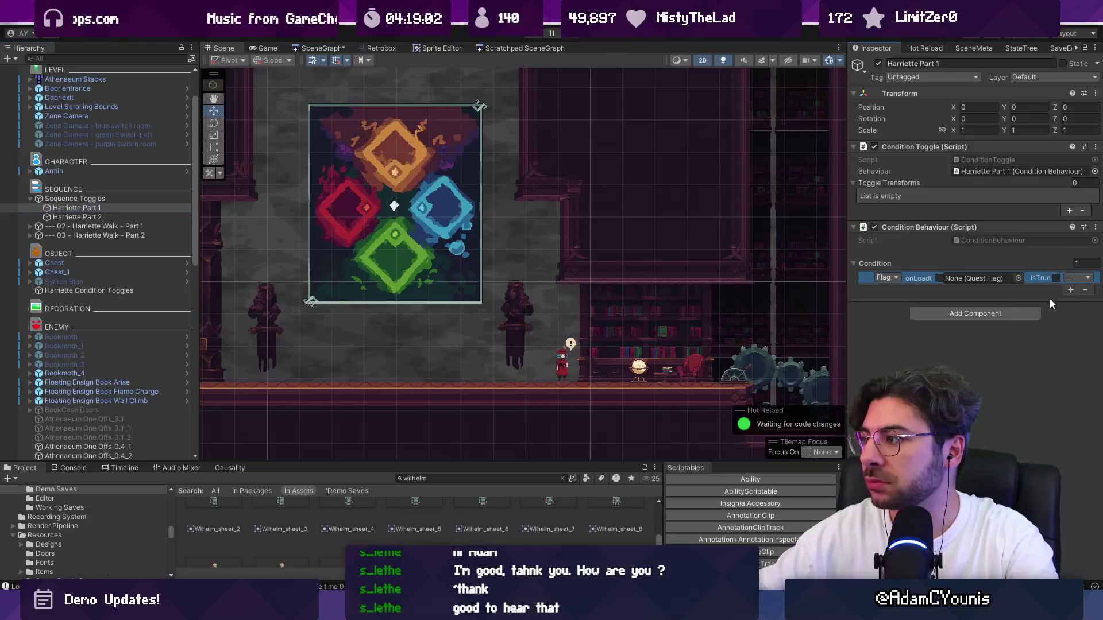
pyautogui.moveTo(845, 272); pyautogui.dragTo(710, 272)
pyautogui.click(973, 279)
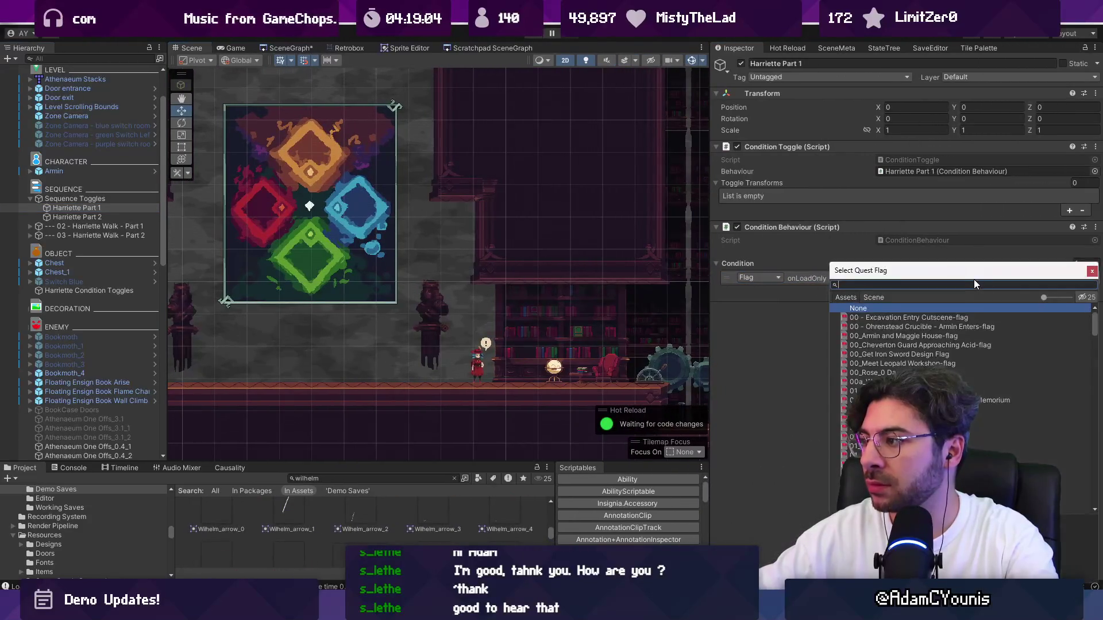
pyautogui.write('harriette')
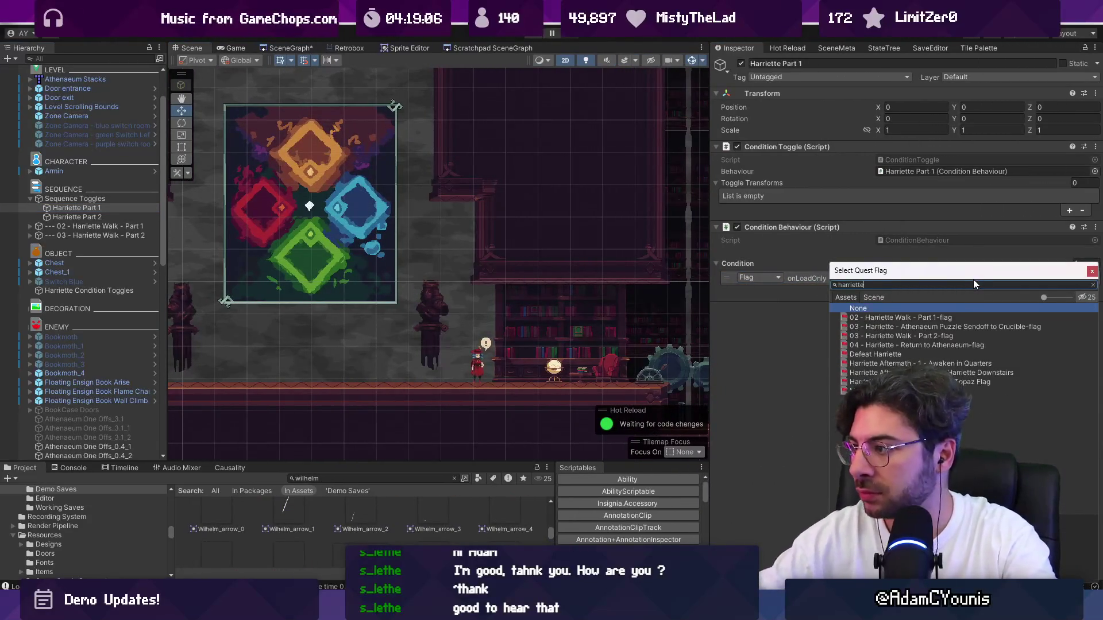
pyautogui.press('Down')
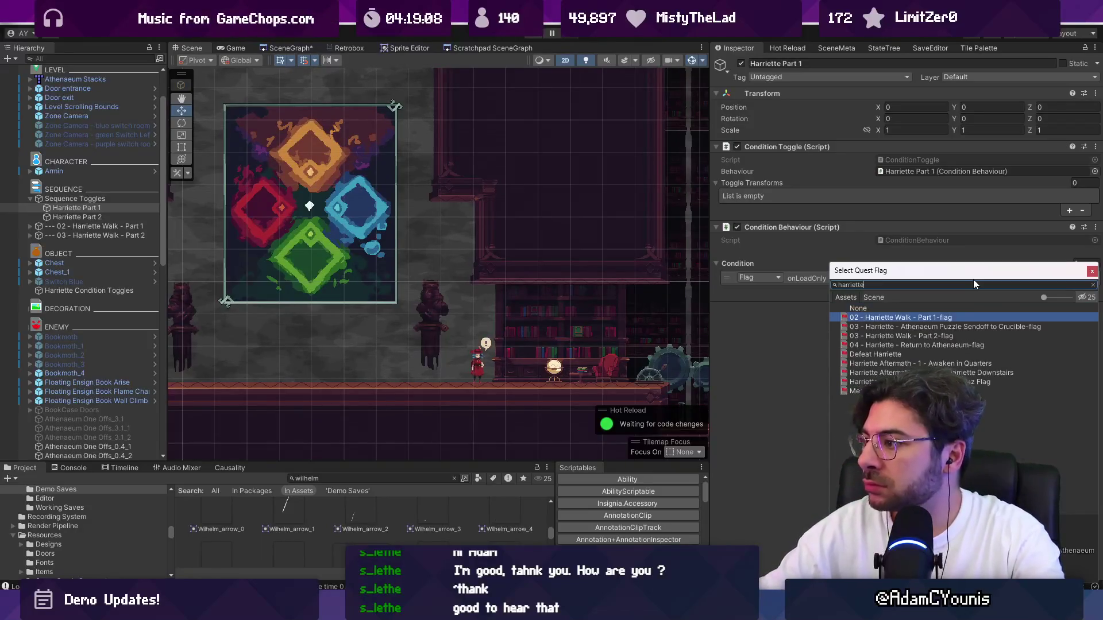
pyautogui.press('Return')
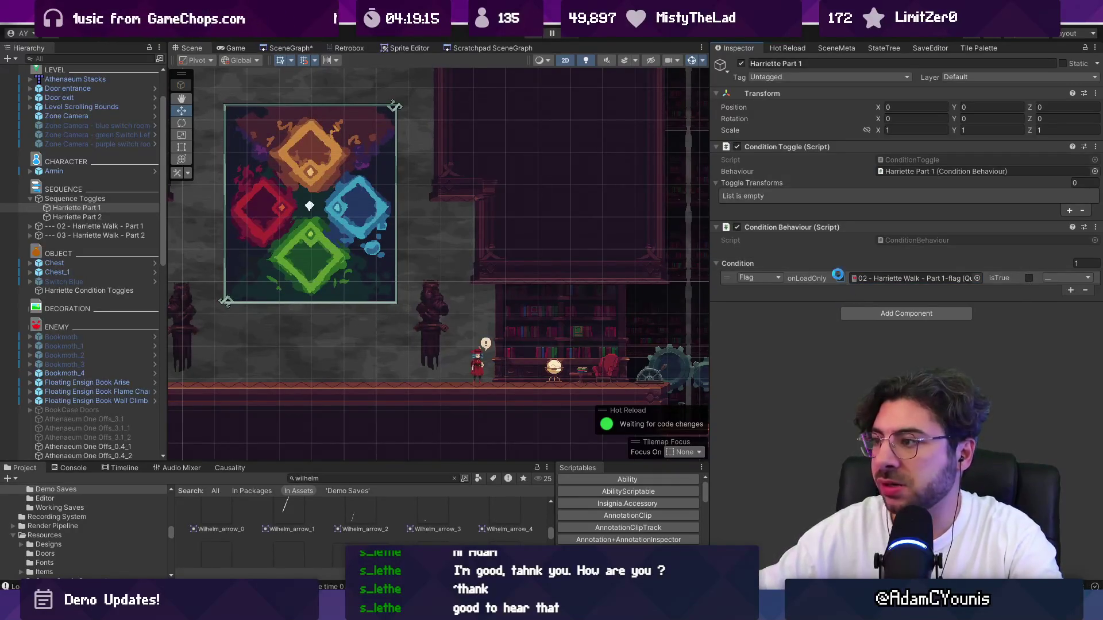
# Review the Harriette Walk sequences and turn off onLoadOnly on Part 1's condition.
pyautogui.click(105, 218)
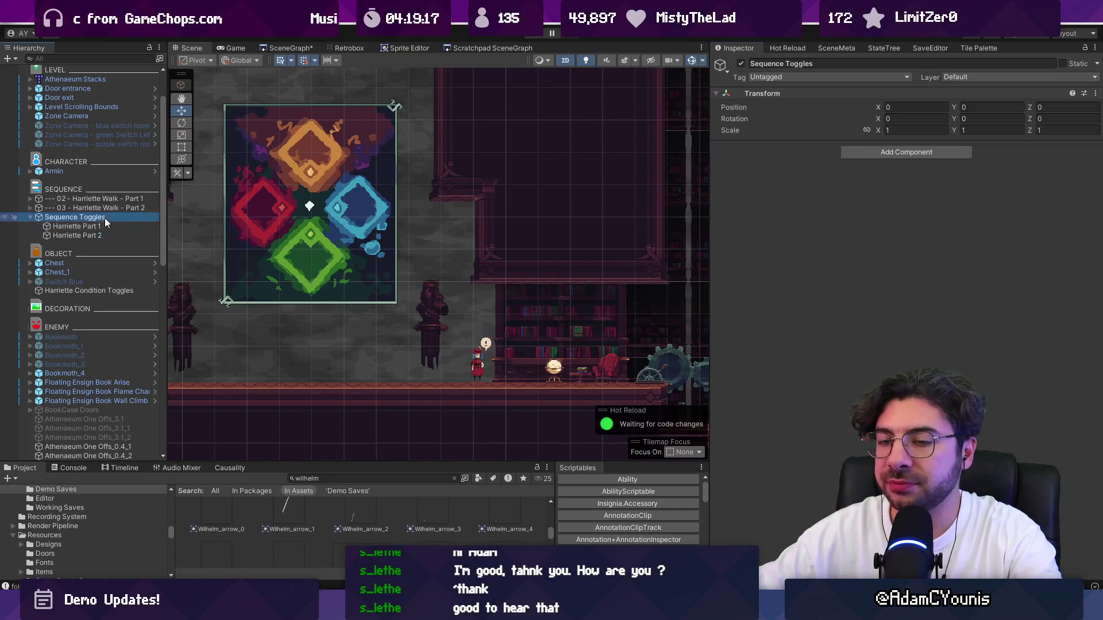
pyautogui.click(100, 200)
pyautogui.click(30, 198)
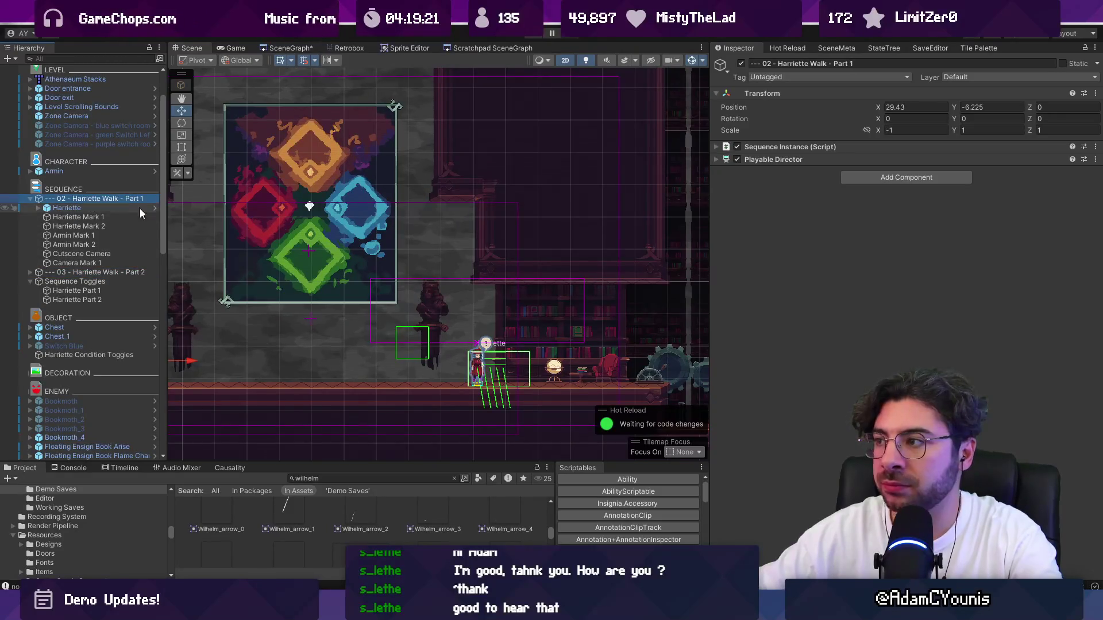
pyautogui.click(105, 271)
pyautogui.click(109, 200)
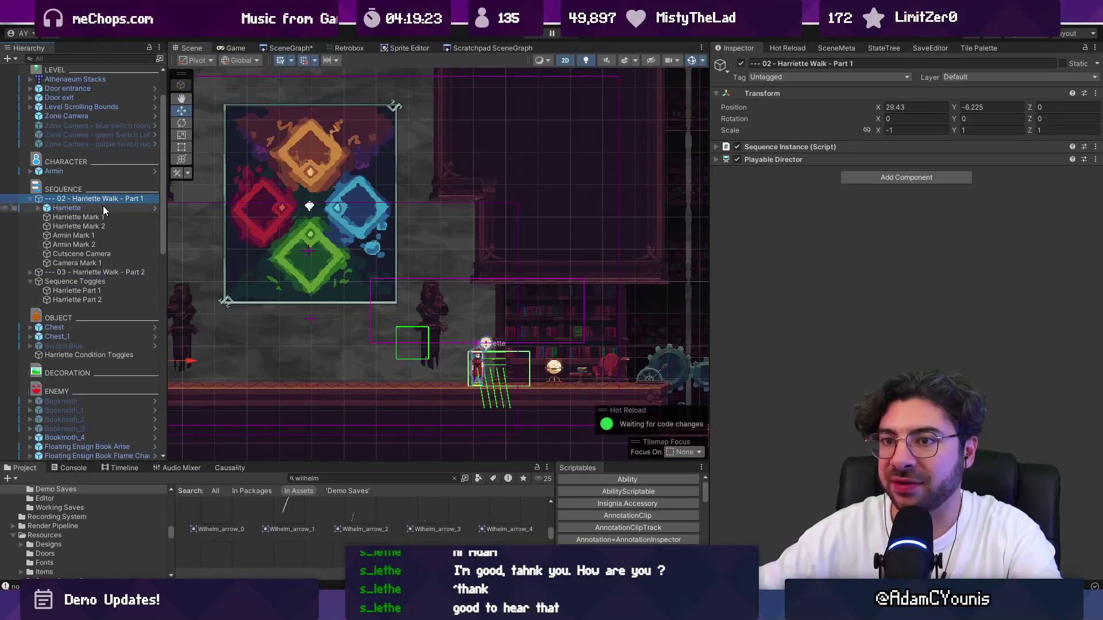
pyautogui.click(81, 291)
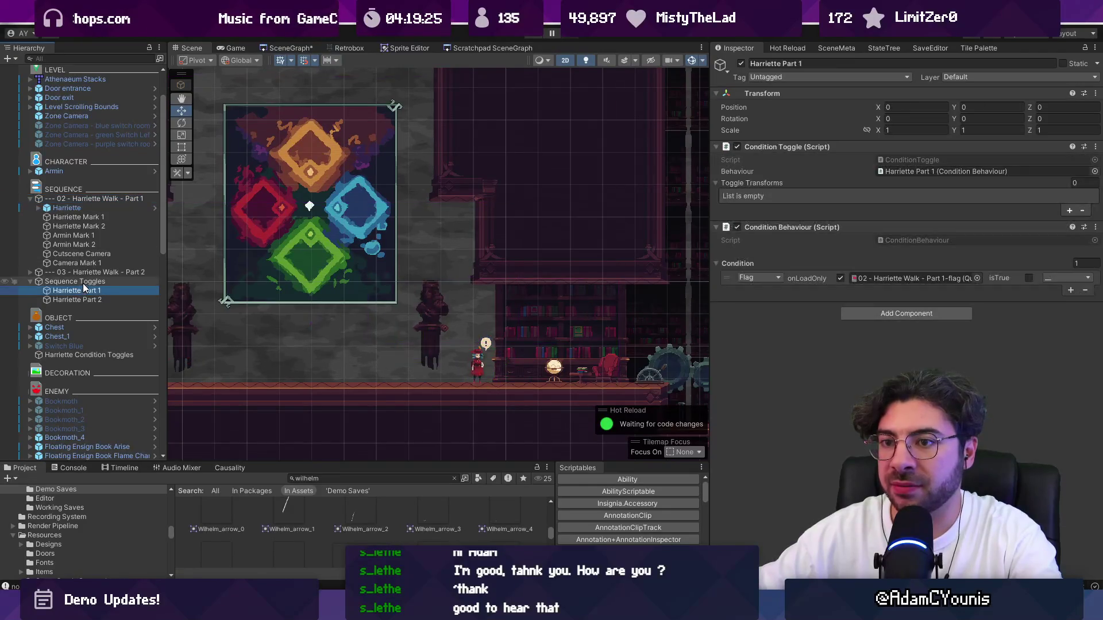
pyautogui.click(839, 278)
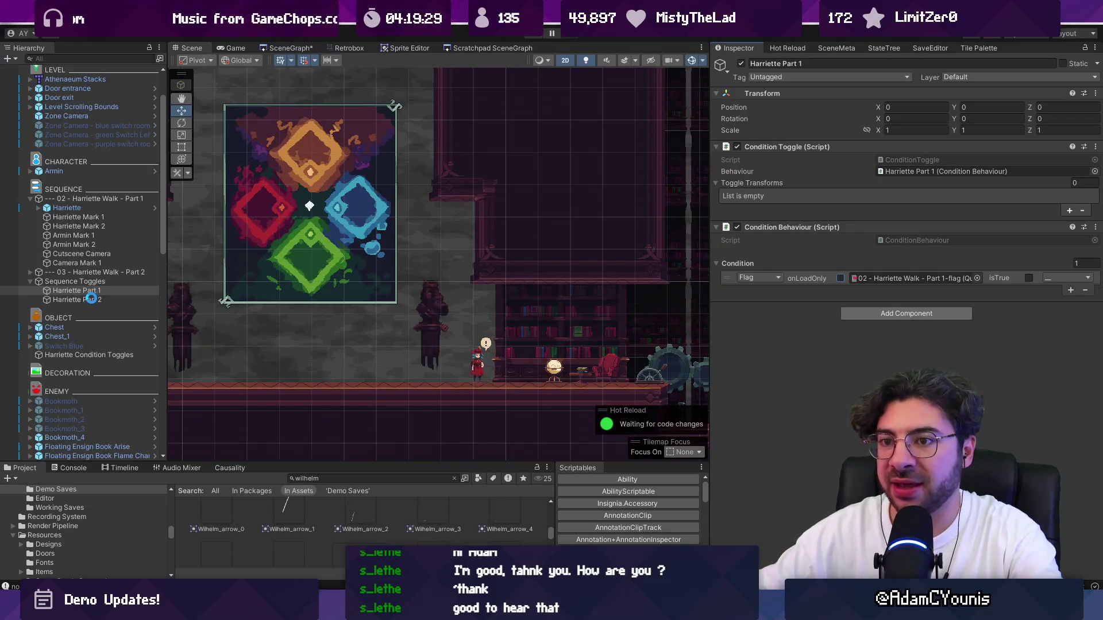
pyautogui.click(90, 299)
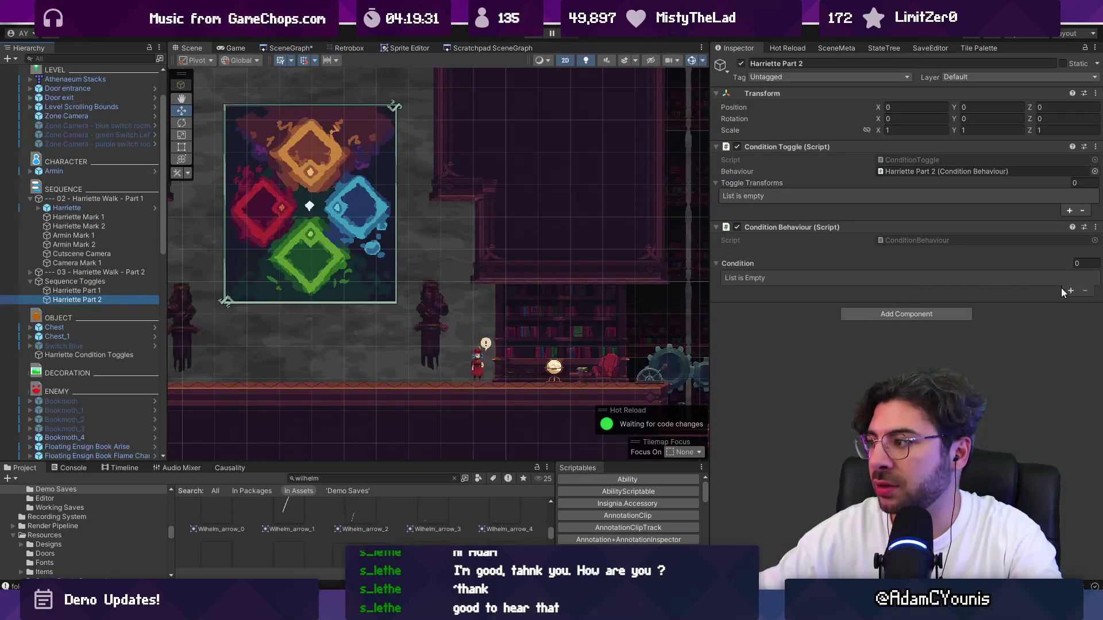
# Give Harriette Part 2 two AND-joined conditions: the Walk Part 1 flag and the 03 - Harriette Walk - Part 2-flag.
pyautogui.click(1069, 290)
pyautogui.click(977, 278)
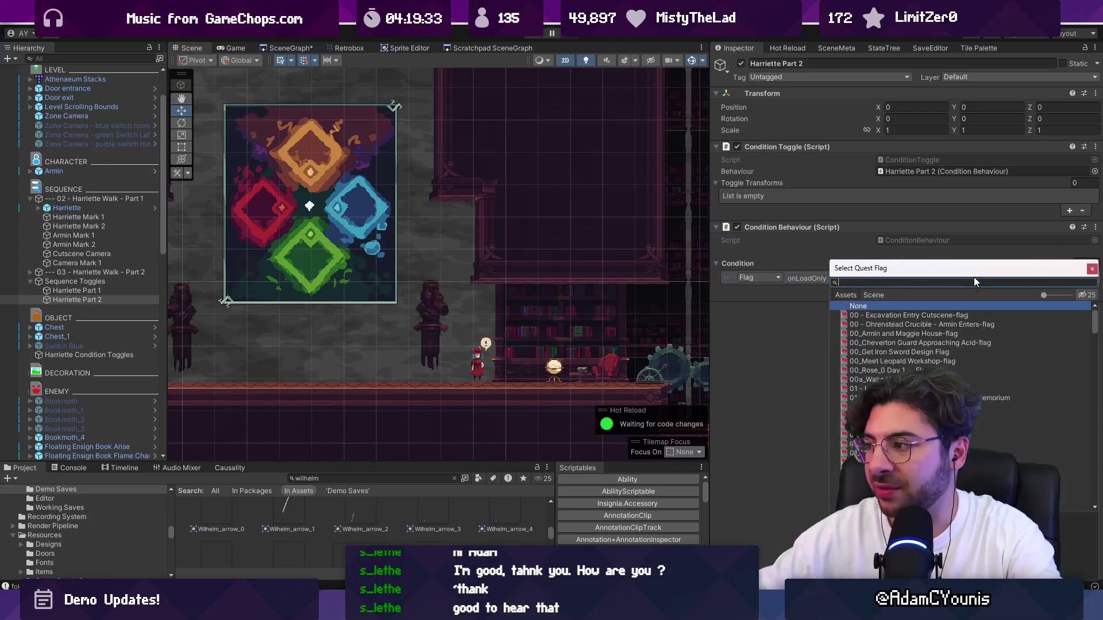
pyautogui.write('walk')
pyautogui.press('Return')
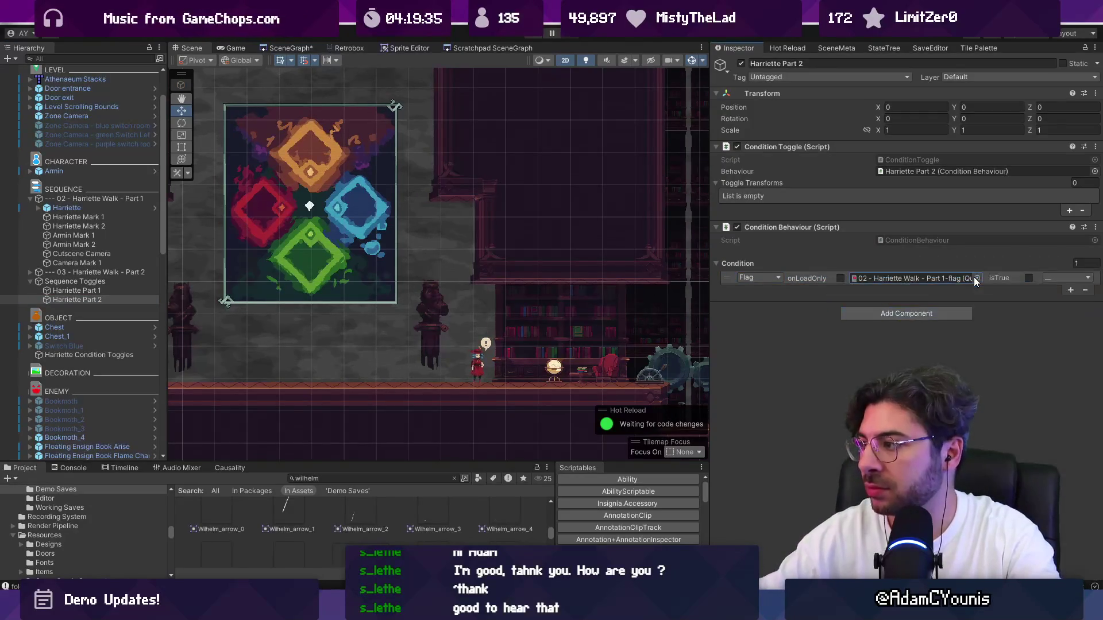
pyautogui.click(1070, 290)
pyautogui.click(1048, 280)
pyautogui.click(1047, 303)
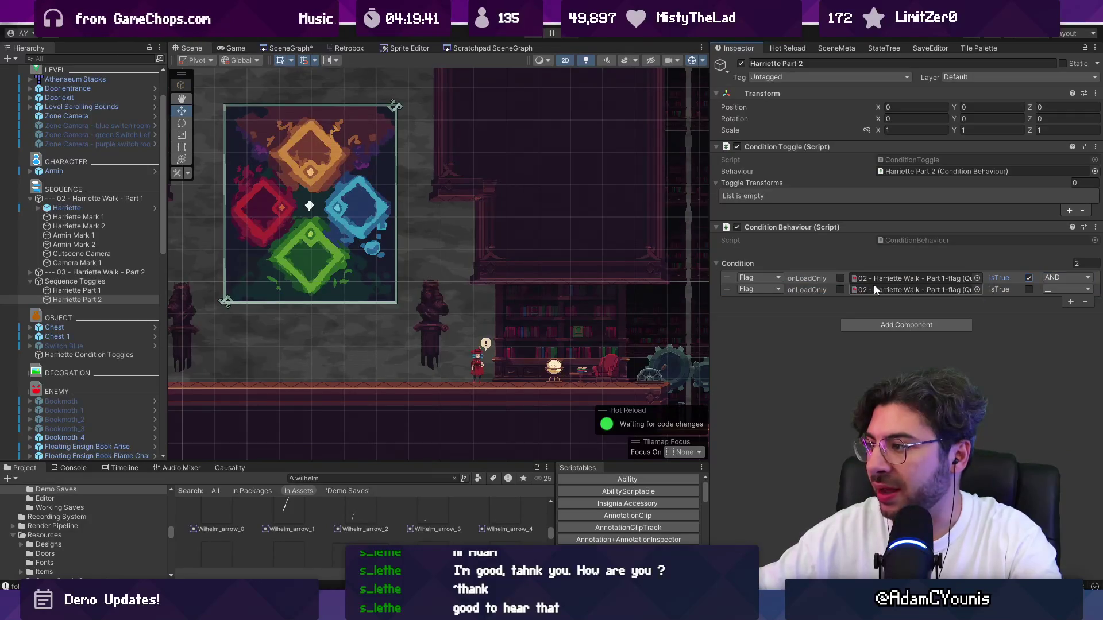
pyautogui.click(977, 290)
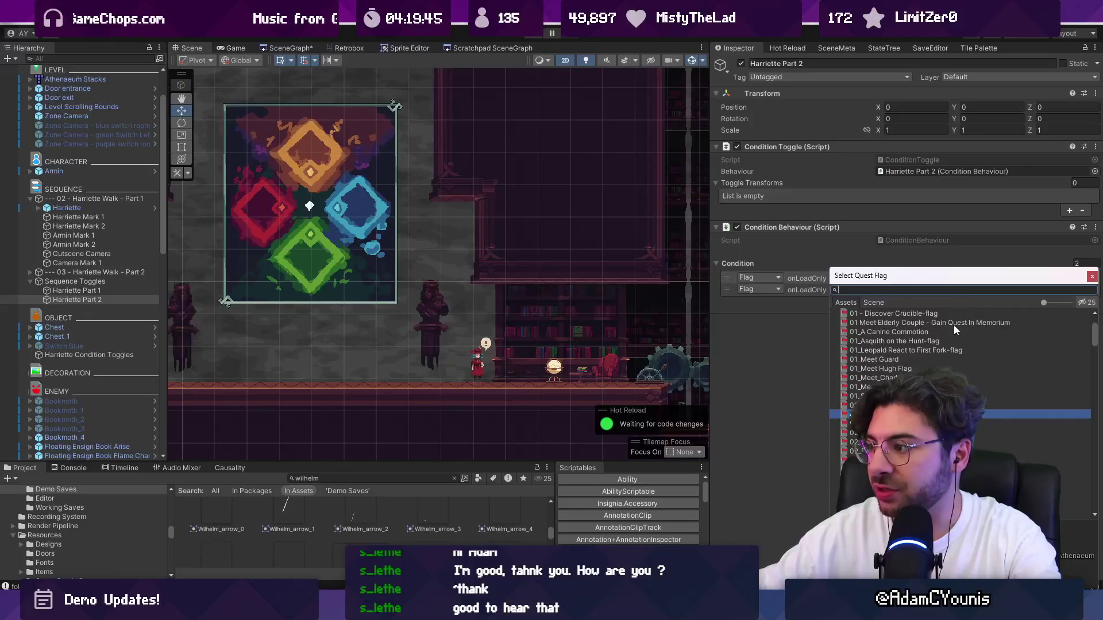
pyautogui.write('walk part 2')
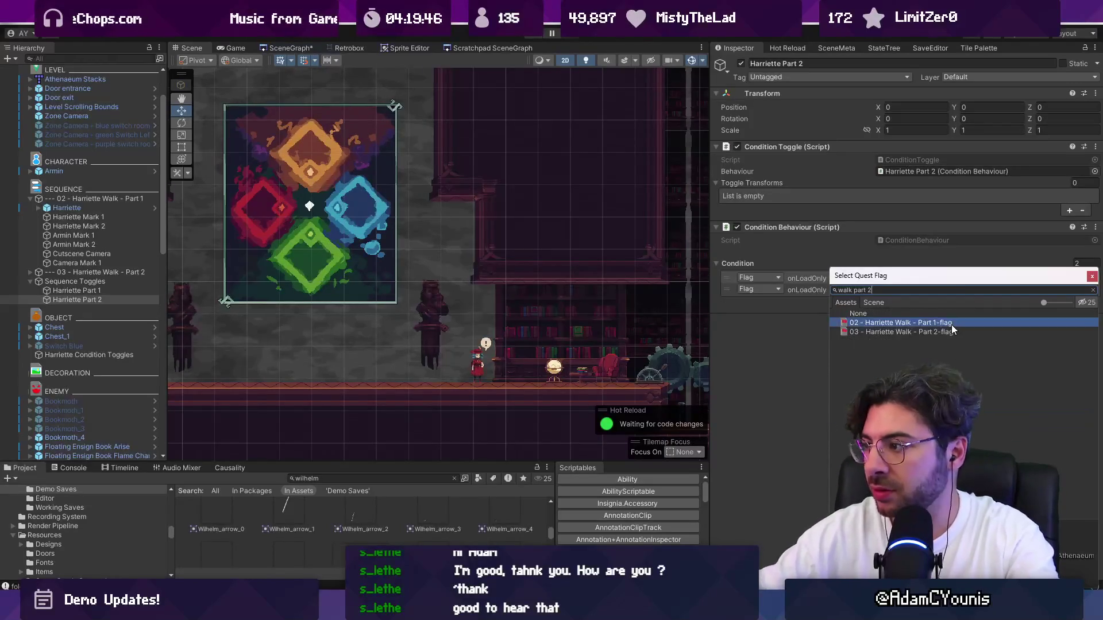
pyautogui.doubleClick(951, 326)
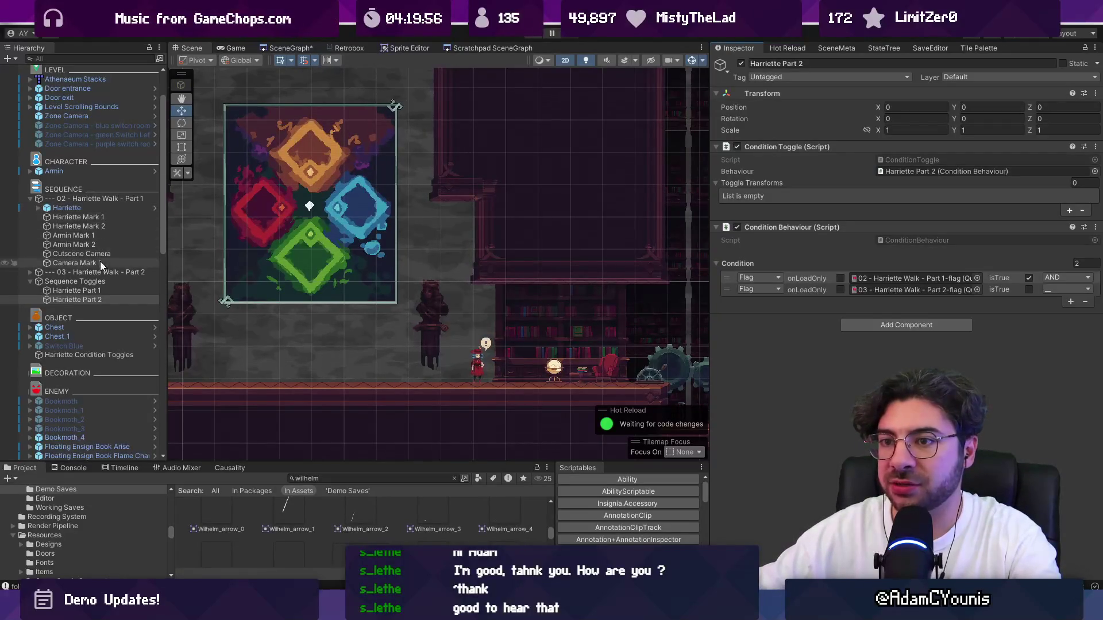
# Assign each Harriette Walk sequence to its matching toggle's Toggle Transforms, then start a play test.
pyautogui.moveTo(100, 276)
pyautogui.mouseDown()
pyautogui.moveTo(517, 247)
pyautogui.moveTo(804, 190)
pyautogui.mouseUp()
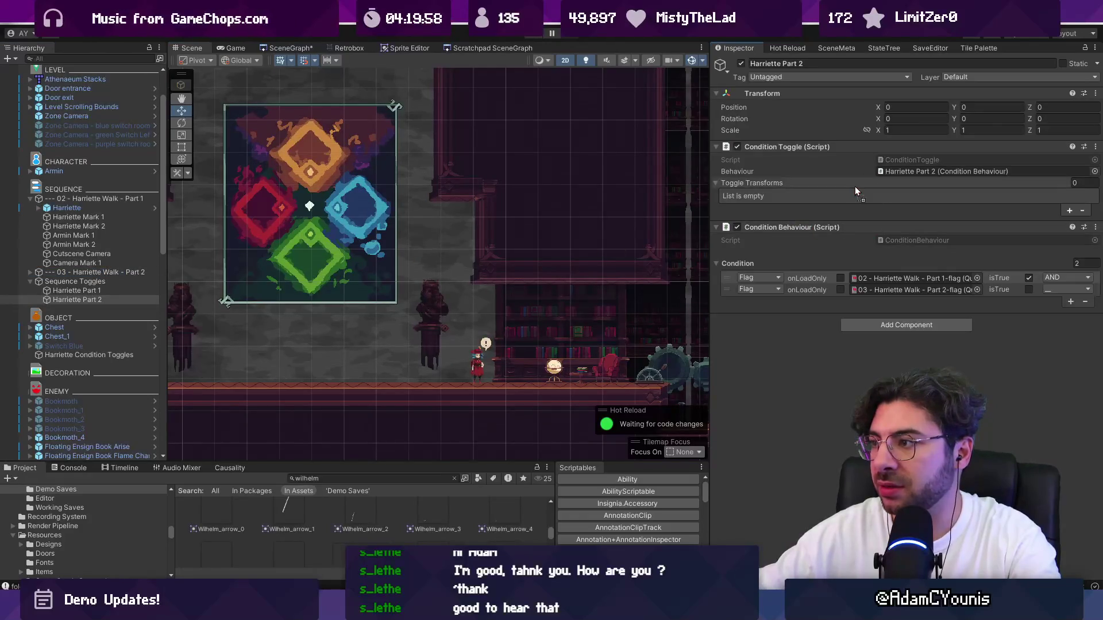
pyautogui.click(96, 290)
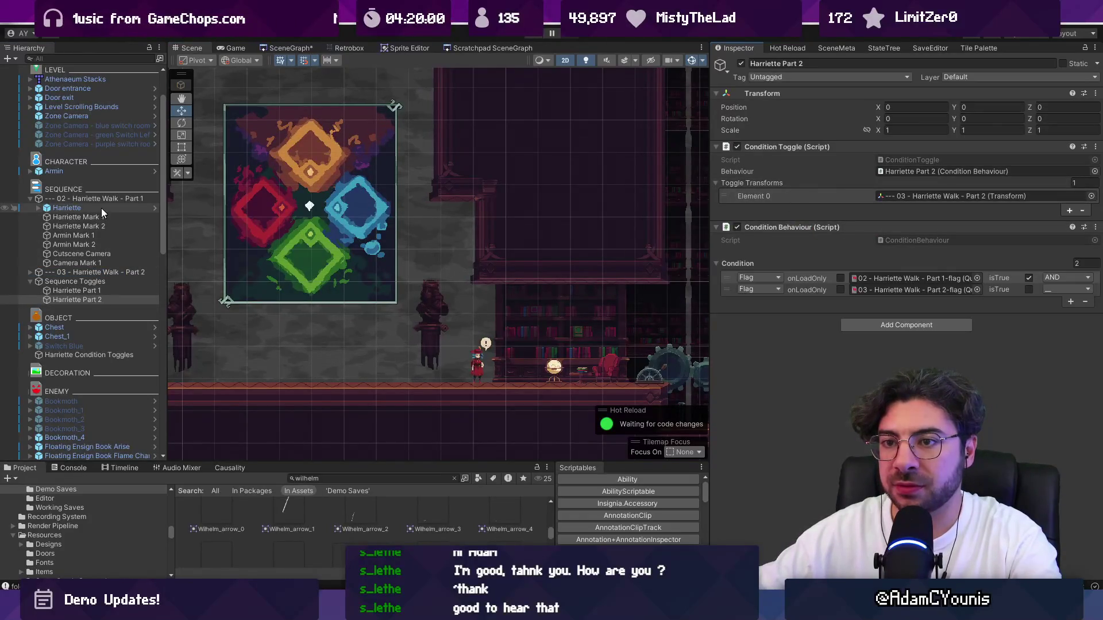
pyautogui.moveTo(112, 201)
pyautogui.mouseDown()
pyautogui.moveTo(779, 239)
pyautogui.moveTo(888, 185)
pyautogui.mouseUp()
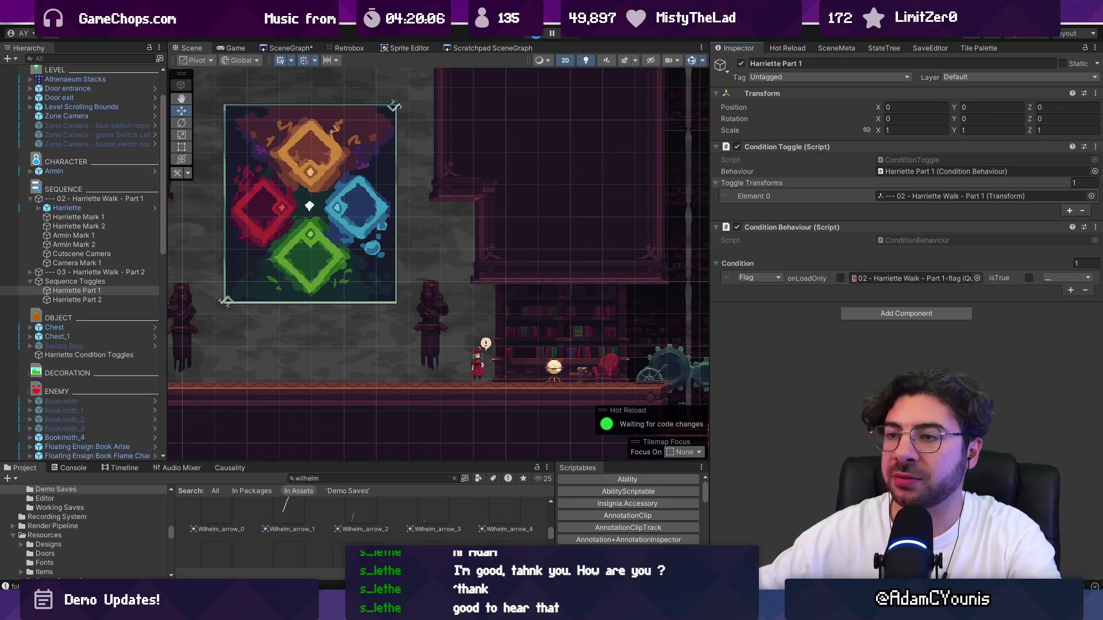
pyautogui.click(537, 35)
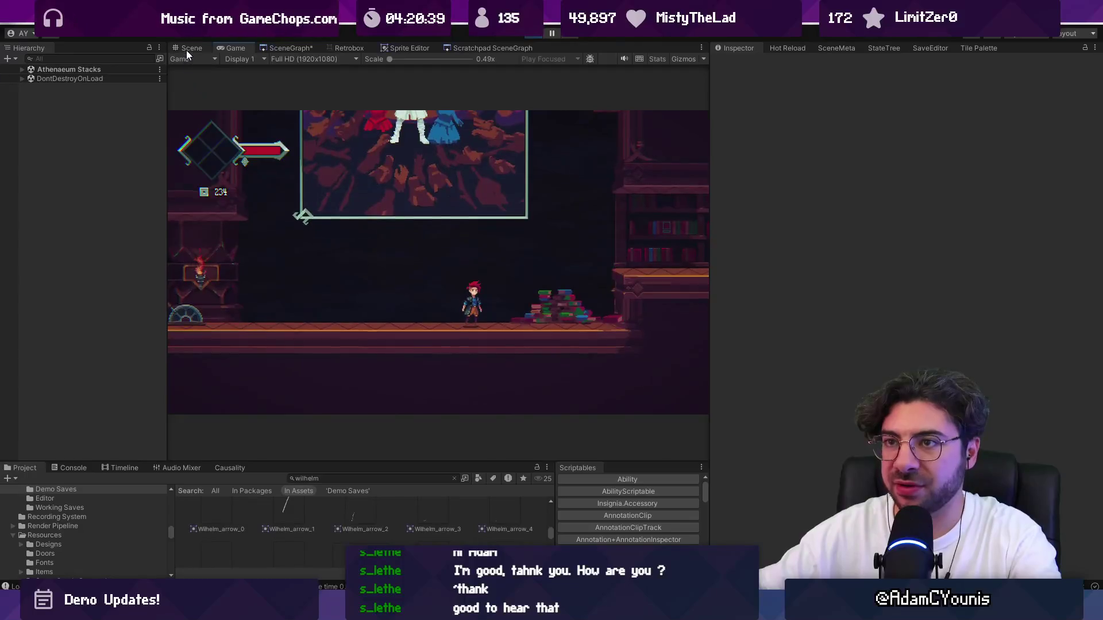
# Return to the Scene view and expand Athenaeum Stacks down to the 03 - Harriette Walk - Part 2 sequence's children.
pyautogui.click(187, 48)
pyautogui.click(24, 69)
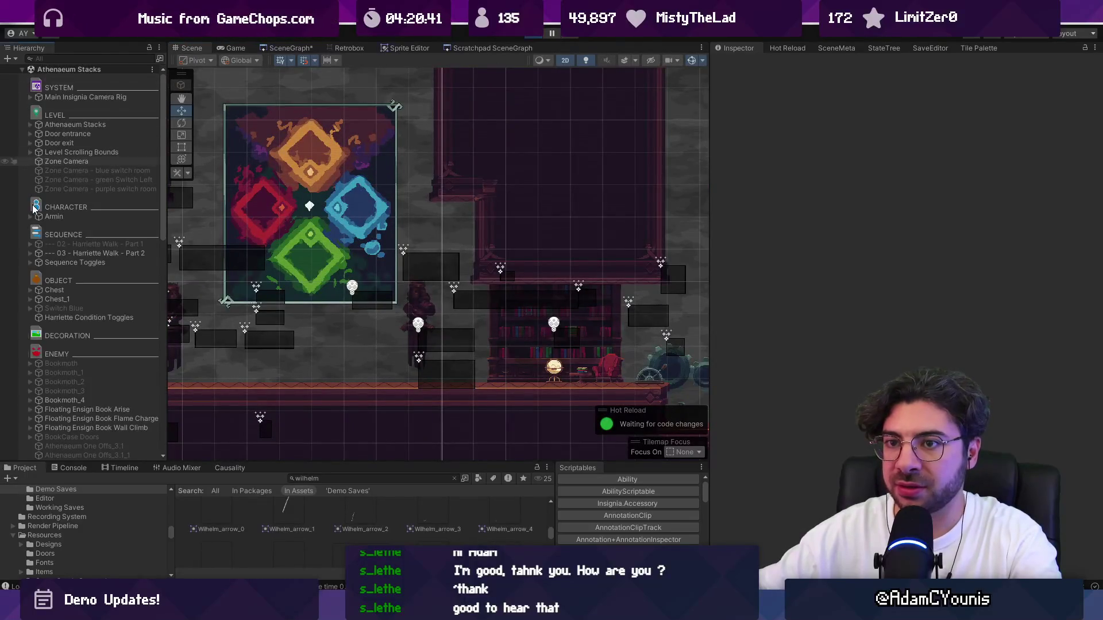
pyautogui.click(47, 255)
pyautogui.click(30, 253)
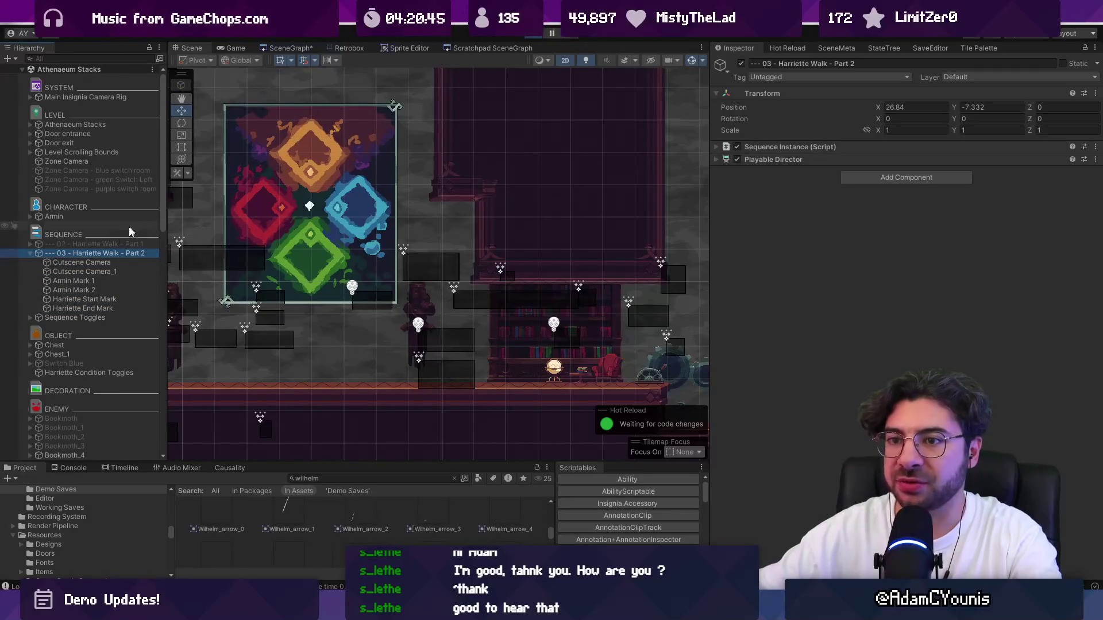
# Frame the Part 2 Harriette and drag her into the library room near the start mark.
pyautogui.click(30, 245)
pyautogui.click(54, 256)
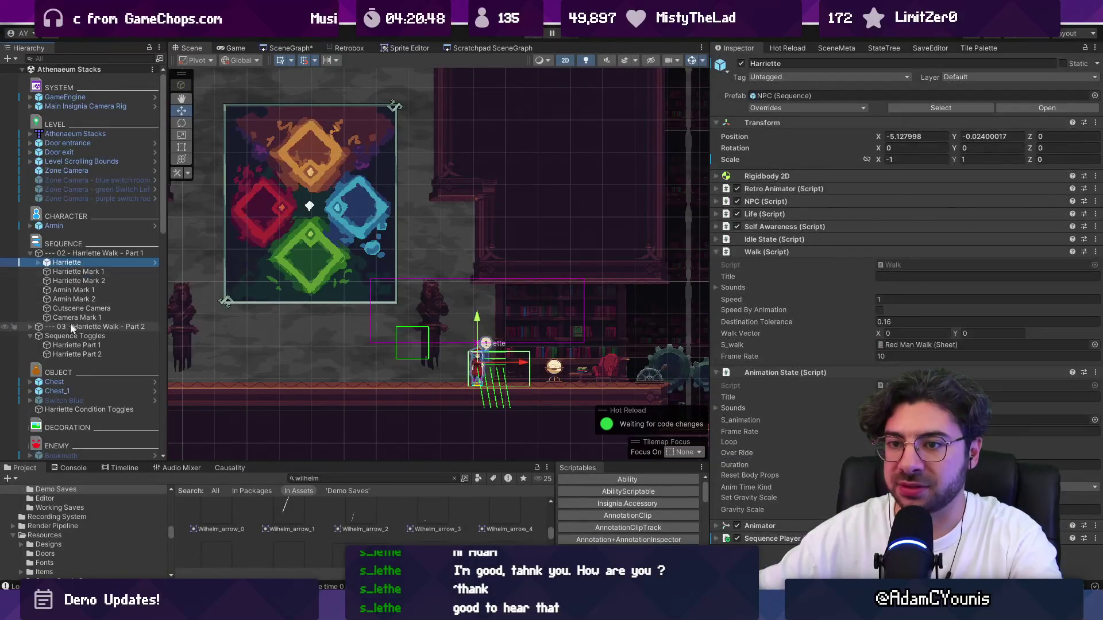
pyautogui.click(57, 336)
pyautogui.click(32, 328)
pyautogui.click(30, 326)
pyautogui.doubleClick(51, 335)
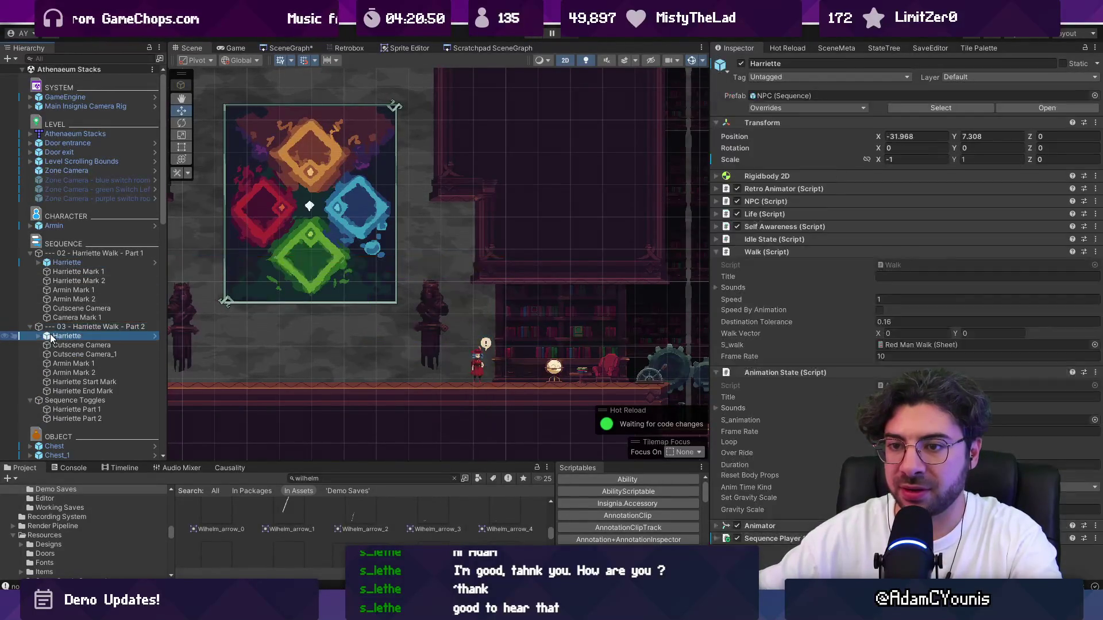
pyautogui.scroll(-5, 344, 291)
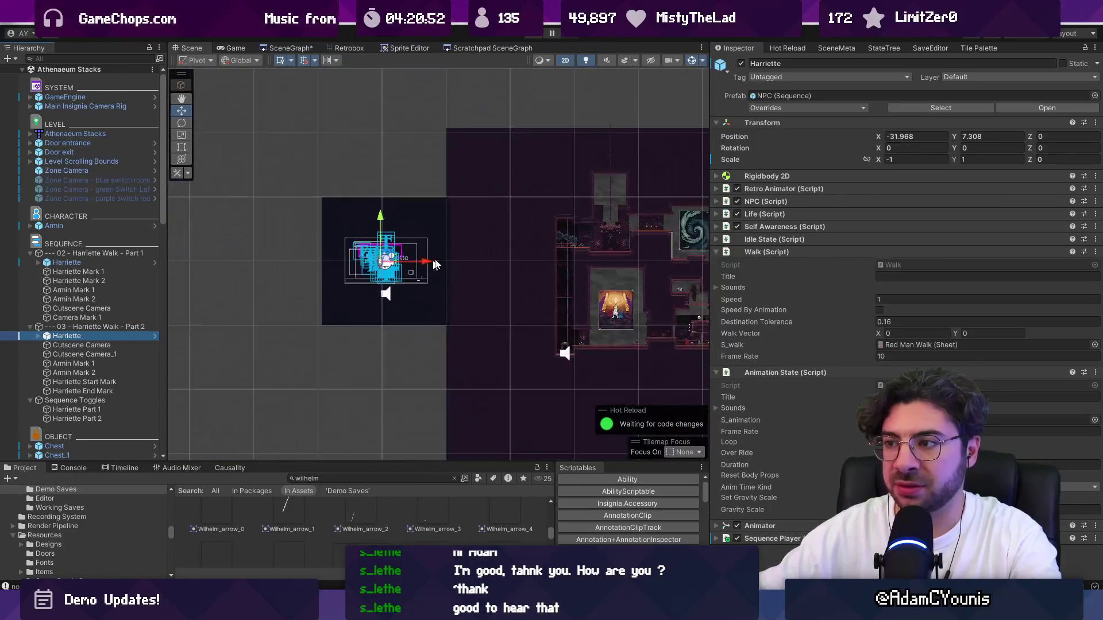
pyautogui.moveTo(269, 232)
pyautogui.mouseDown()
pyautogui.moveTo(537, 293)
pyautogui.moveTo(545, 329)
pyautogui.mouseUp()
pyautogui.scroll(10, 543, 330)
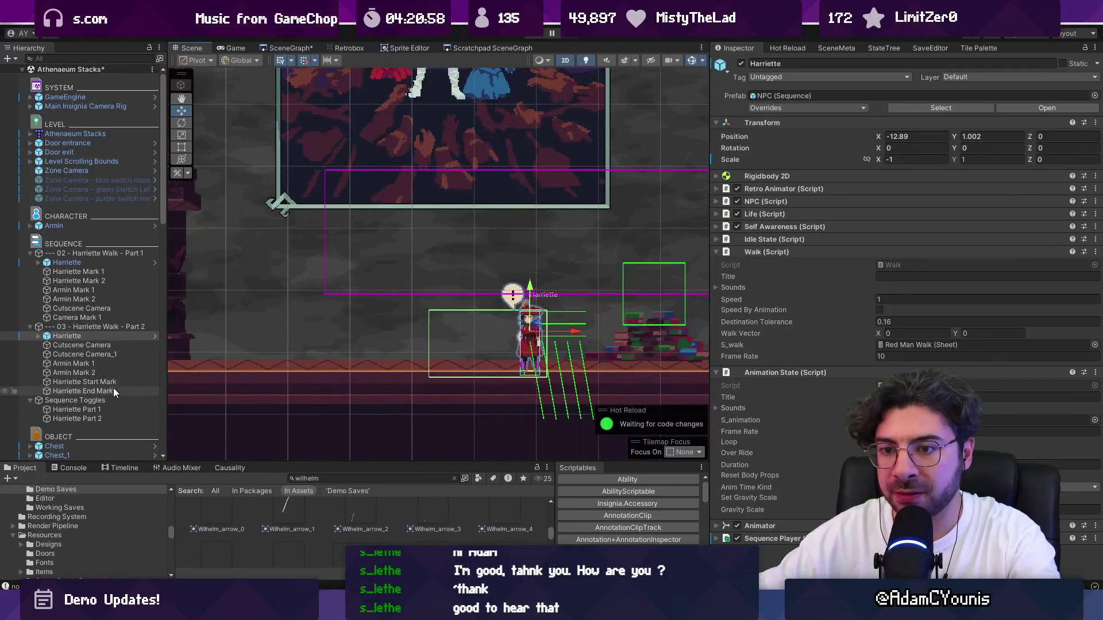
# Align Harriette onto the Harriette Start Mark and set her Scale X to 1 to flip her.
pyautogui.click(114, 382)
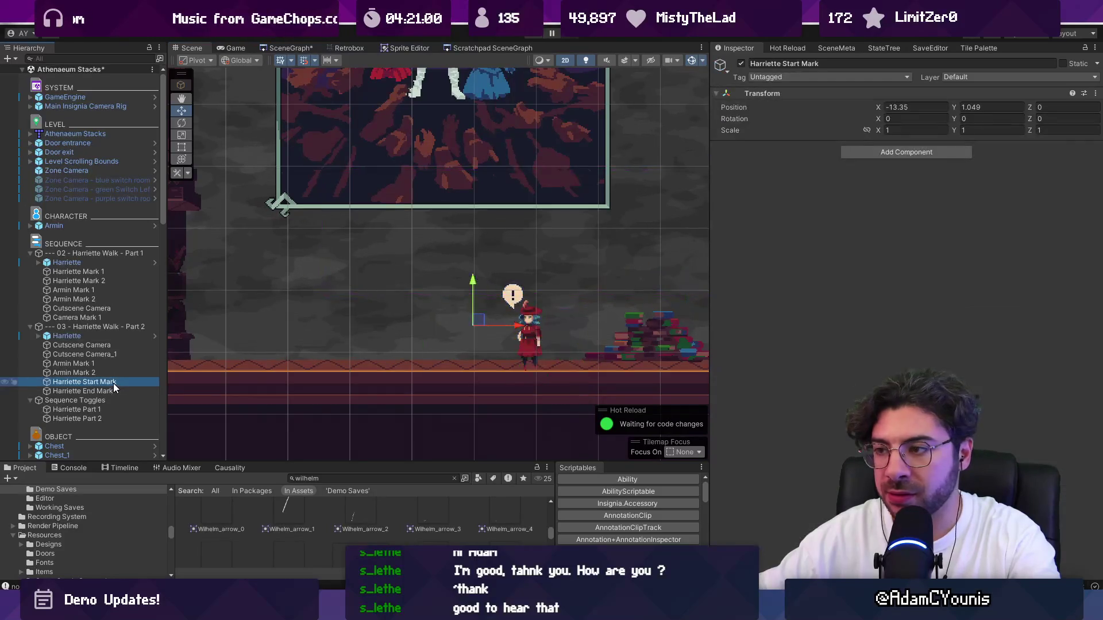
pyautogui.click(101, 338)
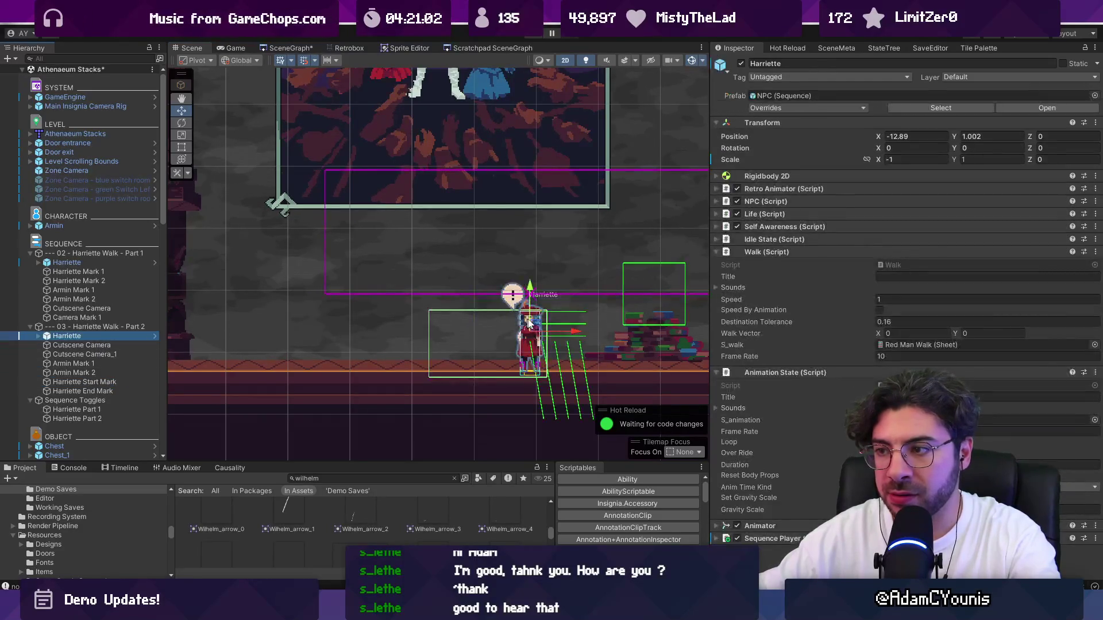
pyautogui.moveTo(577, 336); pyautogui.dragTo(522, 336)
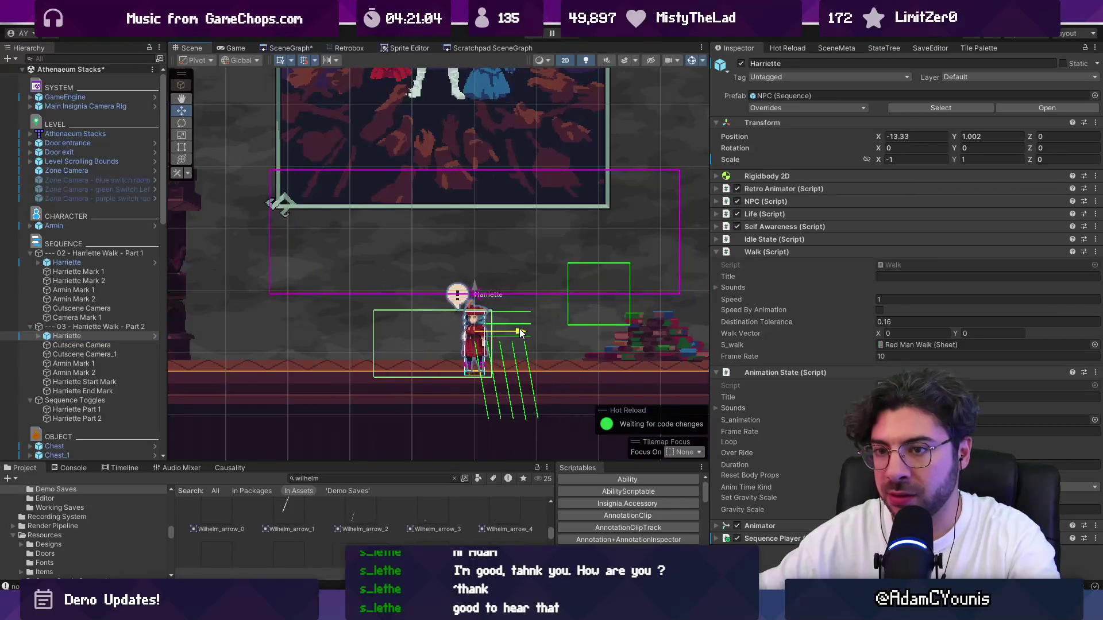
pyautogui.click(899, 160)
pyautogui.write('1')
pyautogui.click(95, 327)
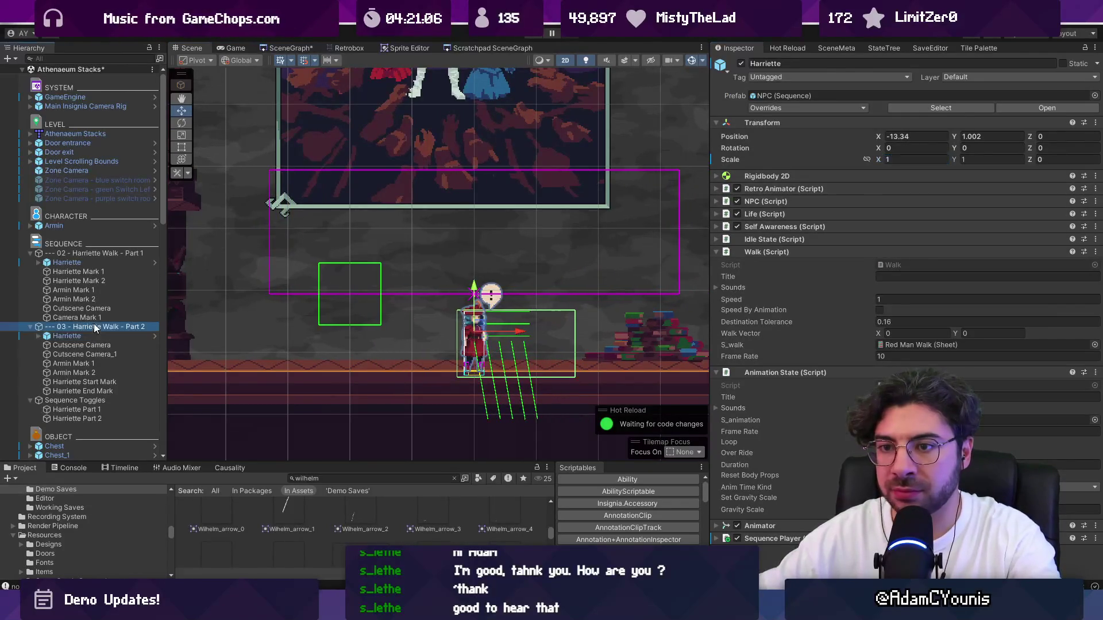
pyautogui.click(118, 467)
pyautogui.moveTo(313, 461); pyautogui.dragTo(299, 354)
# Inspect Harriette's animation and NPC tracks in the Part 2 sequence's timeline.
pyautogui.click(84, 339)
pyautogui.scroll(-3, 105, 327)
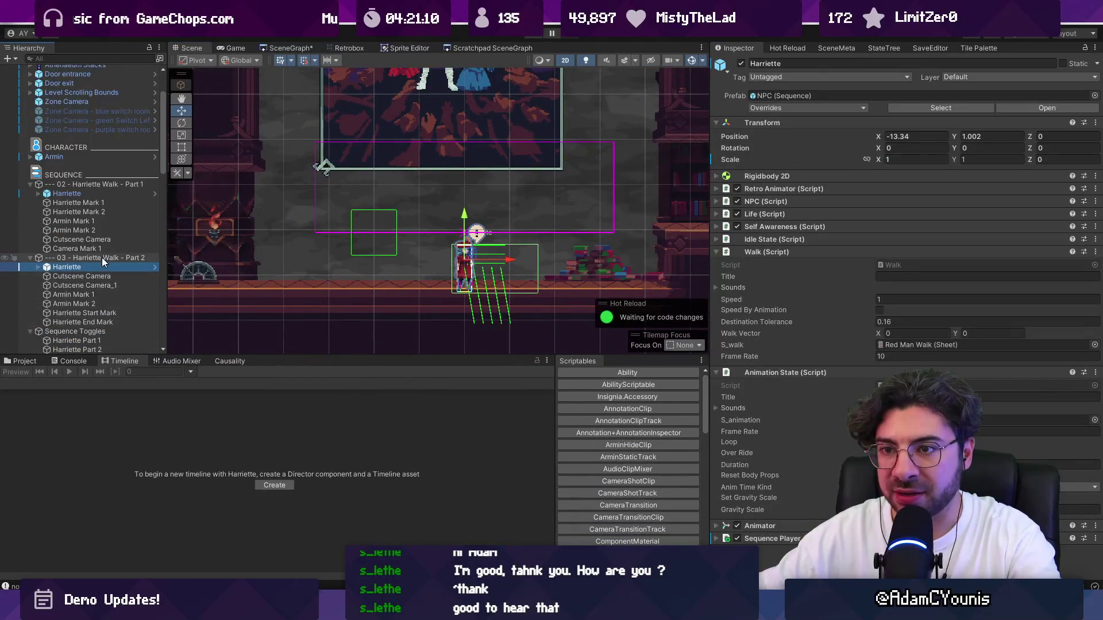
pyautogui.click(102, 257)
pyautogui.click(6, 423)
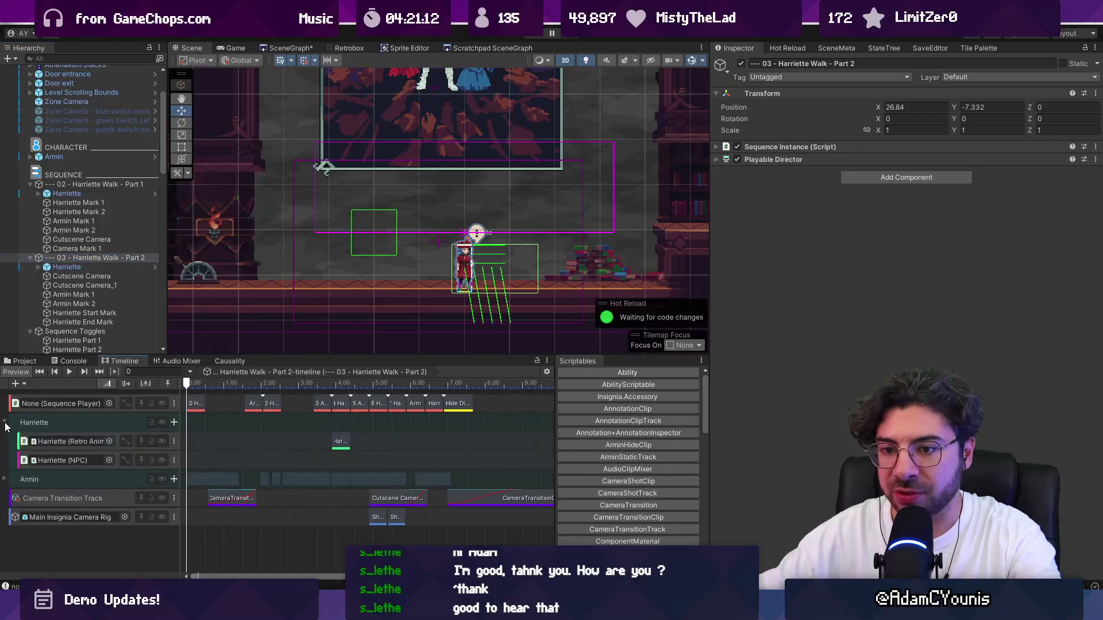
pyautogui.scroll(-1, 84, 268)
pyautogui.click(75, 446)
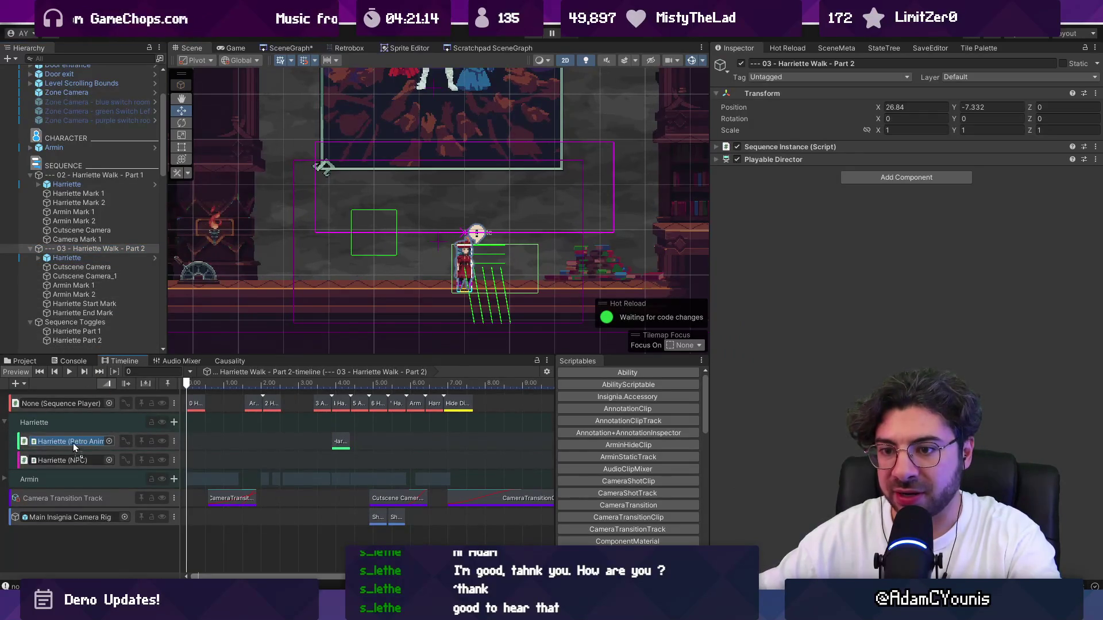
pyautogui.click(61, 453)
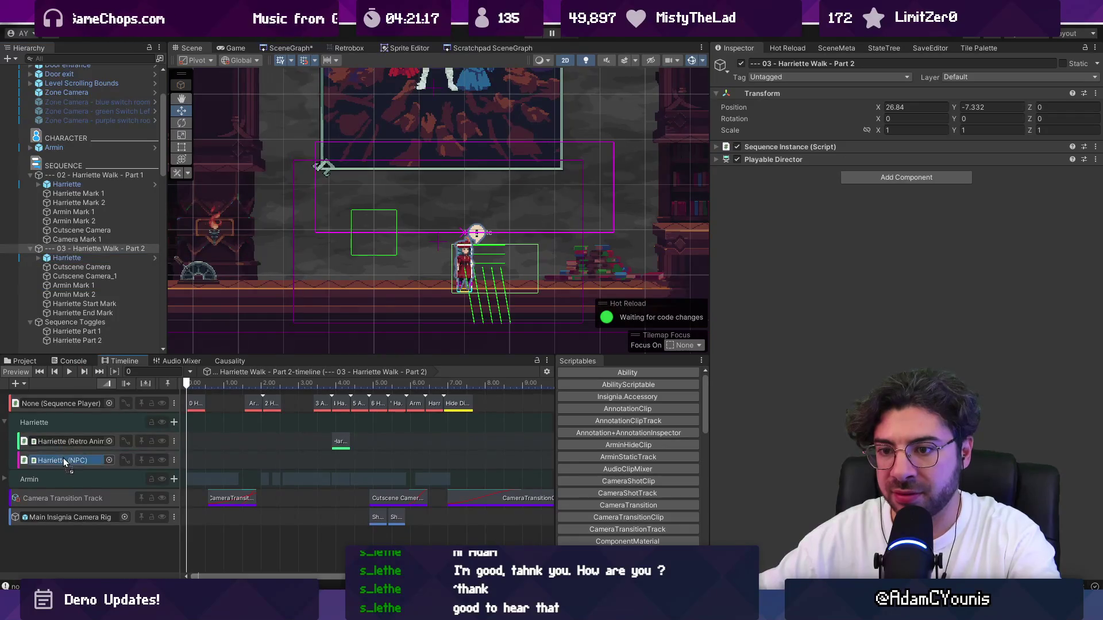
# Rename the two Harriette objects to 'Harriette - Part 2' and 'Harriette - Part 1'.
pyautogui.click(77, 259)
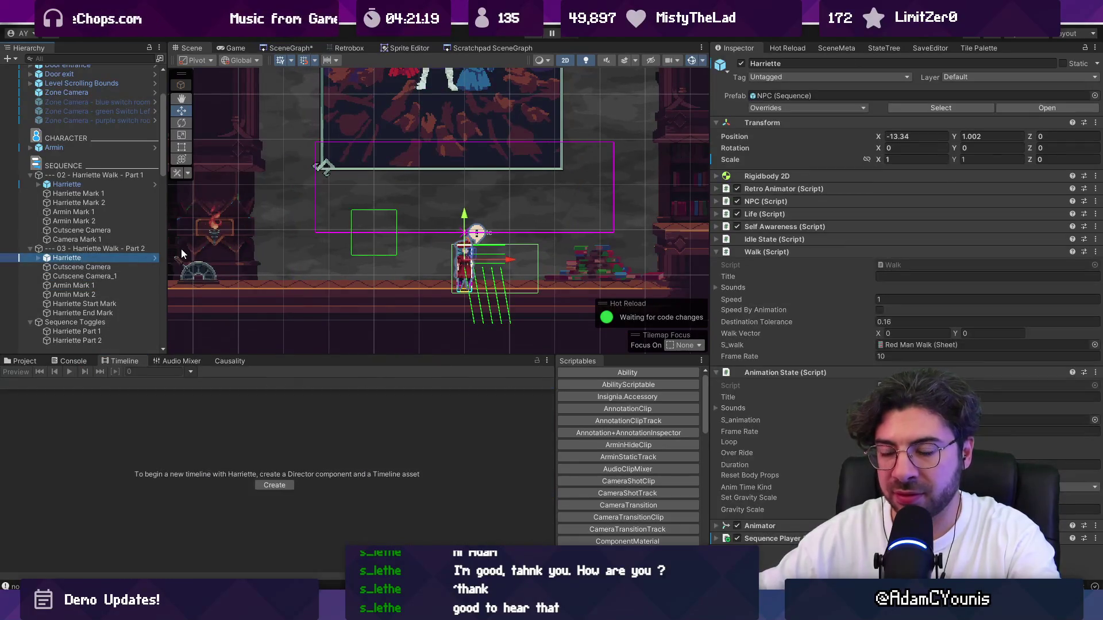
pyautogui.press('F2')
pyautogui.write(' - Part 2')
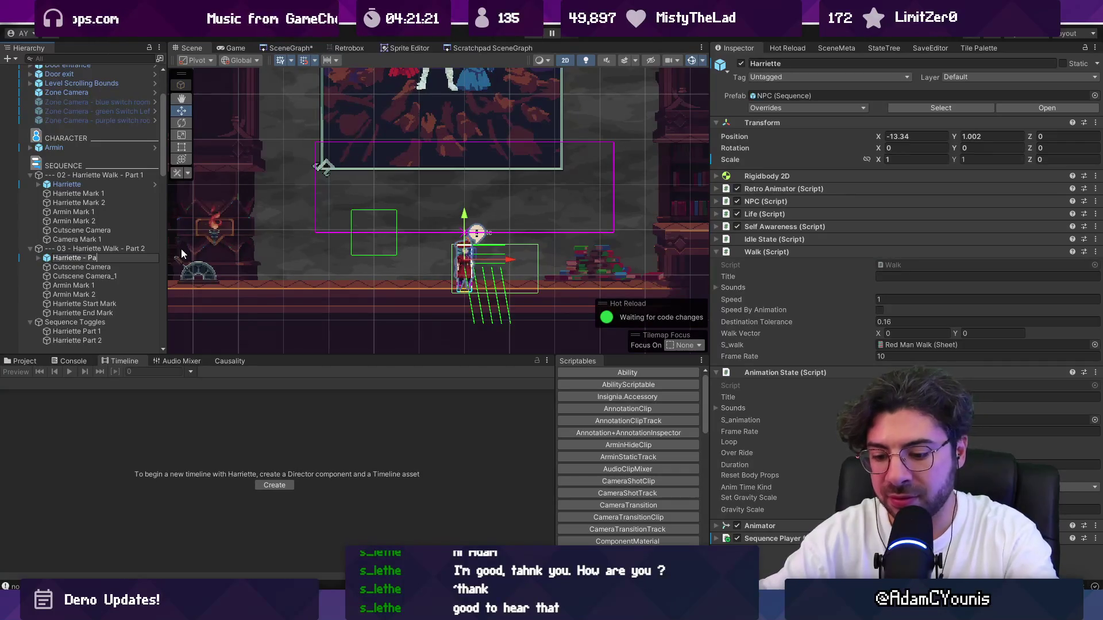
pyautogui.press('Return')
pyautogui.click(119, 185)
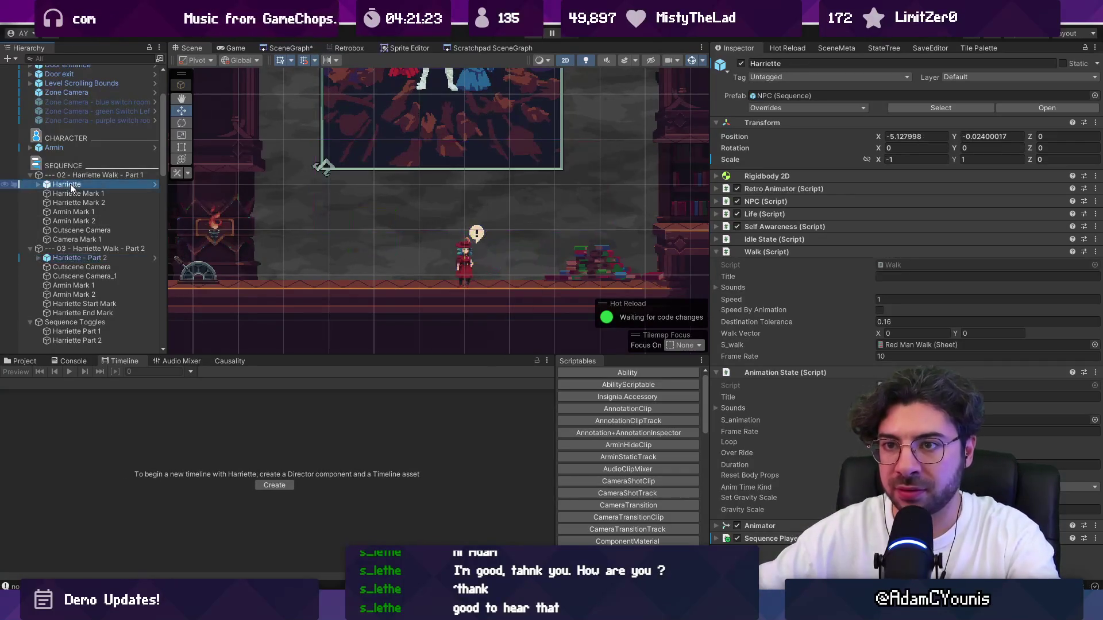
pyautogui.press('F2')
pyautogui.write(' - p')
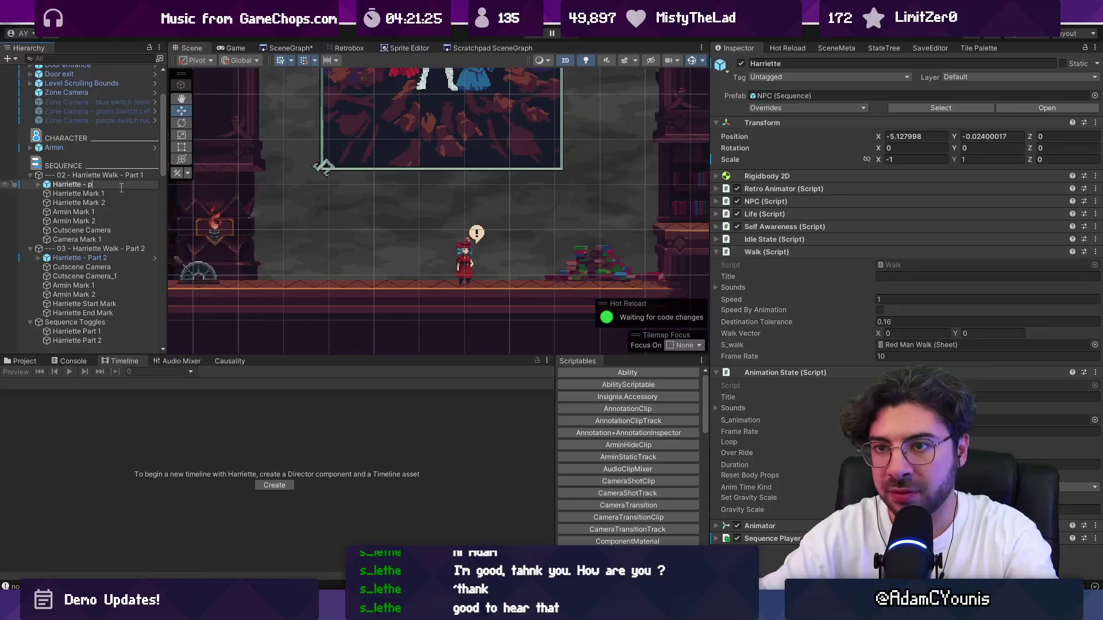
pyautogui.write(' 1')
pyautogui.press('Return')
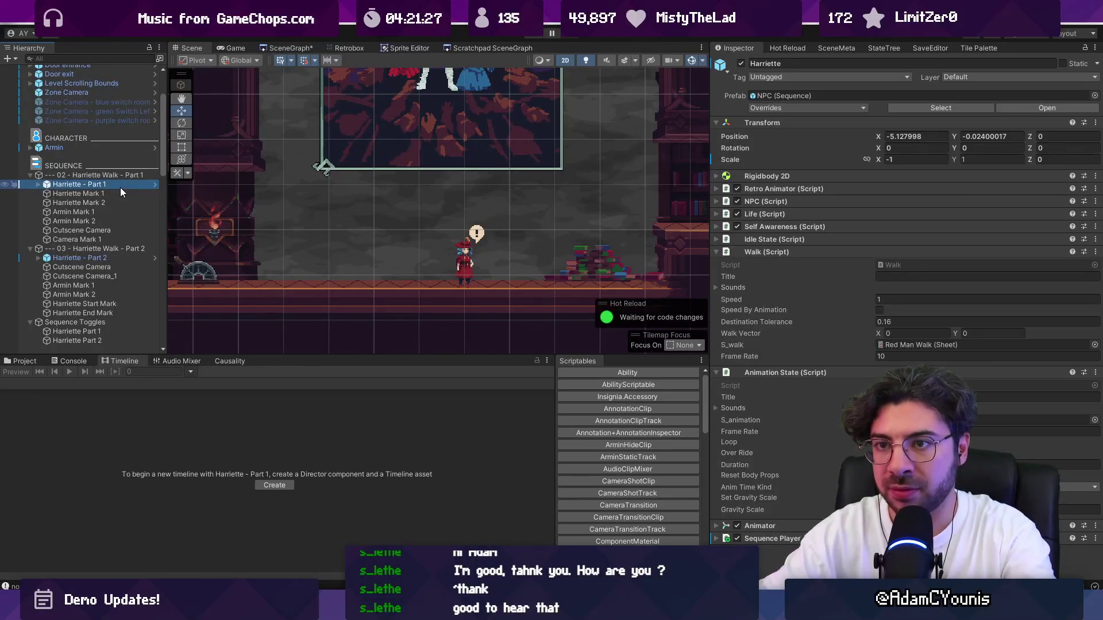
# Select the 03 - Harriette Walk - Part 2 sequence, watch the cutscene play, then exit fullscreen.
pyautogui.click(100, 249)
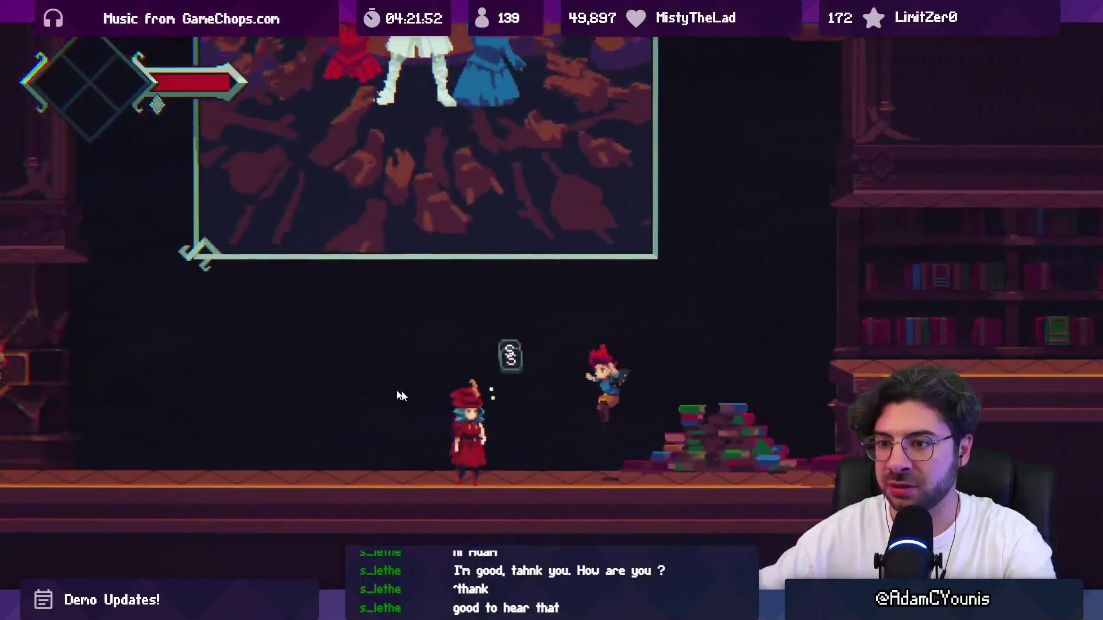
pyautogui.hotkey('shift', 'space')
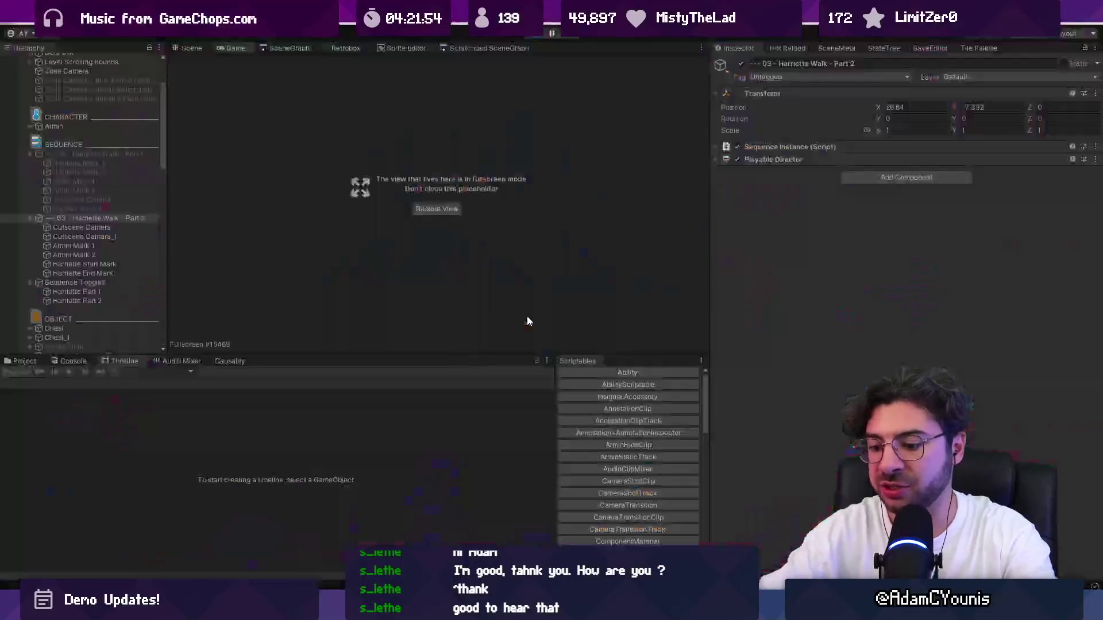
# Exit Play mode and open the Part 1 sequence's timeline with the Harriette track group expanded.
pyautogui.click(537, 33)
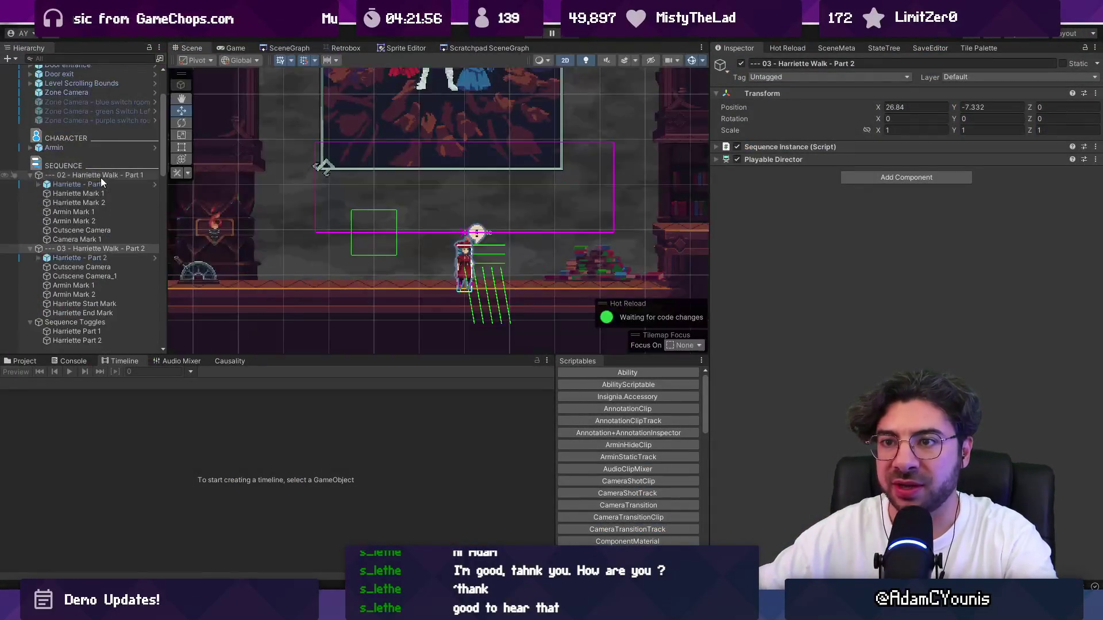
pyautogui.click(102, 178)
pyautogui.scroll(-3, 284, 429)
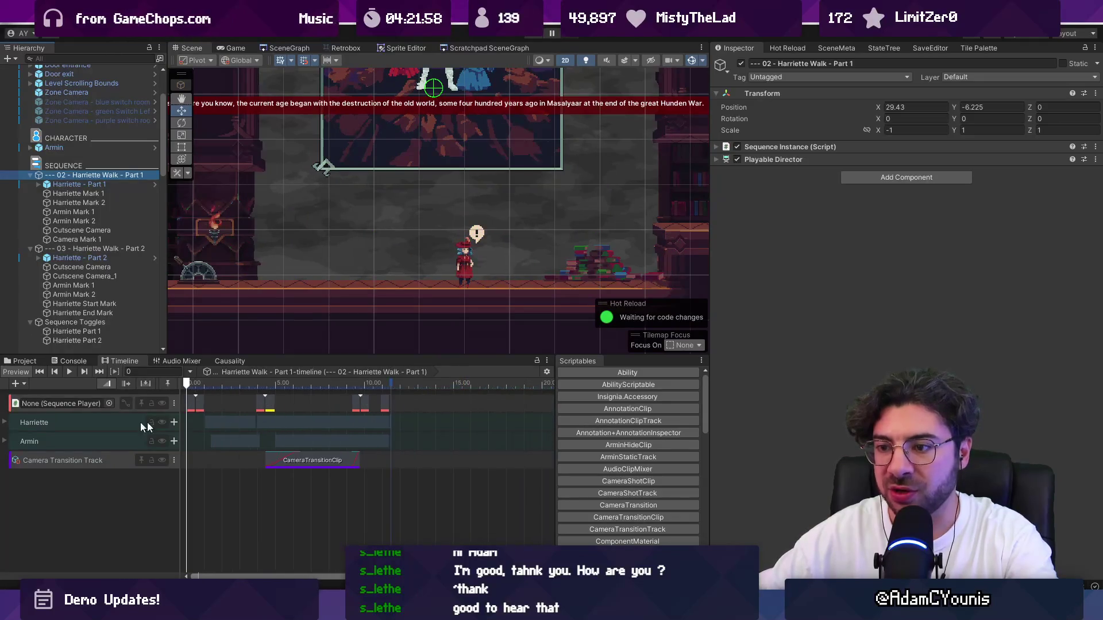
pyautogui.click(5, 424)
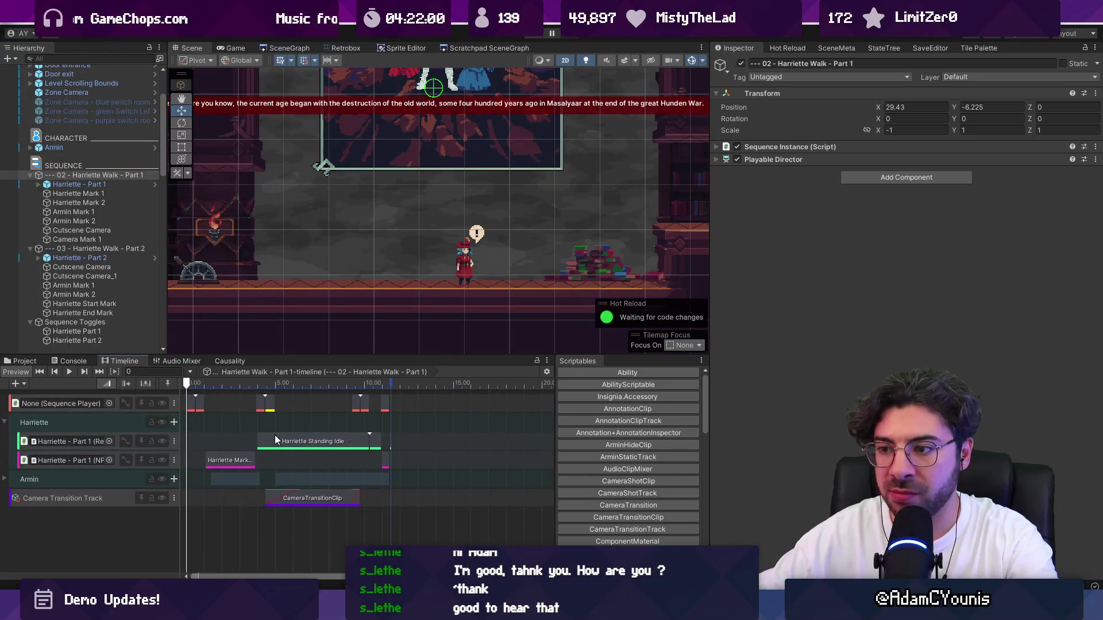
# Delete the Harriette Start Mark and Standing Idle clips, leaving only Boss-Air Disappear.
pyautogui.scroll(3, 275, 440)
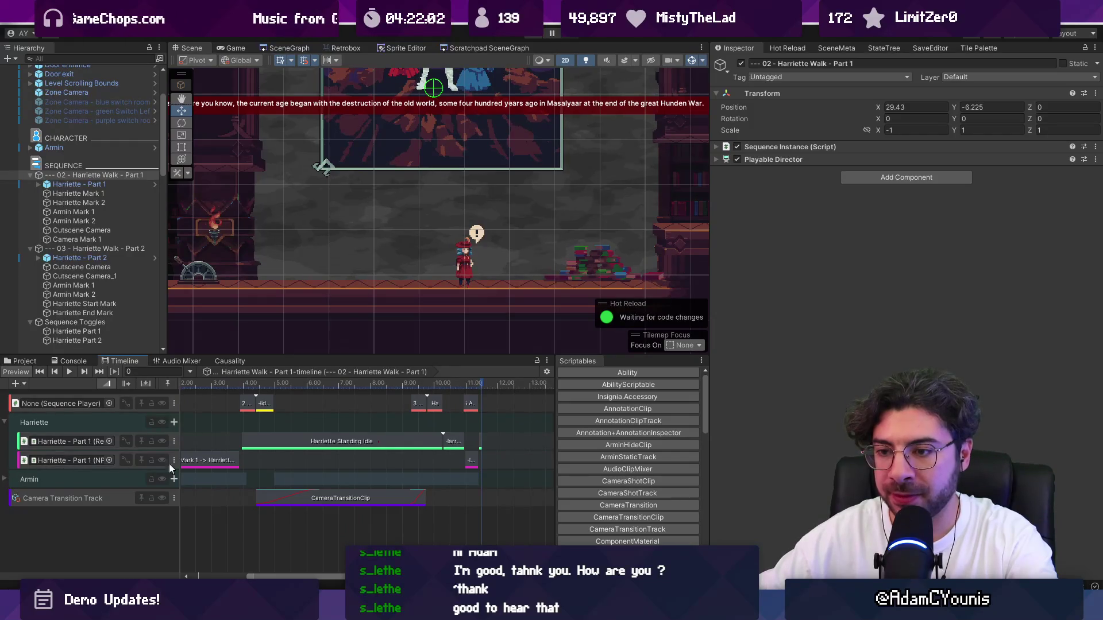
pyautogui.scroll(15, 482, 446)
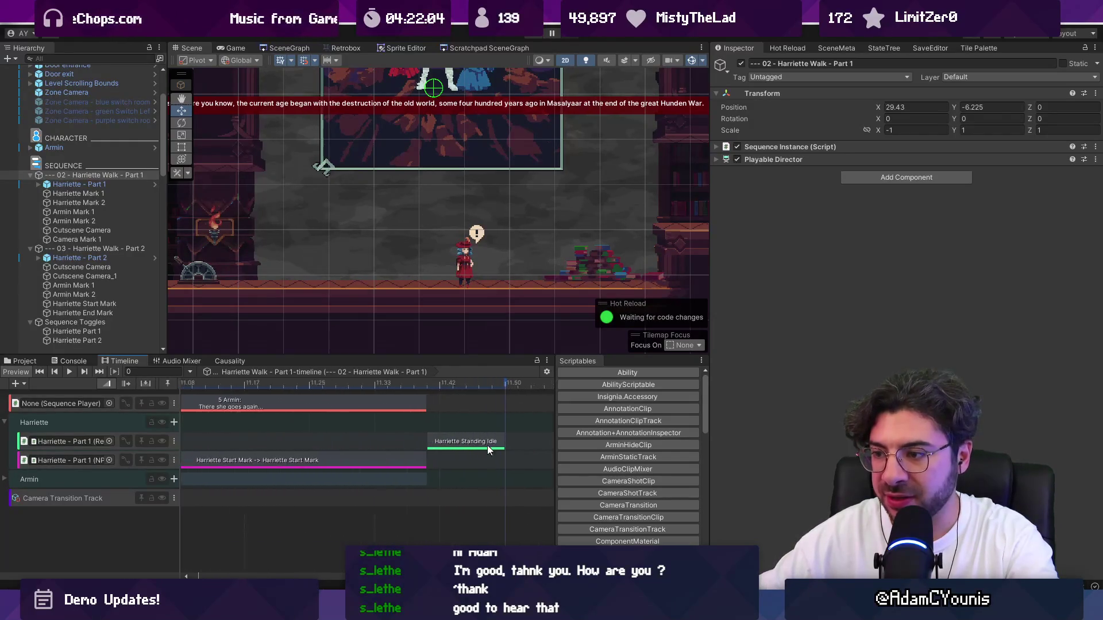
pyautogui.scroll(1, 487, 446)
pyautogui.click(485, 440)
pyautogui.scroll(-3, 440, 440)
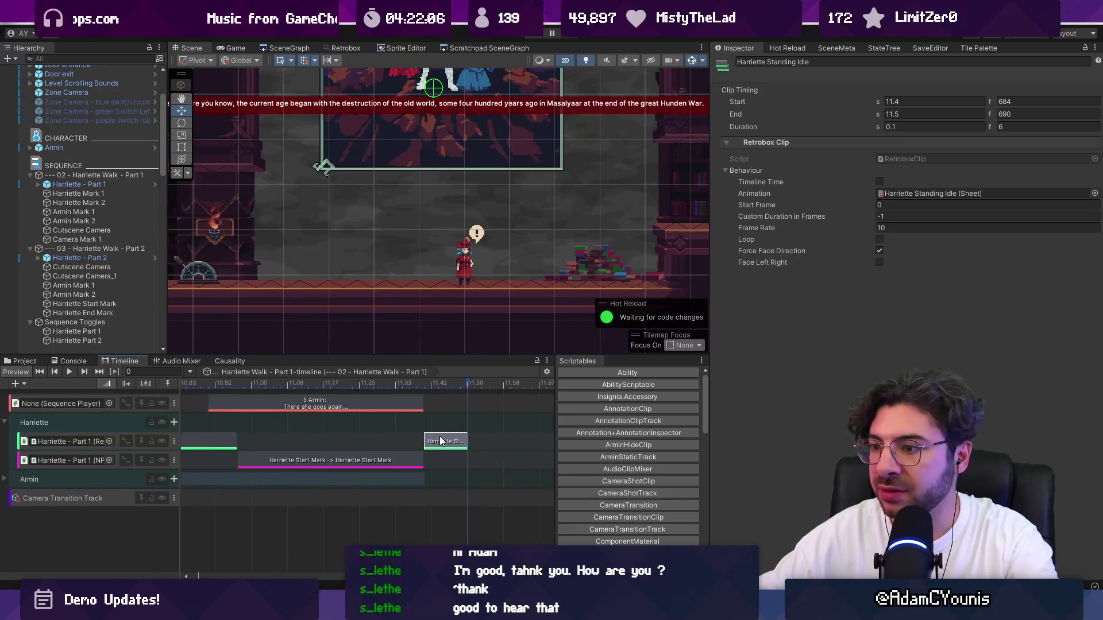
pyautogui.scroll(-2, 440, 440)
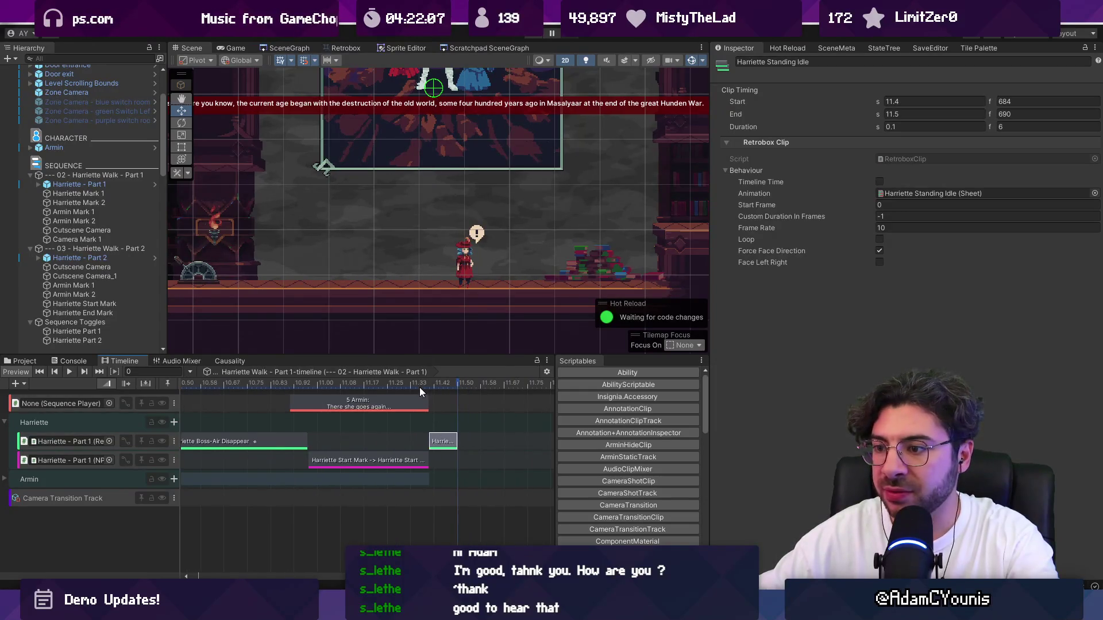
pyautogui.scroll(1, 379, 463)
pyautogui.click(388, 460)
pyautogui.click(298, 384)
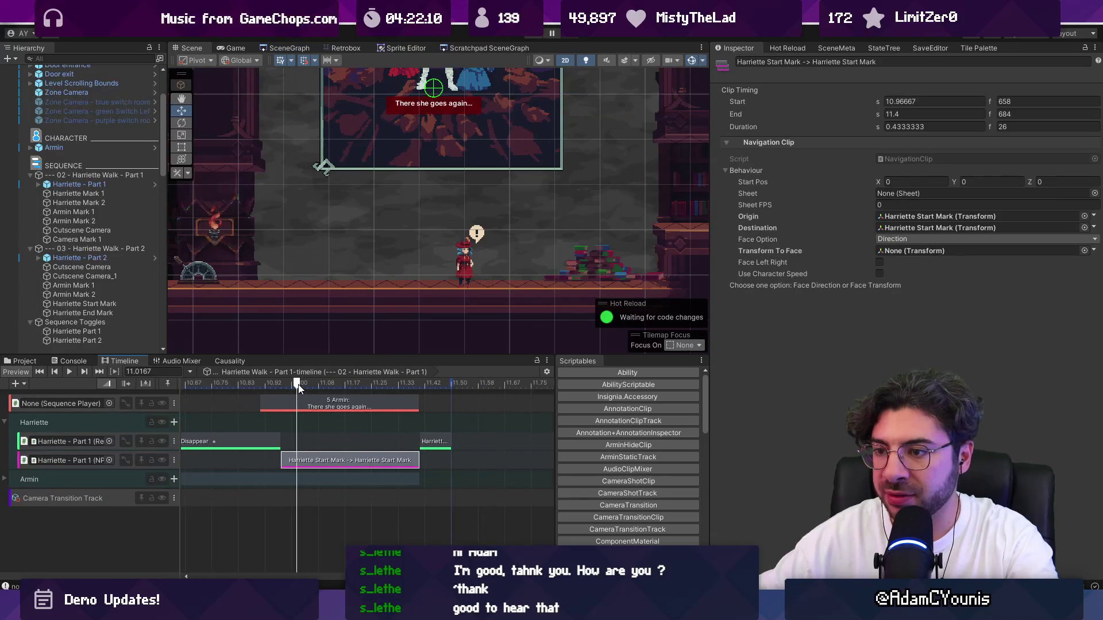
pyautogui.scroll(-3, 401, 269)
pyautogui.click(260, 385)
pyautogui.moveTo(262, 386); pyautogui.dragTo(339, 427)
pyautogui.keyDown('shift'); pyautogui.click(435, 442); pyautogui.keyUp('shift')
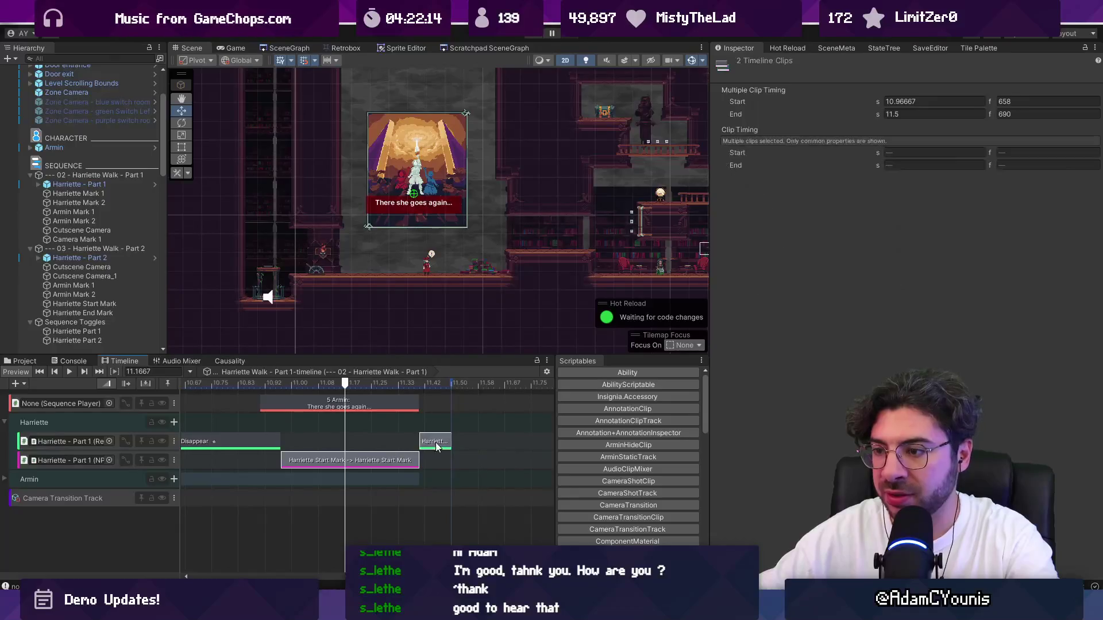
pyautogui.press('Delete')
pyautogui.scroll(-2, 411, 430)
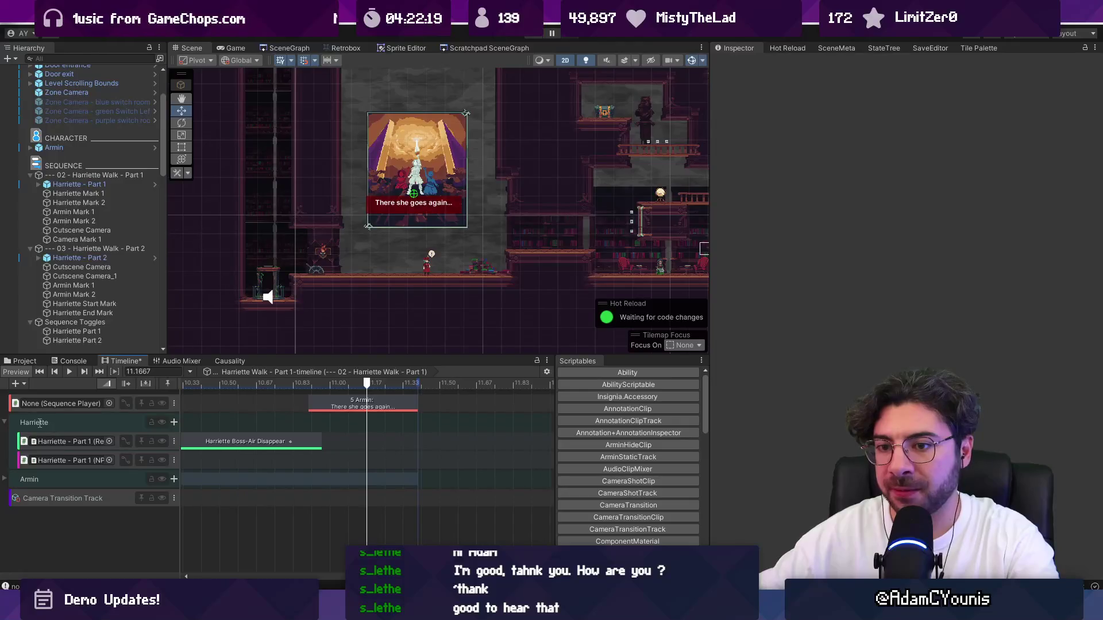
# Add a Harriette - Part 1 activation track and stretch its Active clip to about 10.9 s.
pyautogui.moveTo(90, 187); pyautogui.dragTo(116, 389)
pyautogui.click(166, 395)
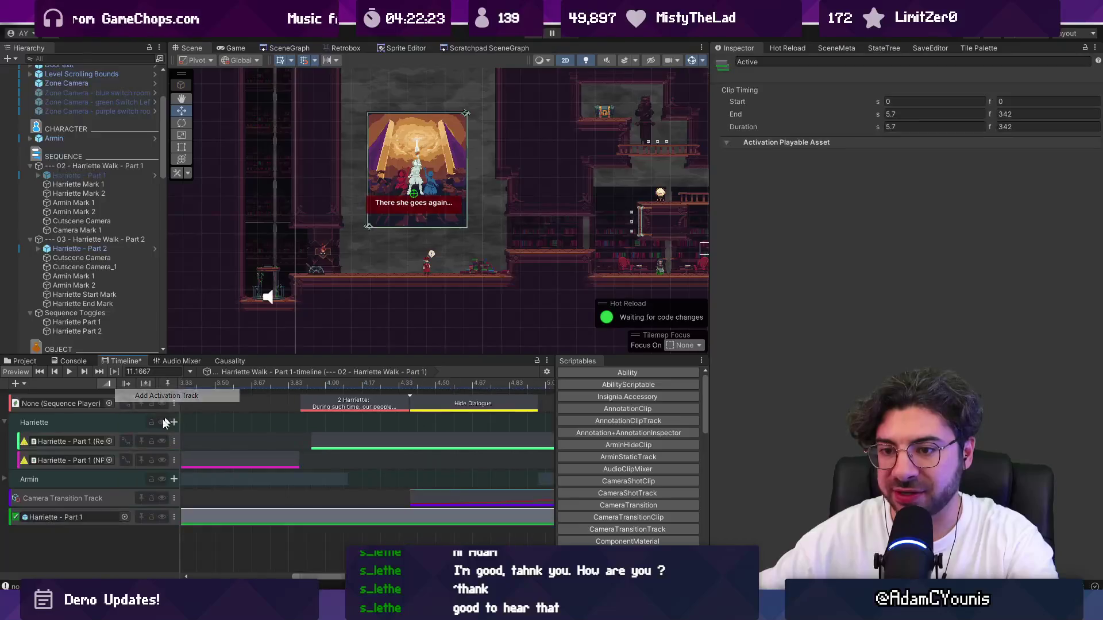
pyautogui.scroll(-5, 202, 513)
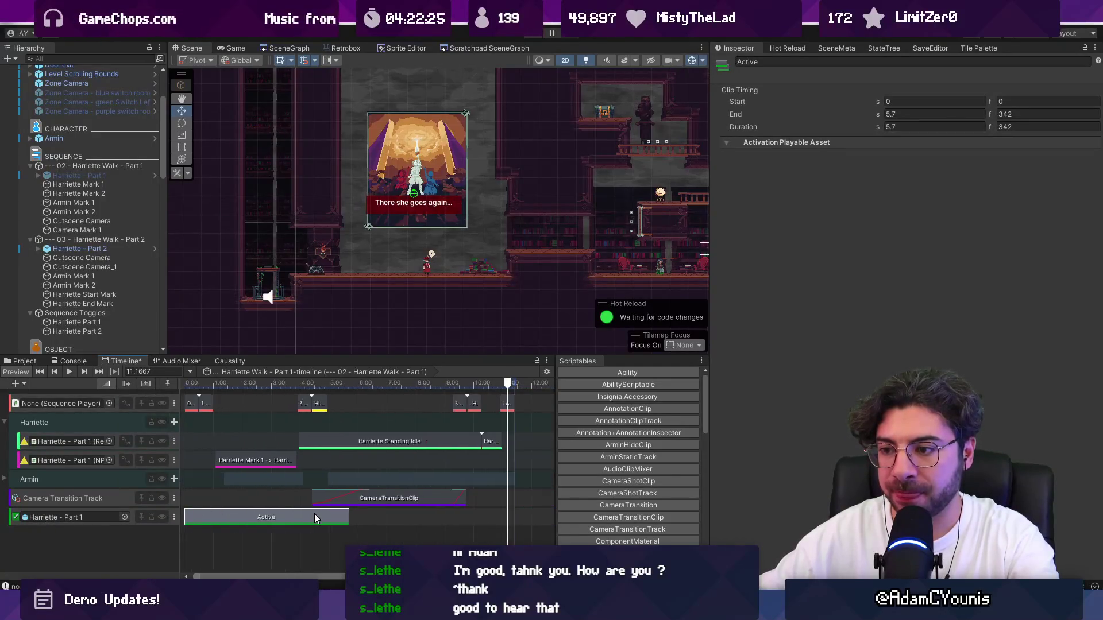
pyautogui.moveTo(302, 517); pyautogui.dragTo(400, 519)
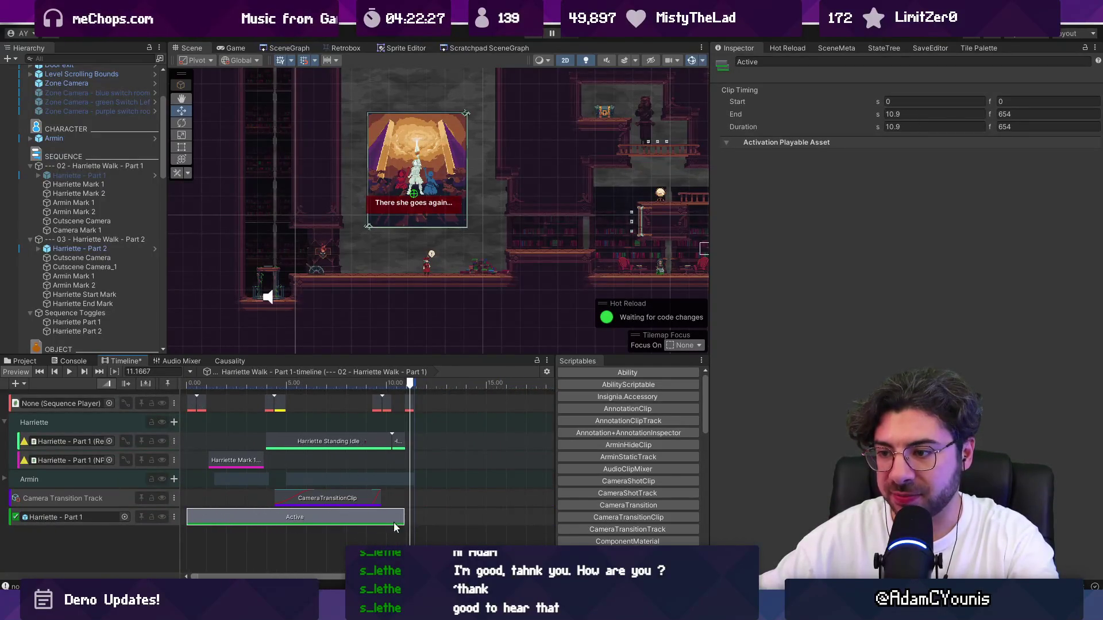
pyautogui.click(298, 550)
pyautogui.moveTo(400, 384); pyautogui.dragTo(421, 389)
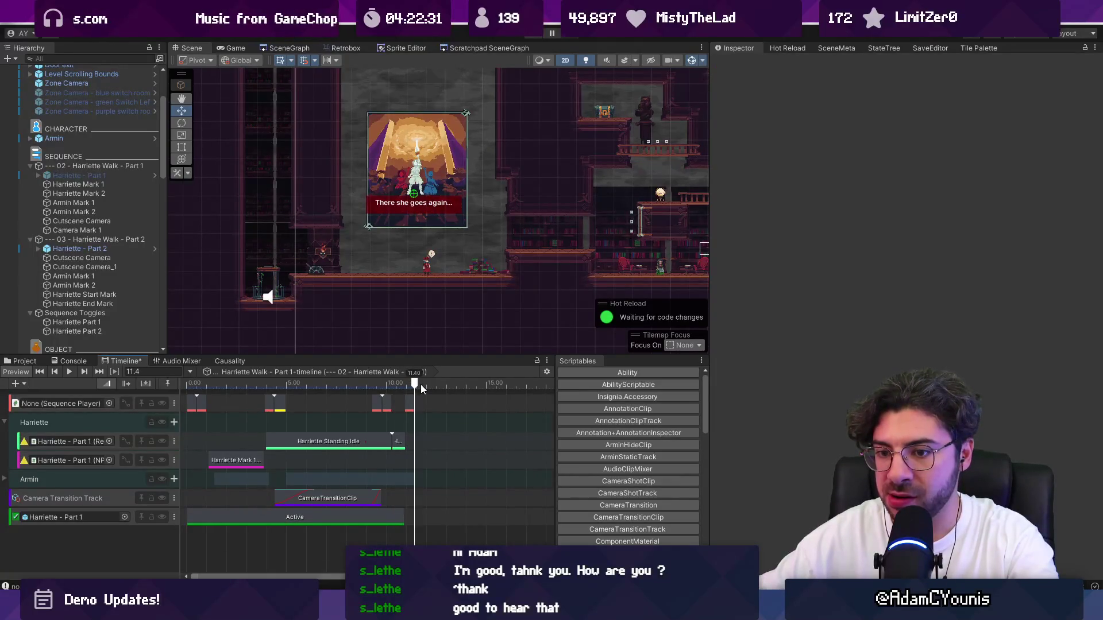
# Set the activation track's post-playback state to Inactive.
pyautogui.click(422, 516)
pyautogui.click(919, 91)
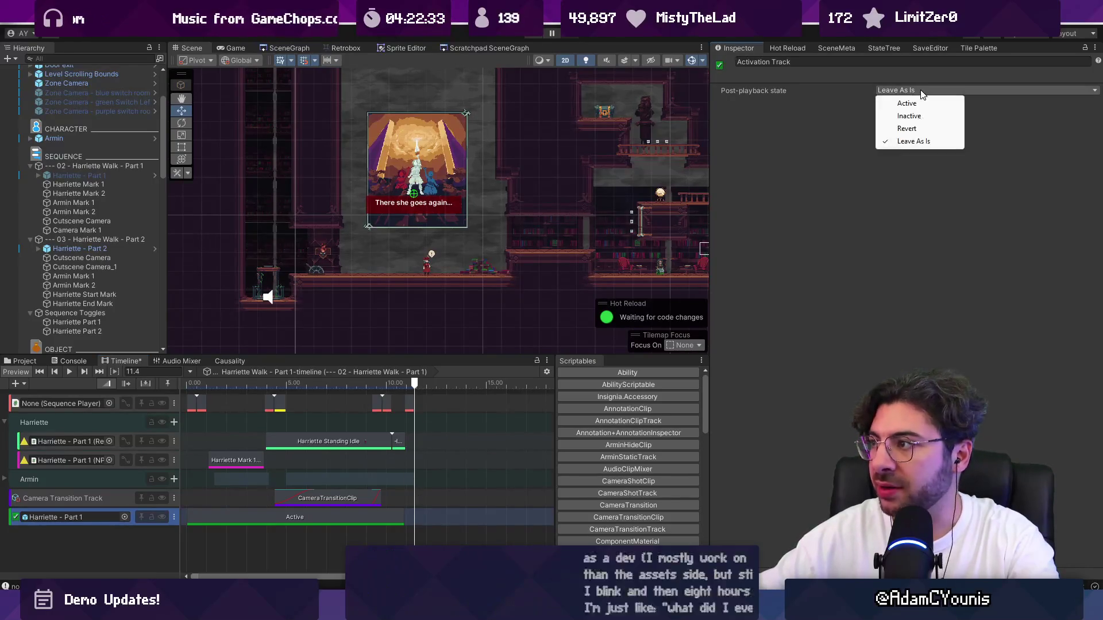
pyautogui.click(910, 116)
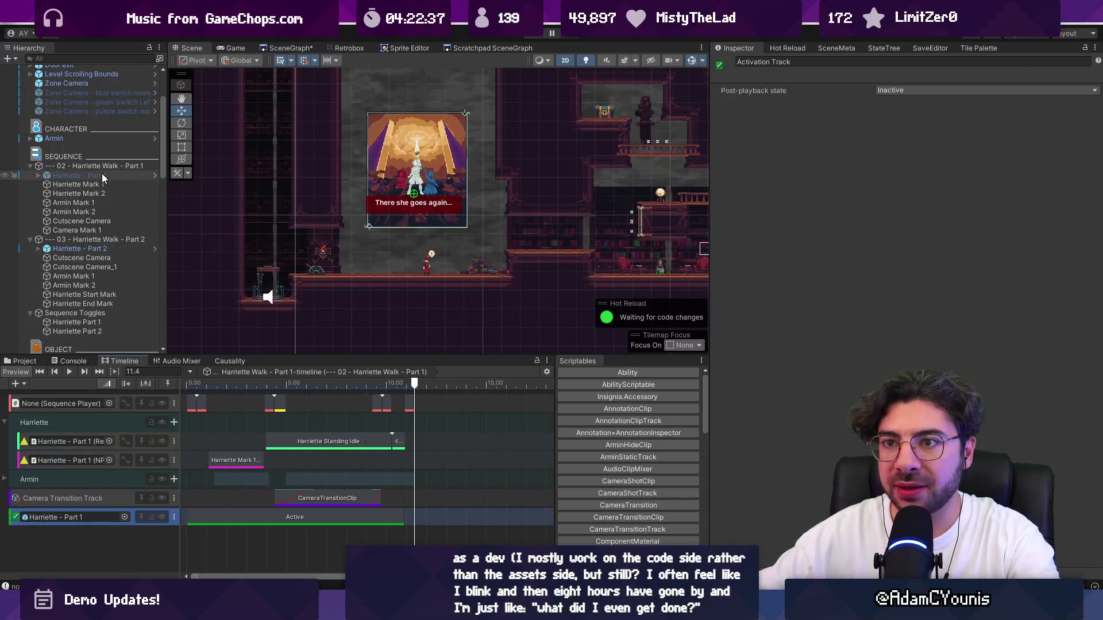
# Paste the copied activation track into the Harriette Walk - Part 2 timeline.
pyautogui.click(103, 239)
pyautogui.click(112, 546)
pyautogui.hotkey('ctrl', 'v')
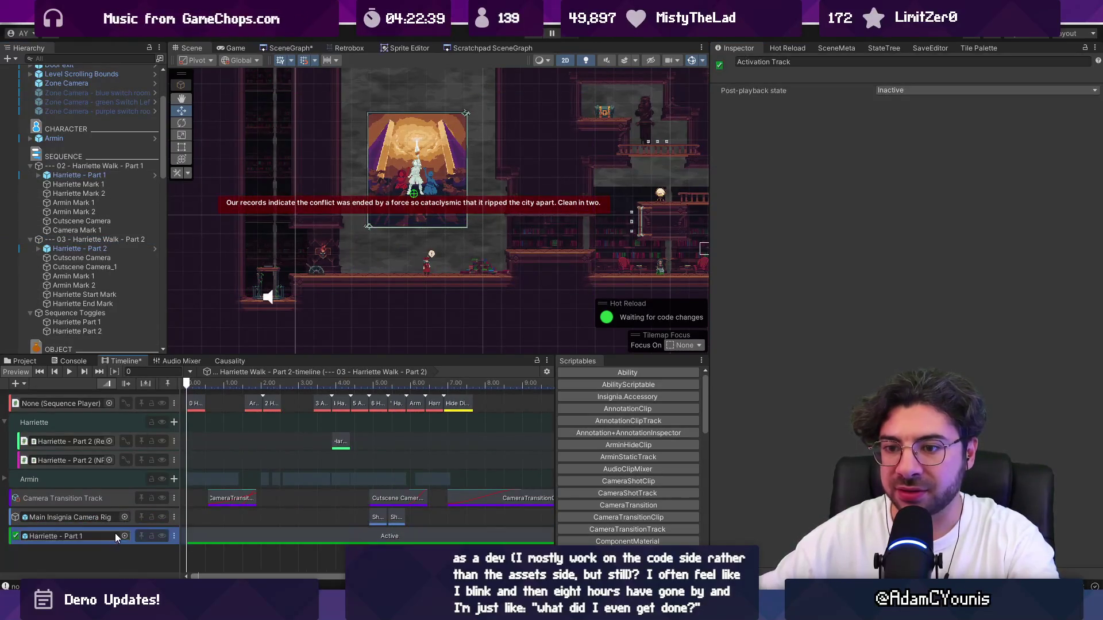
# Bind the pasted track to Harriette - Part 2, confirm it stays Inactive after playback, and save.
pyautogui.moveTo(86, 249)
pyautogui.mouseDown()
pyautogui.moveTo(107, 250)
pyautogui.moveTo(69, 536)
pyautogui.mouseUp()
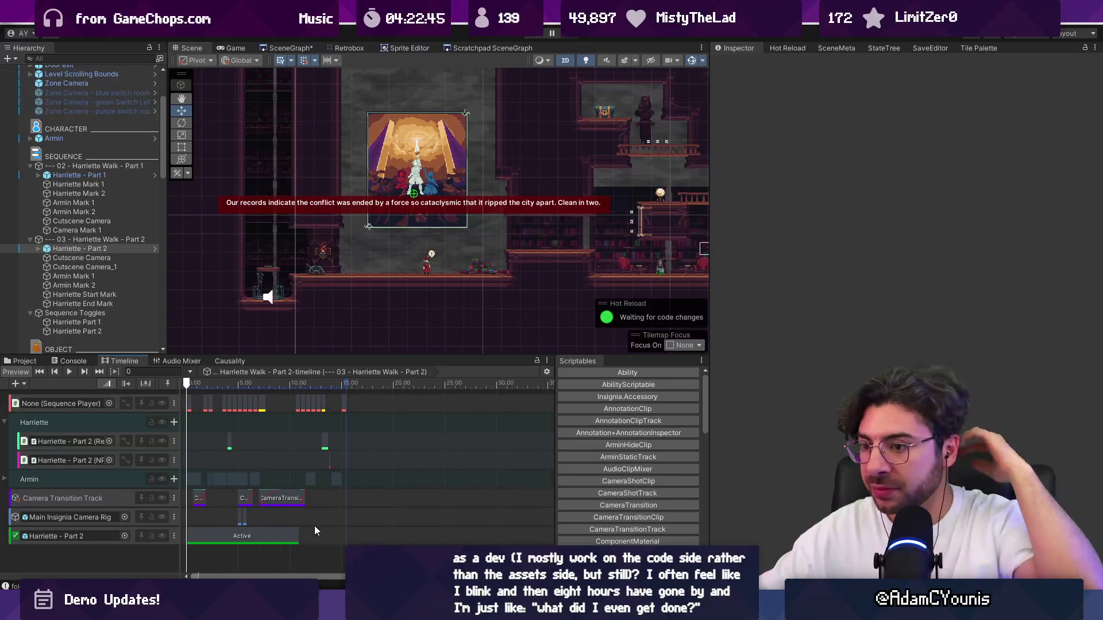
pyautogui.hscroll(8, 300, 528)
pyautogui.scroll(3, 300, 528)
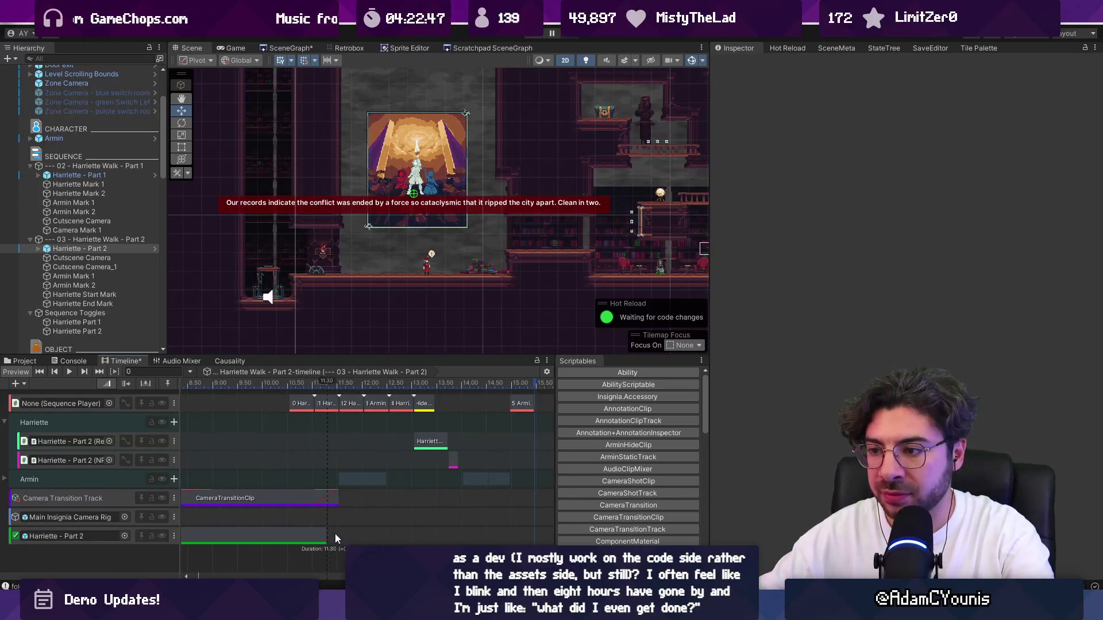
pyautogui.scroll(10, 443, 440)
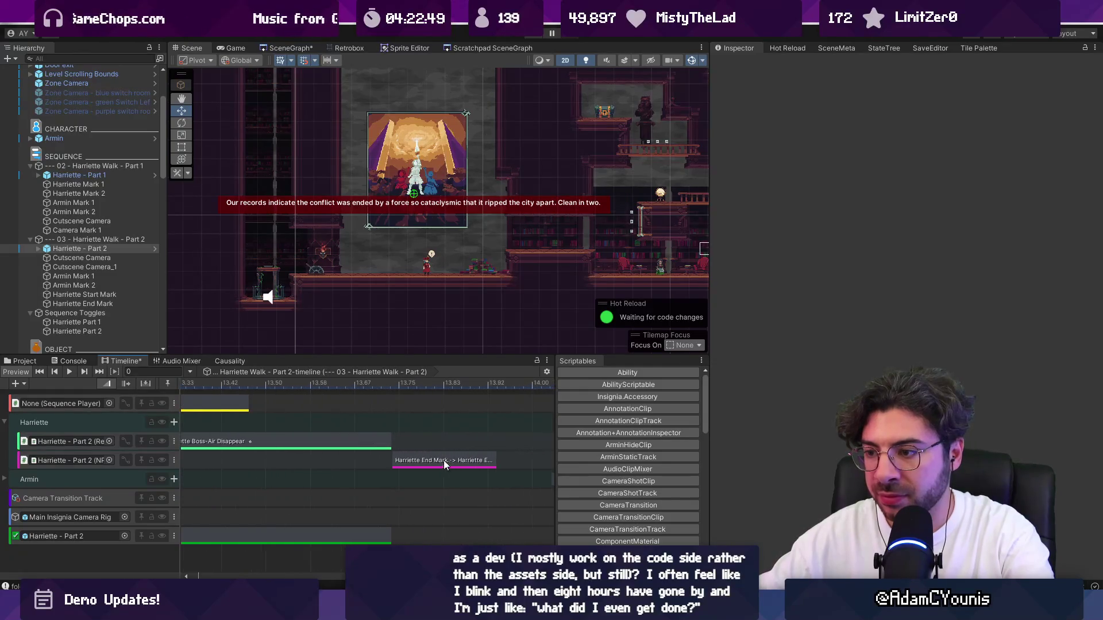
pyautogui.click(441, 460)
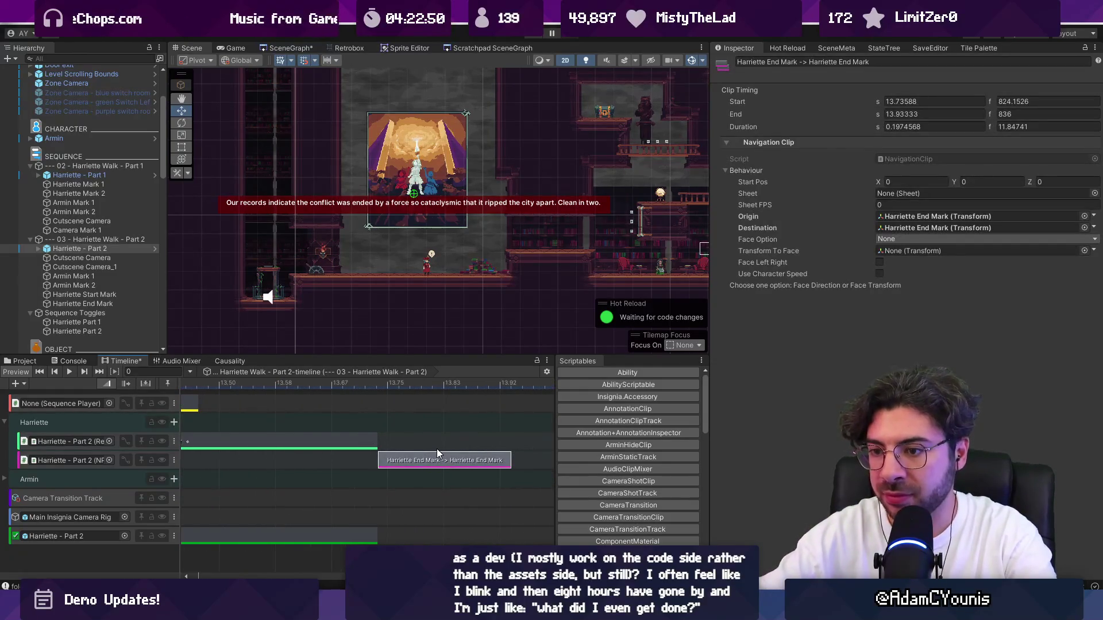
pyautogui.scroll(-10, 405, 467)
pyautogui.click(440, 535)
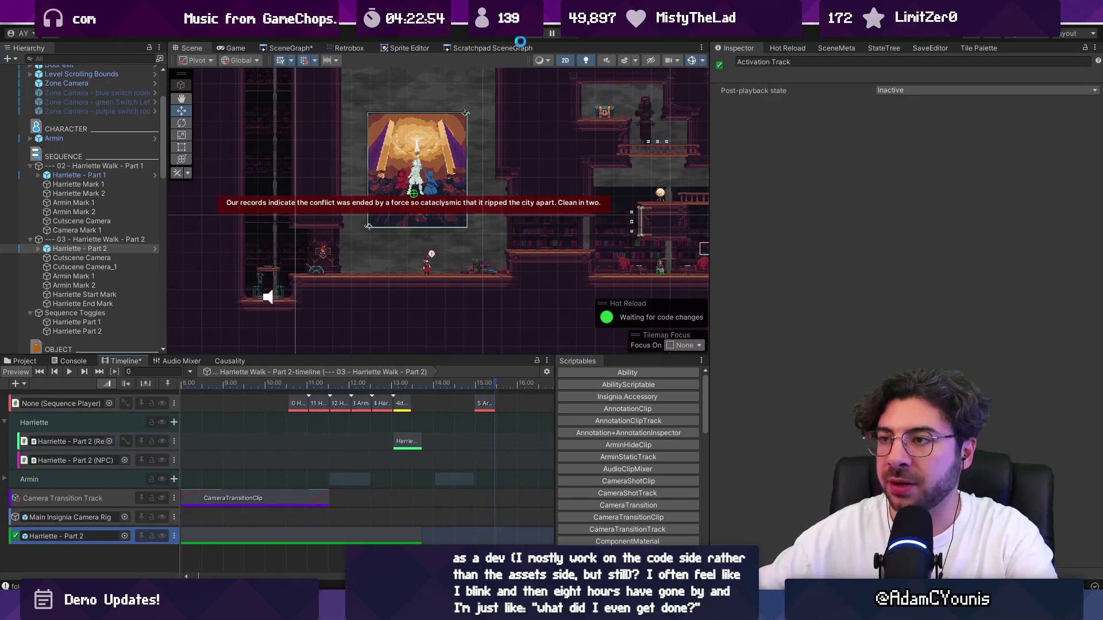
pyautogui.hotkey('ctrl', 's')
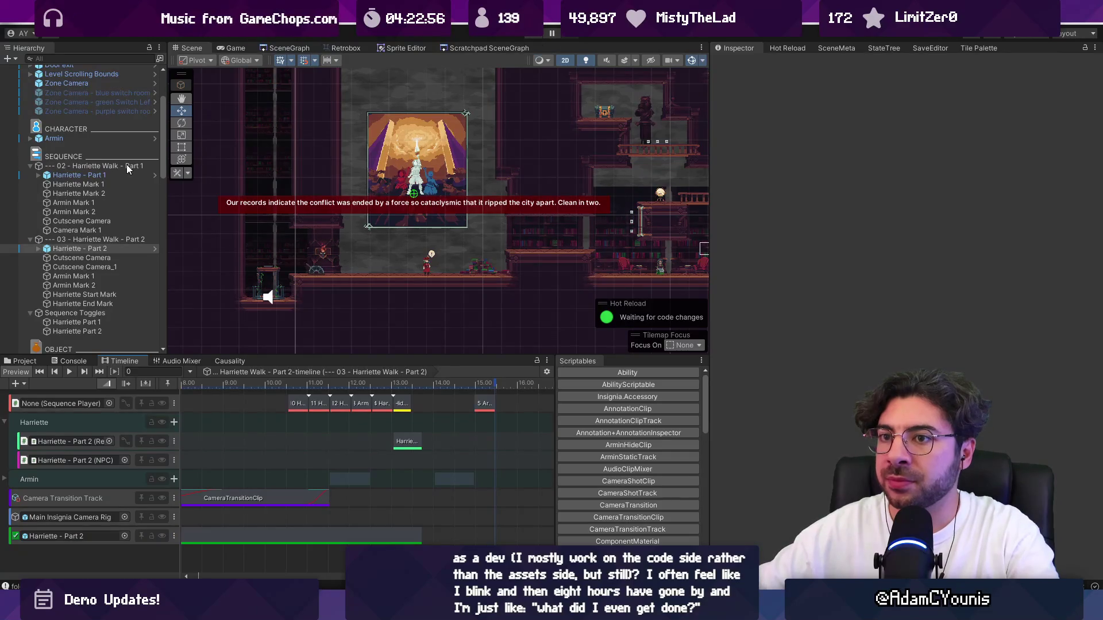
pyautogui.click(127, 157)
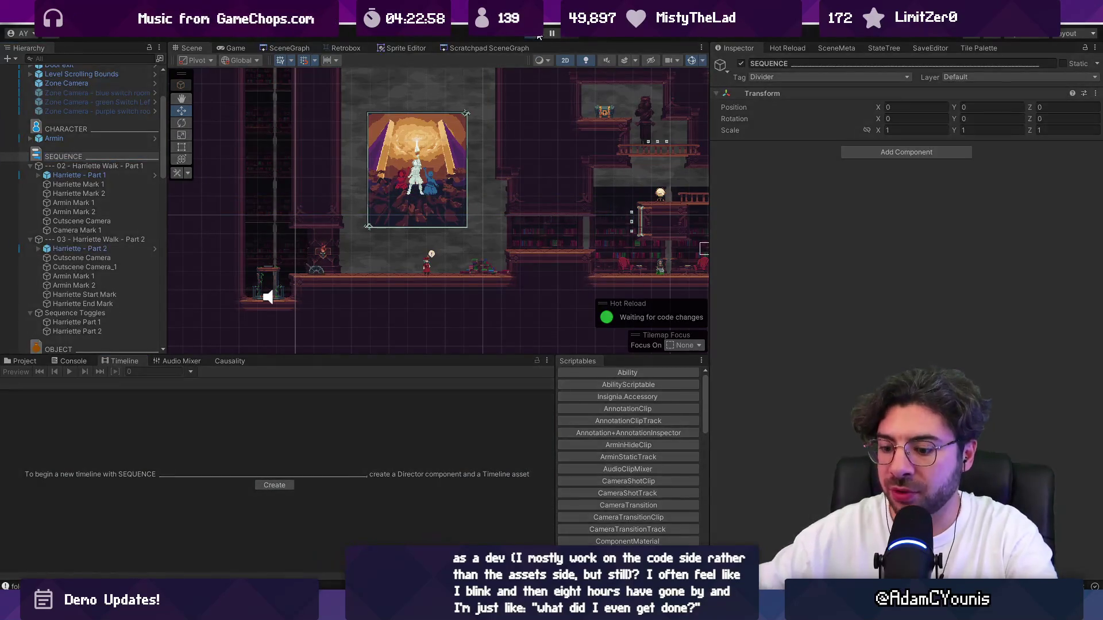
pyautogui.click(539, 36)
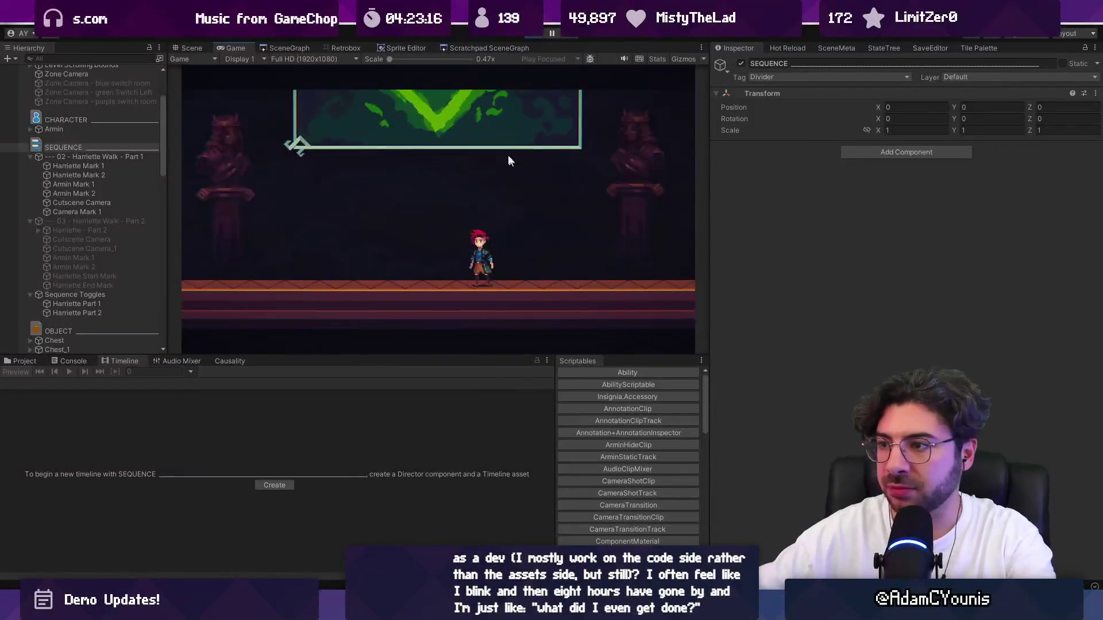
pyautogui.click(533, 37)
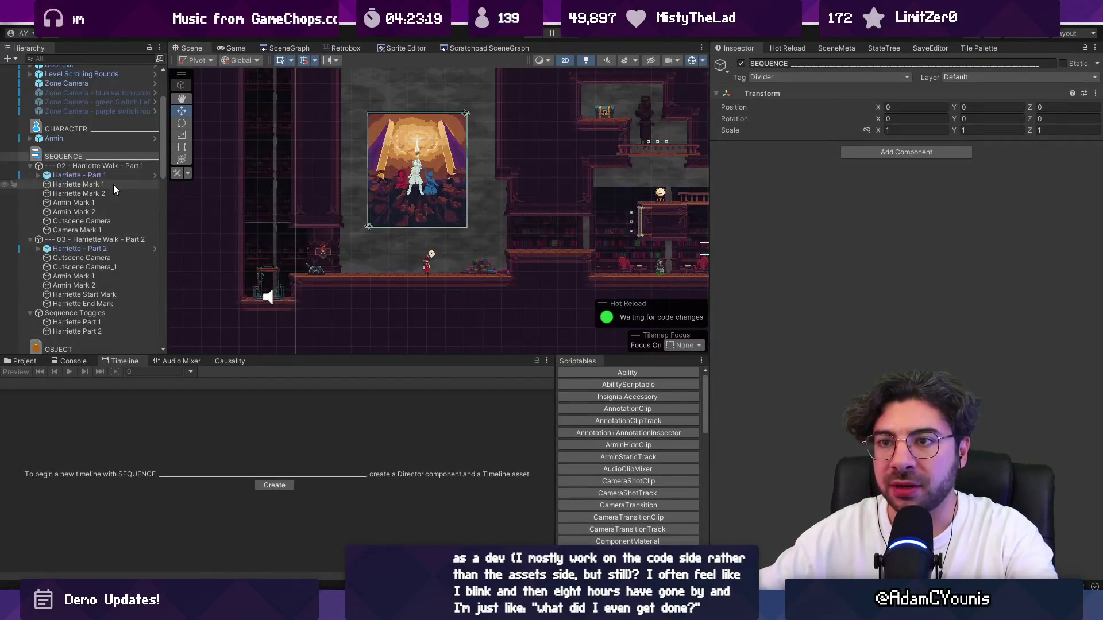
pyautogui.press('Down')
pyautogui.scroll(10, 412, 414)
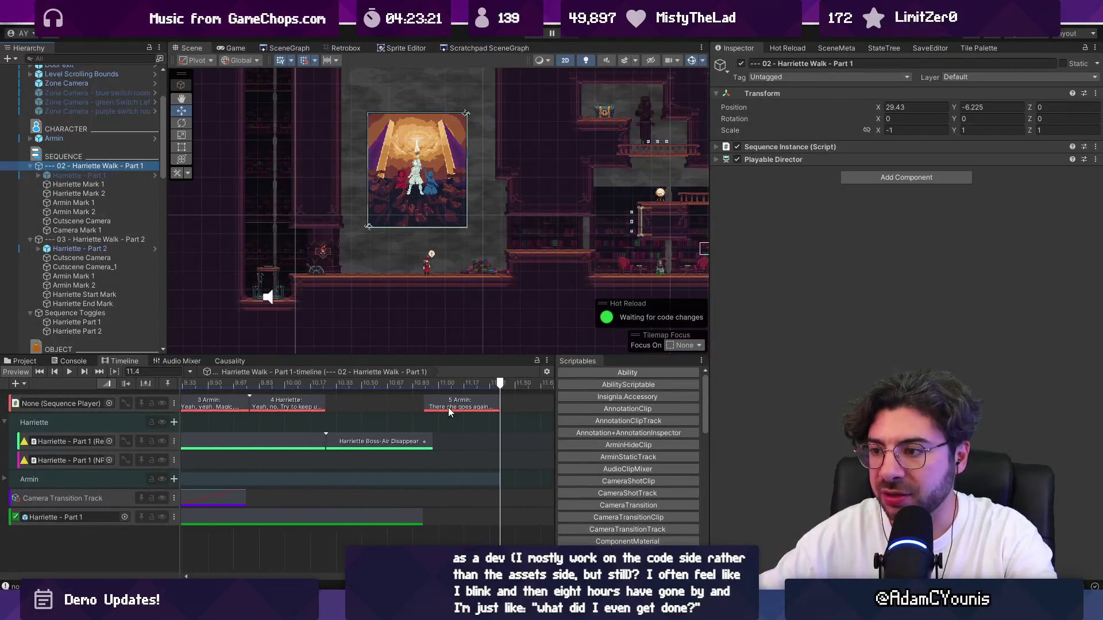
pyautogui.scroll(-1, 453, 404)
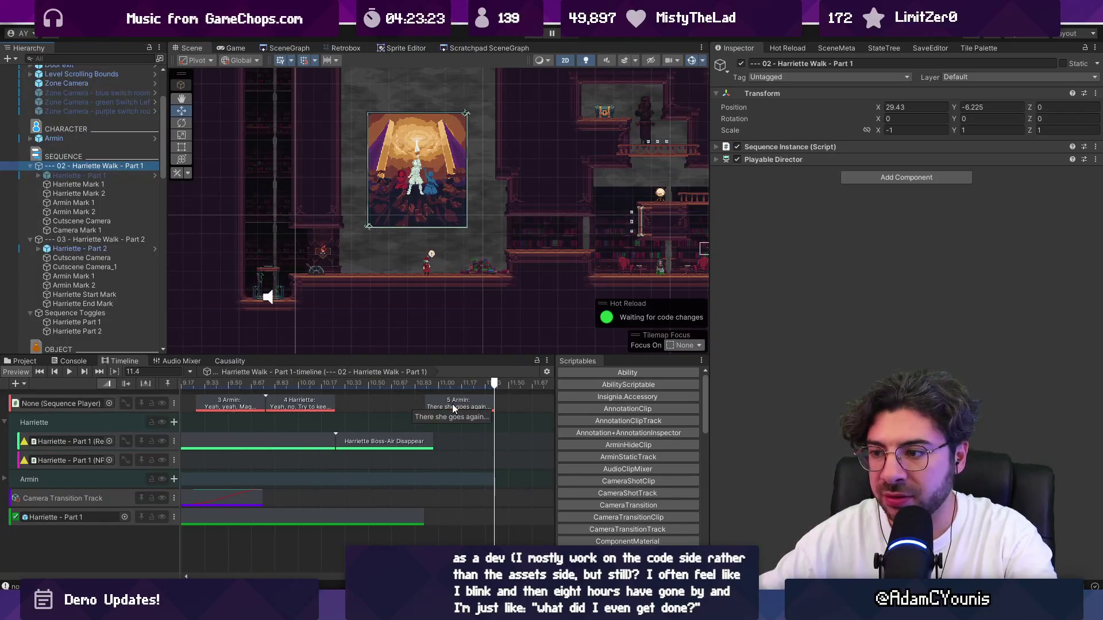
pyautogui.click(5, 479)
pyautogui.scroll(-1, 289, 490)
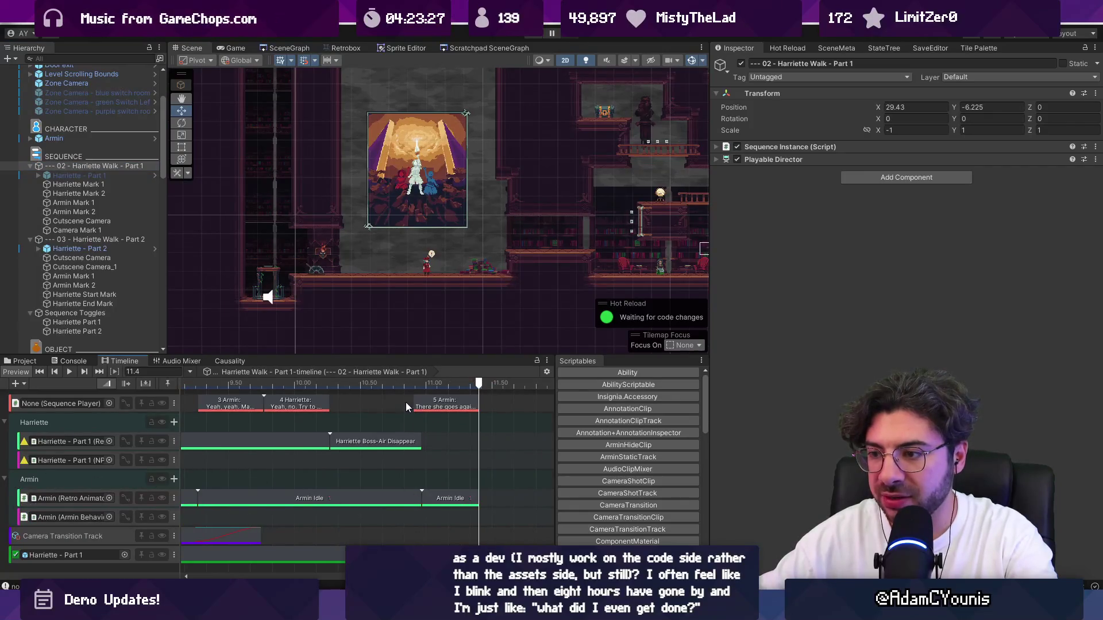
pyautogui.scroll(2, 440, 526)
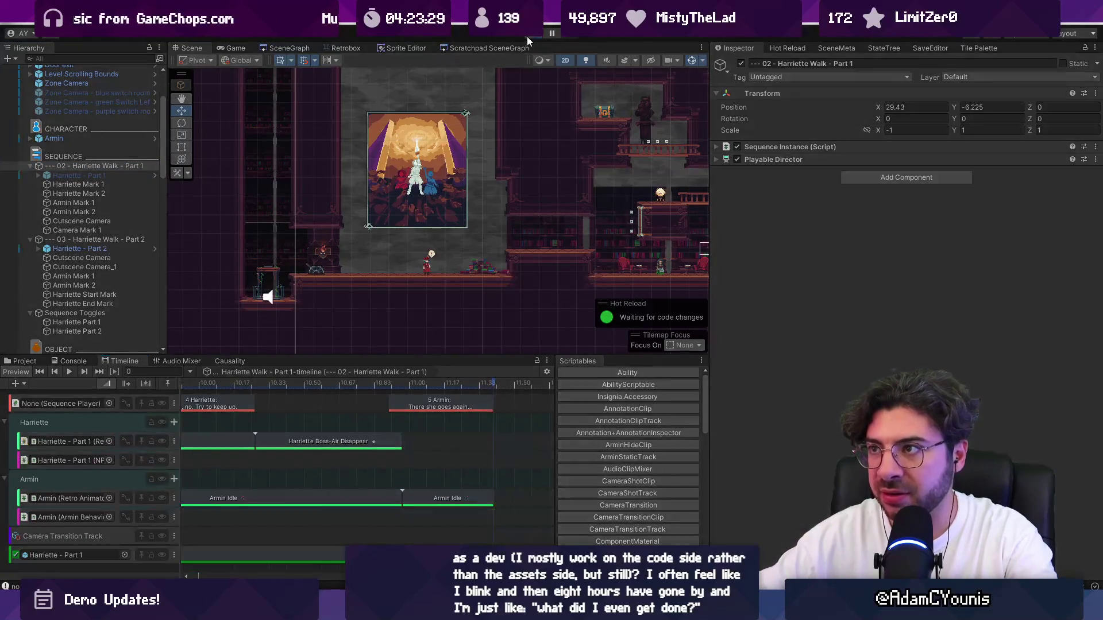
pyautogui.hotkey('ctrl', 'p')
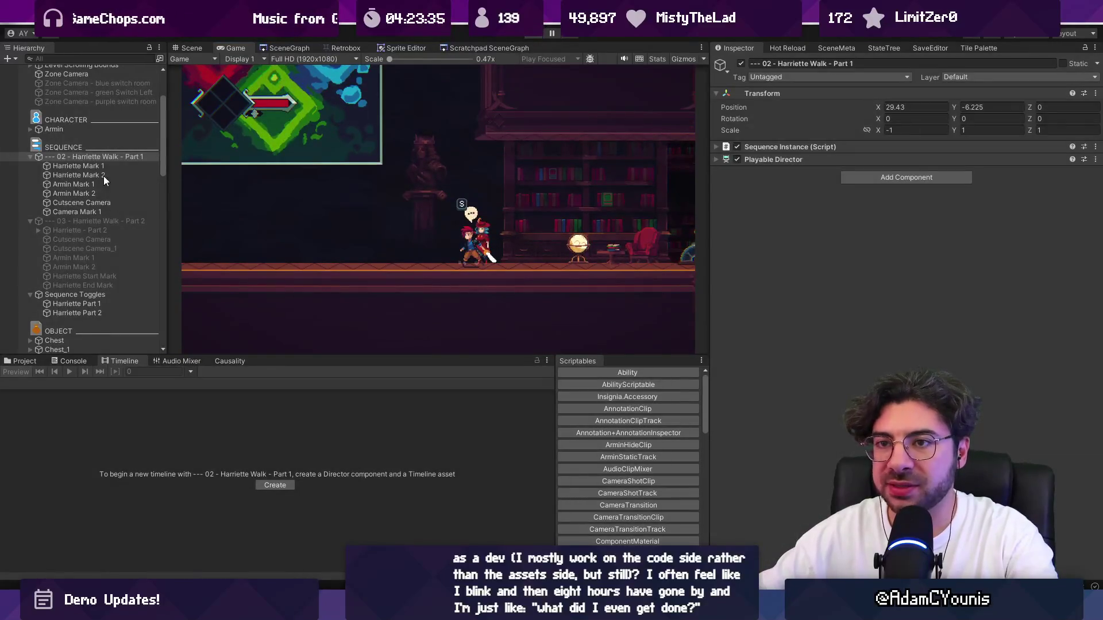
pyautogui.hotkey('ctrl', 'p')
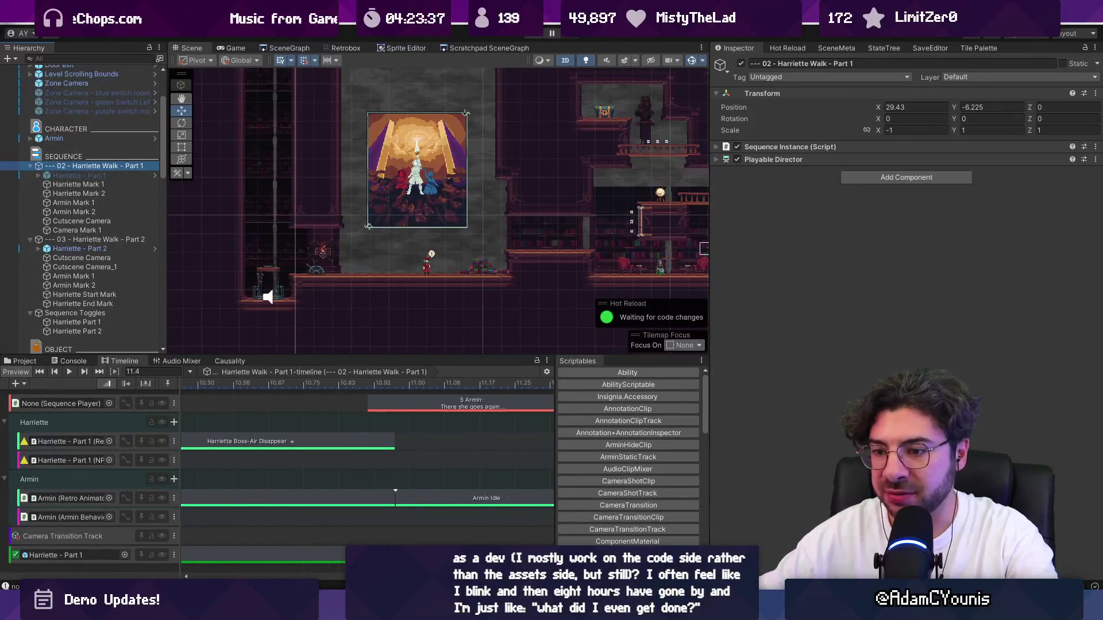
pyautogui.click(264, 554)
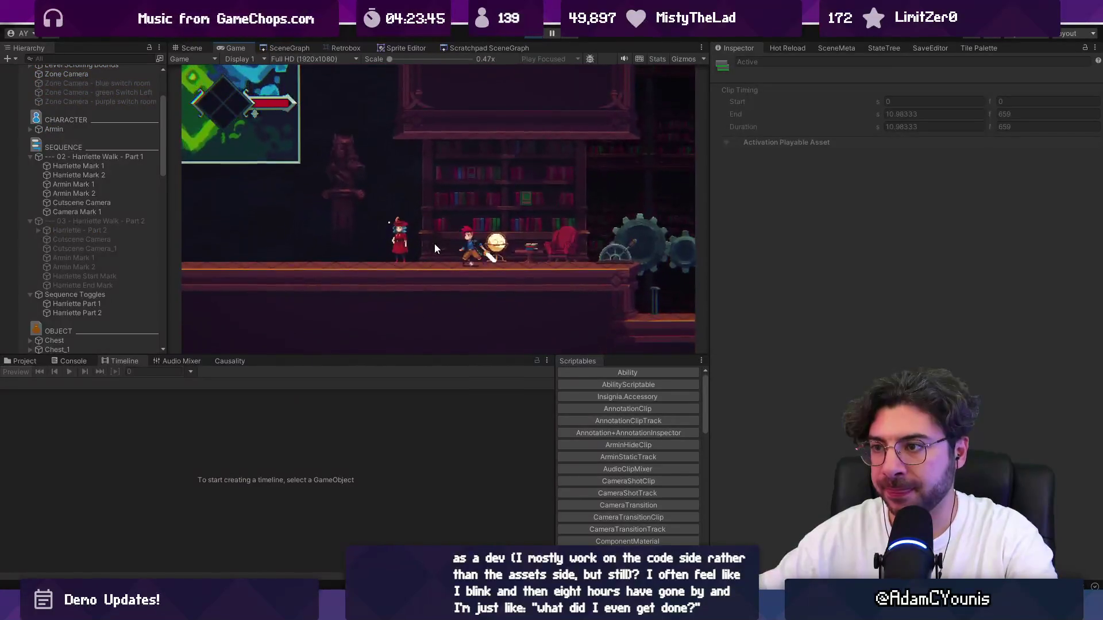
pyautogui.hotkey('ctrl', 'p')
pyautogui.click(99, 175)
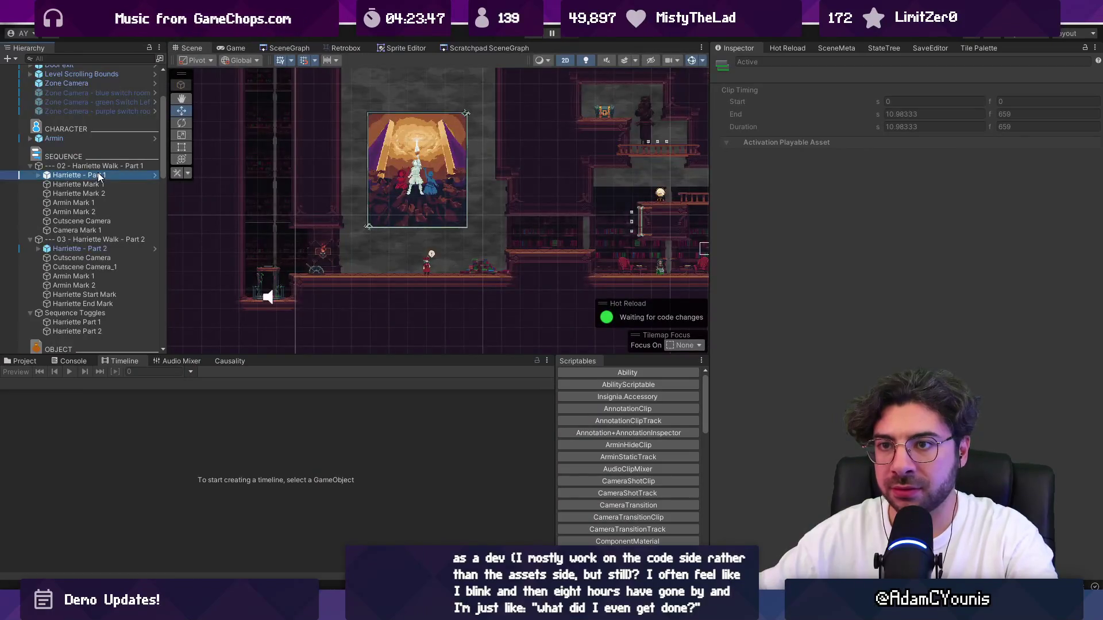
# During the play test, inspect Harriette - Part 1, Harriette Mark 1 and the Part 1 sequence around 10.3–10.65 s.
pyautogui.rightClick(768, 161)
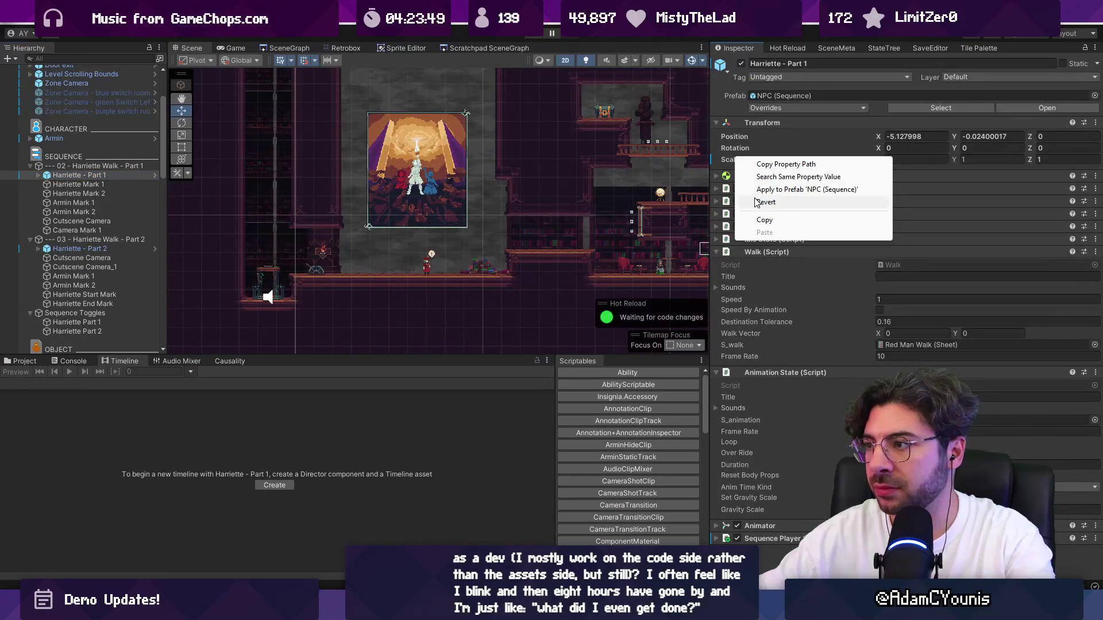
pyautogui.press('Escape')
pyautogui.scroll(-3, 332, 216)
pyautogui.press('f')
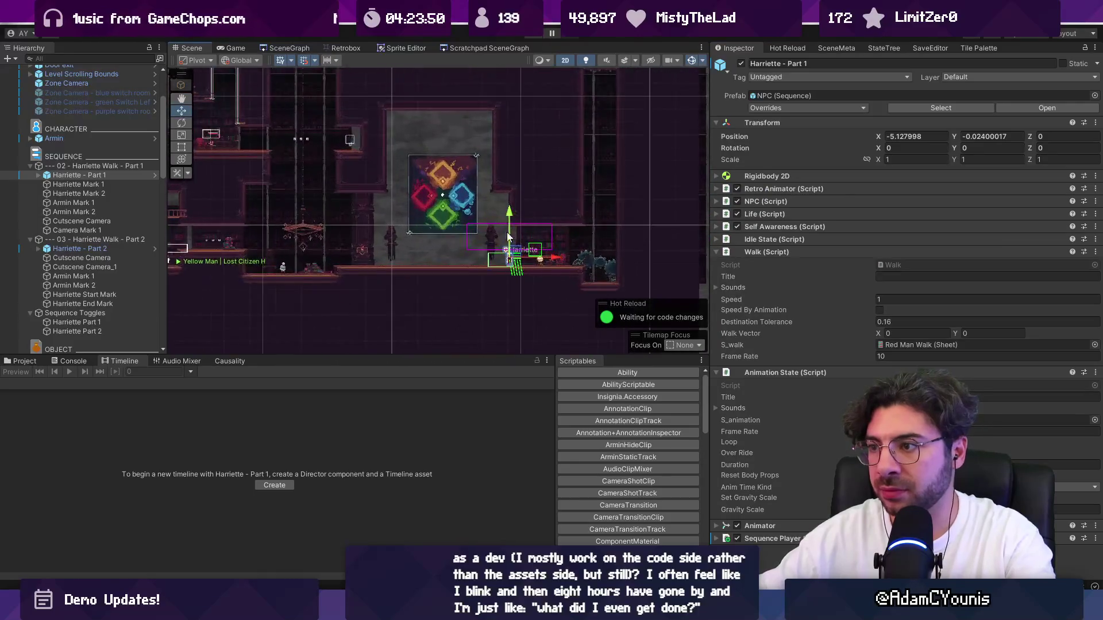
pyautogui.click(92, 184)
pyautogui.click(94, 175)
pyautogui.click(97, 185)
pyautogui.click(96, 167)
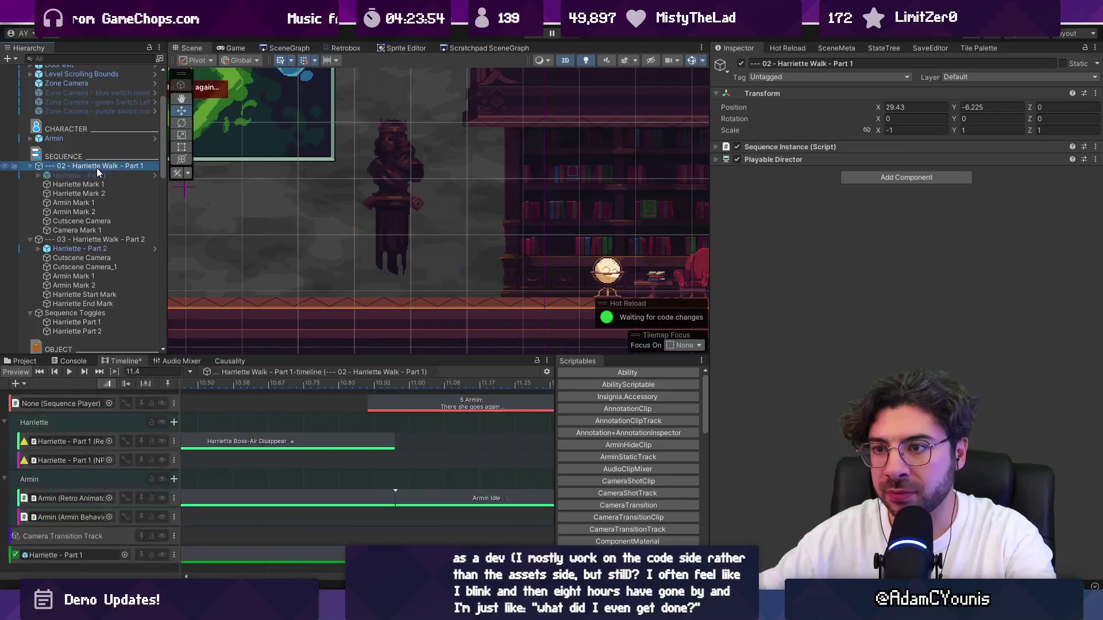
pyautogui.press('f')
pyautogui.click(261, 383)
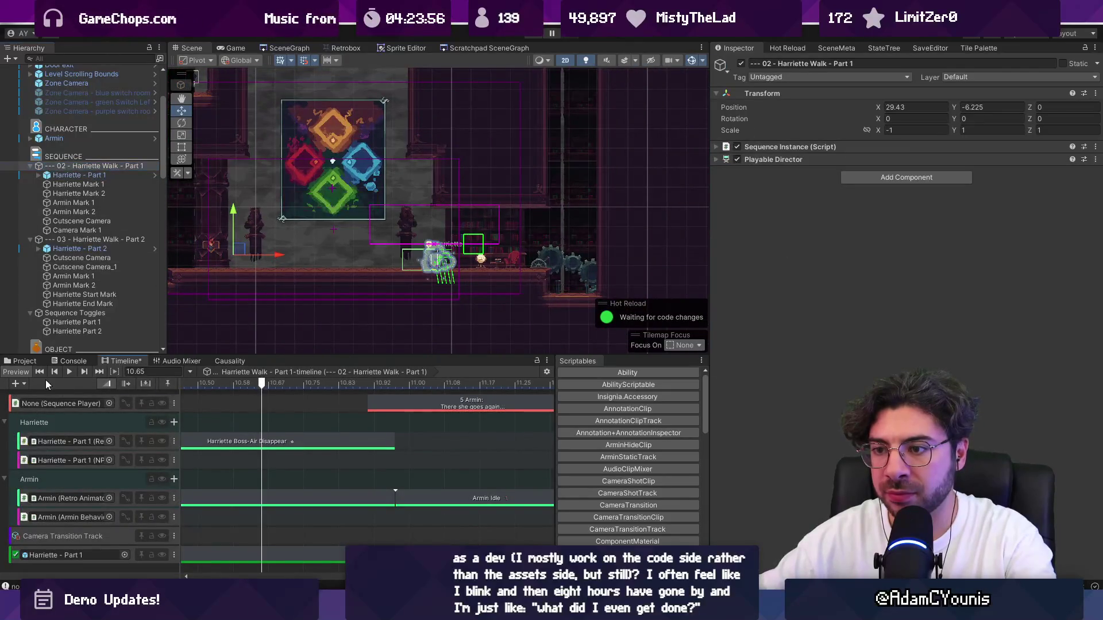
pyautogui.moveTo(266, 387); pyautogui.dragTo(106, 384)
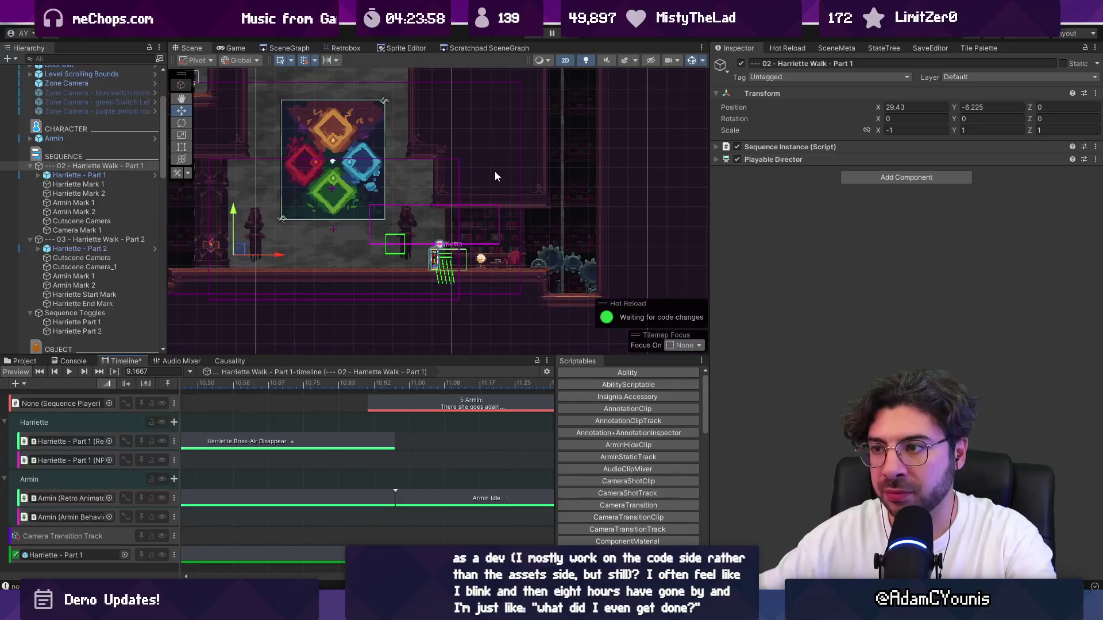
pyautogui.scroll(-2, 94, 179)
pyautogui.click(89, 113)
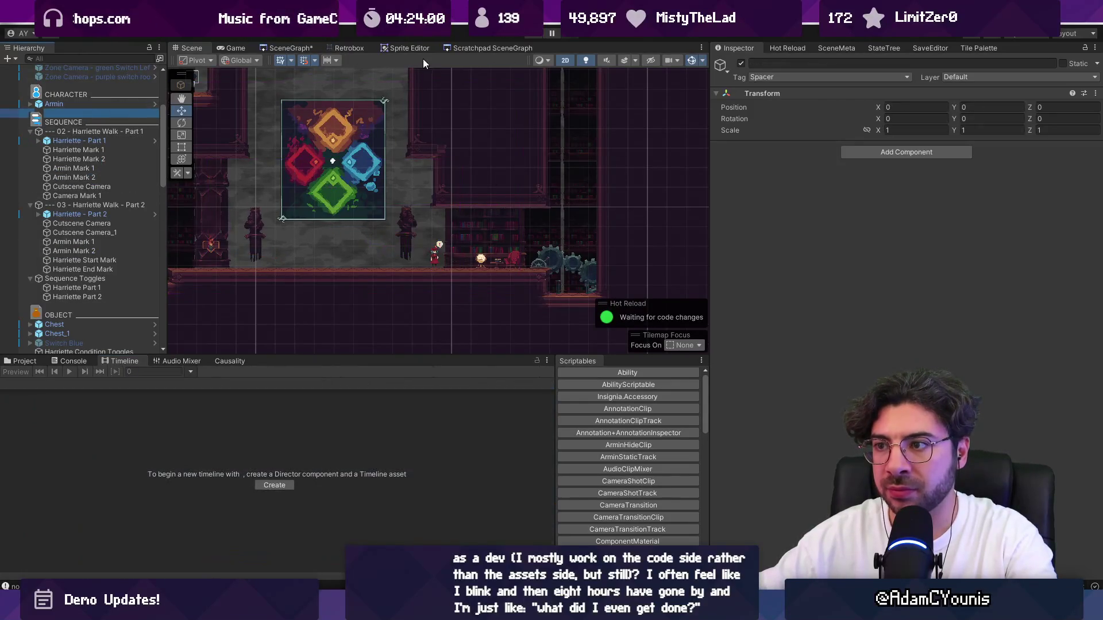
pyautogui.click(428, 61)
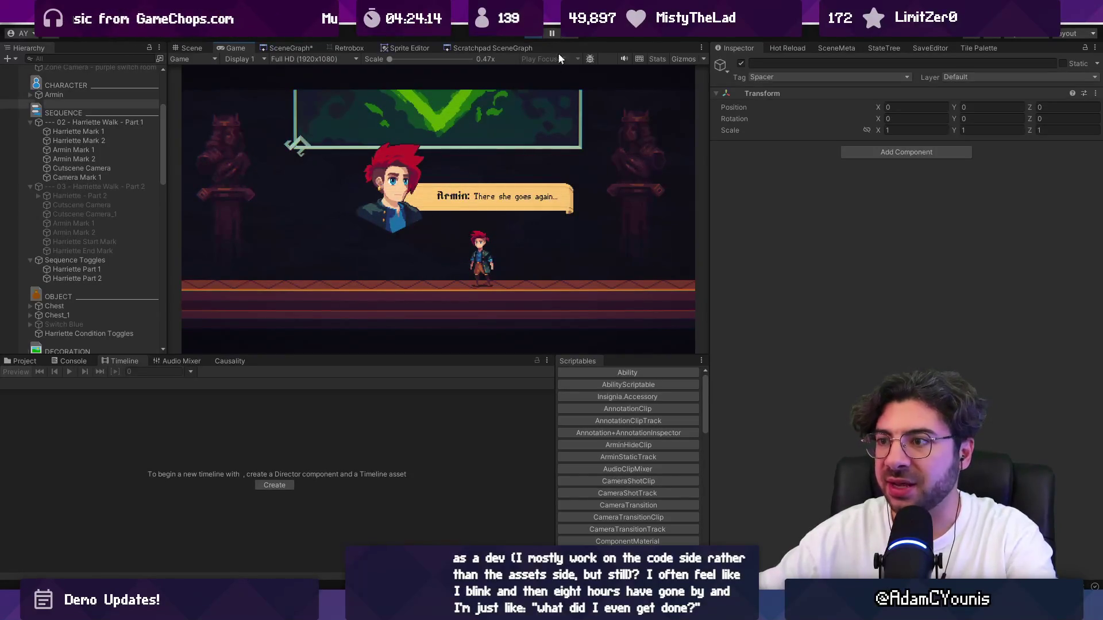
# Exit Play mode and load the Harriette Walk - Part 1 sequence's timeline.
pyautogui.click(536, 33)
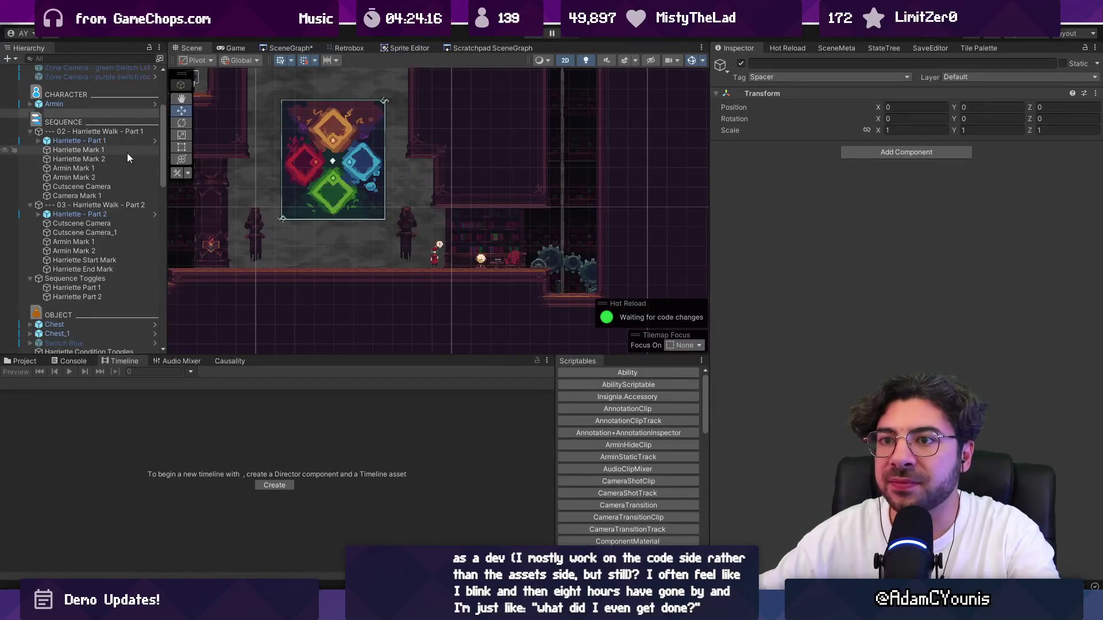
pyautogui.click(115, 132)
pyautogui.scroll(-5, 364, 442)
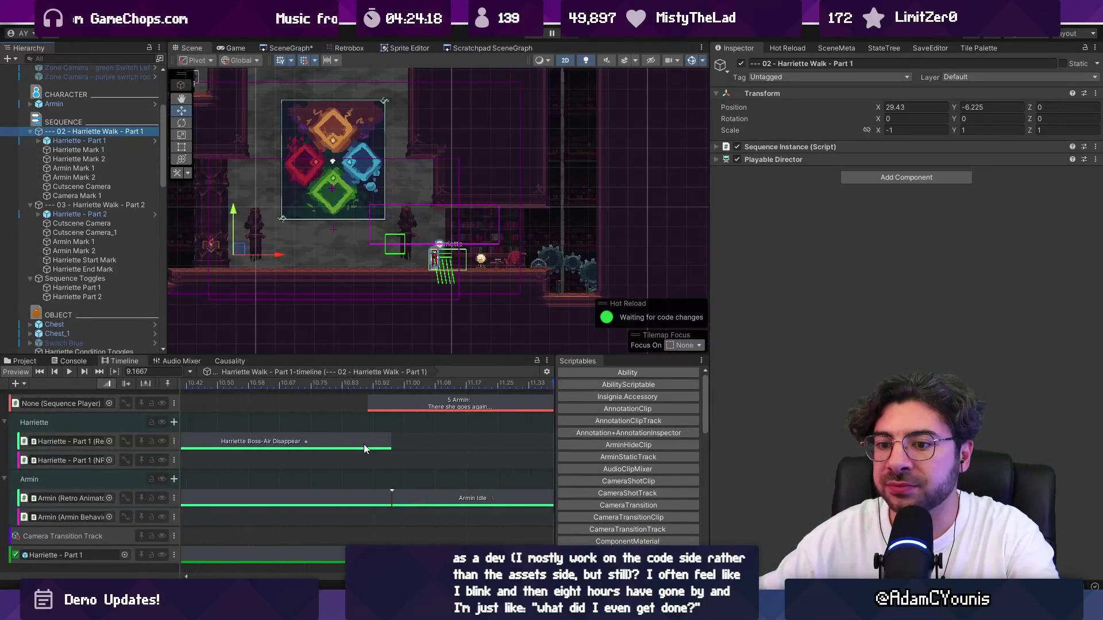
# Extend the Harriette - Part 1 activation clip to the playhead and play-test the cutscene.
pyautogui.scroll(-8, 442, 413)
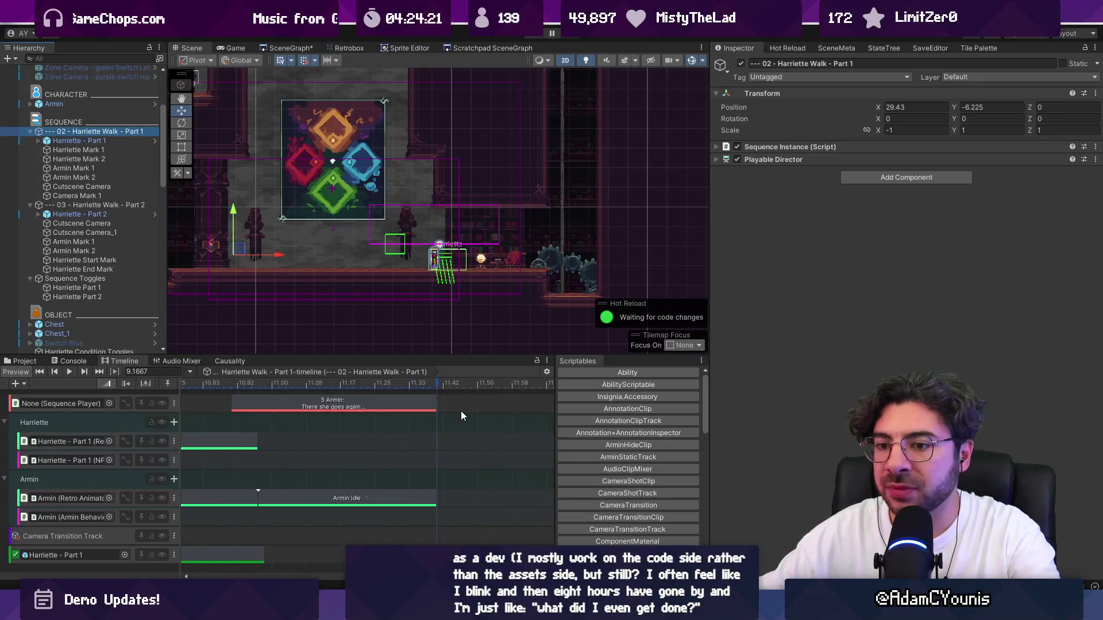
pyautogui.click(453, 427)
pyautogui.scroll(-5, 475, 438)
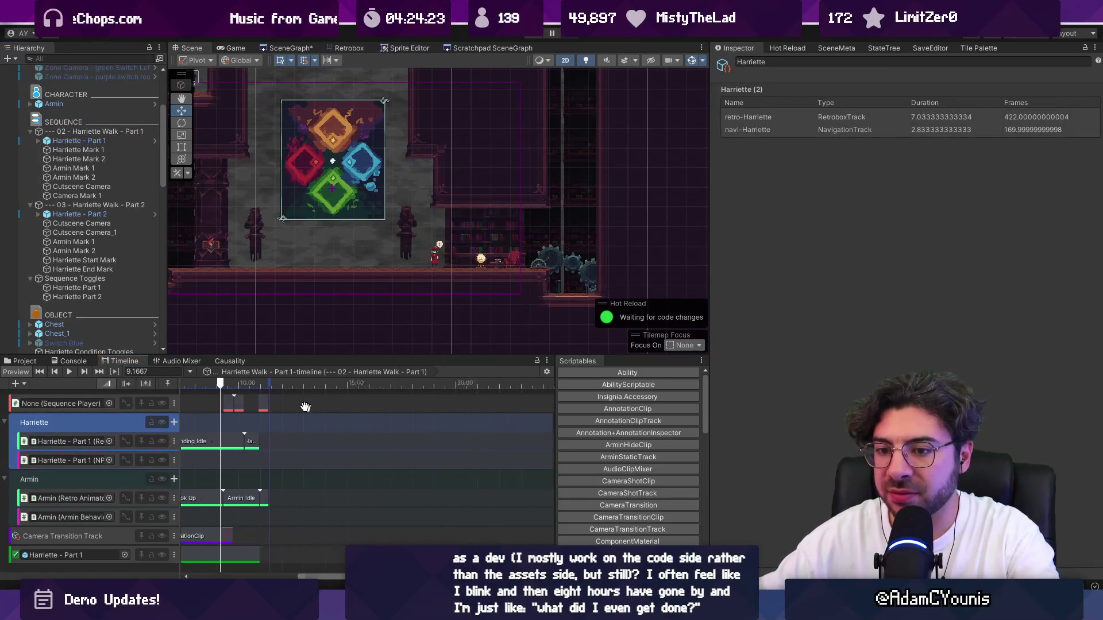
pyautogui.scroll(10, 294, 444)
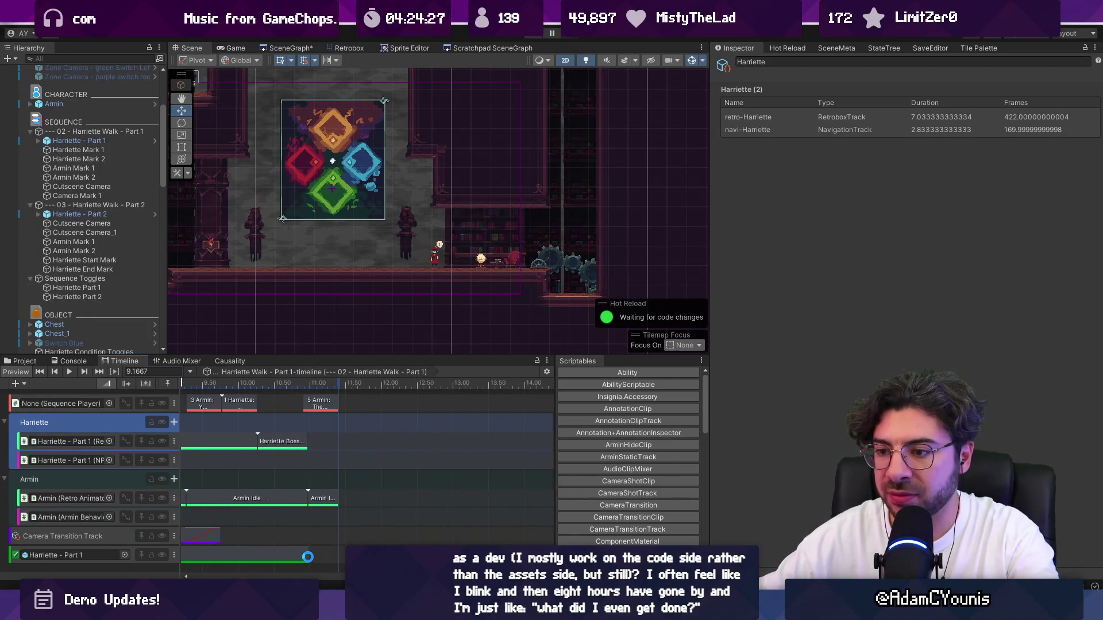
pyautogui.moveTo(332, 554); pyautogui.dragTo(339, 555)
pyautogui.click(541, 37)
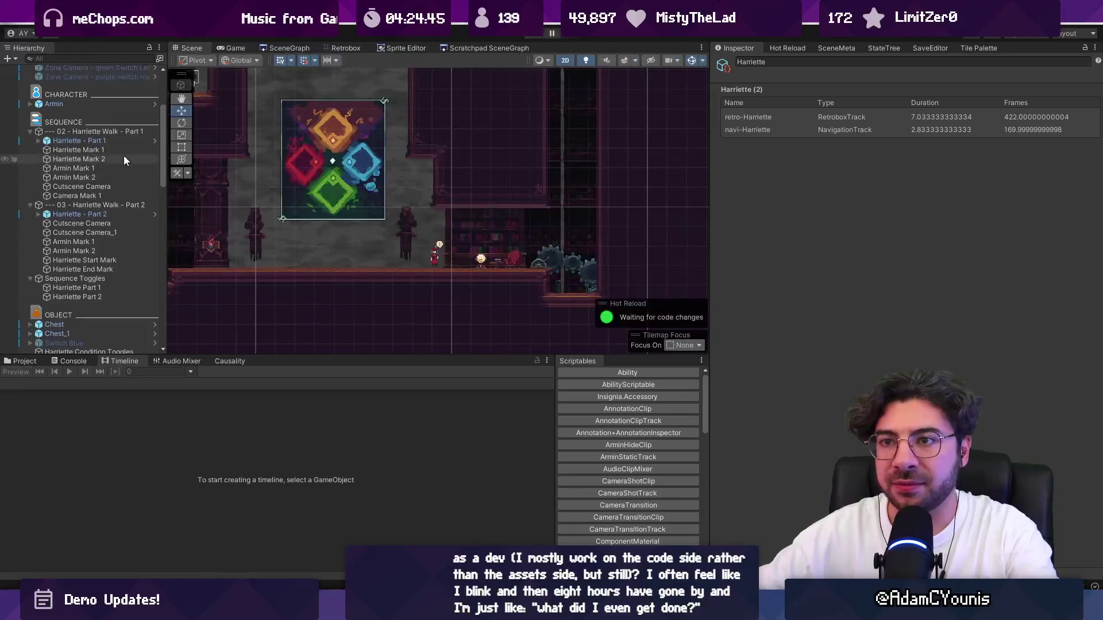
# Trim the Active clip to end at 10.96667 s, when Boss-Air Disappear finishes.
pyautogui.click(117, 132)
pyautogui.scroll(5, 378, 414)
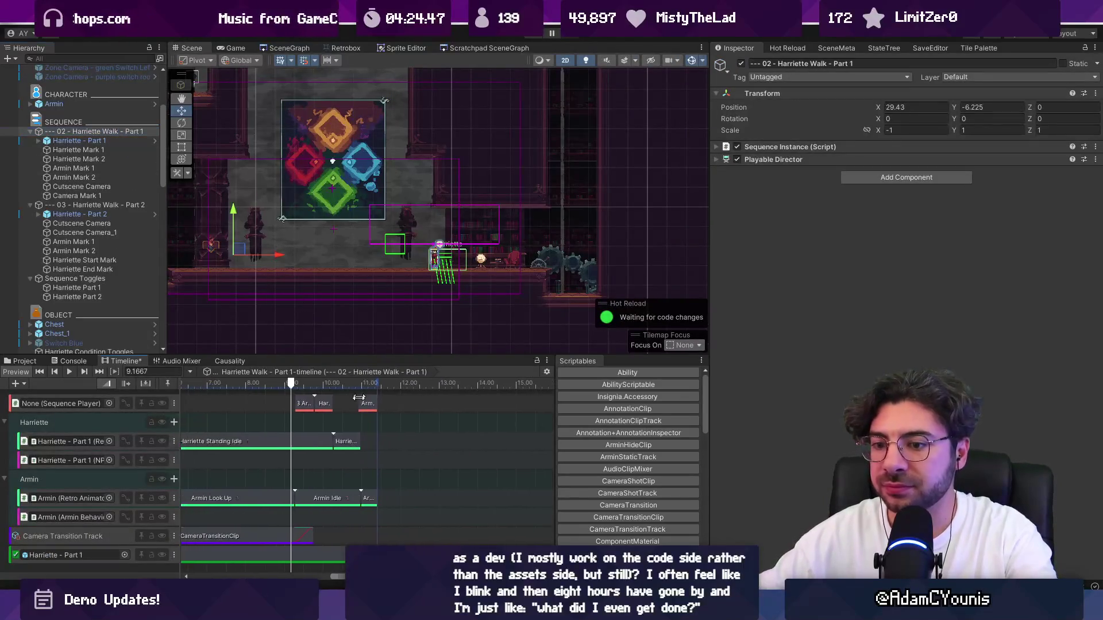
pyautogui.click(353, 444)
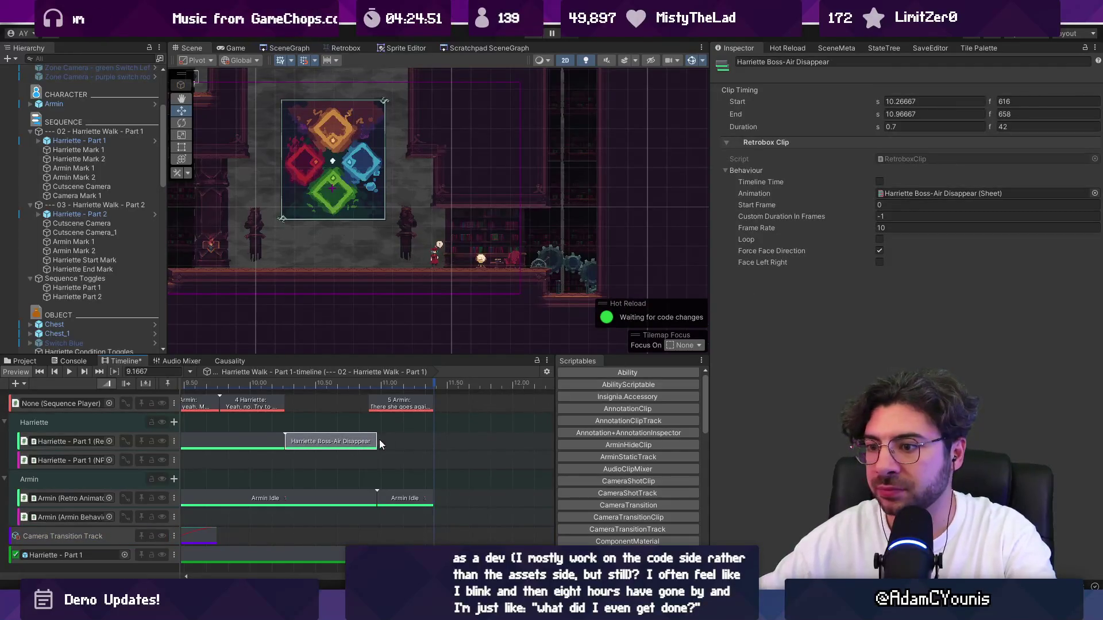
pyautogui.click(264, 555)
pyautogui.moveTo(386, 554); pyautogui.dragTo(377, 555)
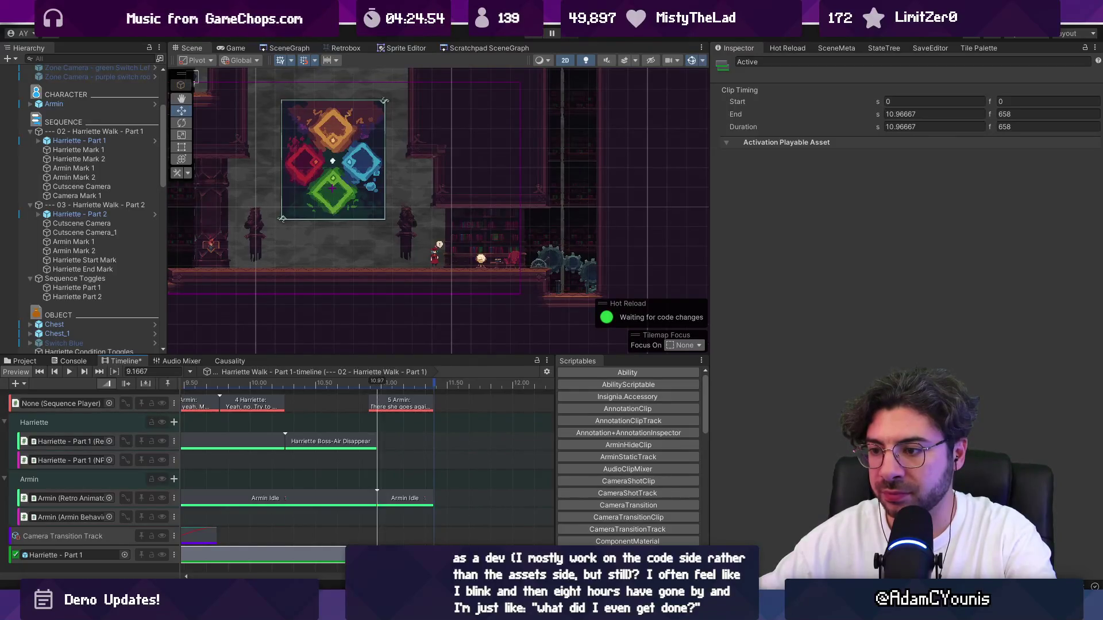
# Undo and redo recent selection changes, then return from Part 2 to the Harriette Walk - Part 1 timeline.
pyautogui.scroll(2, 363, 468)
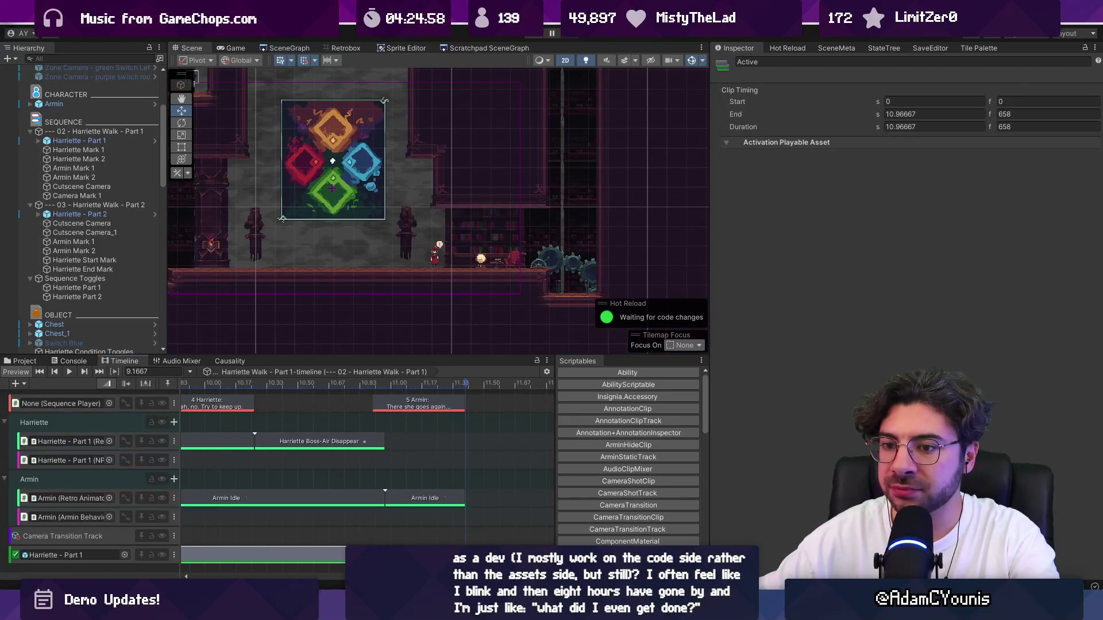
pyautogui.scroll(-8, 394, 494)
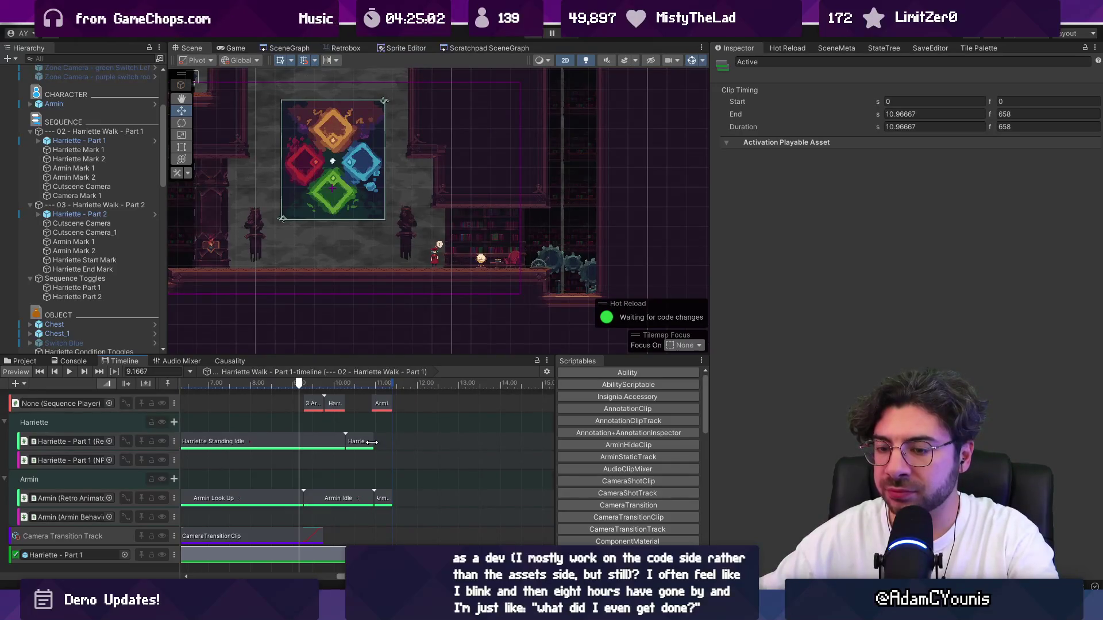
pyautogui.hotkey('ctrl', 'z')
pyautogui.hotkey('ctrl', 'z')
pyautogui.hotkey('ctrl', 'z')
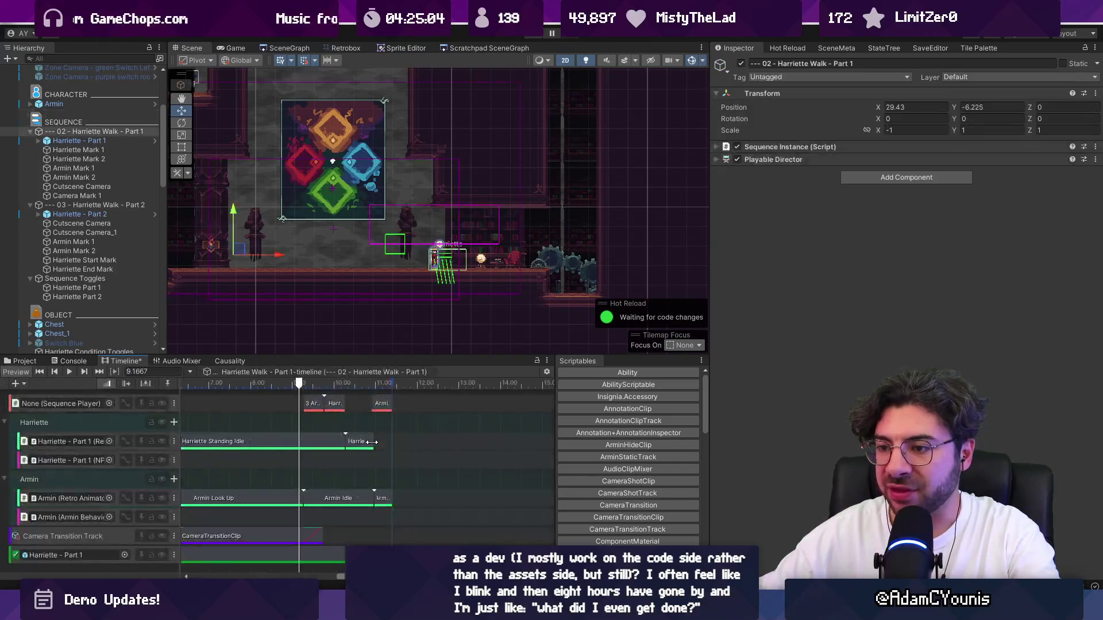
pyautogui.hotkey('ctrl', 'z')
pyautogui.hotkey('ctrl', 'y')
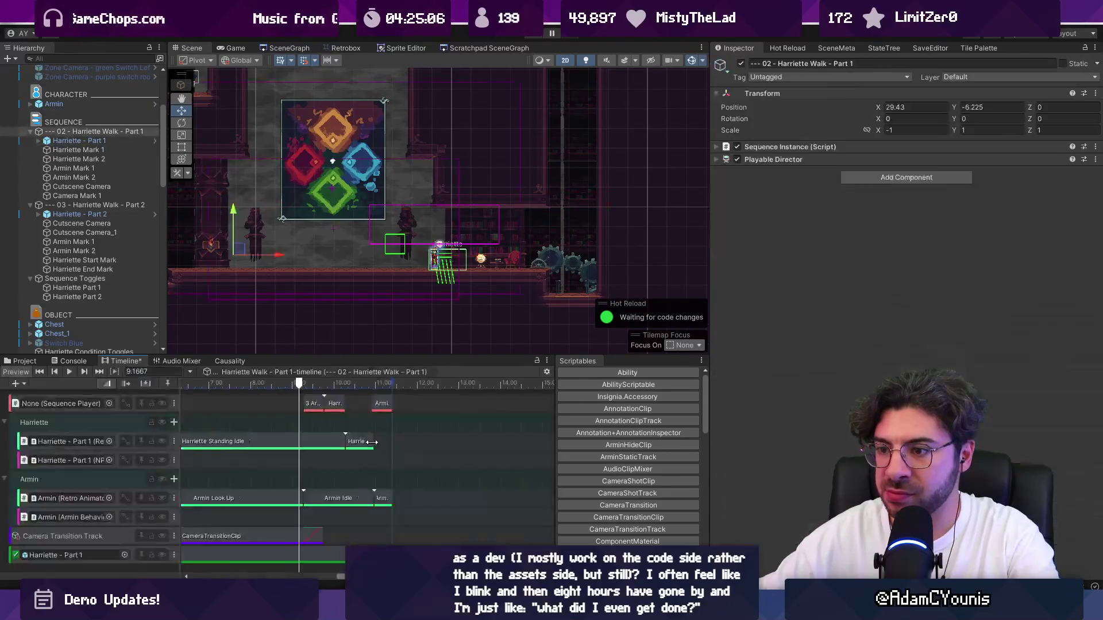
pyautogui.hotkey('ctrl', 'z')
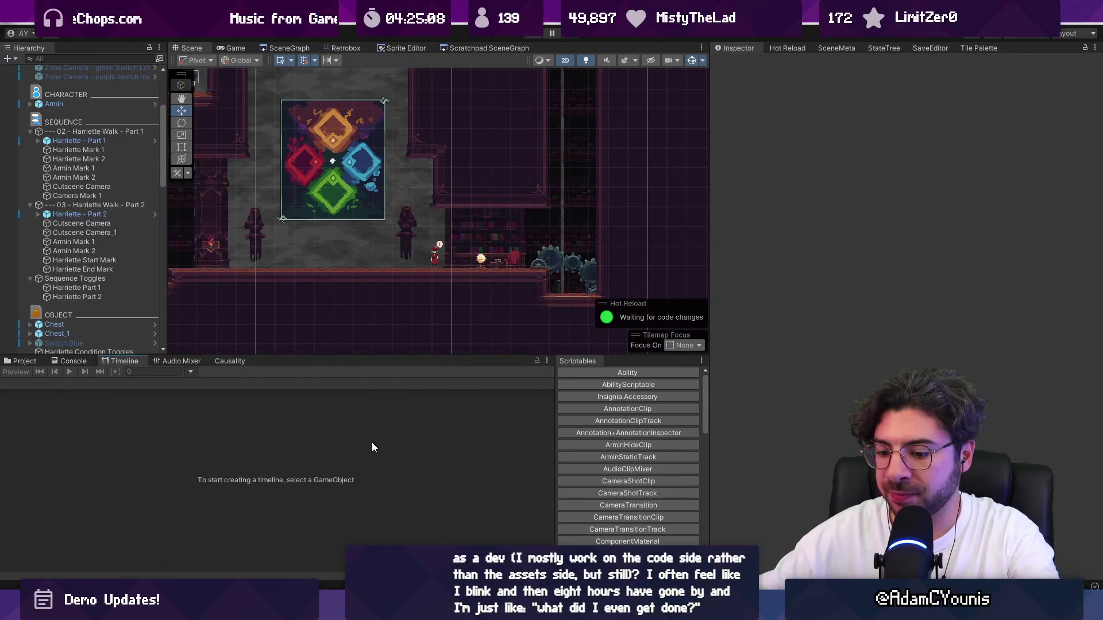
pyautogui.hotkey('ctrl', 'z')
pyautogui.hotkey('ctrl', 'z')
pyautogui.hotkey('ctrl', 'z')
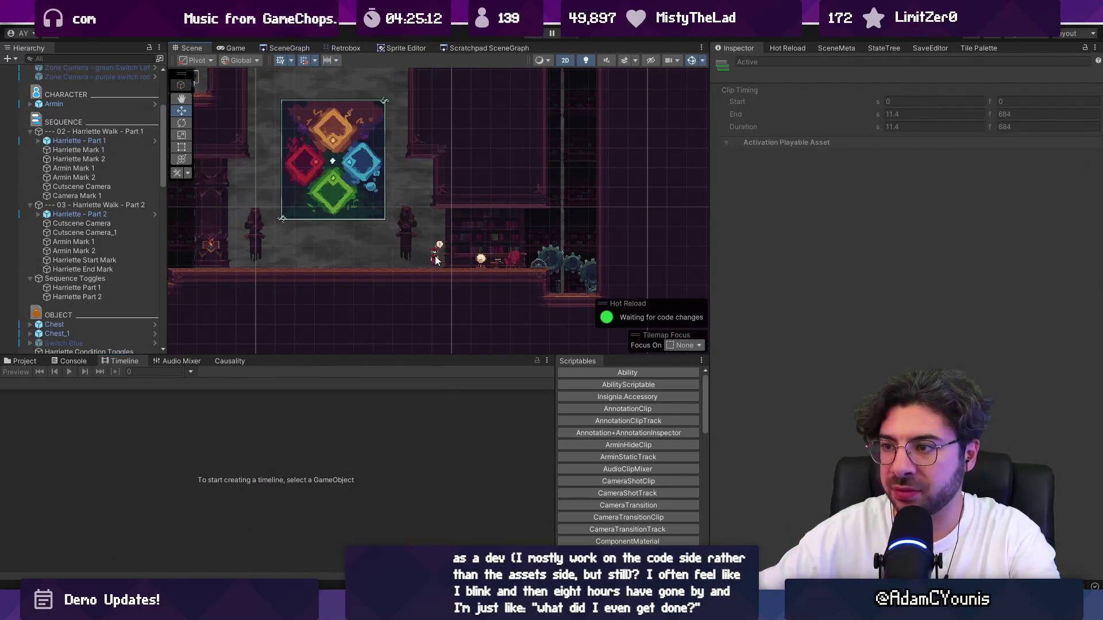
pyautogui.click(77, 206)
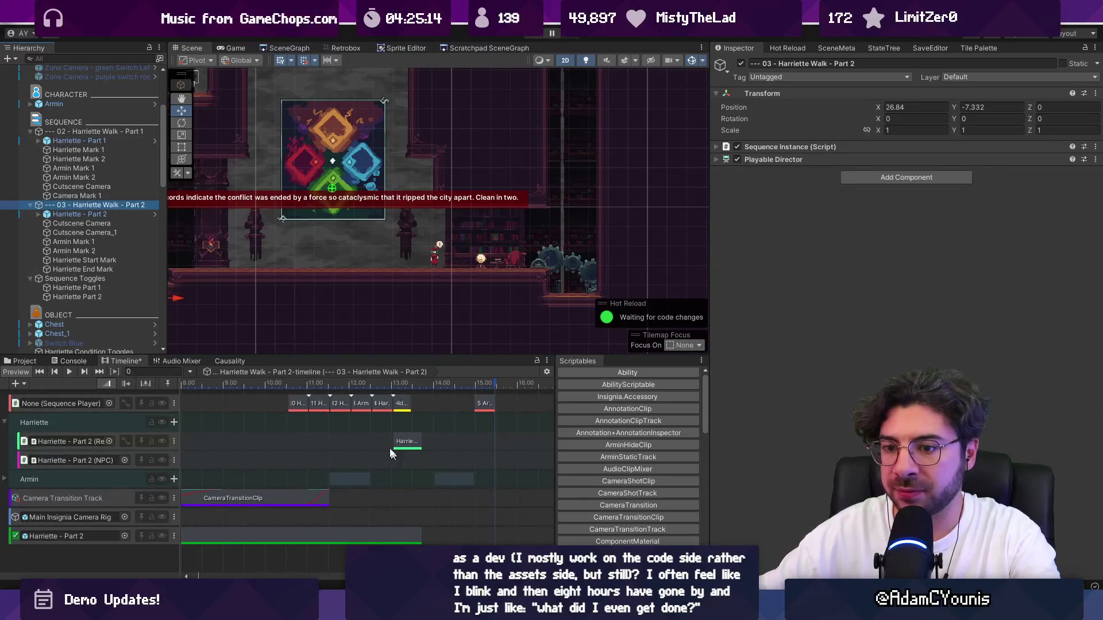
pyautogui.click(109, 143)
pyautogui.click(109, 132)
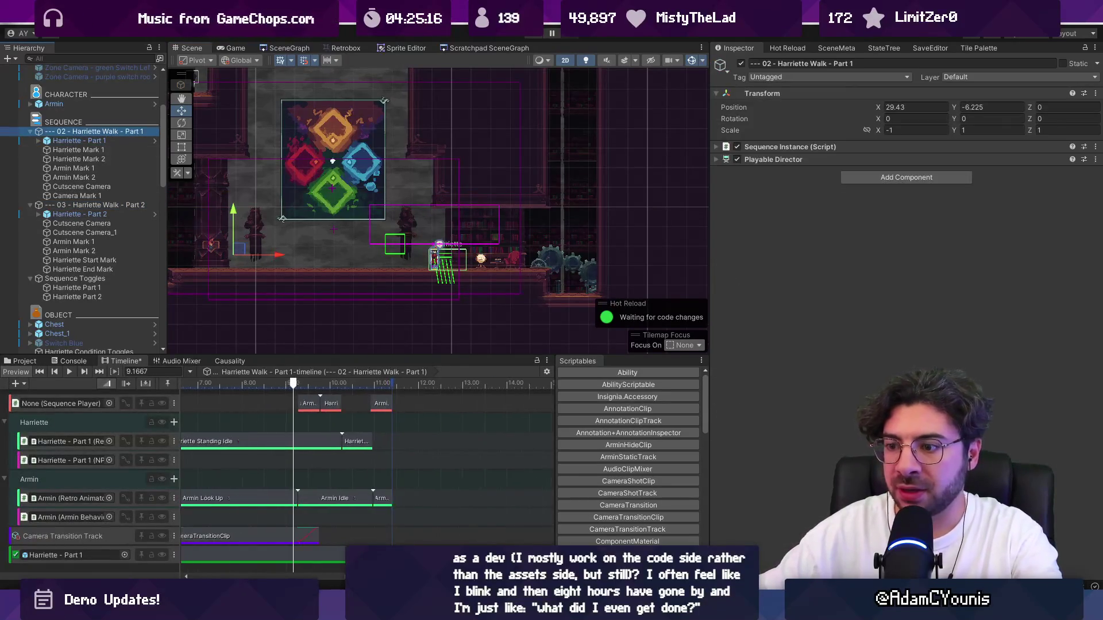
pyautogui.scroll(5, 396, 460)
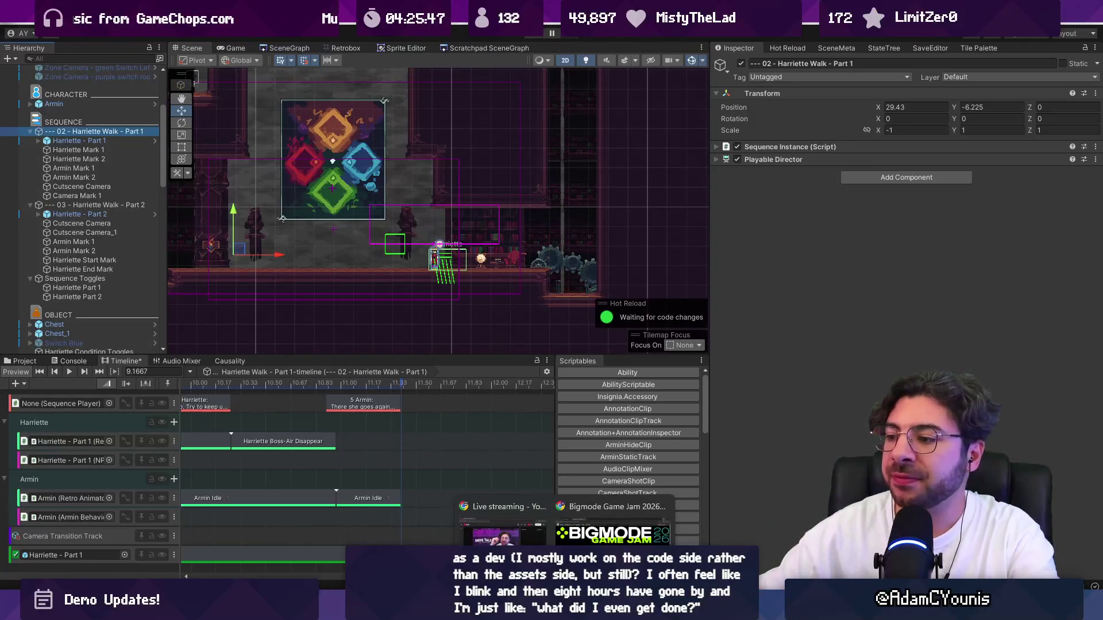
# Search Google for the creator's pixel pushing video and open the 'Avoid pixel pushing! Instead, make variations!' Short.
pyautogui.click(581, 531)
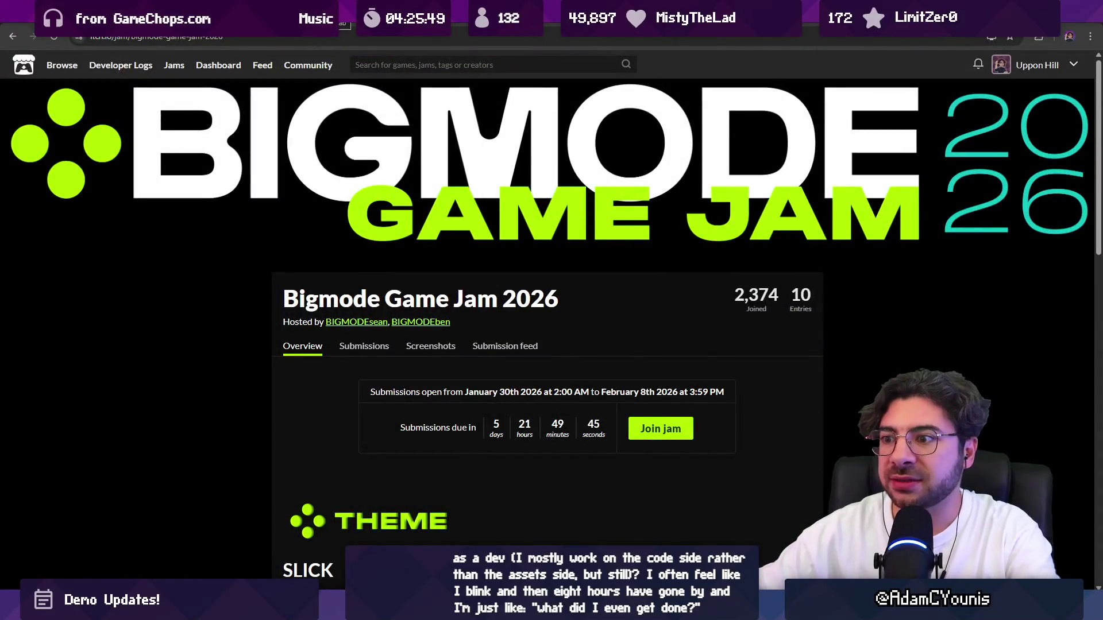
pyautogui.hotkey('ctrl', 't')
pyautogui.write('adamcyounis pixel pusg')
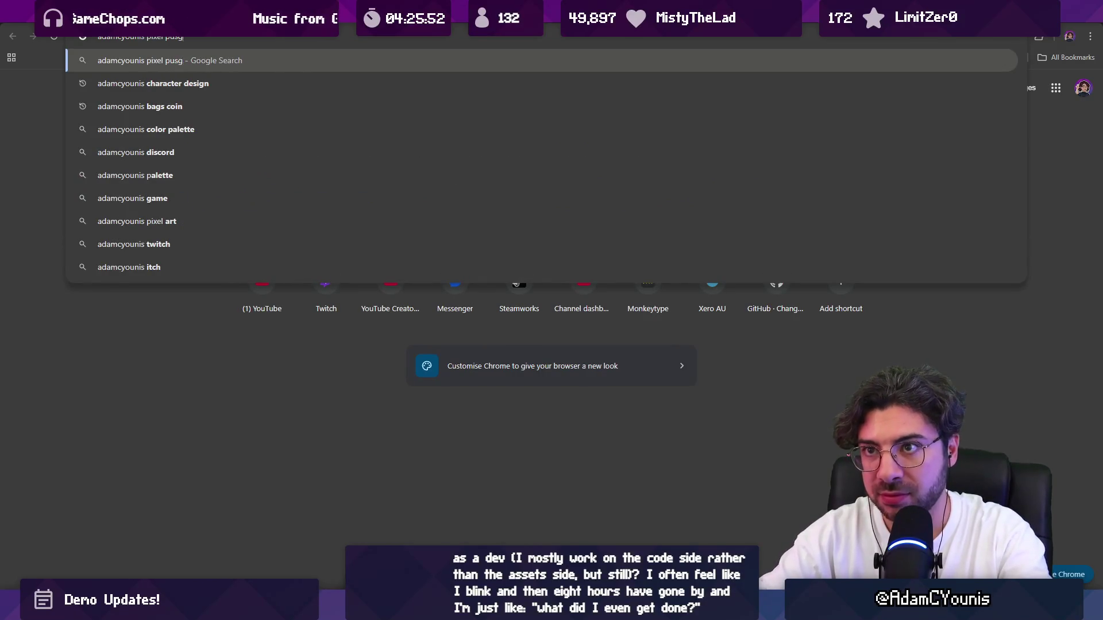
pyautogui.press('BackSpace')
pyautogui.write('hin')
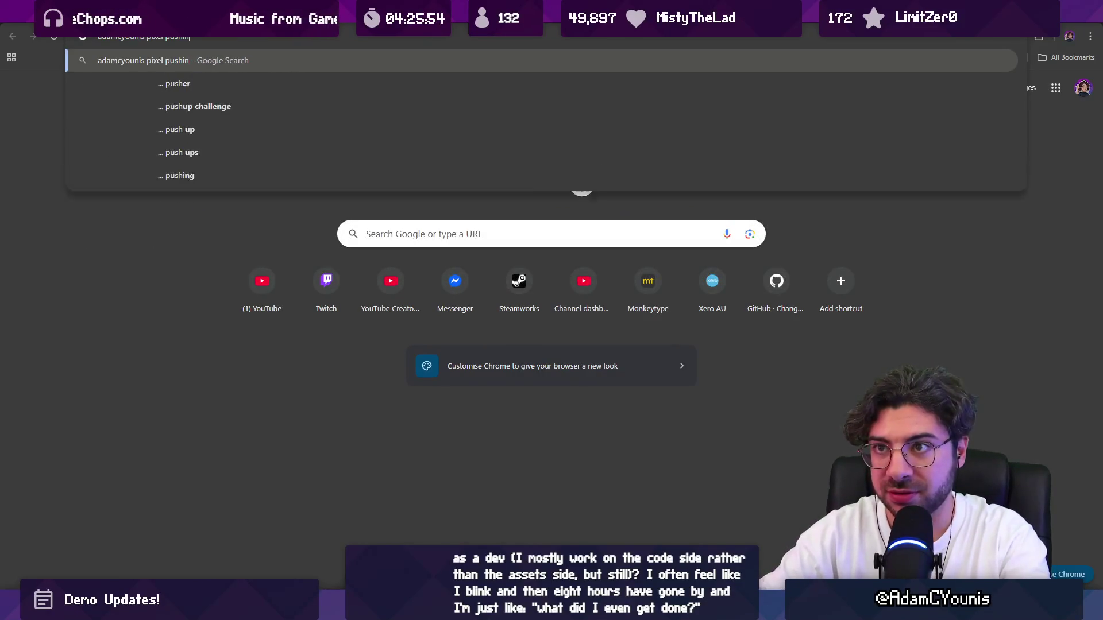
pyautogui.write('g')
pyautogui.press('Return')
pyautogui.click(229, 178)
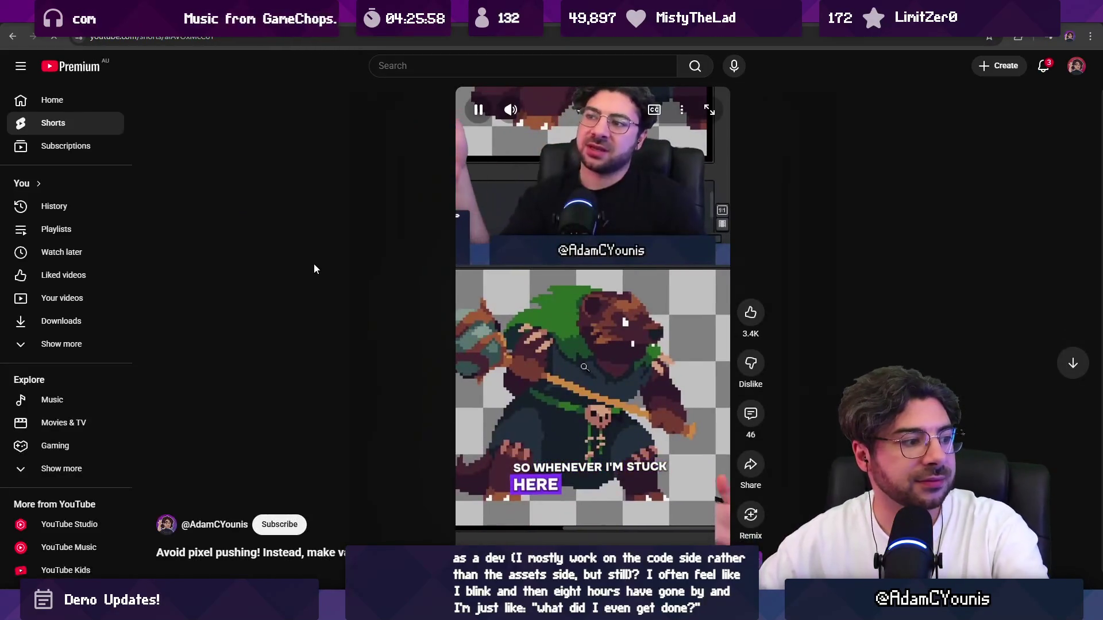
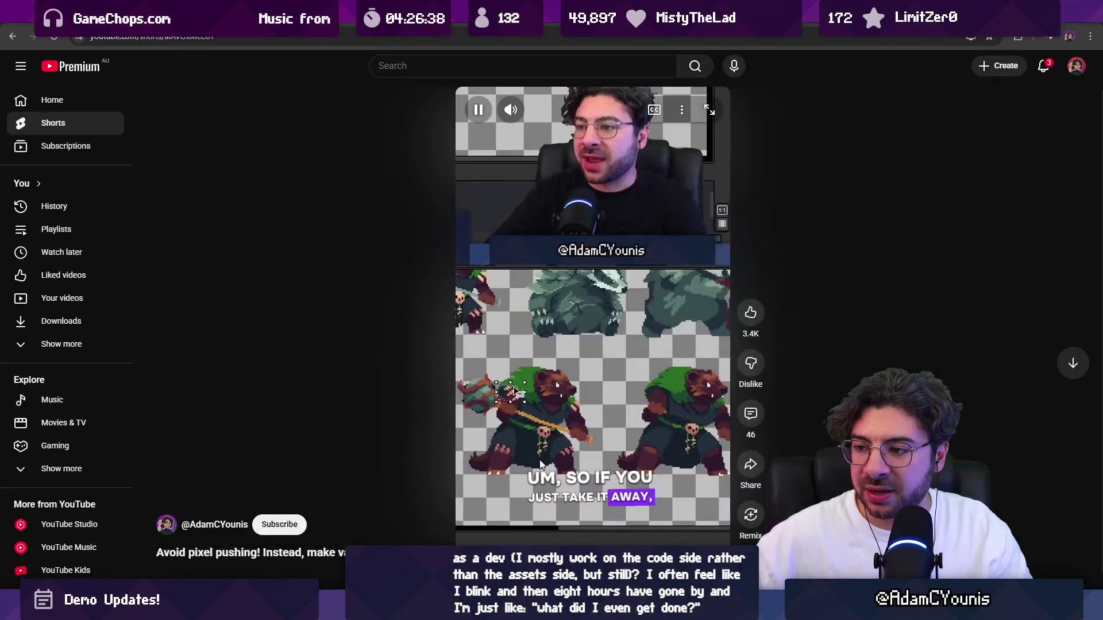
# Pause the YouTube Short playing in the browser.
pyautogui.click(539, 459)
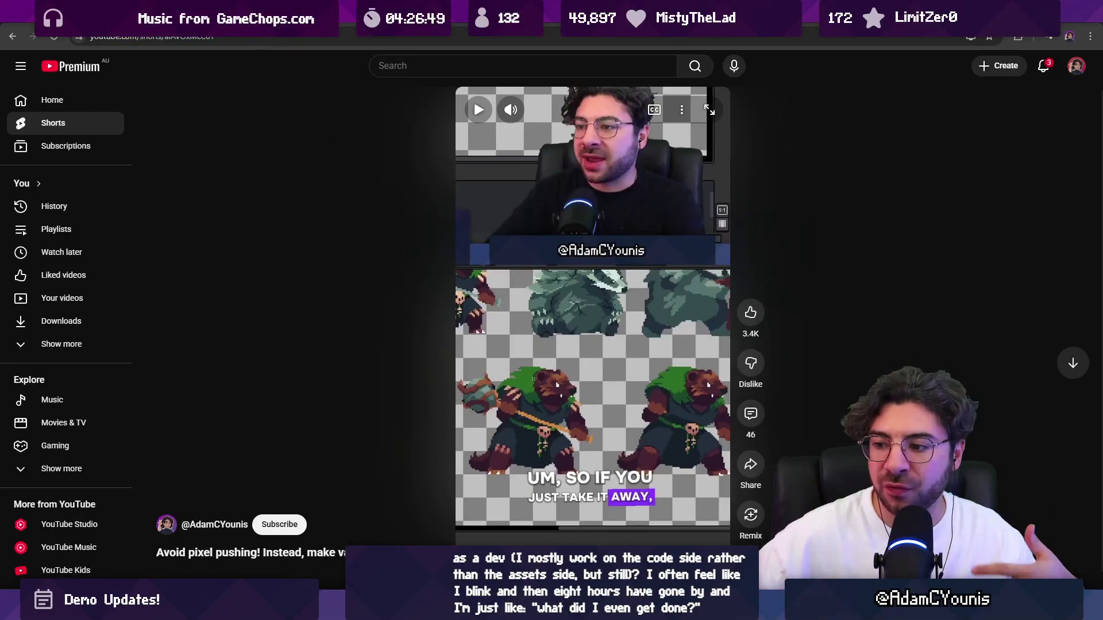
# Switch from the browser back to the Unity editor via the taskbar.
pyautogui.moveTo(514, 610)
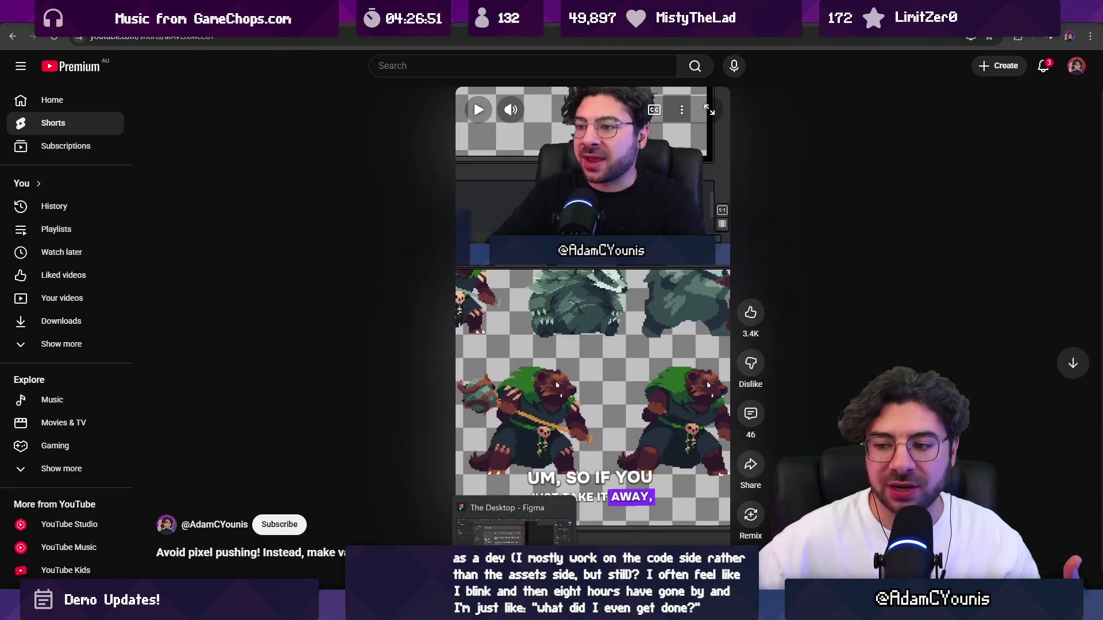
pyautogui.click(361, 610)
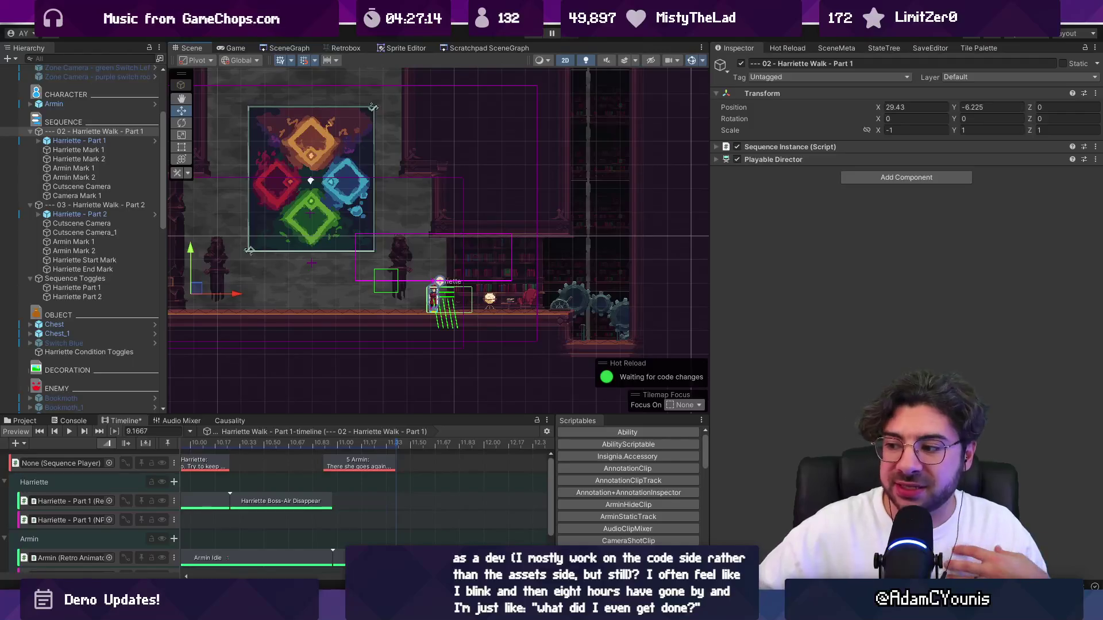
# In Aseprite, zoom in on the stone house's wall, then zoom out and pan to show more of the house.
pyautogui.hotkey('alt', 'Tab')
pyautogui.scroll(5, 288, 322)
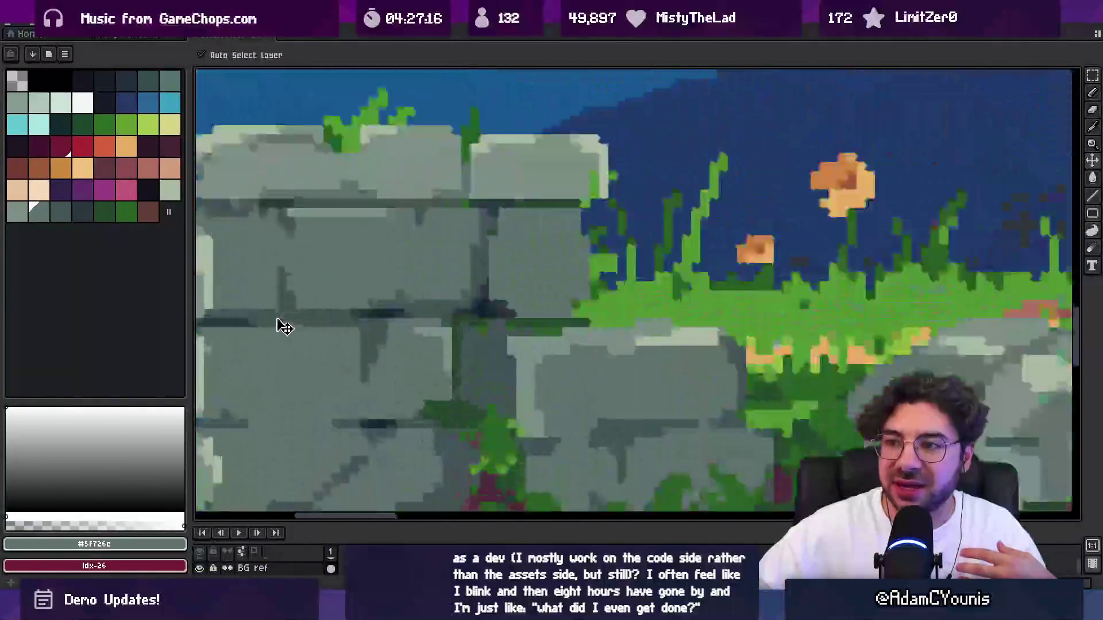
pyautogui.scroll(2, 284, 327)
pyautogui.scroll(2, 251, 278)
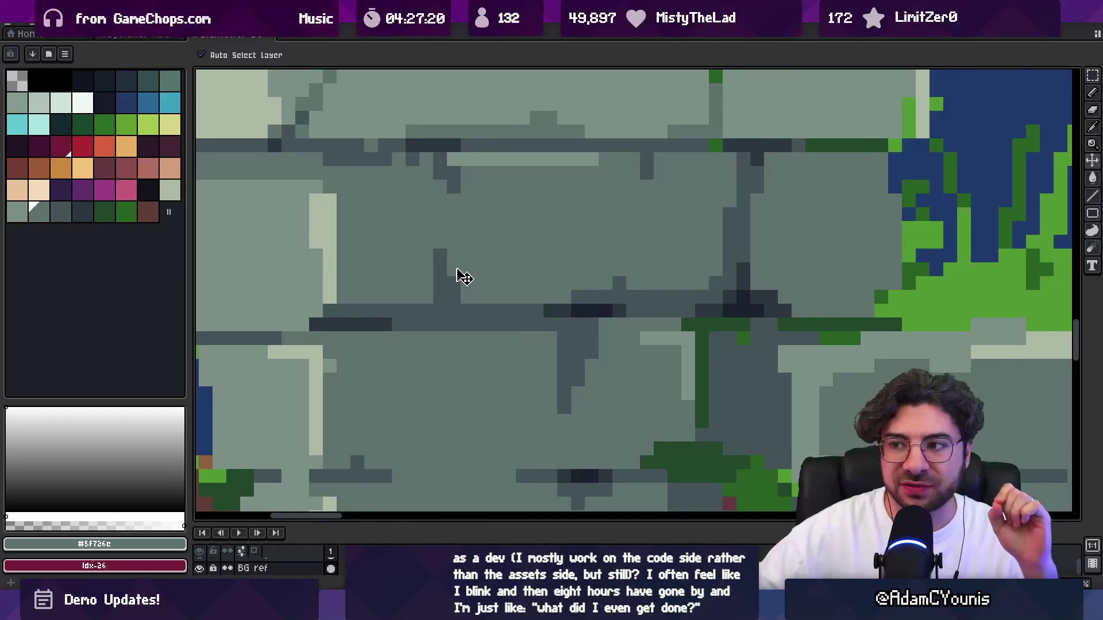
pyautogui.scroll(-1, 463, 276)
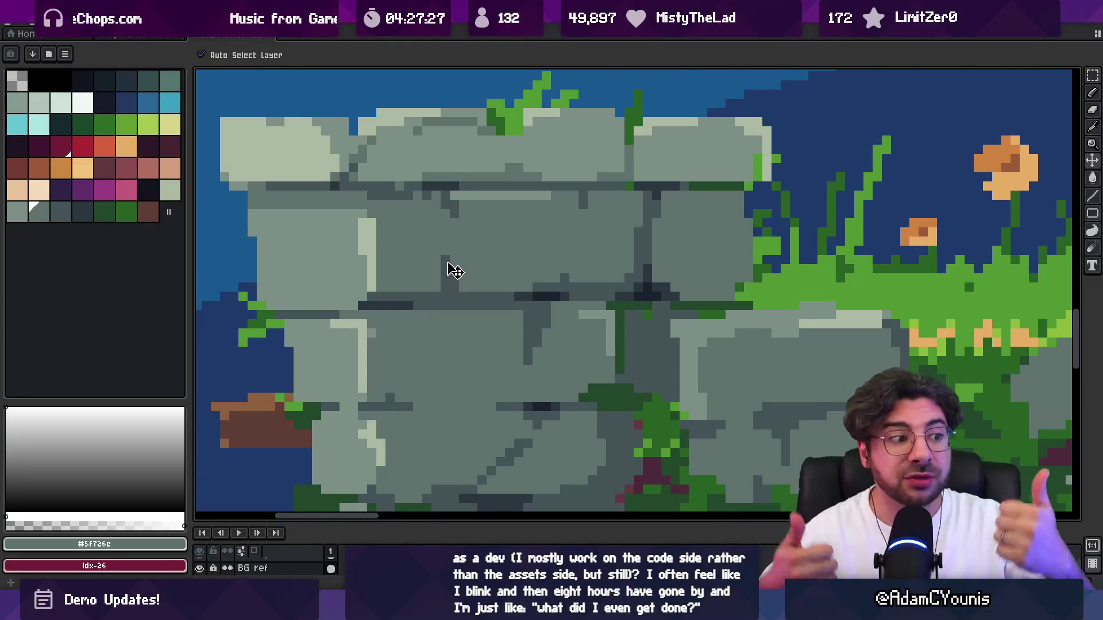
pyautogui.scroll(-2, 420, 248)
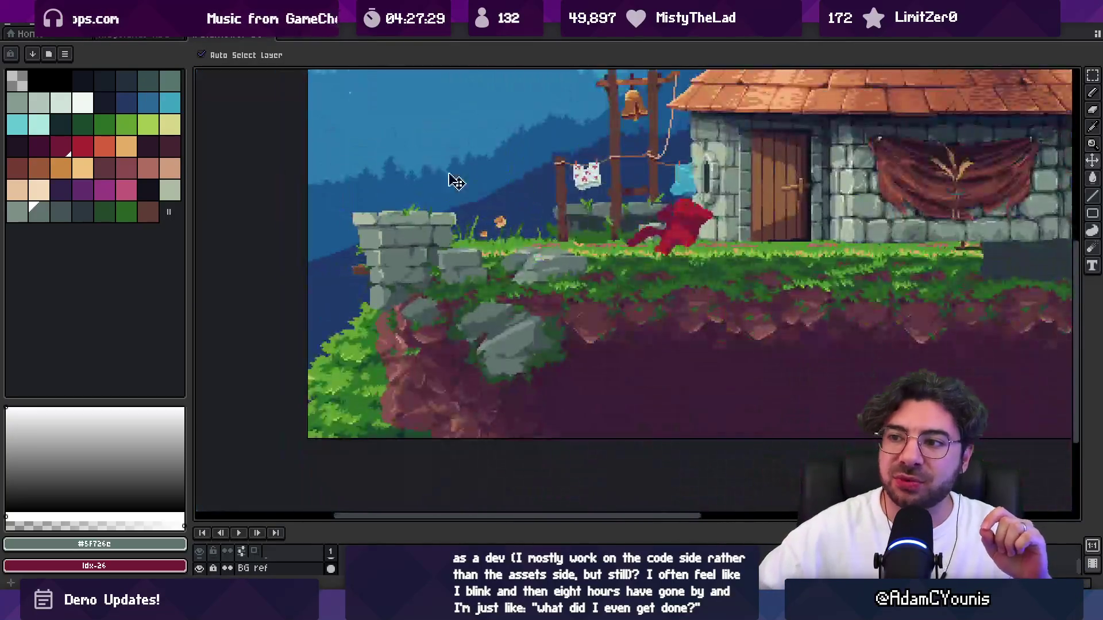
pyautogui.moveTo(455, 246); pyautogui.dragTo(410, 264)
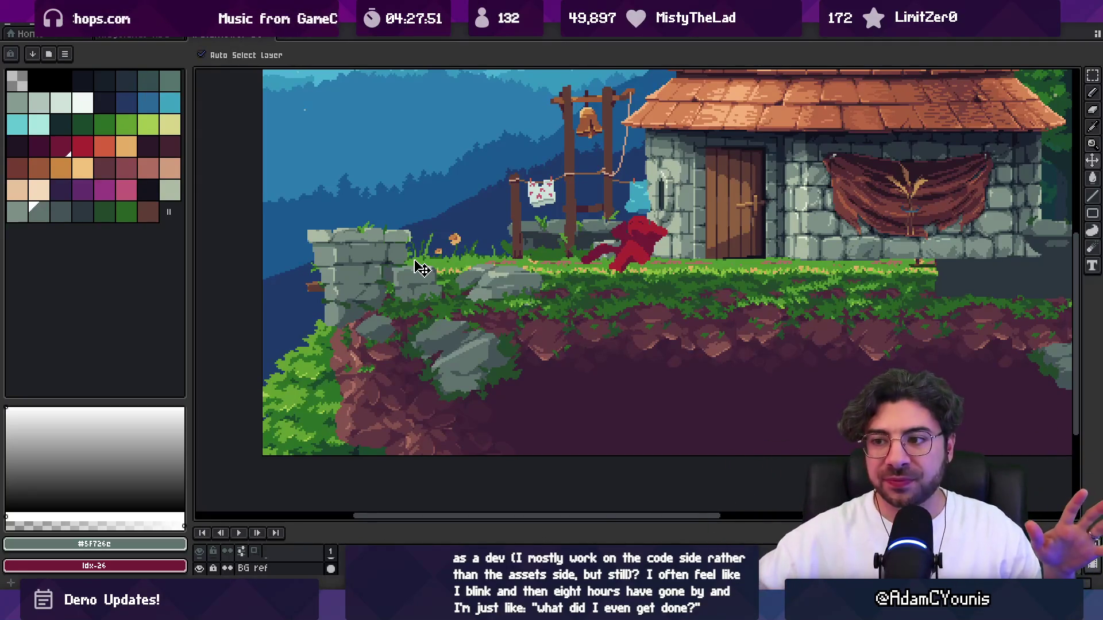
# Zoom out to view the whole village artwork, then return to Unity.
pyautogui.scroll(-5, 415, 258)
pyautogui.scroll(5, 416, 258)
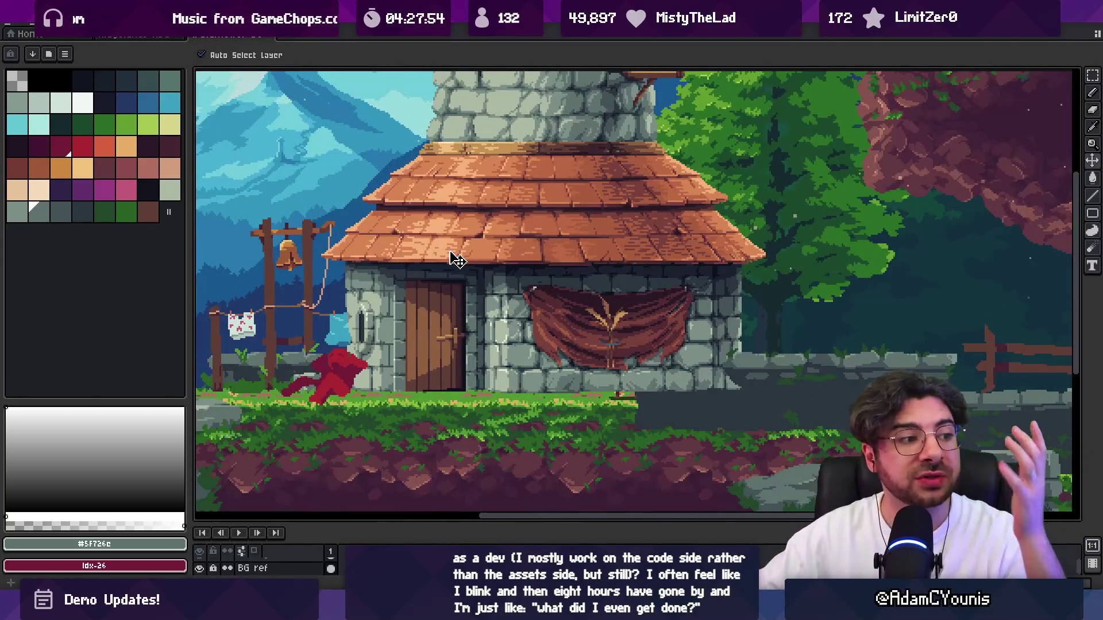
pyautogui.scroll(-1, 531, 280)
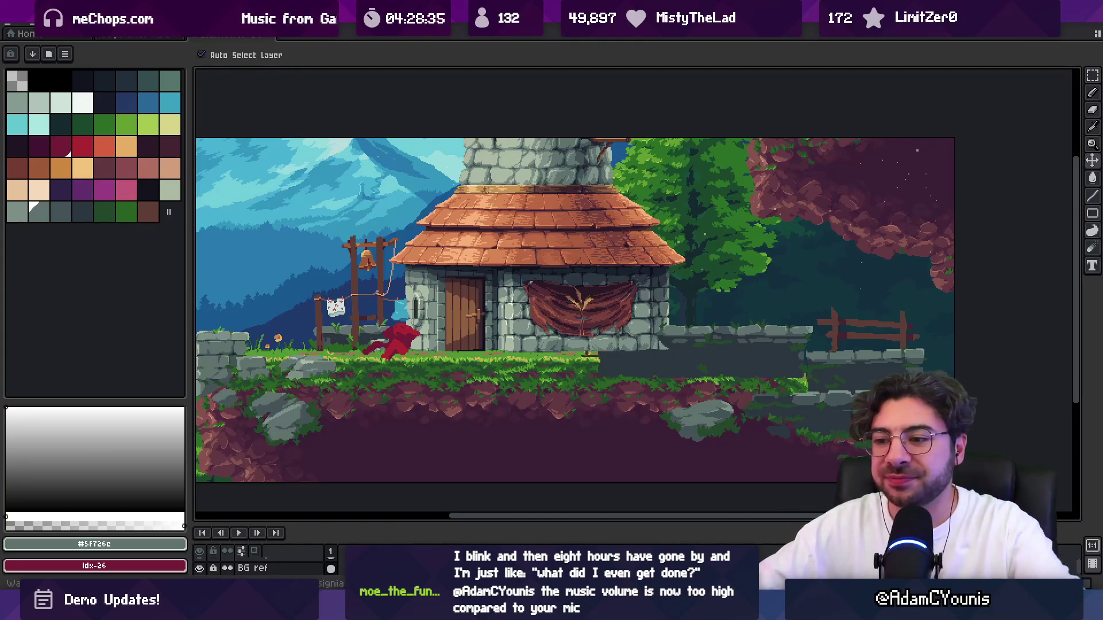
pyautogui.hotkey('alt', 'Tab')
# Enlarge the Timeline window to give the sequence more room.
pyautogui.moveTo(371, 215); pyautogui.dragTo(523, 216)
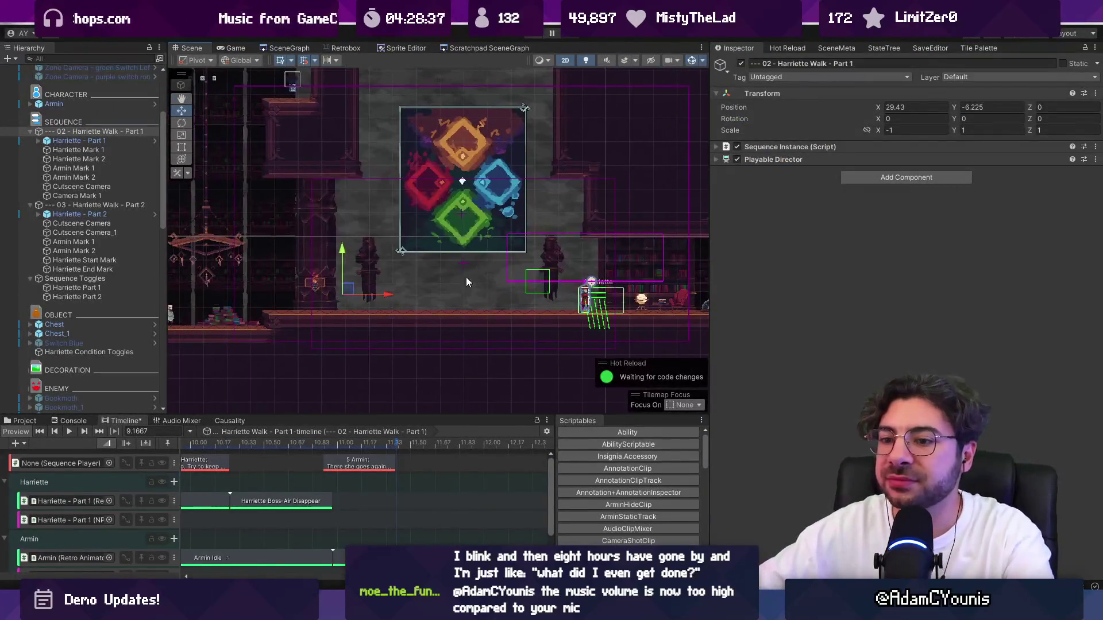
pyautogui.moveTo(345, 414); pyautogui.dragTo(345, 275)
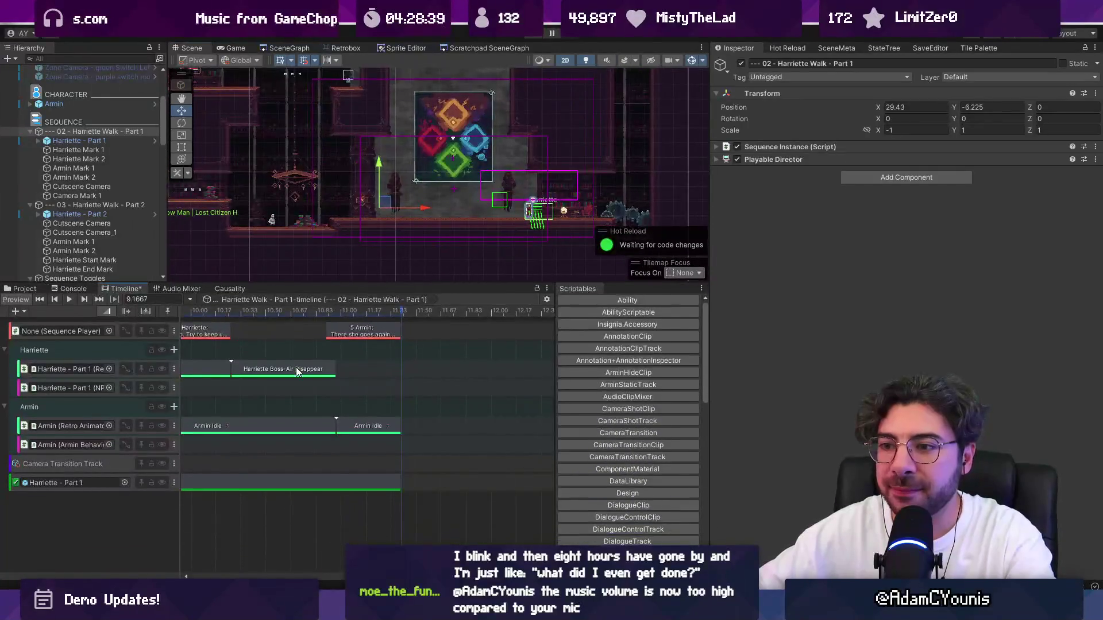
pyautogui.scroll(-3, 344, 367)
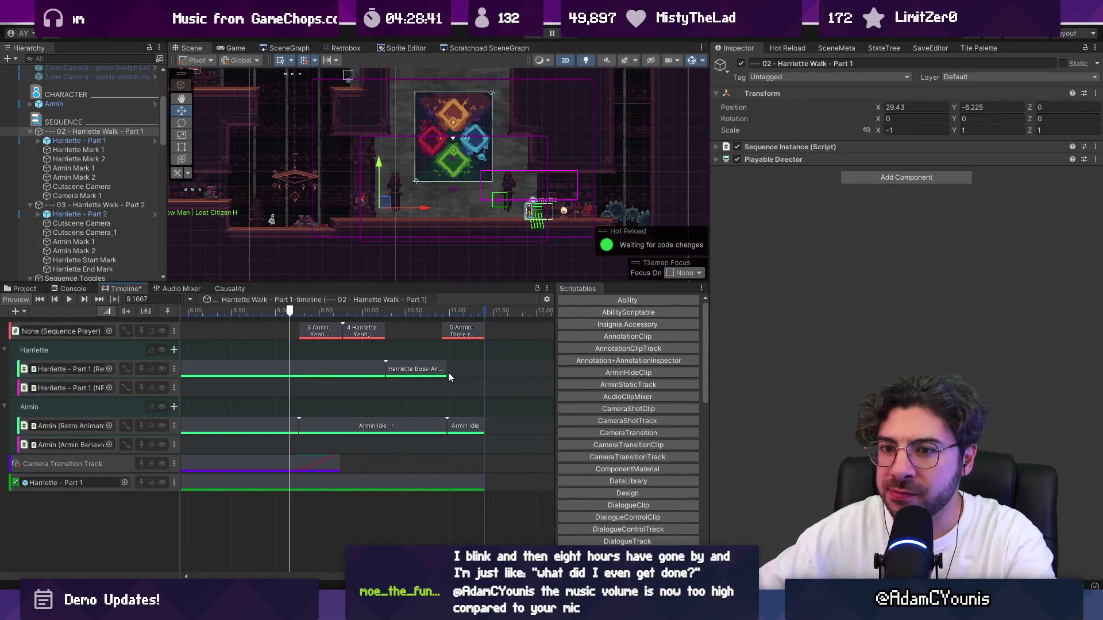
pyautogui.scroll(-4, 287, 481)
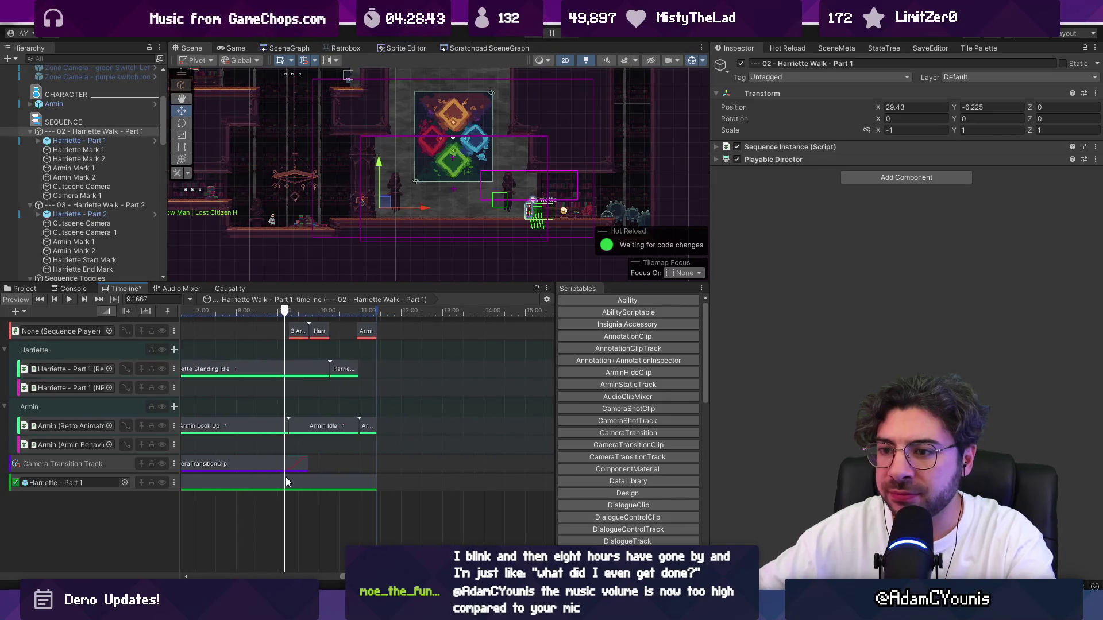
pyautogui.scroll(5, 350, 376)
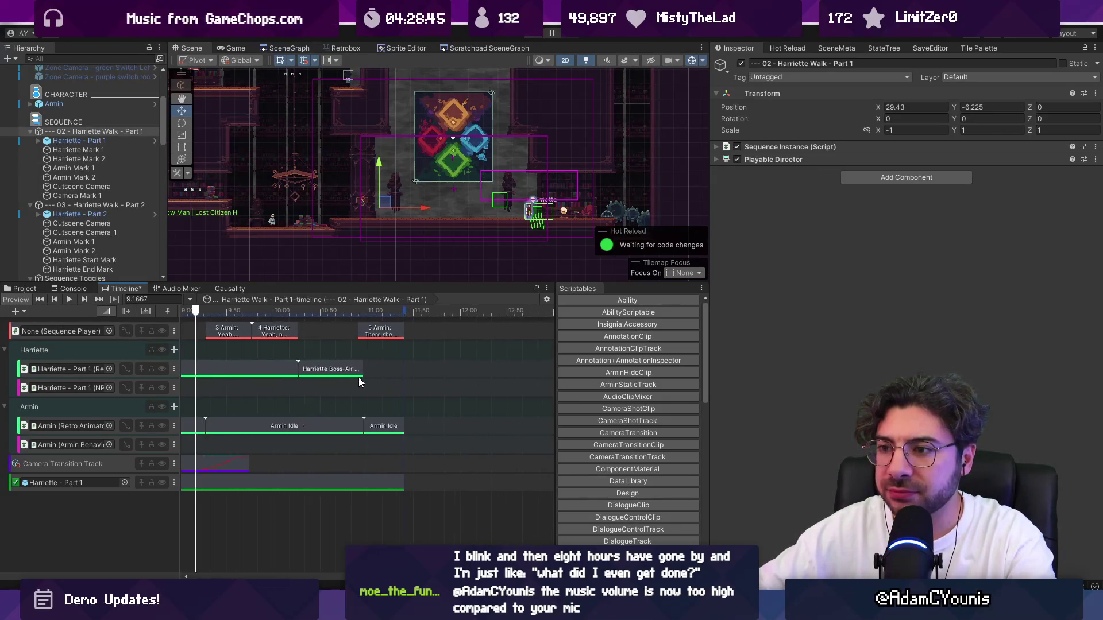
# Select the Harriette Boss-Air Disappear clip and duplicate it right after the original.
pyautogui.click(380, 371)
pyautogui.rightClick(381, 371)
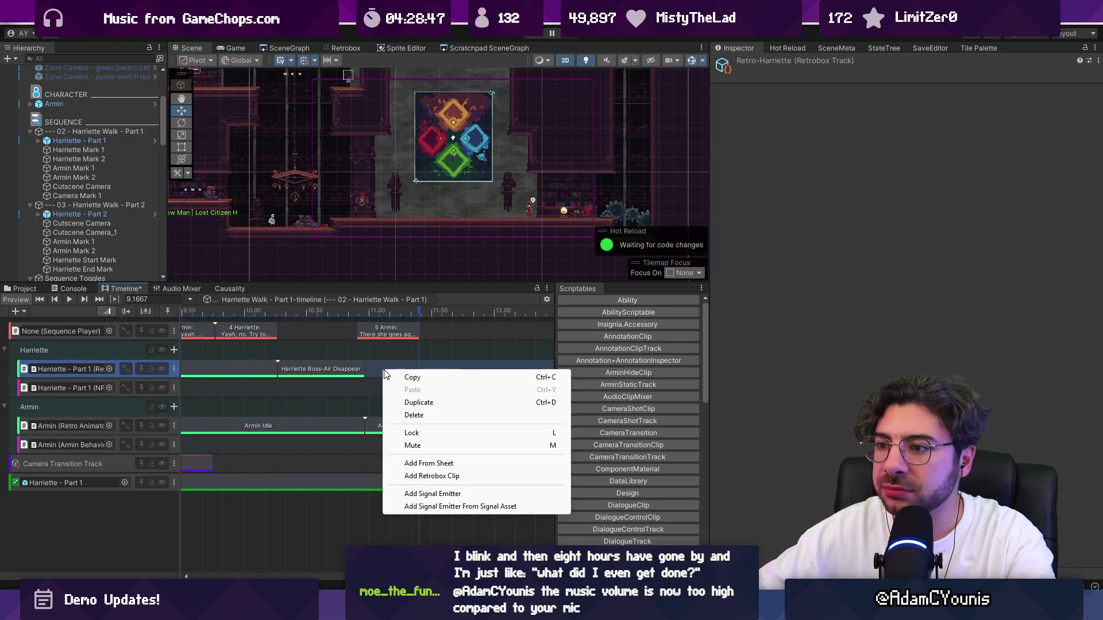
pyautogui.rightClick(379, 371)
pyautogui.click(383, 373)
pyautogui.click(367, 315)
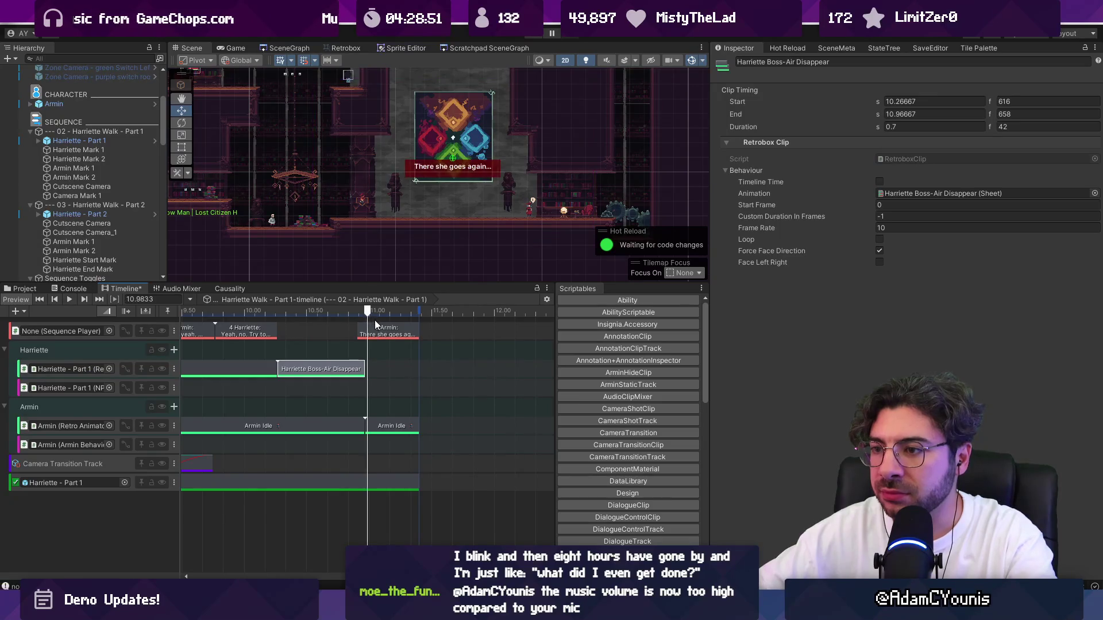
pyautogui.hotkey('ctrl', 'd')
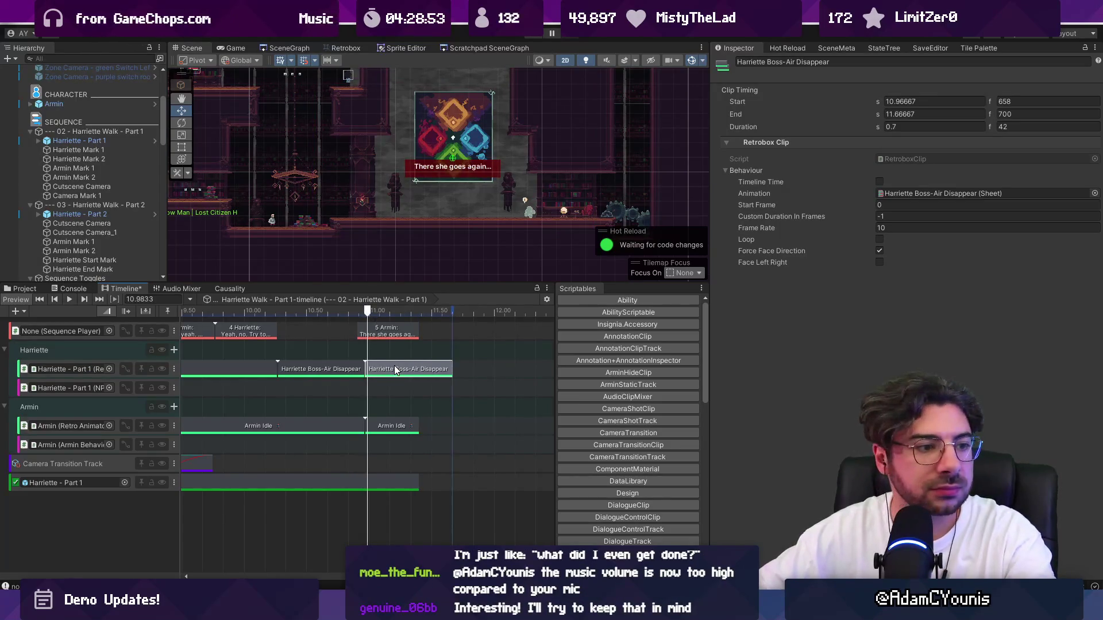
# Check the copy's Animation sheet picker, keep the current sheet, and trim the copy to end at 11.4.
pyautogui.click(1093, 193)
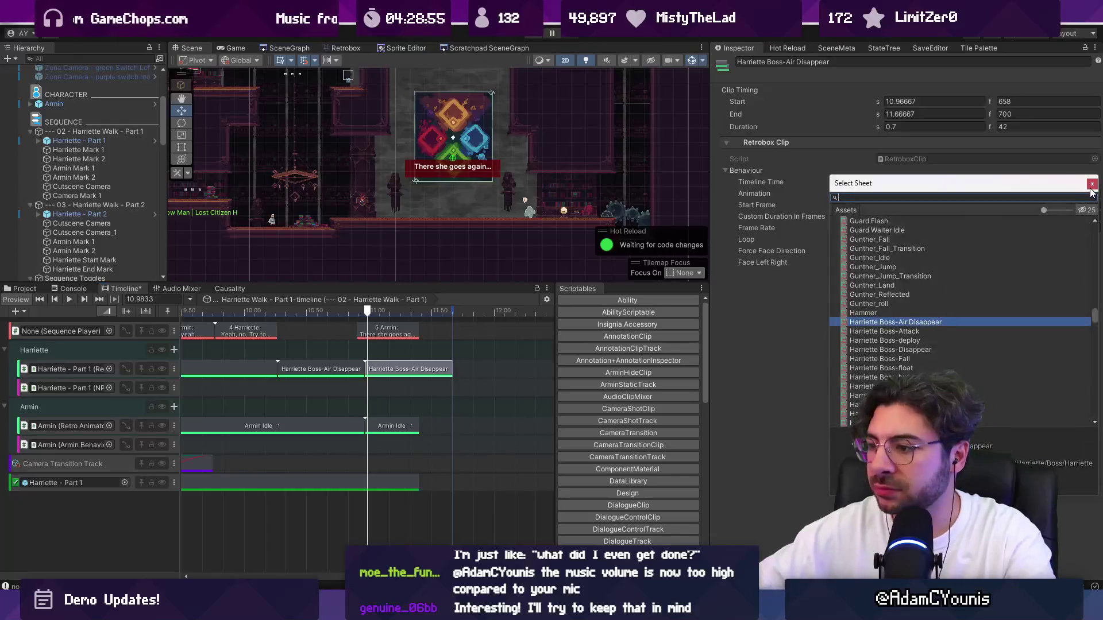
pyautogui.write('dfu')
pyautogui.press('BackSpace')
pyautogui.press('BackSpace')
pyautogui.write('um')
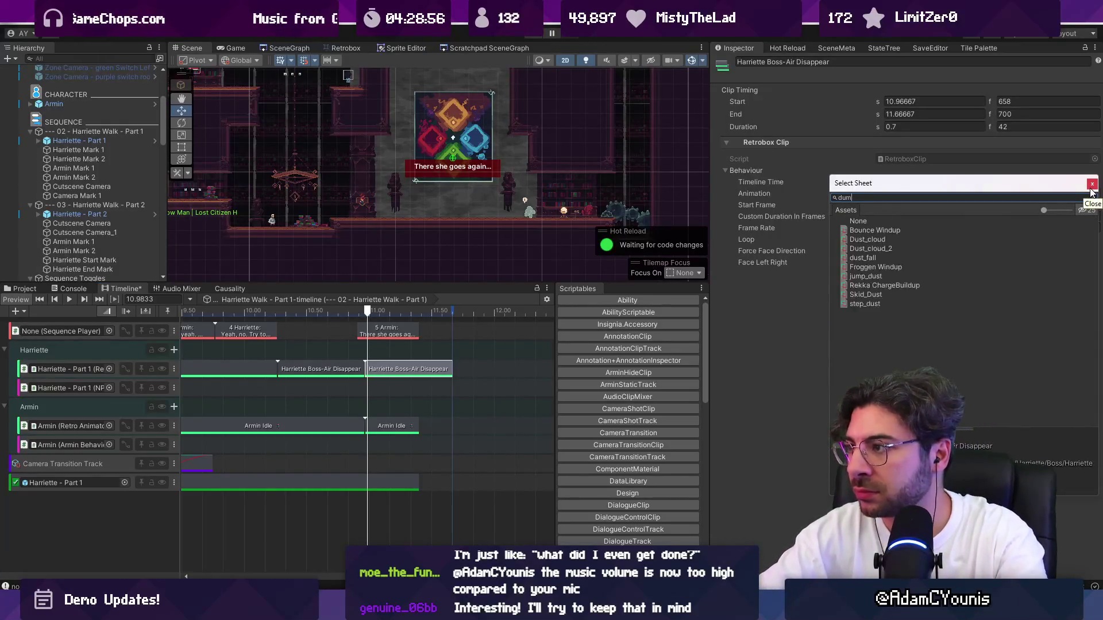
pyautogui.press('BackSpace')
pyautogui.press('BackSpace')
pyautogui.write('smopt')
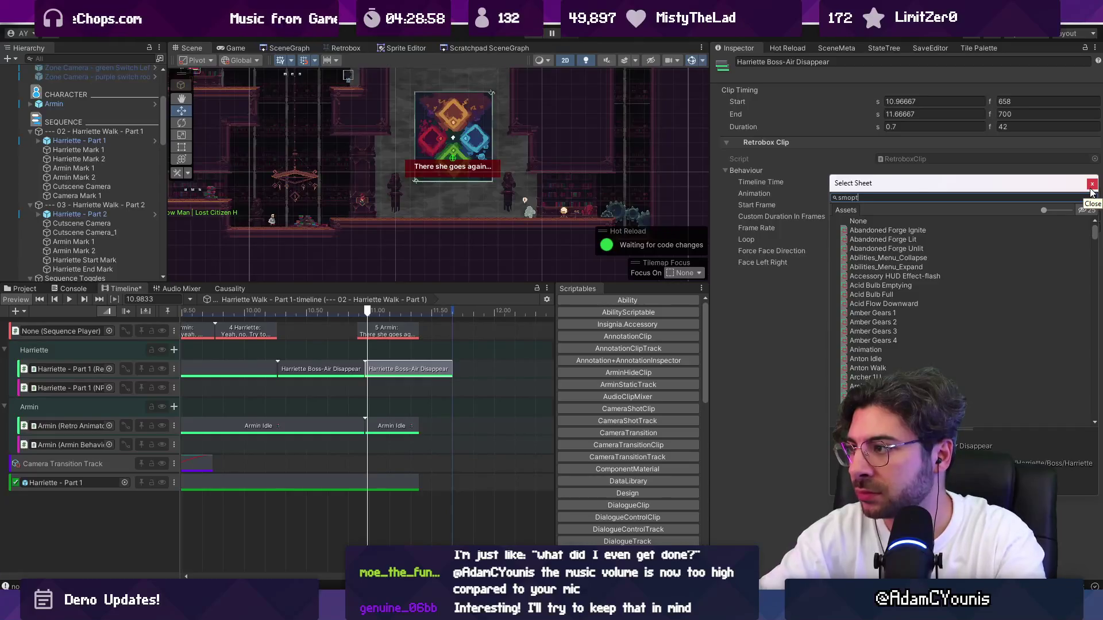
pyautogui.press('BackSpace')
pyautogui.press('BackSpace')
pyautogui.press('BackSpace')
pyautogui.write('empty')
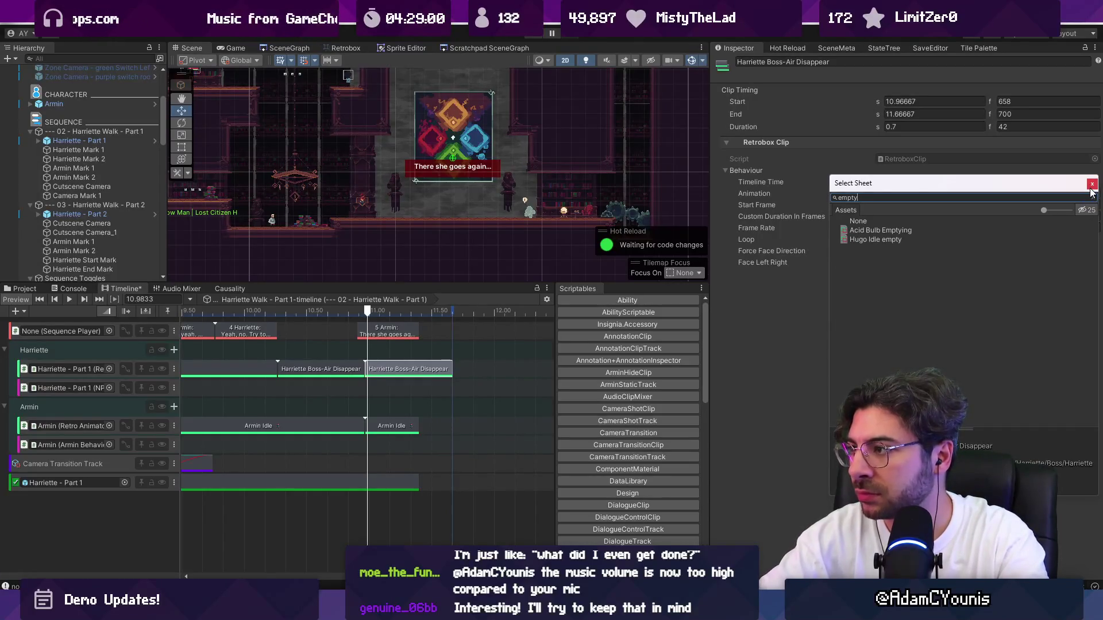
pyautogui.hotkey('ctrl', 'a')
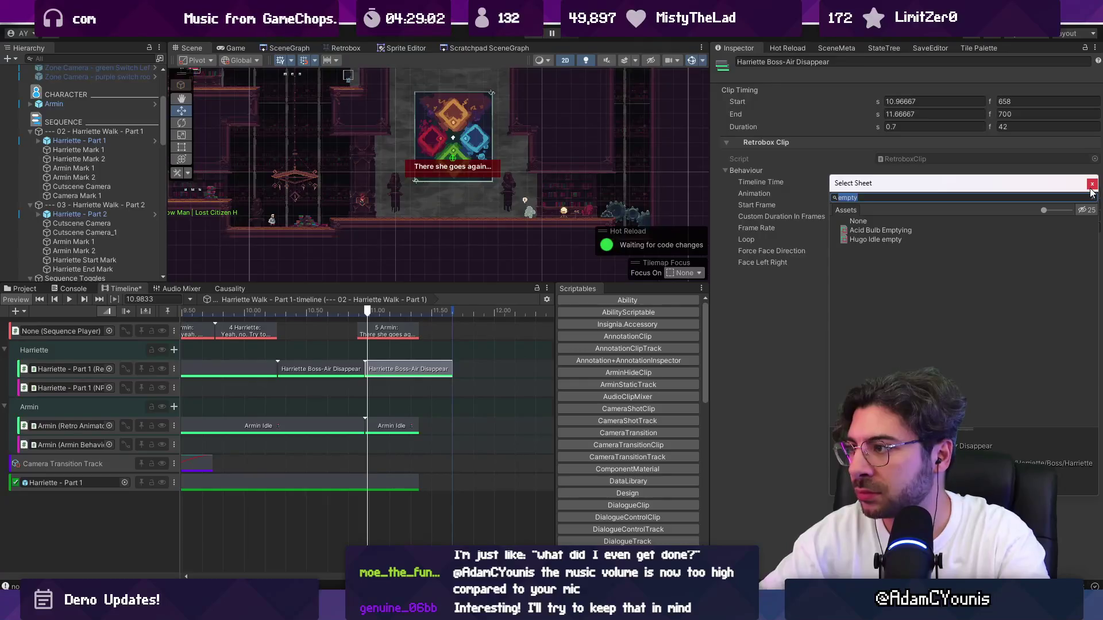
pyautogui.press('BackSpace')
pyautogui.click(1090, 188)
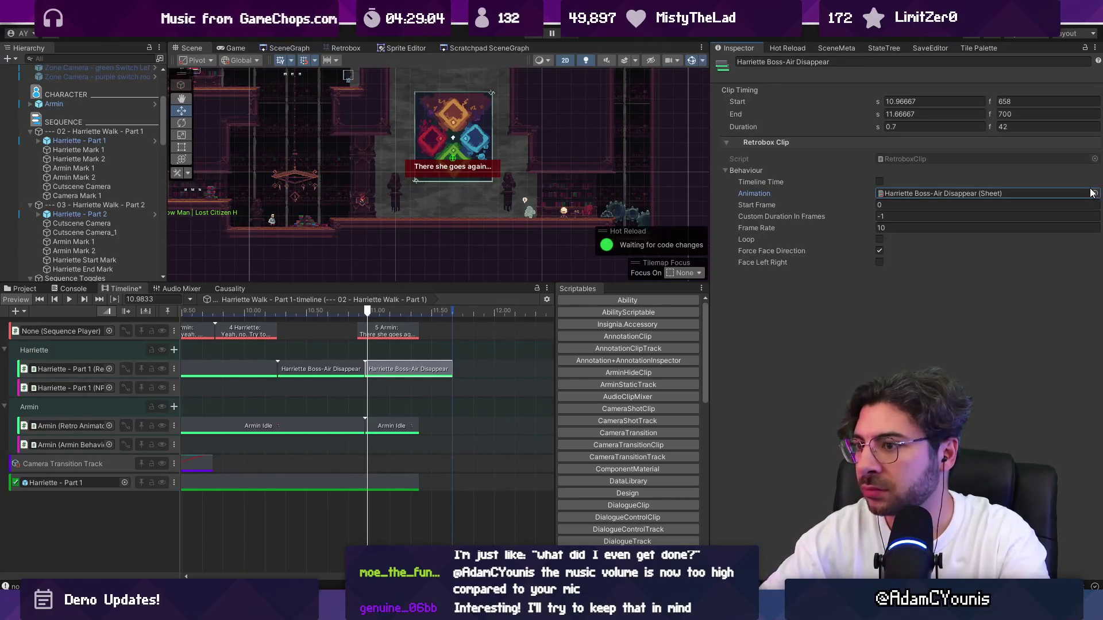
pyautogui.moveTo(452, 371); pyautogui.dragTo(421, 372)
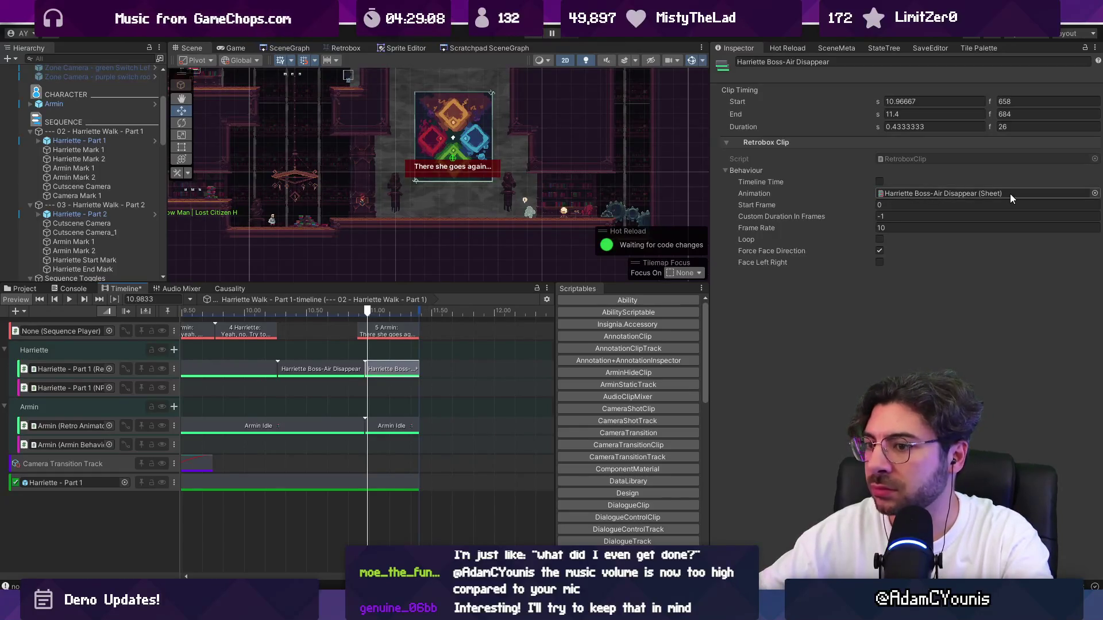
pyautogui.click(26, 289)
# Ping the clip's animation sheet in the Harriette Boss sprite folder and widen the left panels.
pyautogui.click(993, 194)
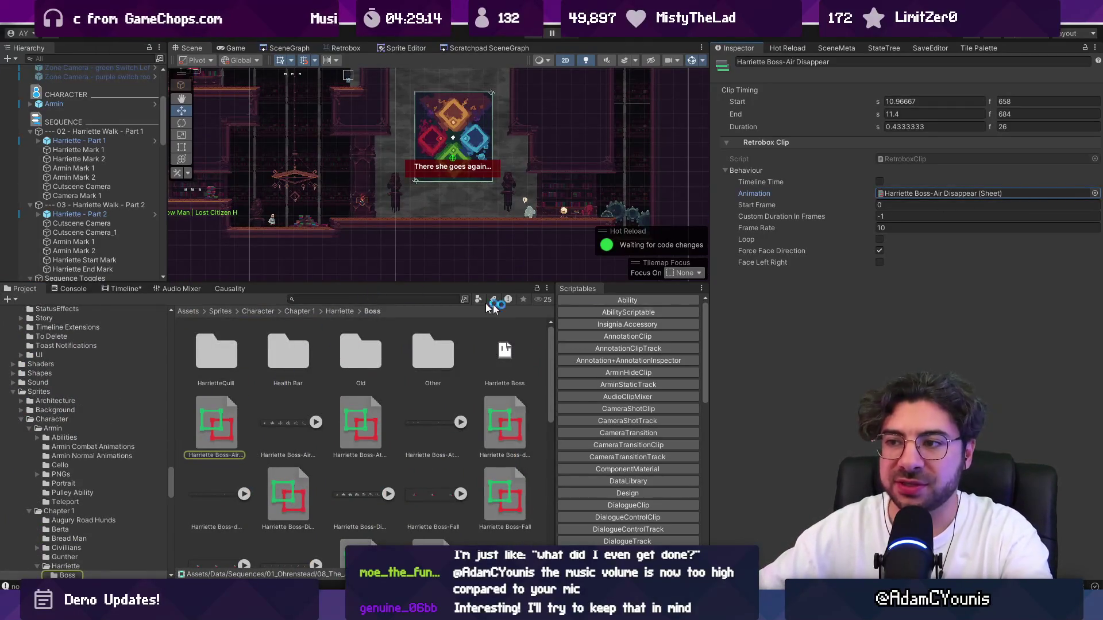
pyautogui.moveTo(711, 326)
pyautogui.mouseDown()
pyautogui.moveTo(810, 323)
pyautogui.moveTo(790, 323)
pyautogui.mouseUp()
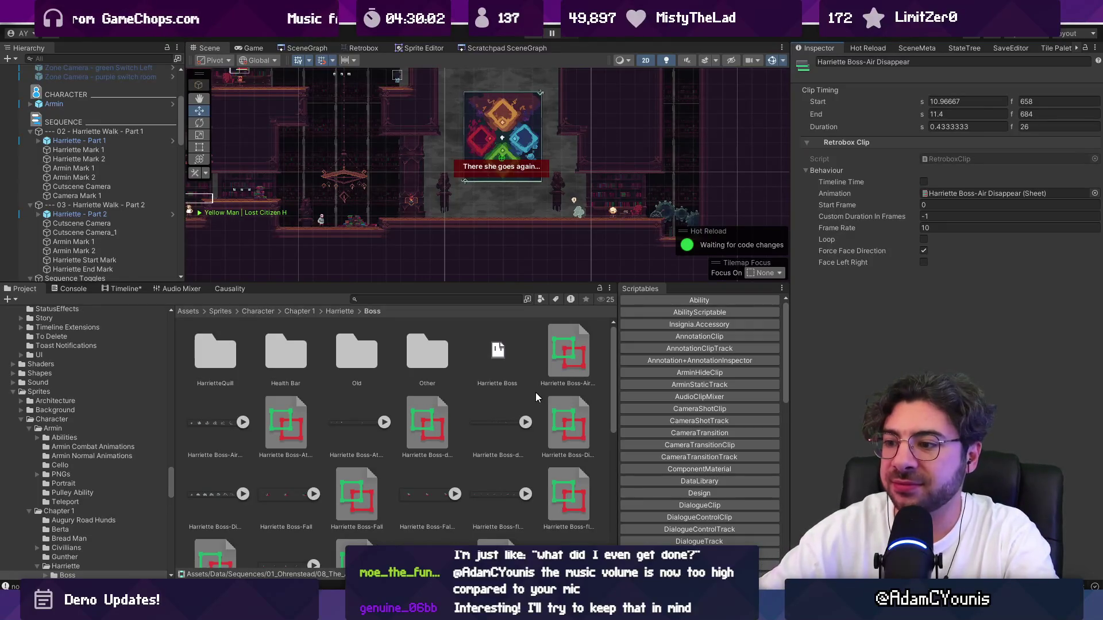
# Create a new Sheet asset named Character Invisible in the Character sprites folder.
pyautogui.click(254, 312)
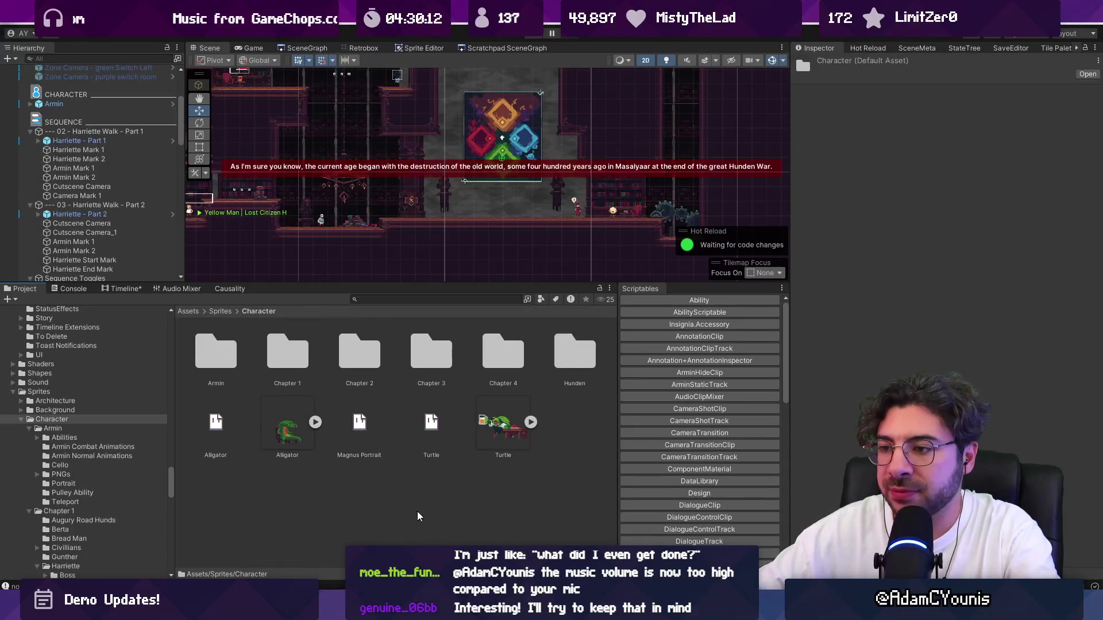
pyautogui.rightClick(417, 511)
pyautogui.moveTo(465, 168)
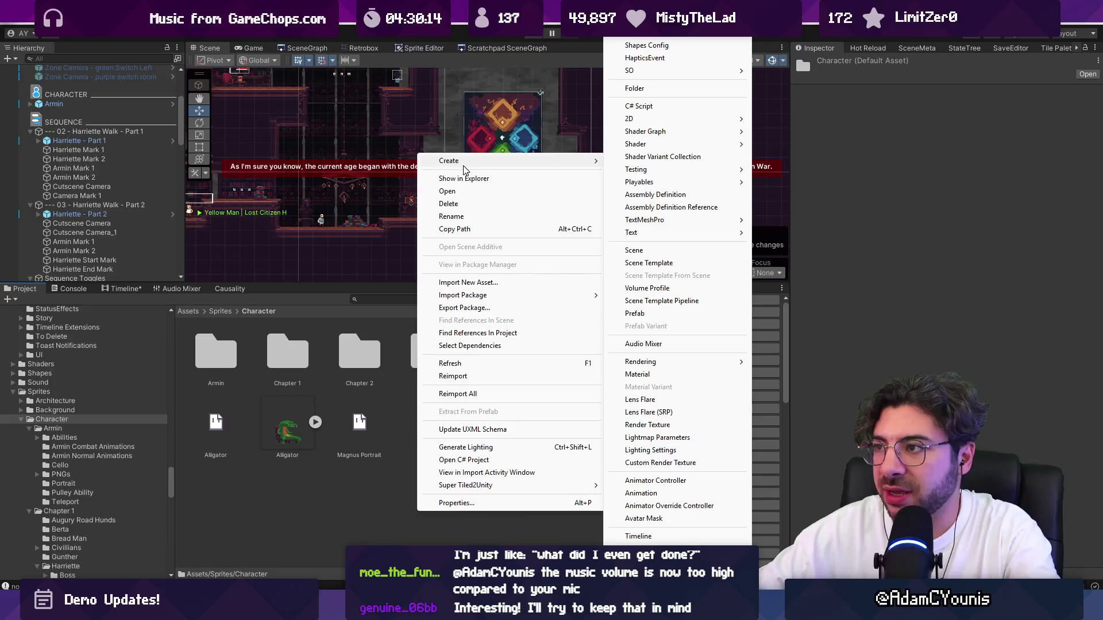
pyautogui.press('Escape')
pyautogui.scroll(-2, 669, 484)
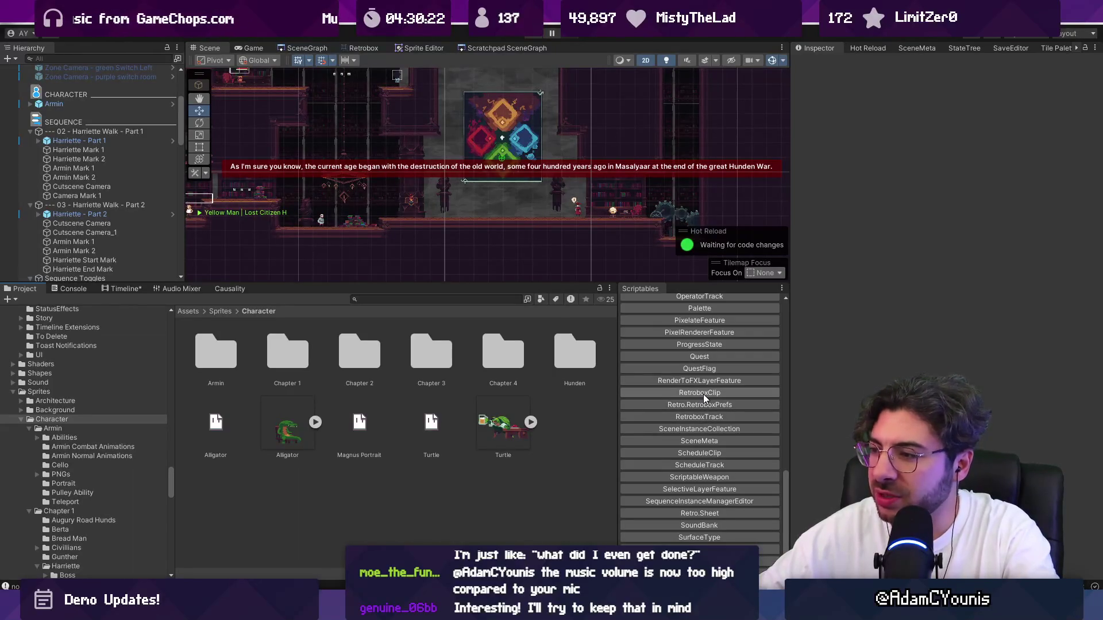
pyautogui.click(725, 512)
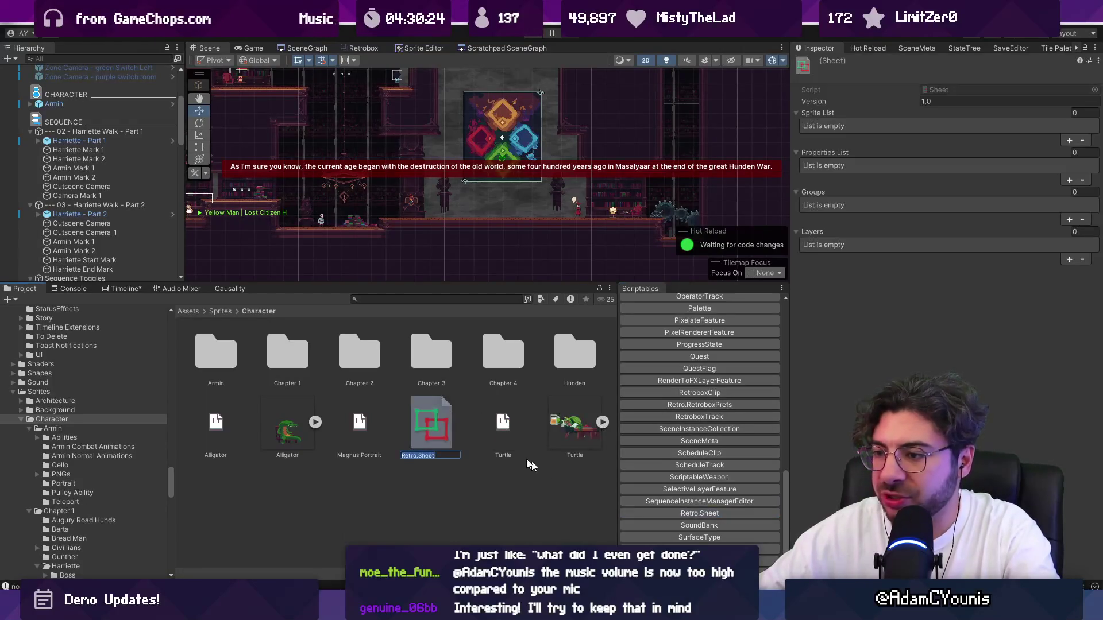
pyautogui.write('Character Empty')
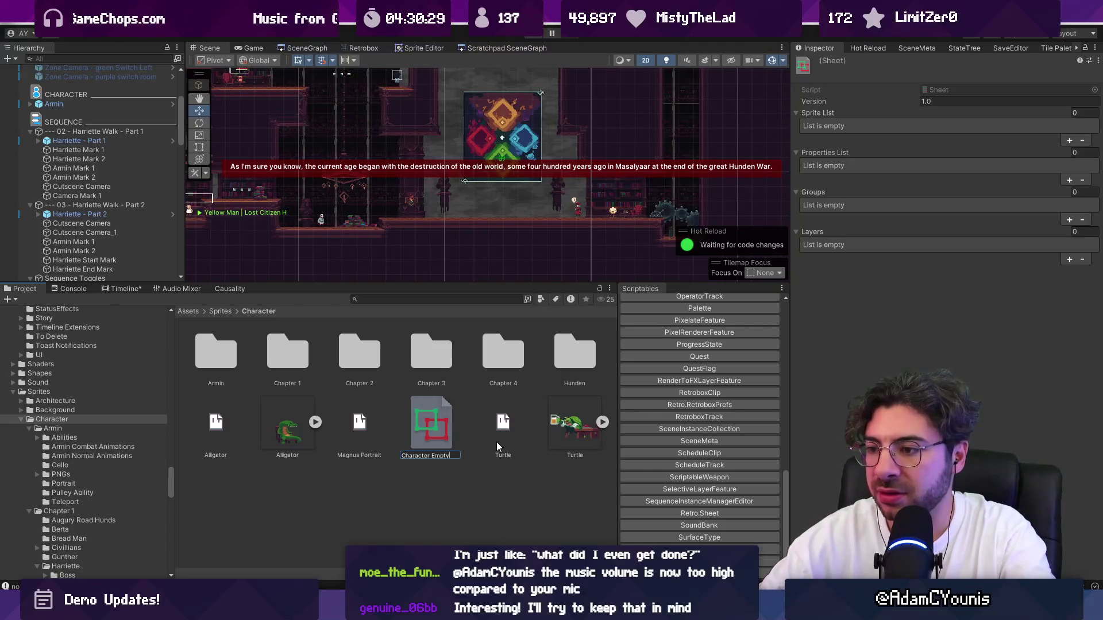
pyautogui.press('BackSpace')
pyautogui.press('BackSpace')
pyautogui.press('BackSpace')
pyautogui.write('Invisible')
pyautogui.press('Return')
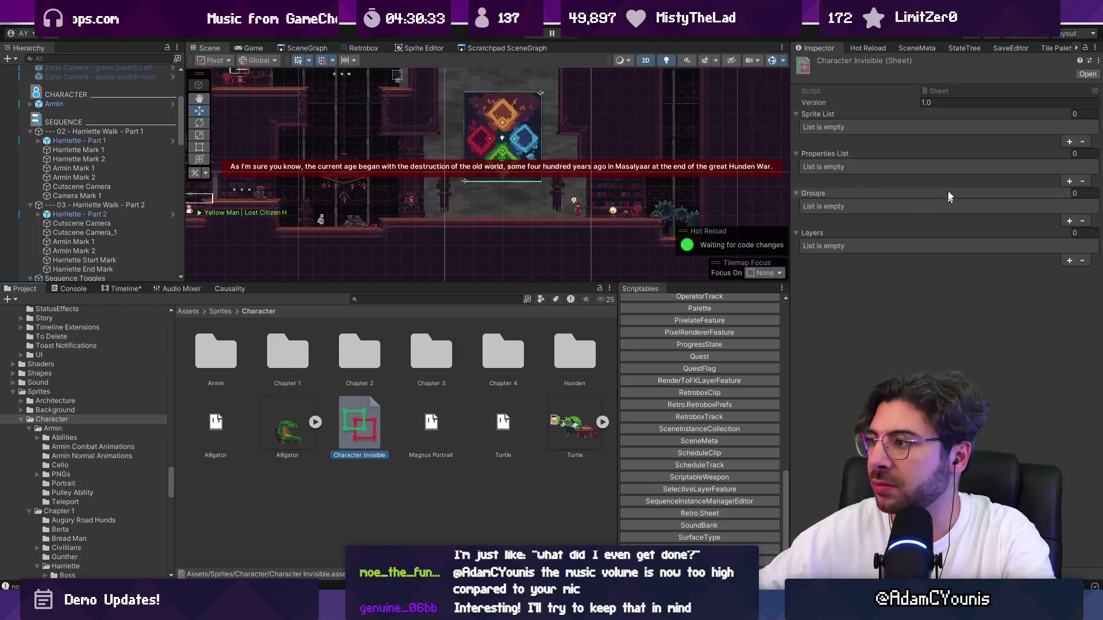
# Add one Sprite List slot and search the sprite picker for an empty or dummy sprite.
pyautogui.click(1068, 141)
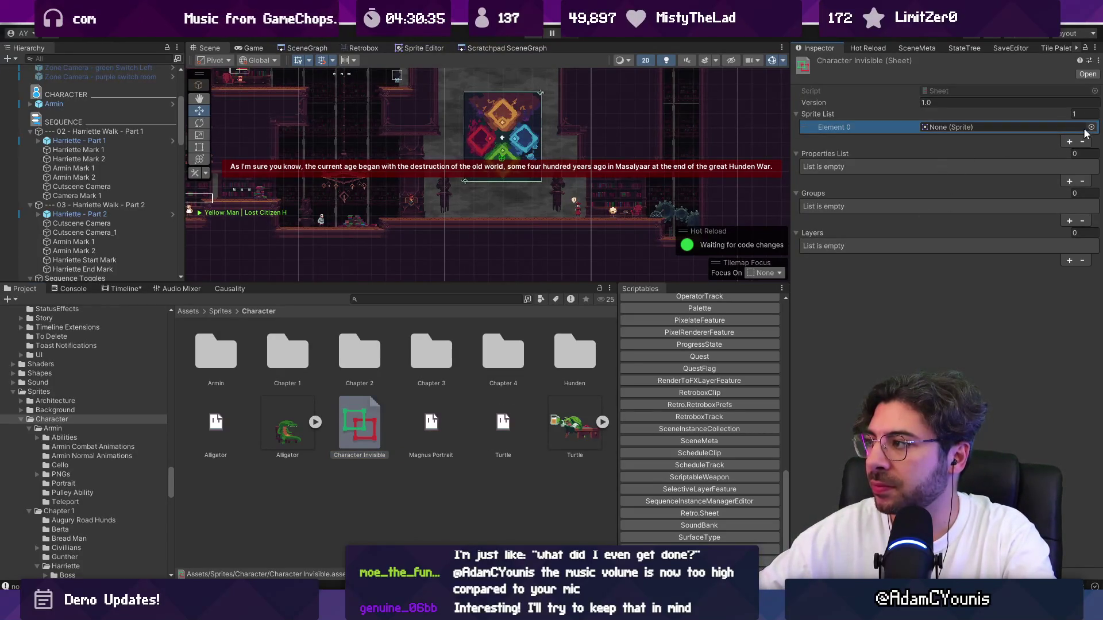
pyautogui.click(1091, 127)
pyautogui.write('in')
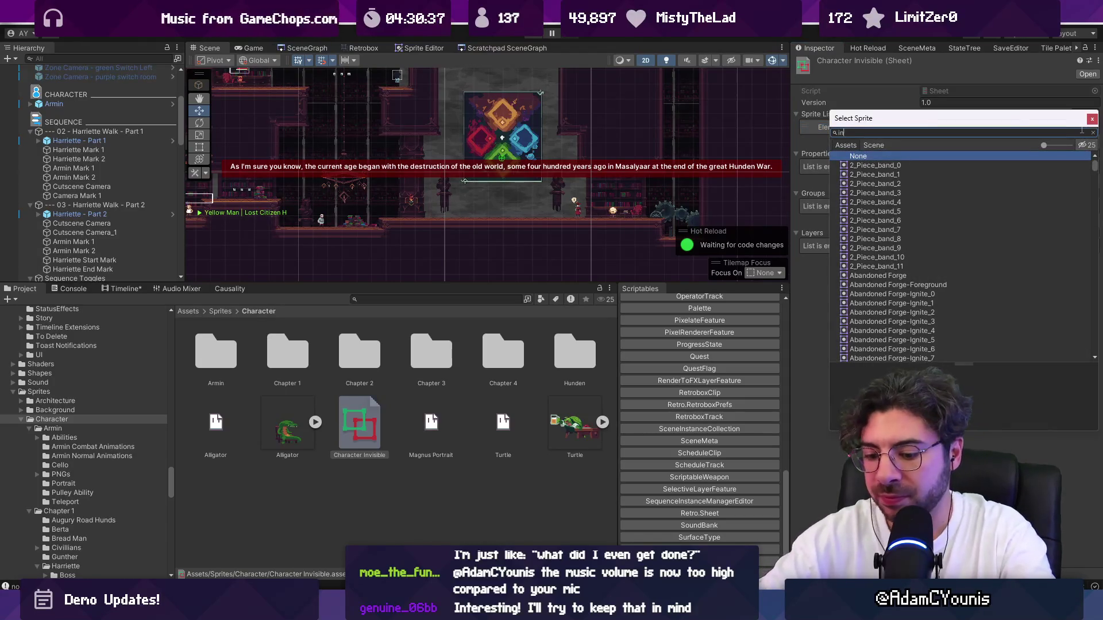
pyautogui.press('BackSpace')
pyautogui.press('BackSpace')
pyautogui.write('emp')
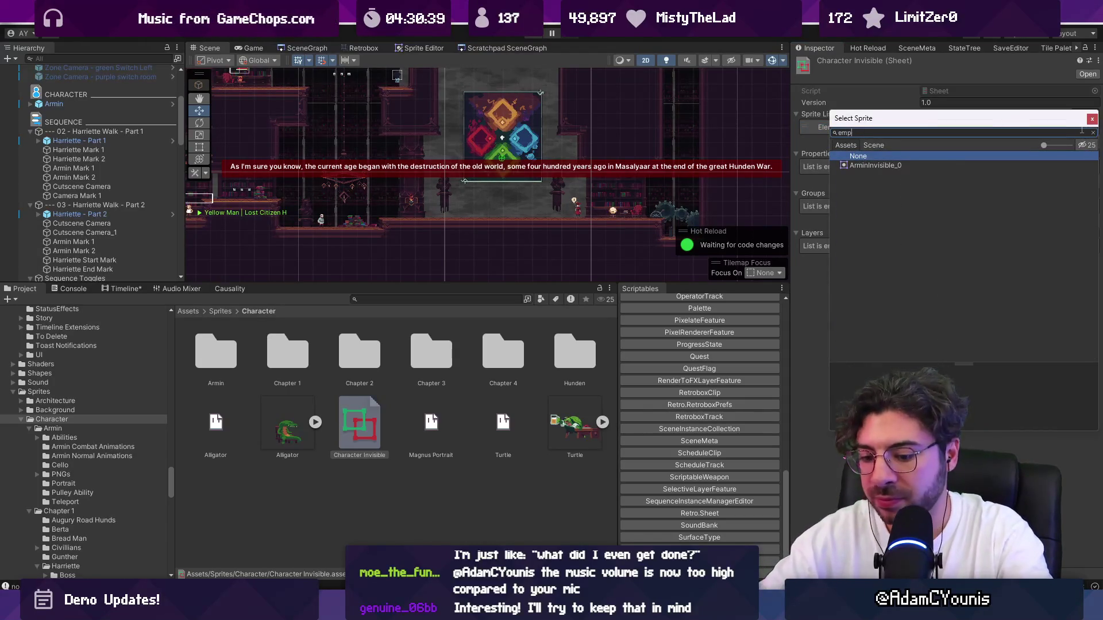
pyautogui.write('ty')
pyautogui.hotkey('ctrl', 'a')
pyautogui.write('dummy')
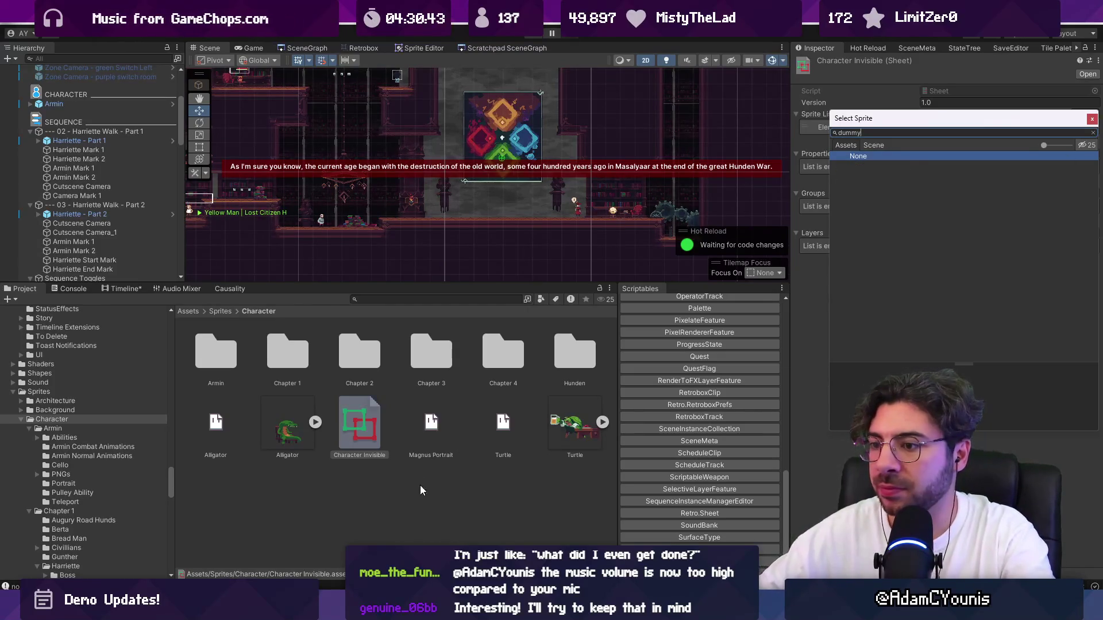
# Create a new 2×2 pixel sprite in Aseprite.
pyautogui.click(68, 53)
pyautogui.click(69, 56)
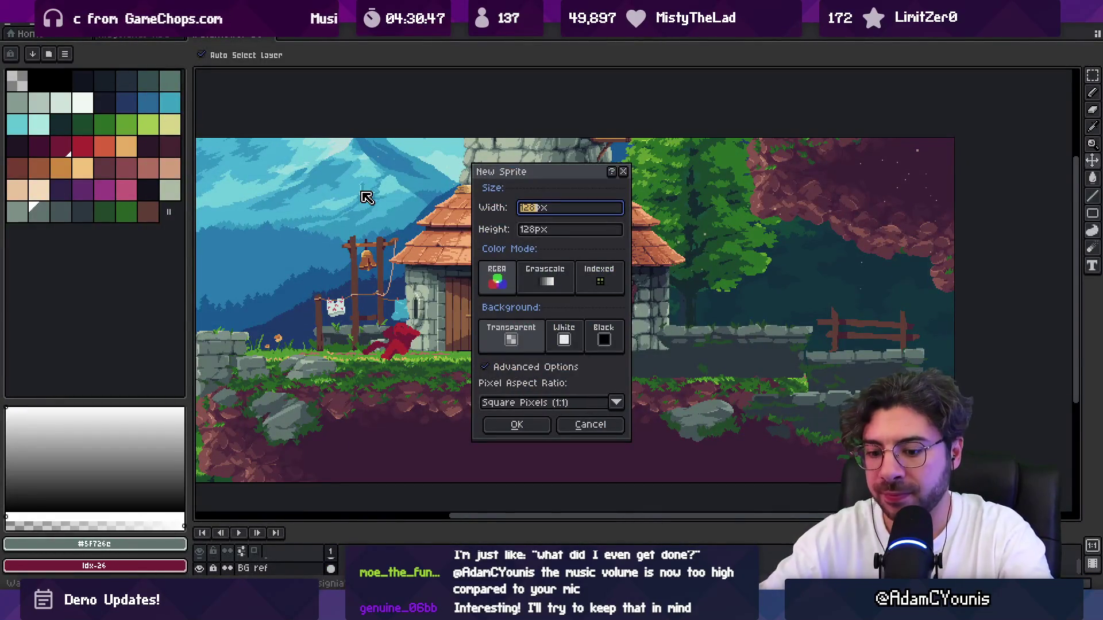
pyautogui.write('2')
pyautogui.press('Tab')
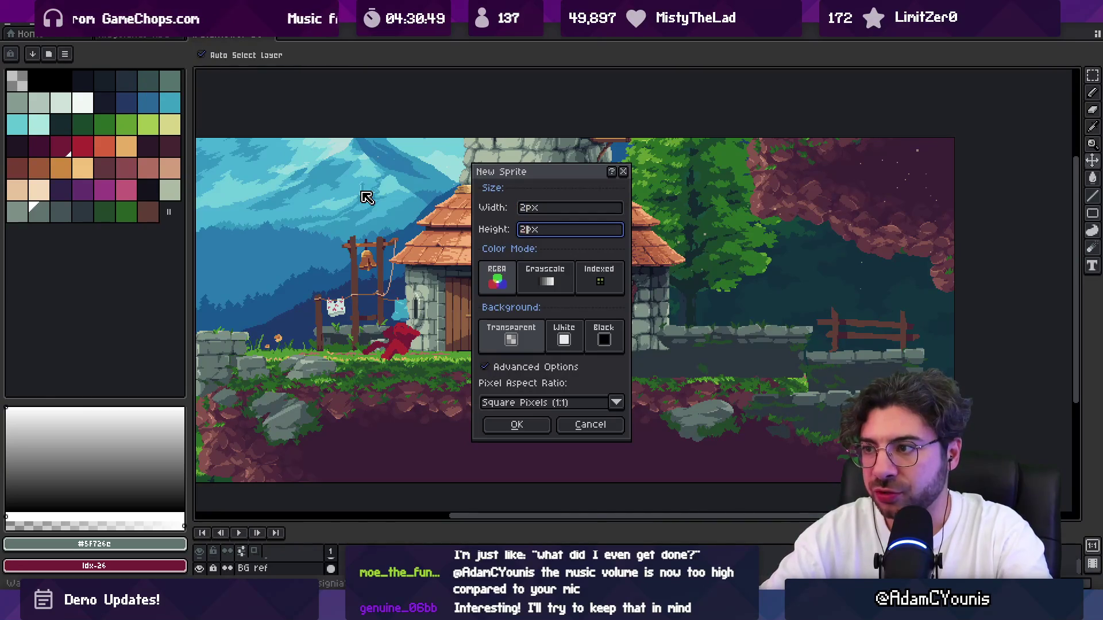
pyautogui.press('Return')
pyautogui.scroll(10, 617, 253)
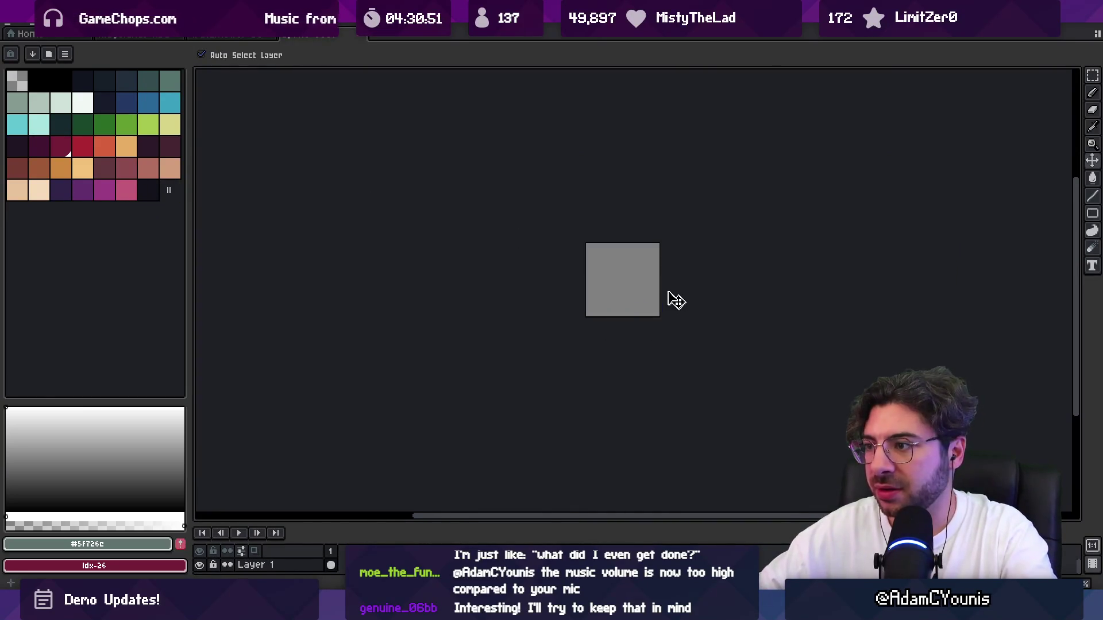
pyautogui.hotkey('ctrl', 's')
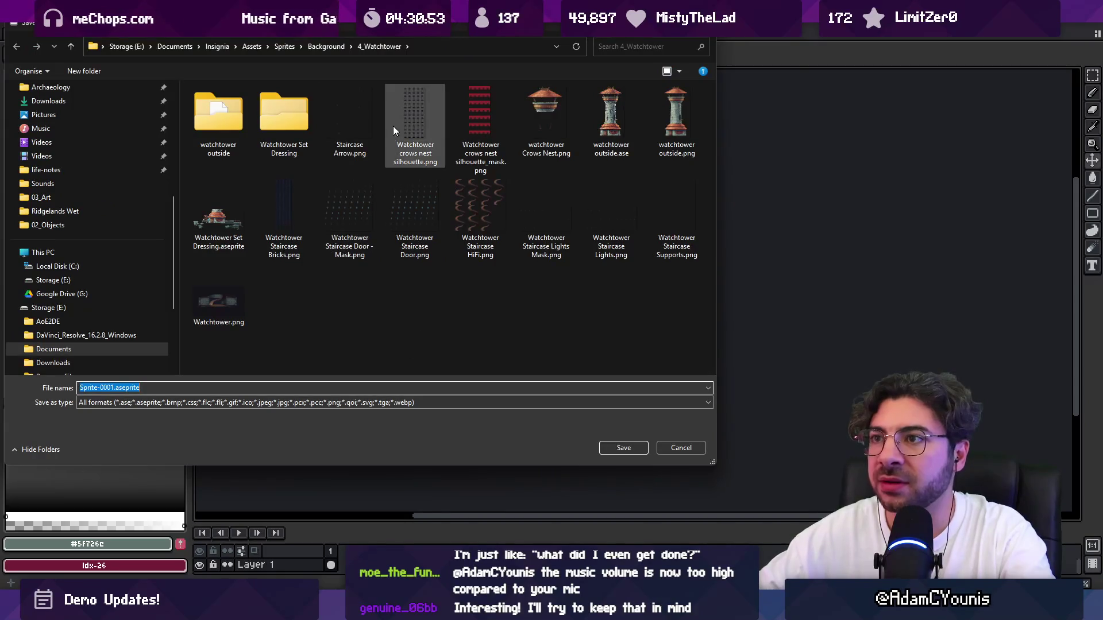
pyautogui.click(678, 453)
# Enlarge the sprite's canvas to 32×32 pixels and start saving it.
pyautogui.click(12, 28)
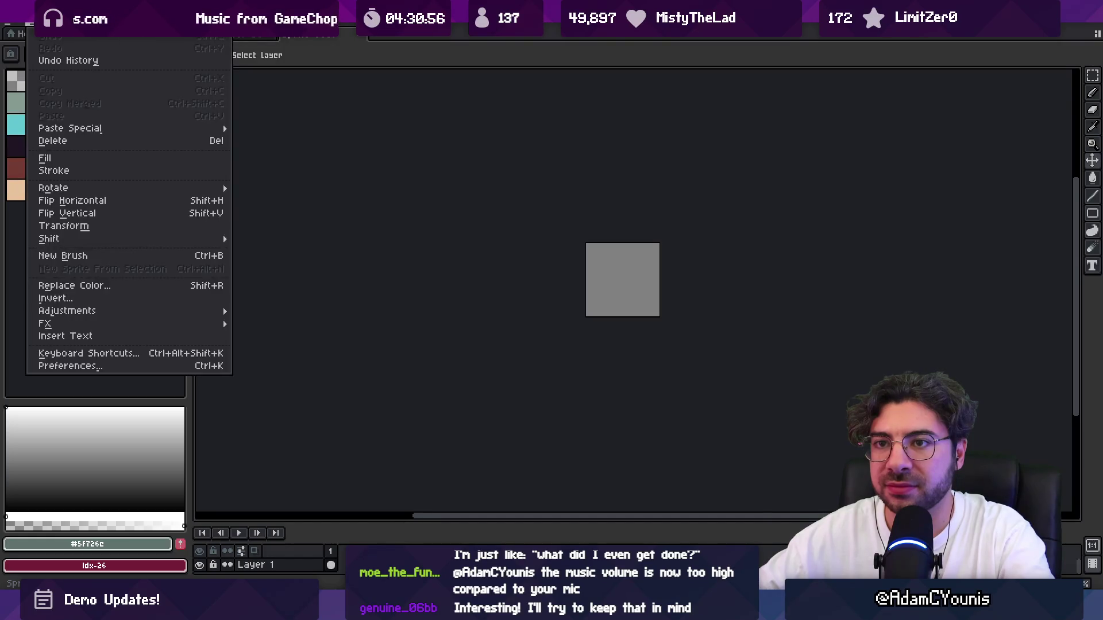
pyautogui.press('Escape')
pyautogui.click(72, 28)
pyautogui.click(71, 92)
pyautogui.write('32')
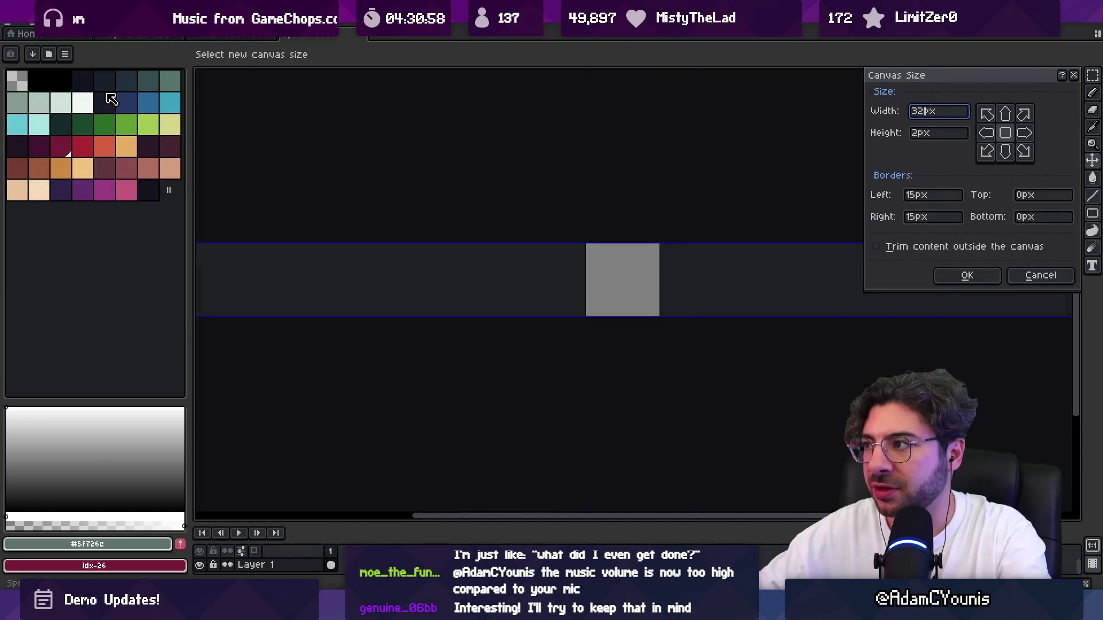
pyautogui.press('Tab')
pyautogui.write('32')
pyautogui.click(965, 278)
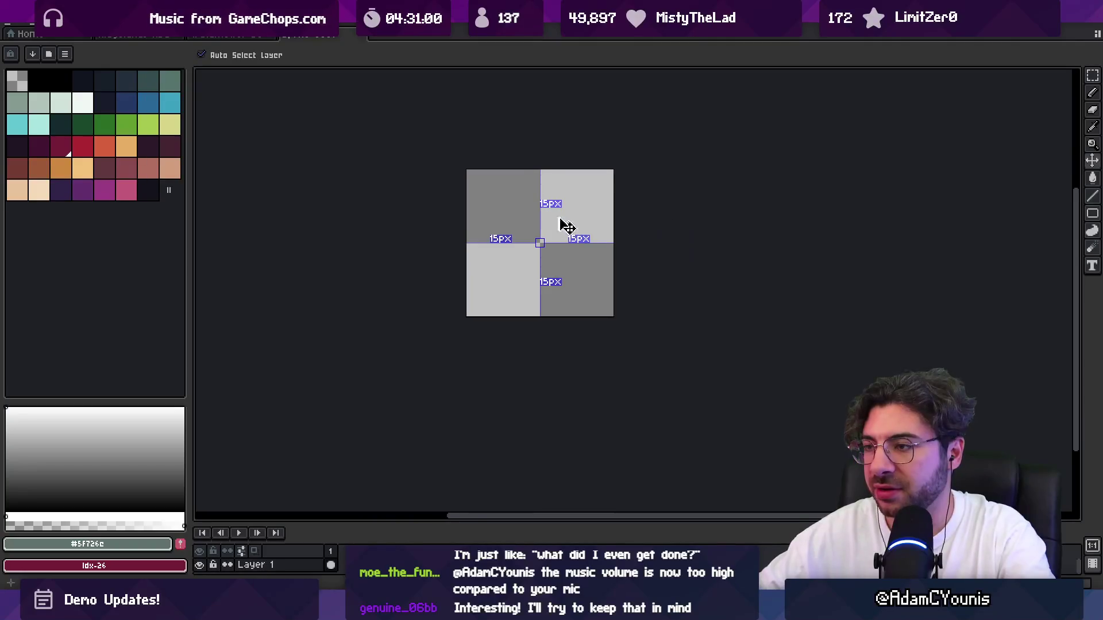
pyautogui.hotkey('ctrl', 's')
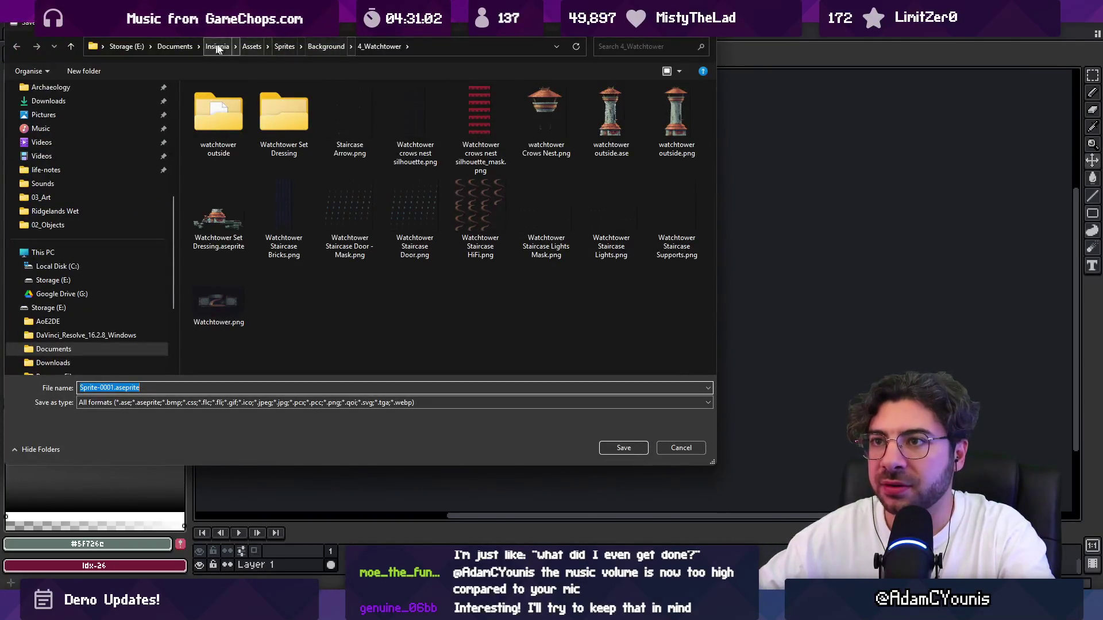
# Save the sprite as Character Invisible in the Sprites/Character folder.
pyautogui.click(284, 46)
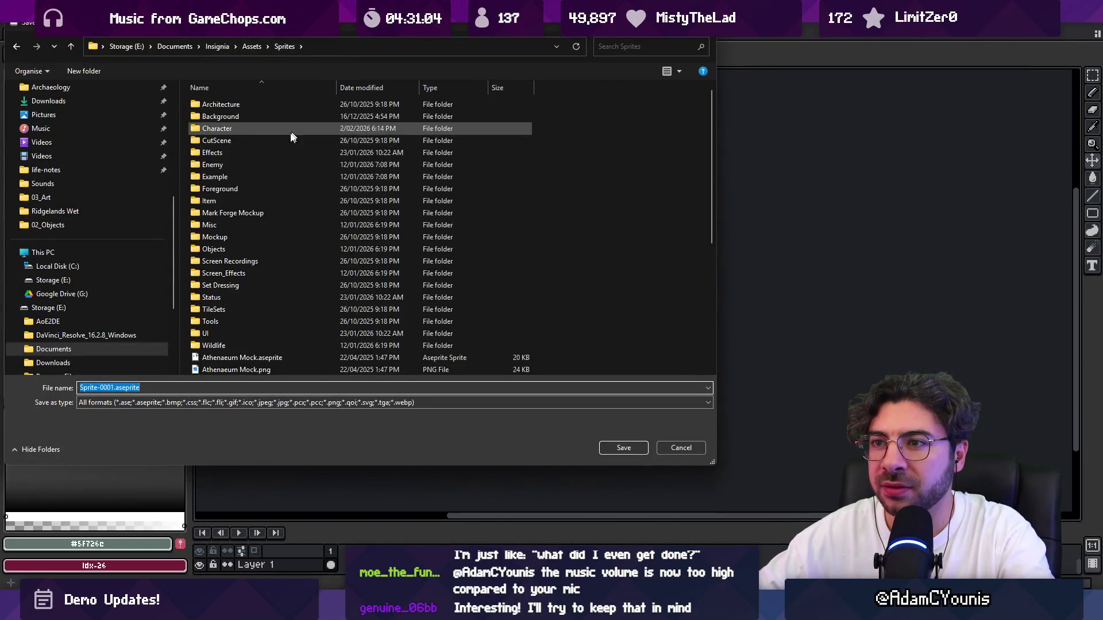
pyautogui.doubleClick(246, 135)
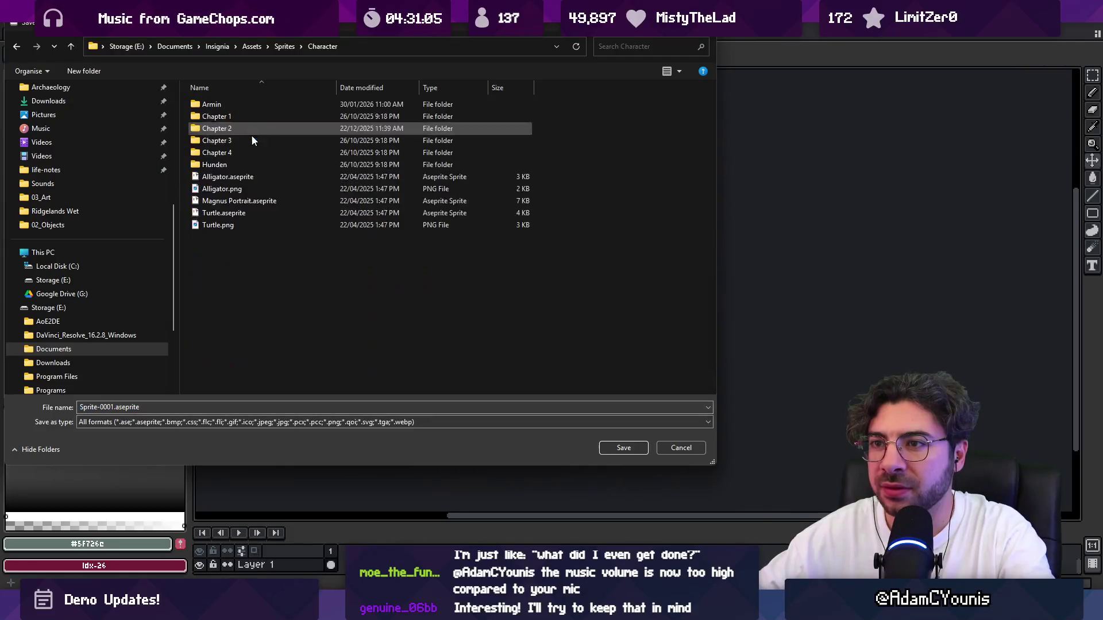
pyautogui.click(316, 407)
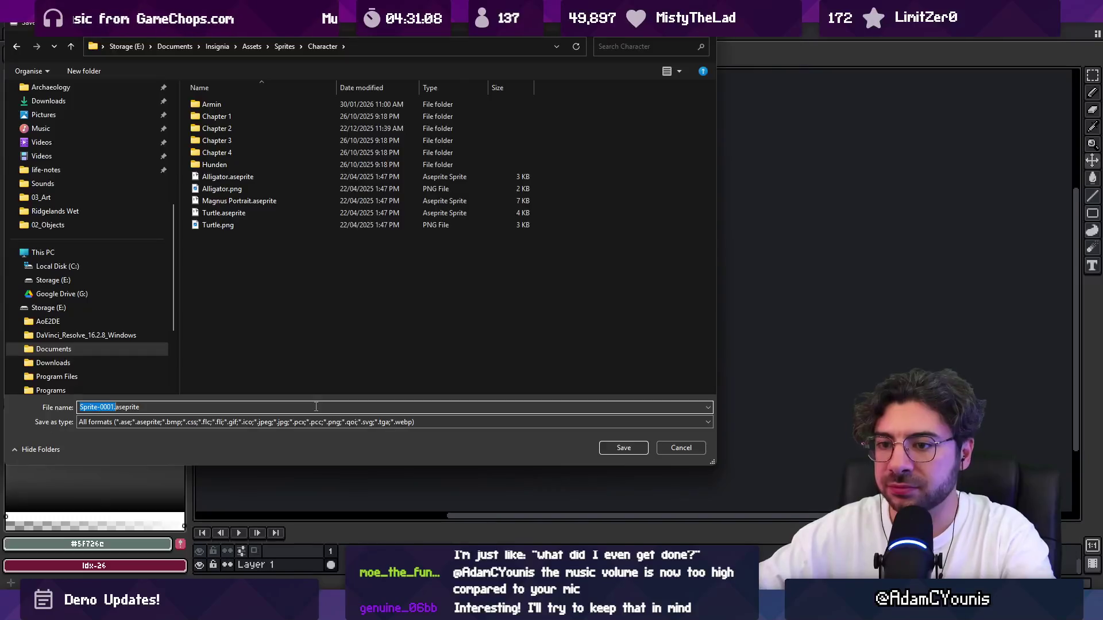
pyautogui.write('Character Inv')
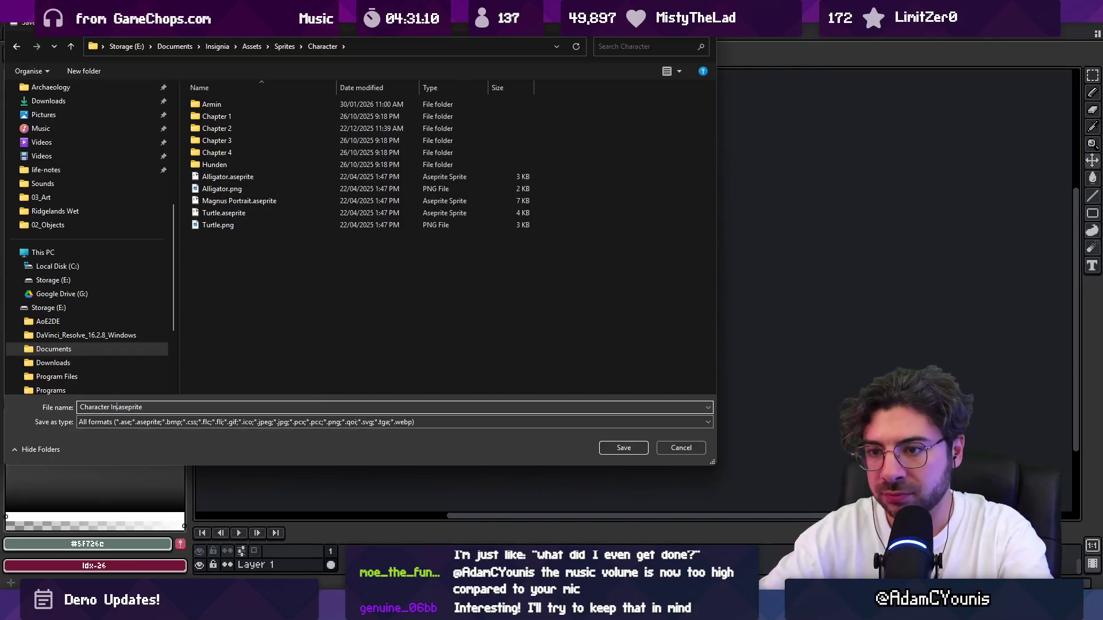
pyautogui.write('isible')
pyautogui.press('Return')
# Export the sprite as Character Invisible.png and return to Unity.
pyautogui.hotkey('ctrl', 'alt', 'shift', 's')
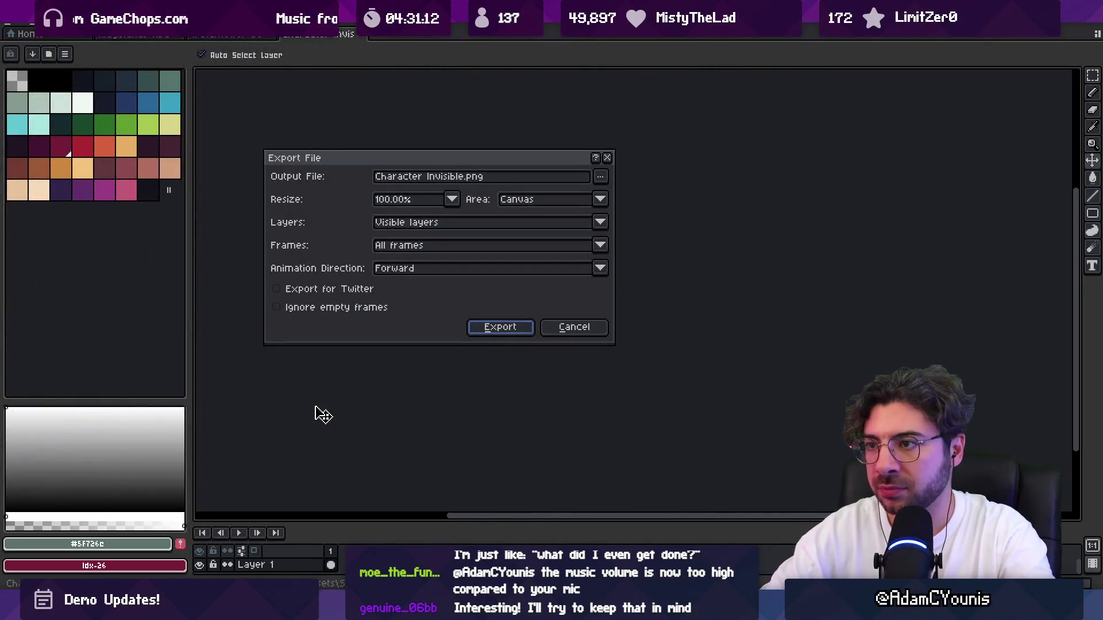
pyautogui.press('Return')
pyautogui.hotkey('alt', 'Tab')
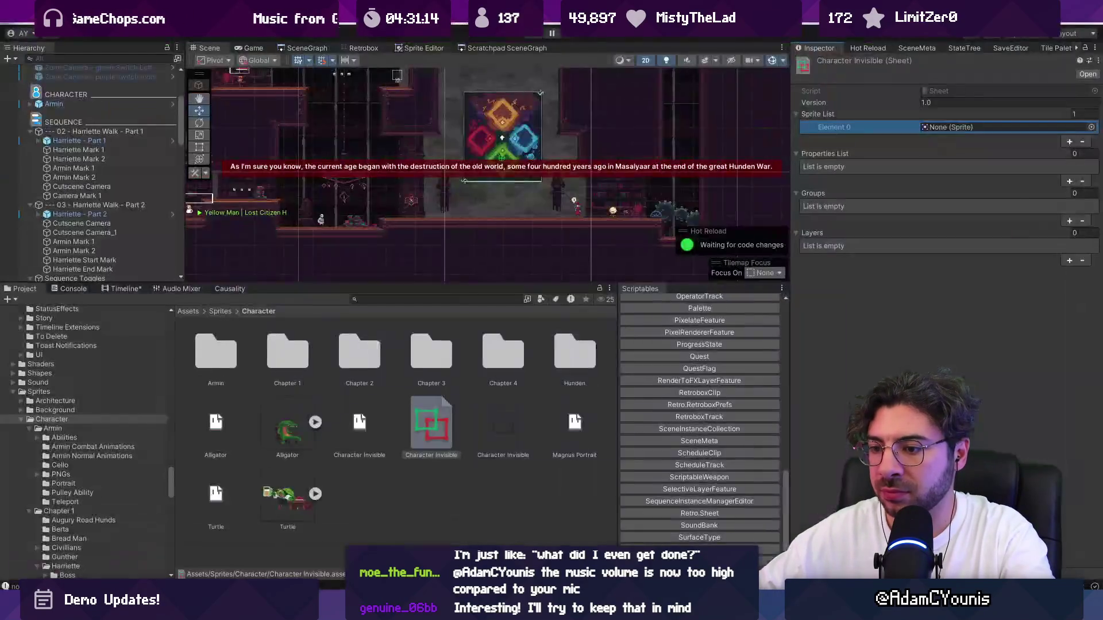
# Reimport the Character Invisible PNG with Sprite Mode set to Single.
pyautogui.moveTo(503, 432); pyautogui.dragTo(885, 166)
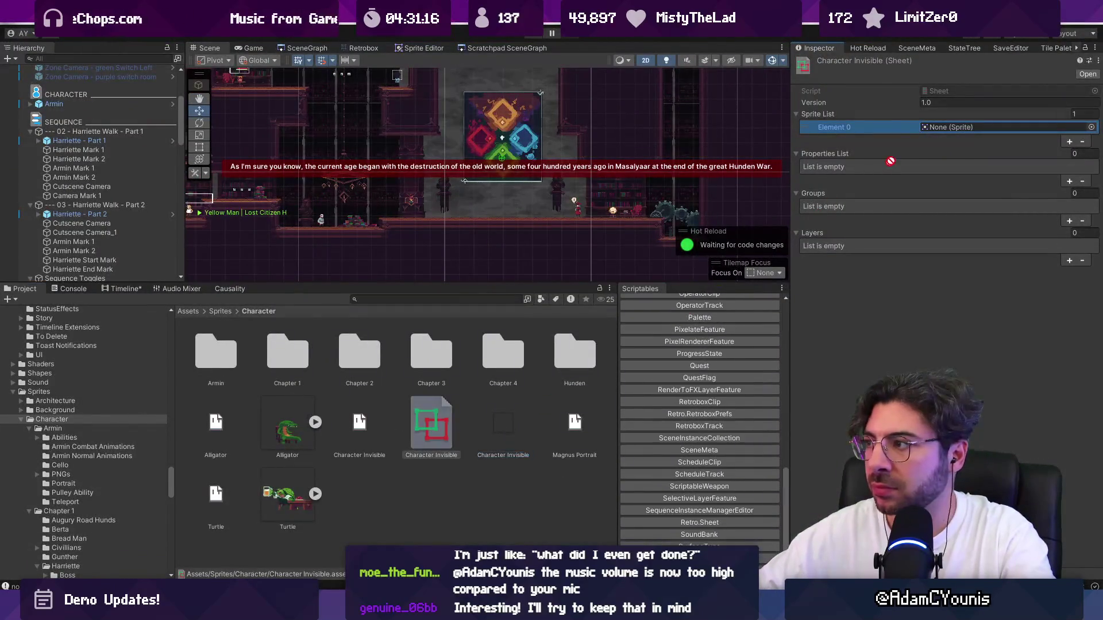
pyautogui.moveTo(949, 126); pyautogui.dragTo(511, 390)
pyautogui.click(505, 422)
pyautogui.click(962, 125)
pyautogui.click(953, 138)
pyautogui.click(1087, 396)
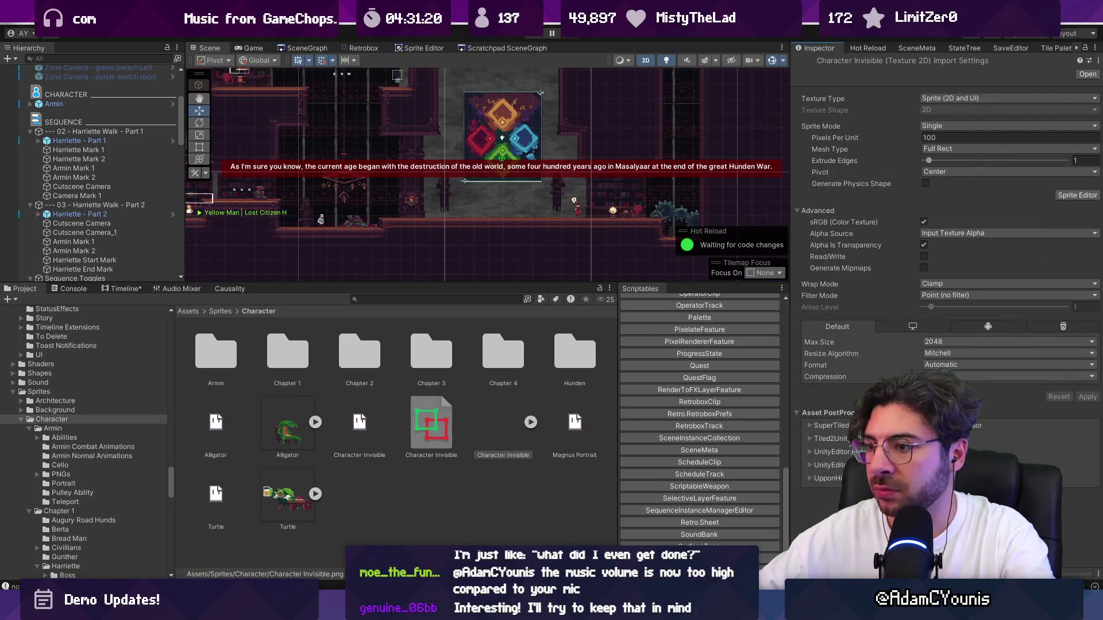
# Assign the blank sprite to Element 0 of the Character Invisible sheet and preview it in Retrobox.
pyautogui.click(438, 425)
pyautogui.click(530, 422)
pyautogui.moveTo(569, 425); pyautogui.dragTo(977, 127)
pyautogui.click(355, 47)
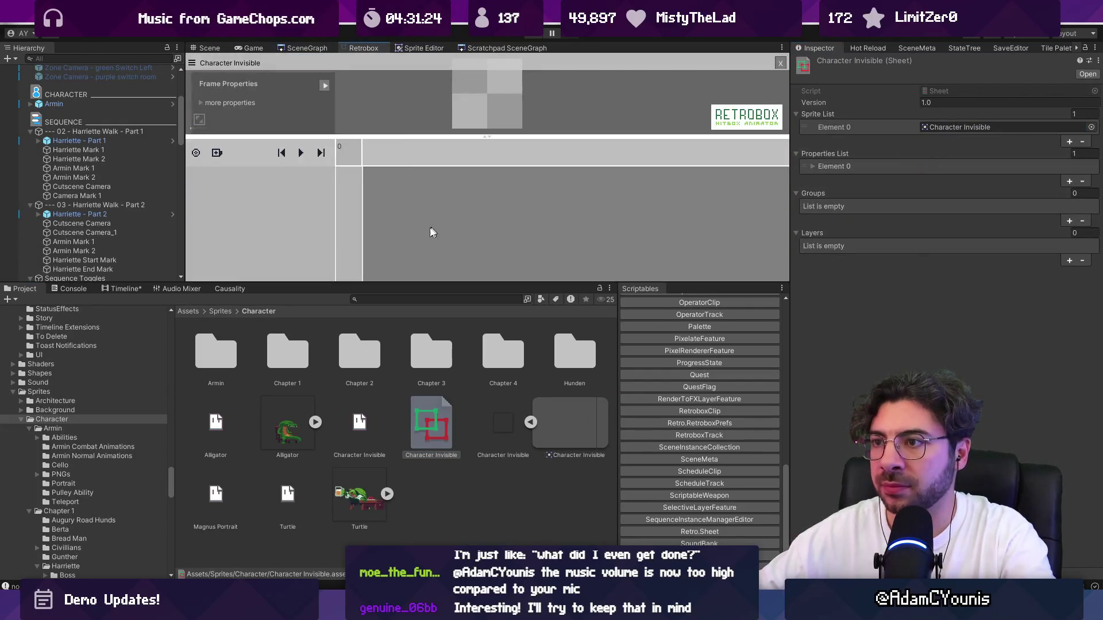
pyautogui.moveTo(443, 135); pyautogui.dragTo(444, 207)
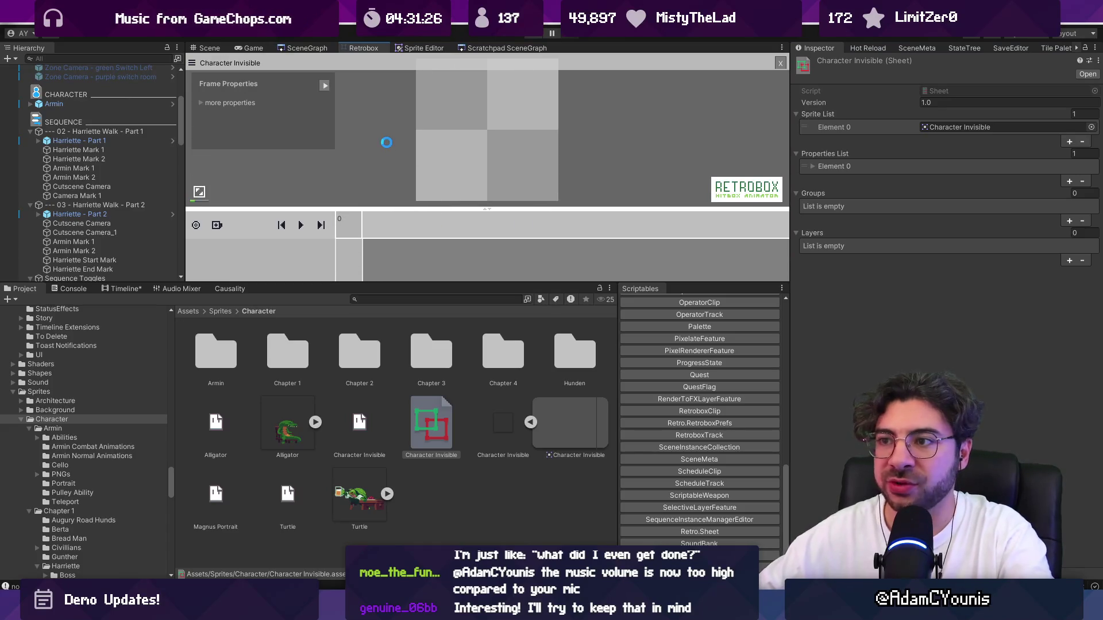
# Bring up the timeline of the Harriette Walk - Part 1 sequence.
pyautogui.click(104, 131)
pyautogui.click(119, 205)
pyautogui.click(131, 289)
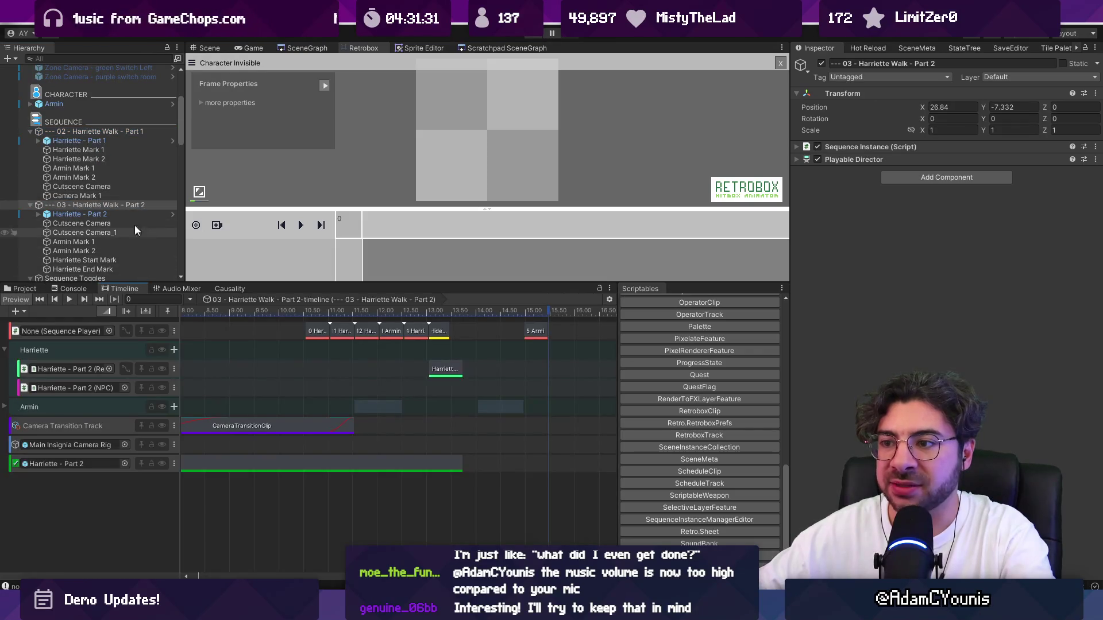
pyautogui.click(123, 142)
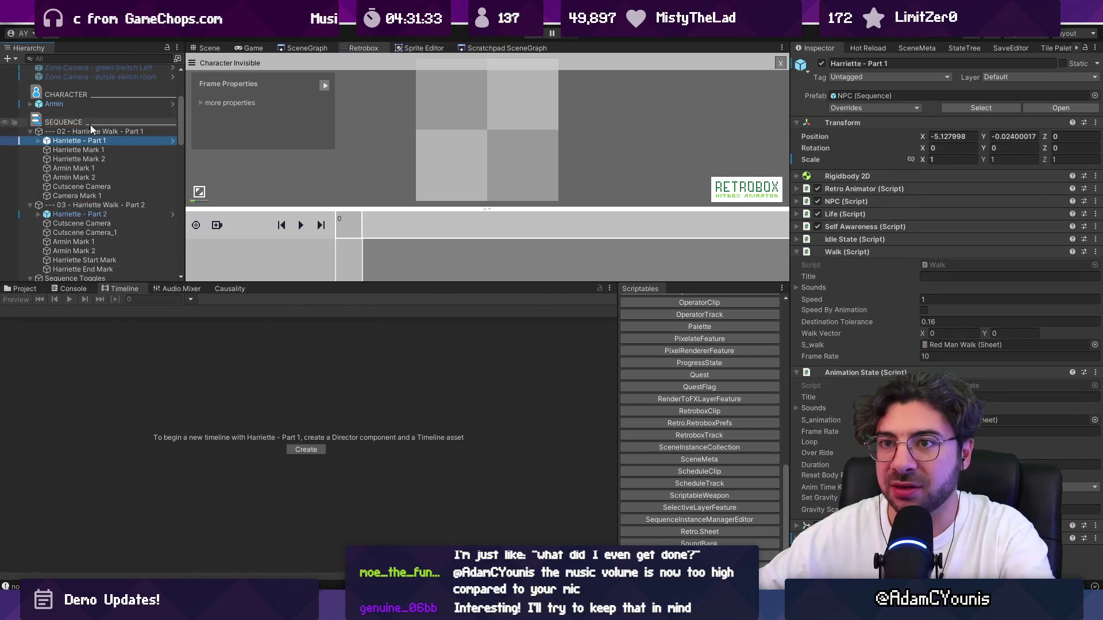
pyautogui.click(92, 131)
# Switch the Boss-Air Disappear clip to Character Invisible and delete the Harriette - Part 1 activation track.
pyautogui.click(422, 372)
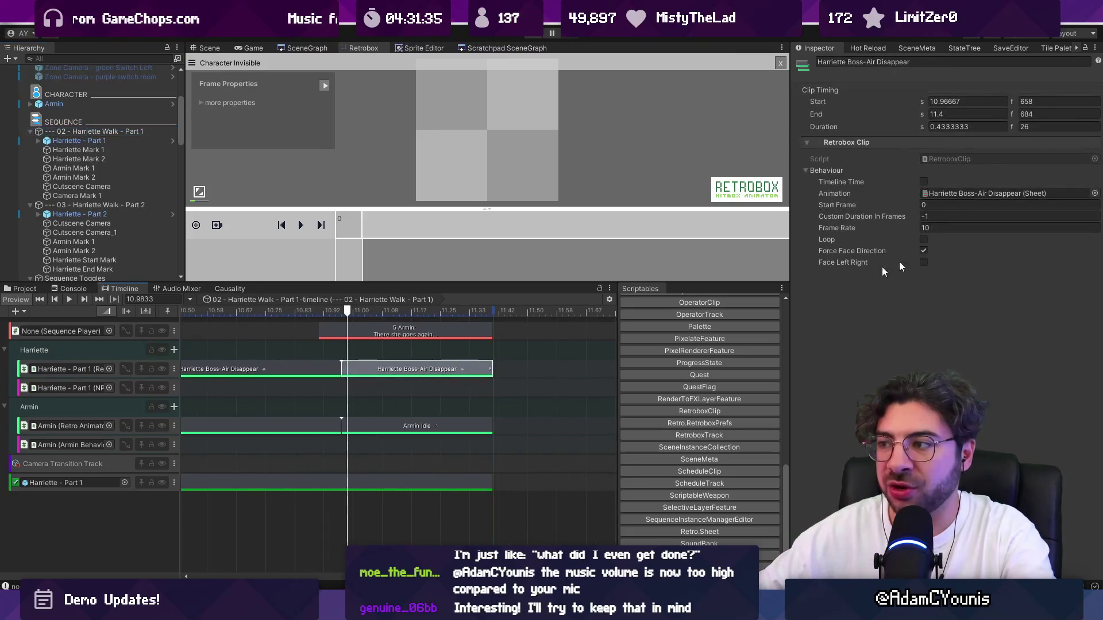
pyautogui.click(1096, 194)
pyautogui.write('s:invi')
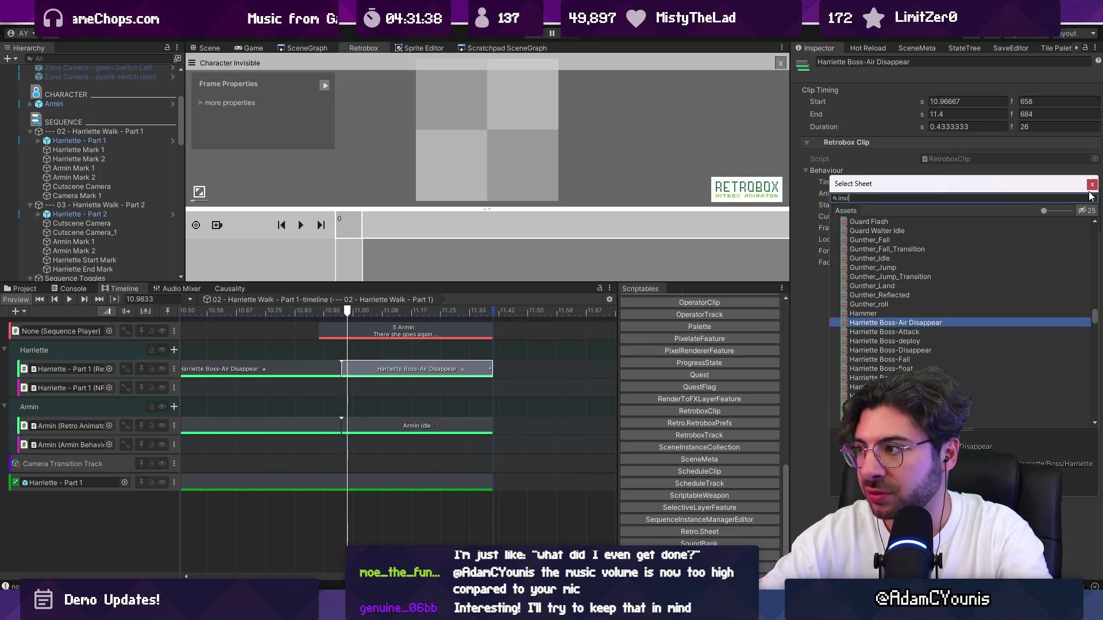
pyautogui.write('sible')
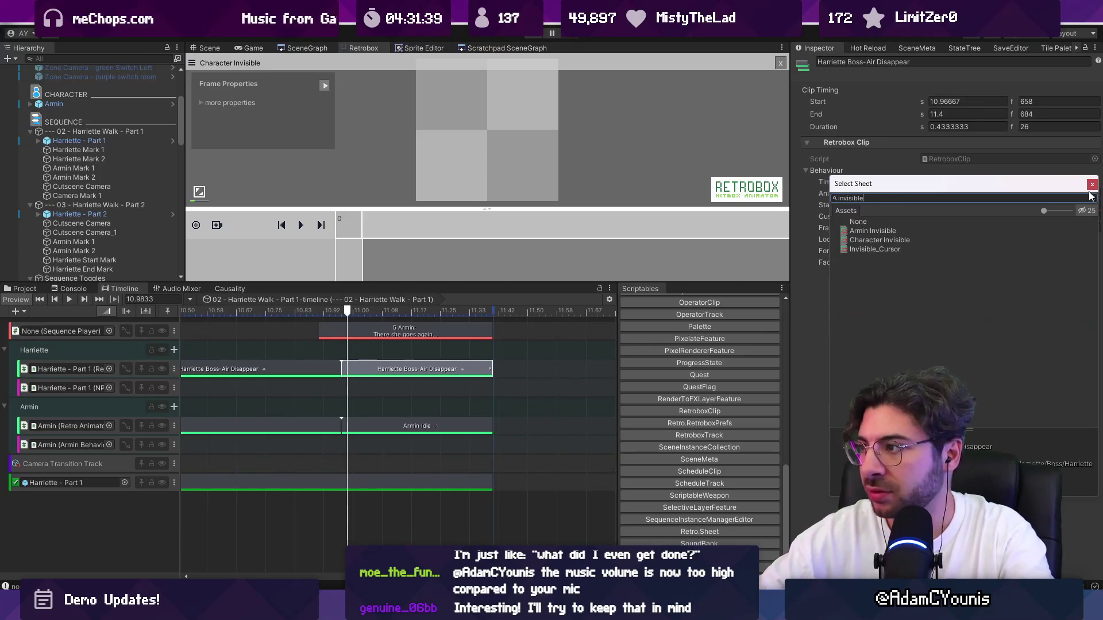
pyautogui.press('Down')
pyautogui.press('Down')
pyautogui.press('Down')
pyautogui.press('Up')
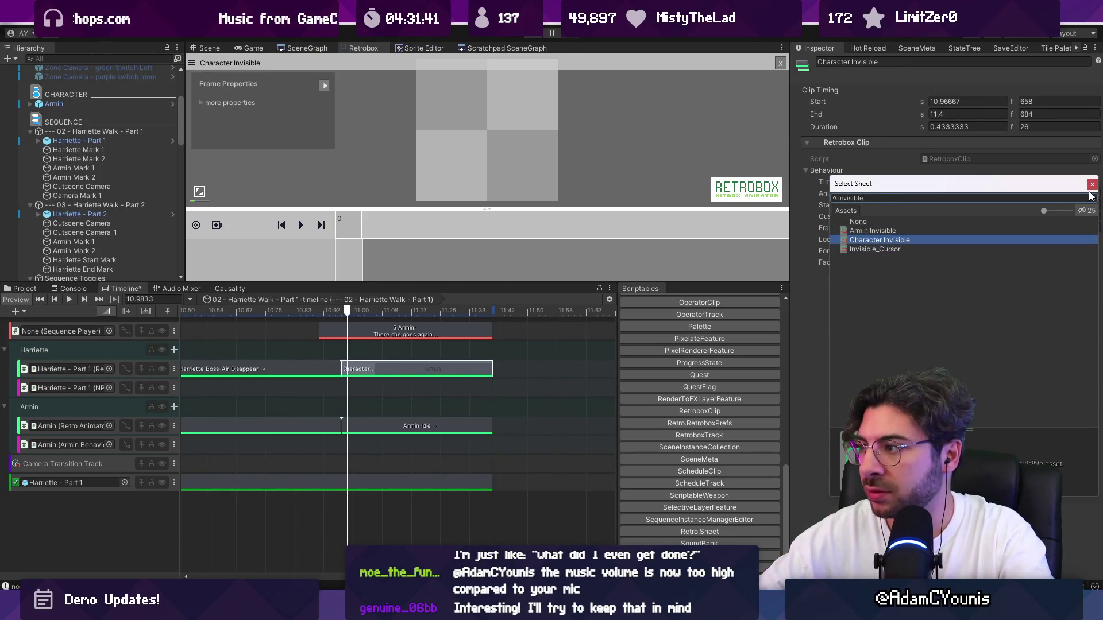
pyautogui.press('Return')
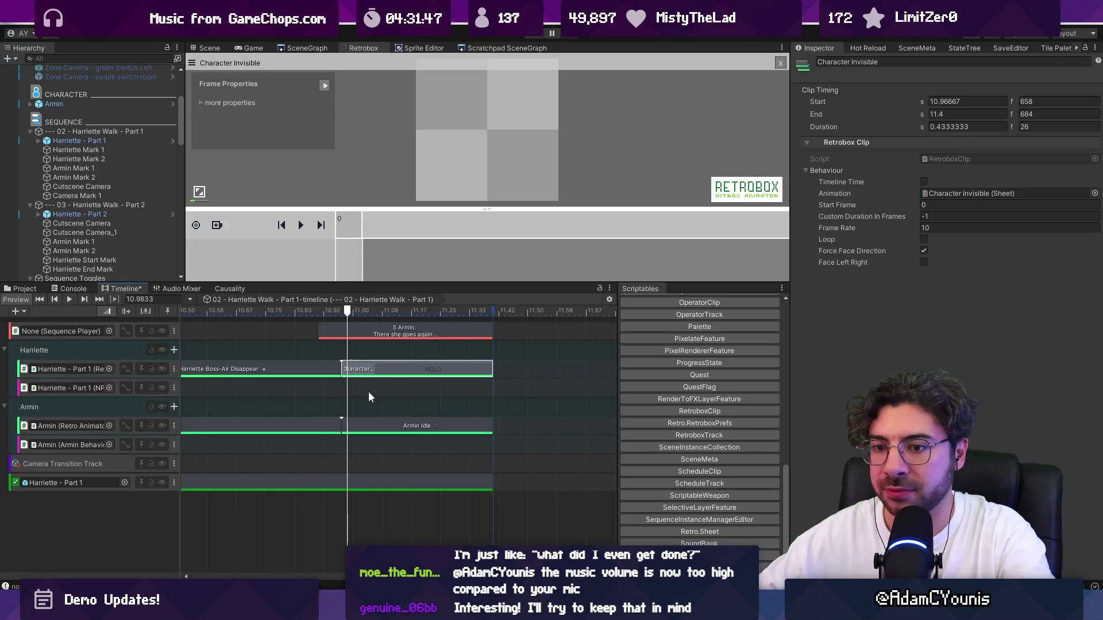
pyautogui.click(152, 489)
pyautogui.press('Delete')
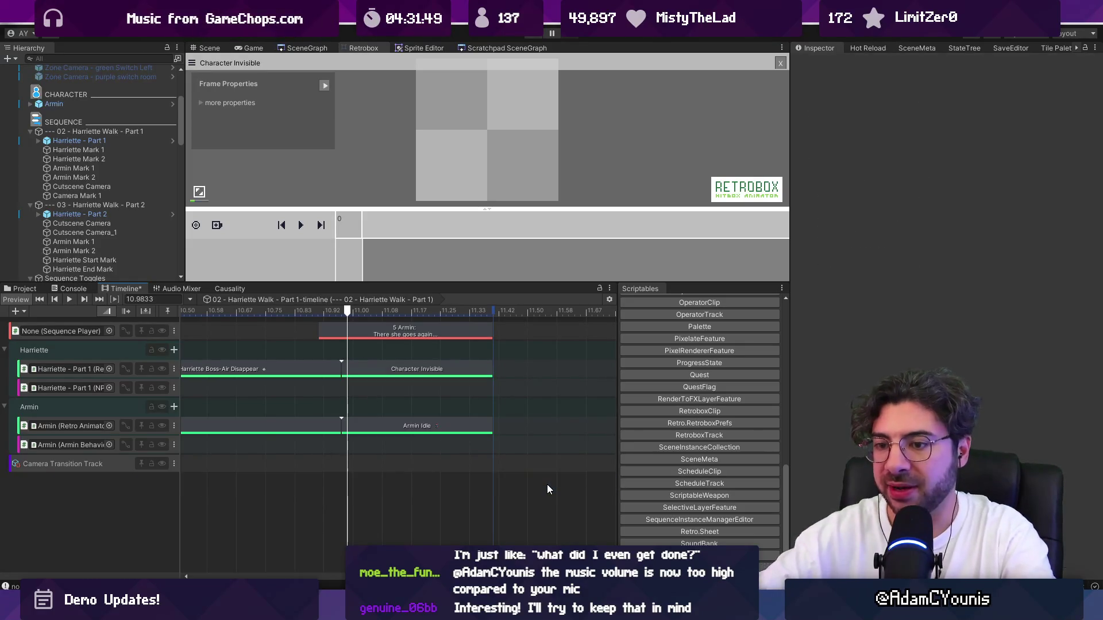
# Run the game, rewind the 02 - Harriette Walk - Part 1 timeline to the start, then stop playing.
pyautogui.click(533, 37)
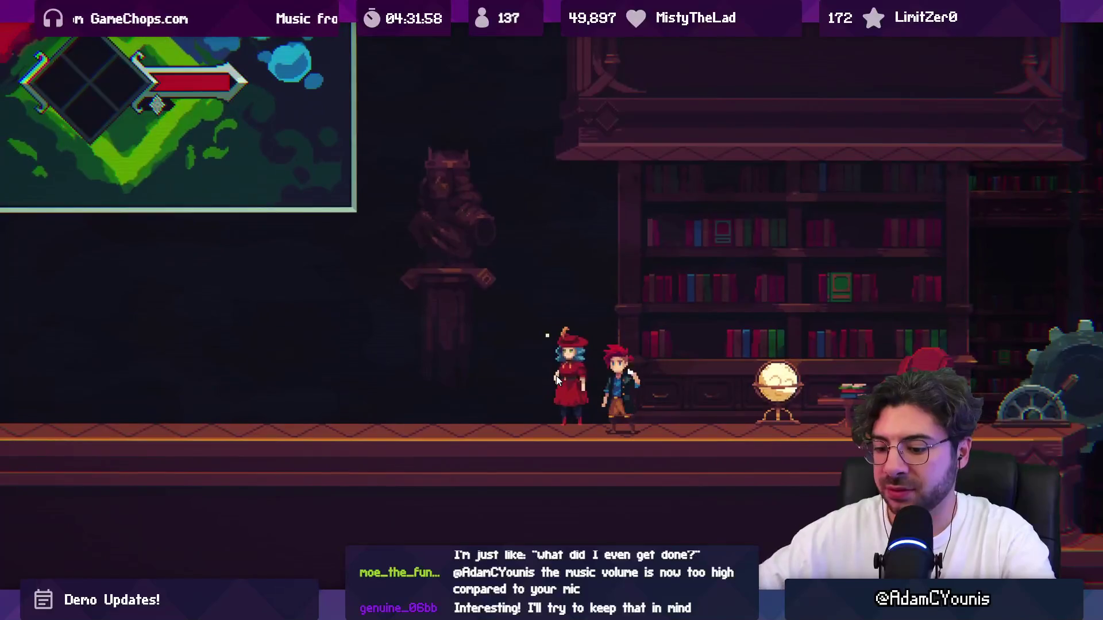
pyautogui.hotkey('shift', 'space')
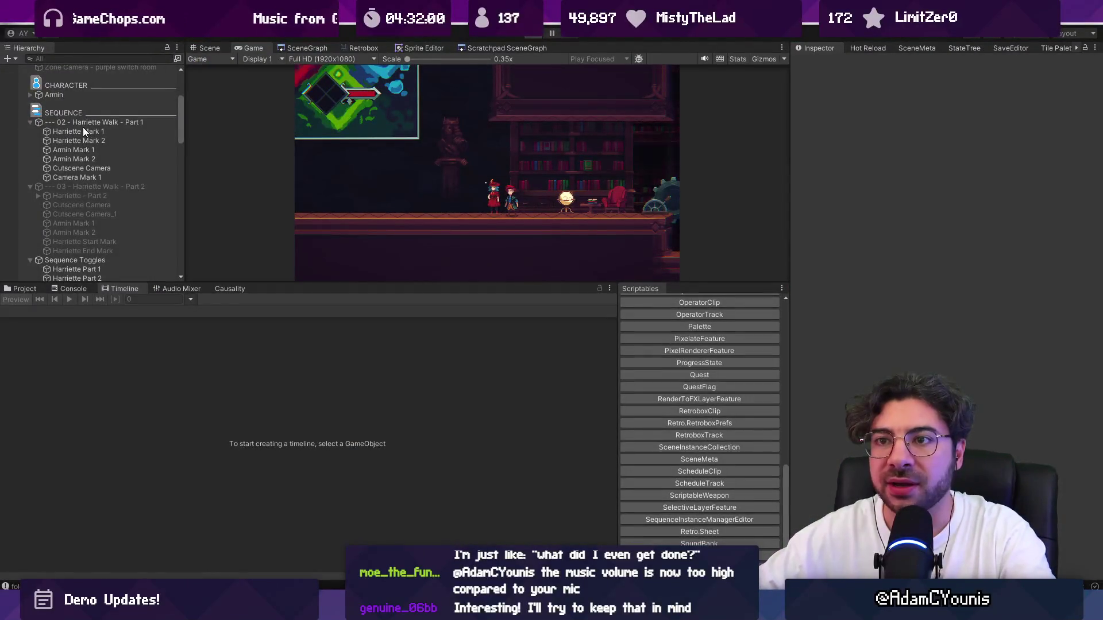
pyautogui.click(84, 123)
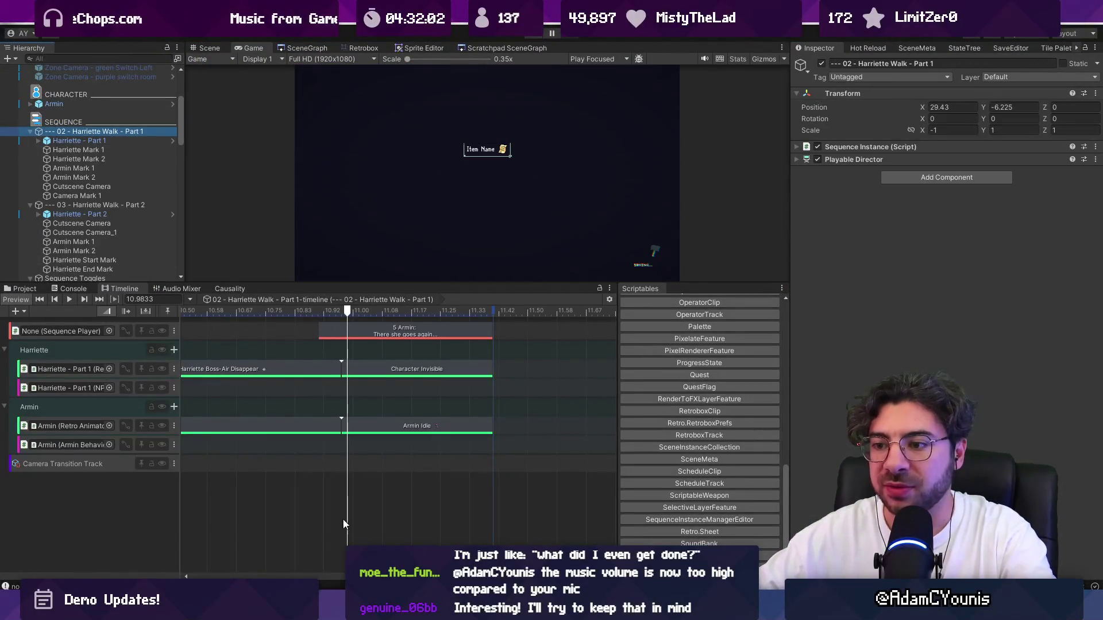
pyautogui.scroll(-10, 369, 507)
pyautogui.moveTo(256, 312); pyautogui.dragTo(187, 313)
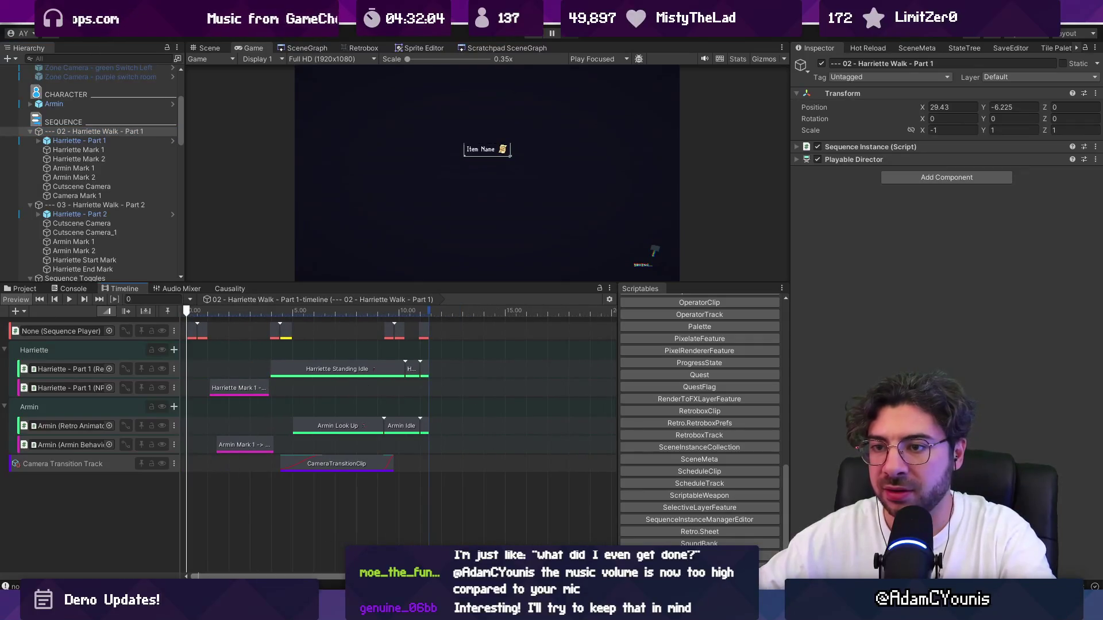
pyautogui.click(308, 48)
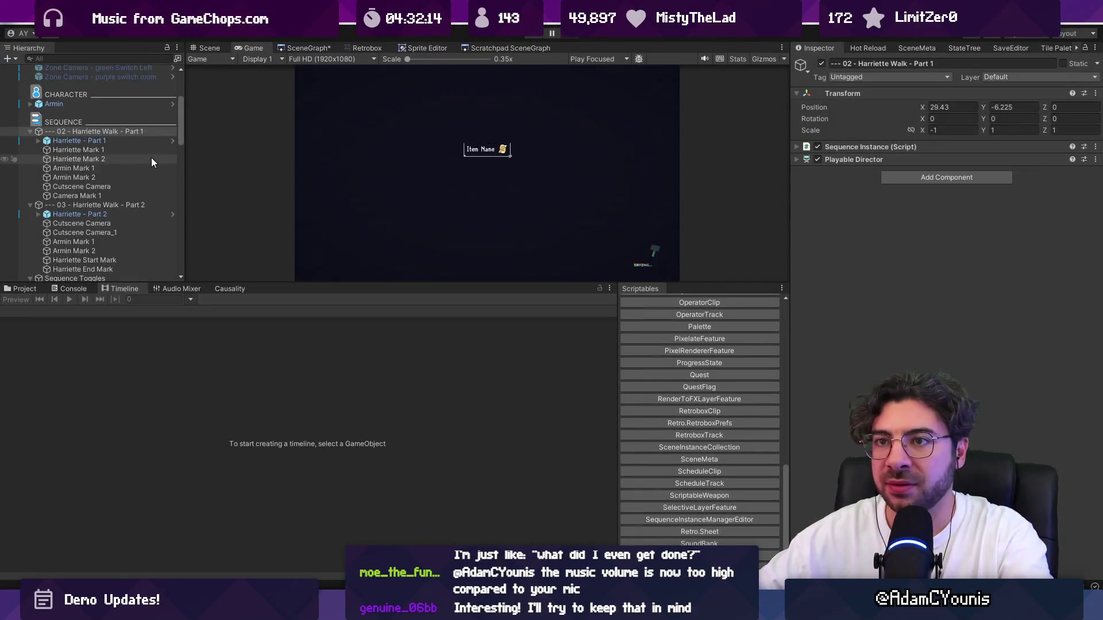
pyautogui.click(210, 48)
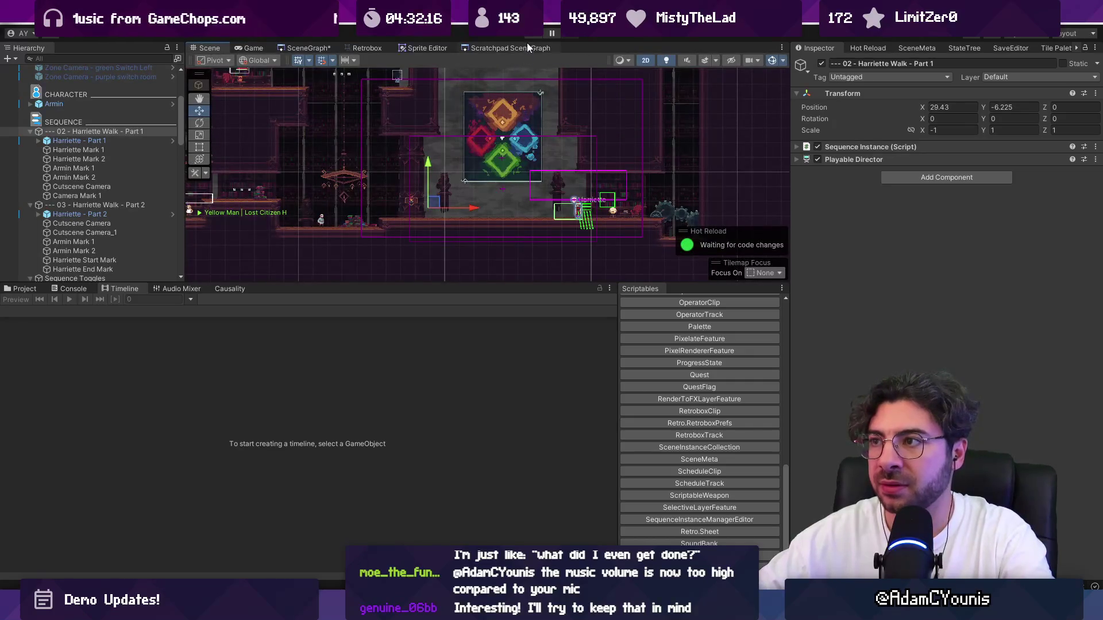
# Briefly run the game, then preview the Part 1 cutscene at about 0.47 s with Harriette framed.
pyautogui.hotkey('ctrl', 'p')
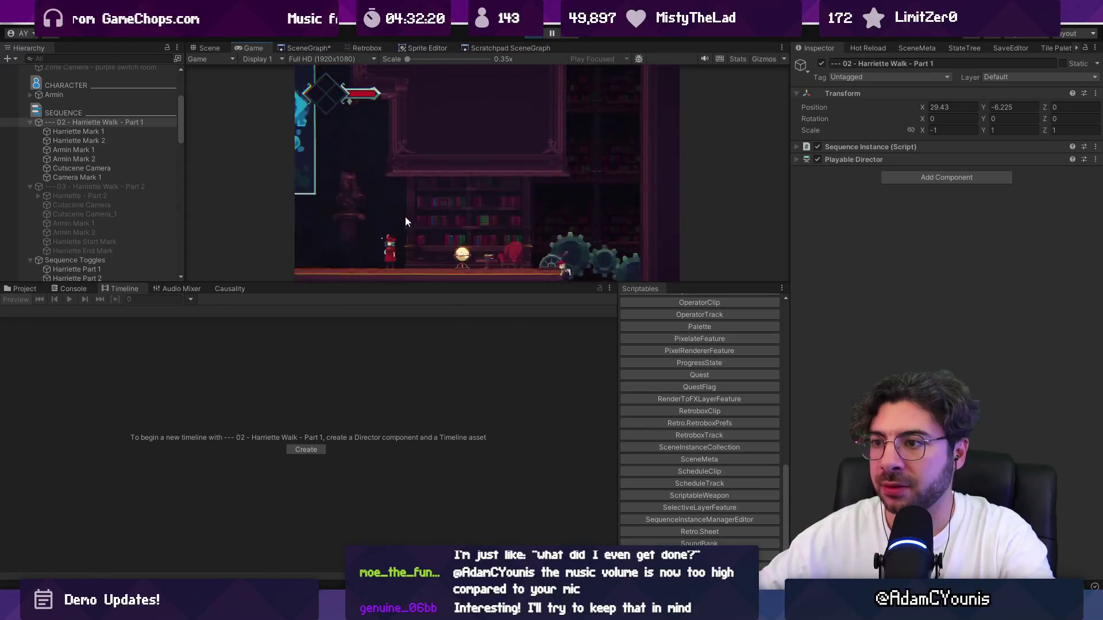
pyautogui.hotkey('ctrl', 'p')
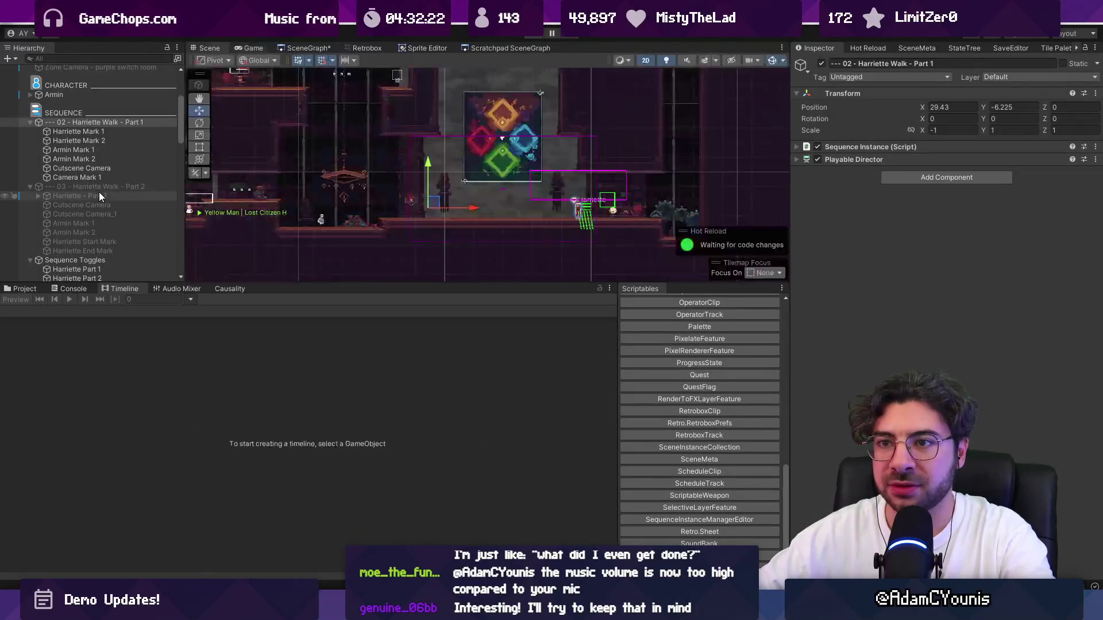
pyautogui.click(78, 140)
pyautogui.click(98, 131)
pyautogui.press('f')
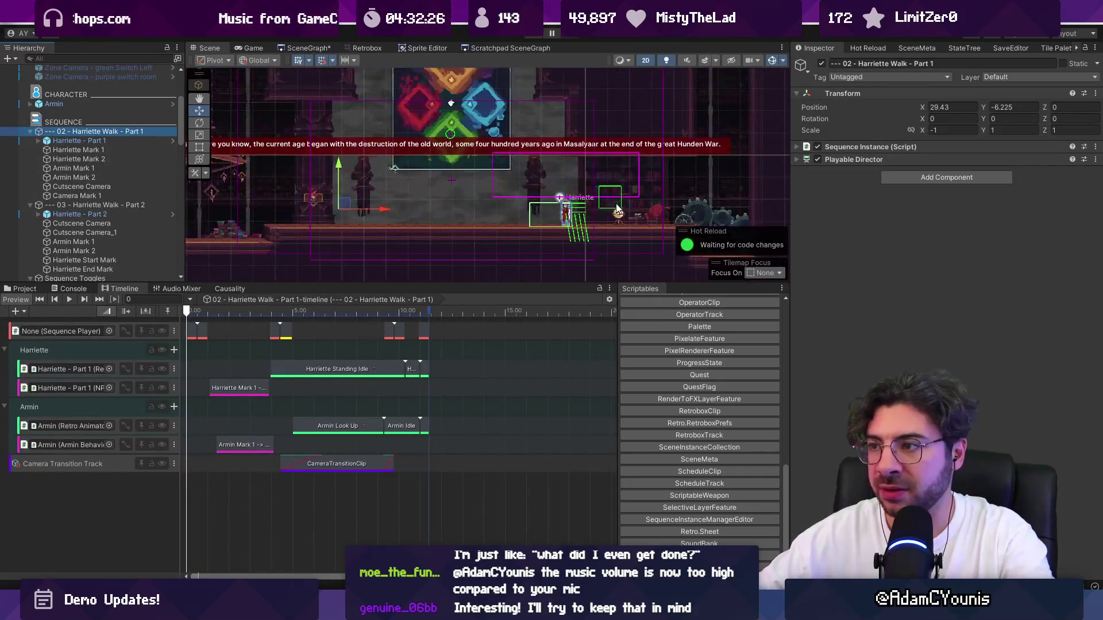
pyautogui.click(188, 311)
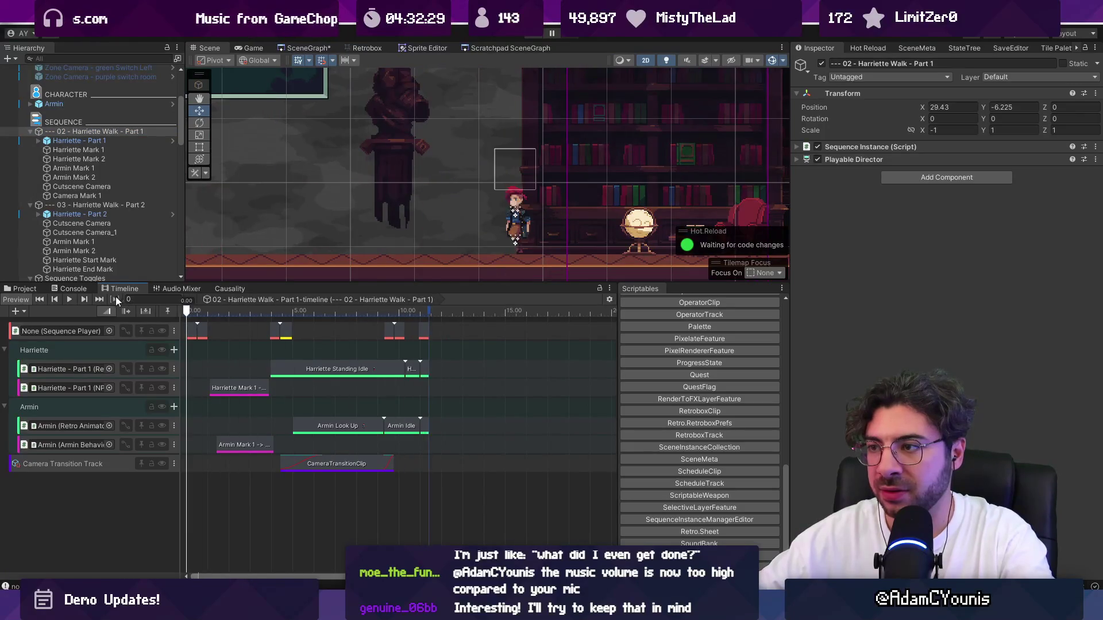
pyautogui.moveTo(187, 315)
pyautogui.mouseDown()
pyautogui.moveTo(240, 316)
pyautogui.moveTo(195, 315)
pyautogui.mouseUp()
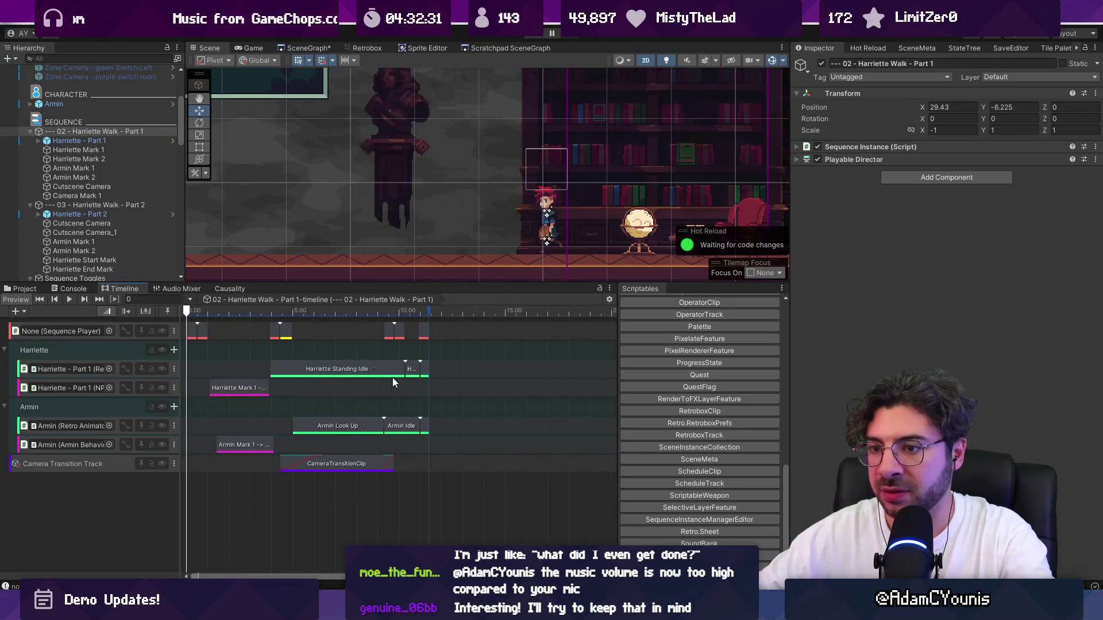
# Confirm the Harriette - Part 1 activation track stays removed and scrub the preview near the start.
pyautogui.scroll(-5, 377, 384)
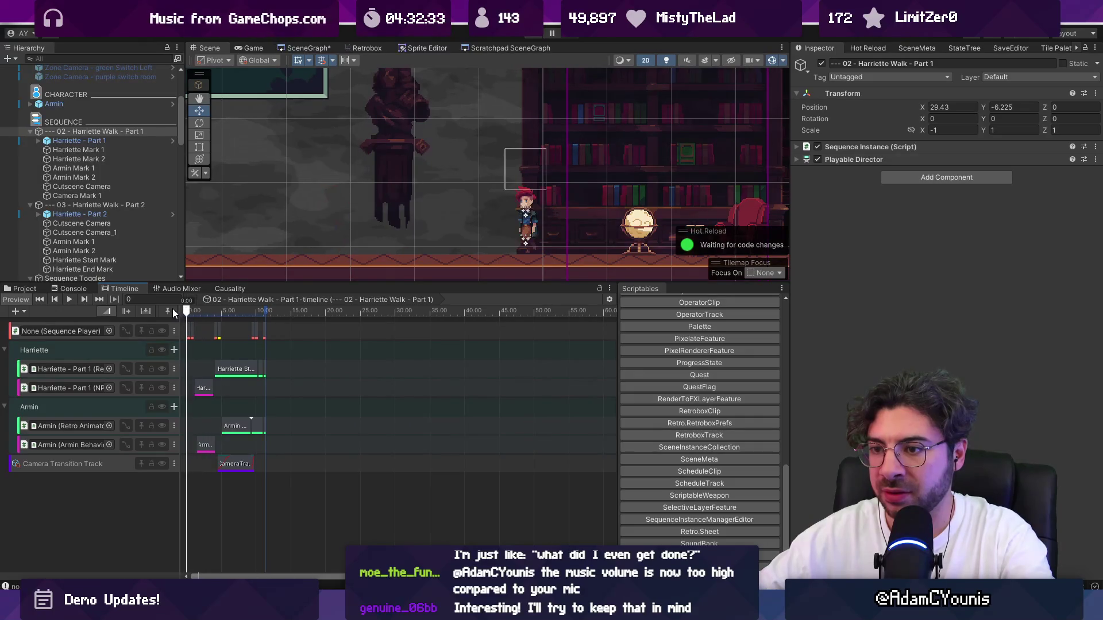
pyautogui.scroll(2, 207, 356)
pyautogui.scroll(1, 270, 234)
pyautogui.scroll(-2, 408, 223)
pyautogui.click(415, 227)
pyautogui.hotkey('ctrl', 'z')
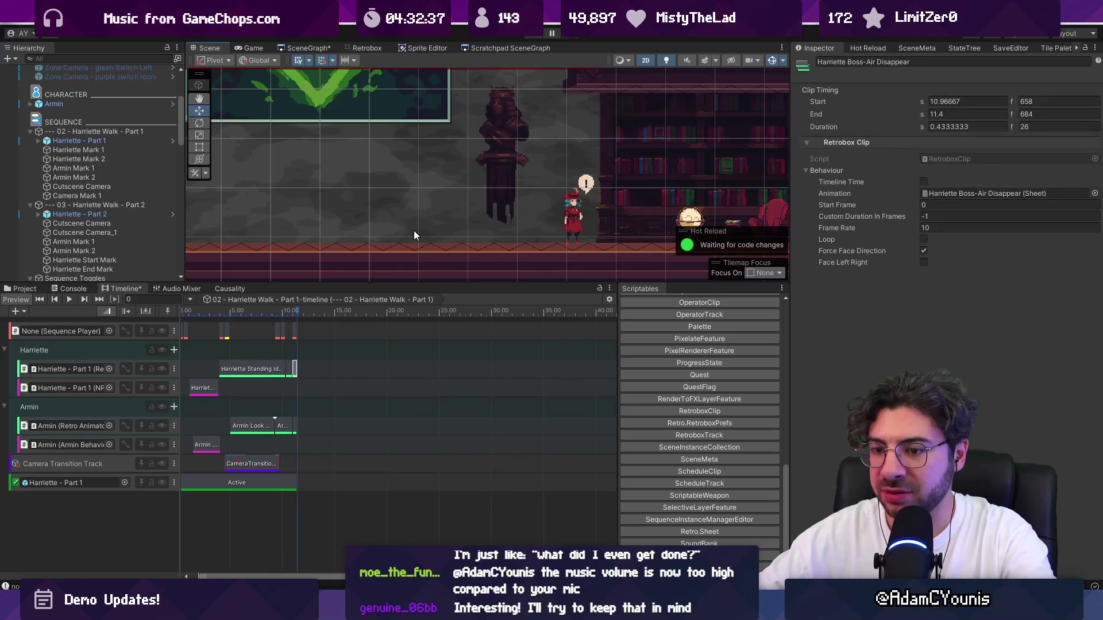
pyautogui.hotkey('ctrl', 'z')
pyautogui.hotkey('ctrl', 'z')
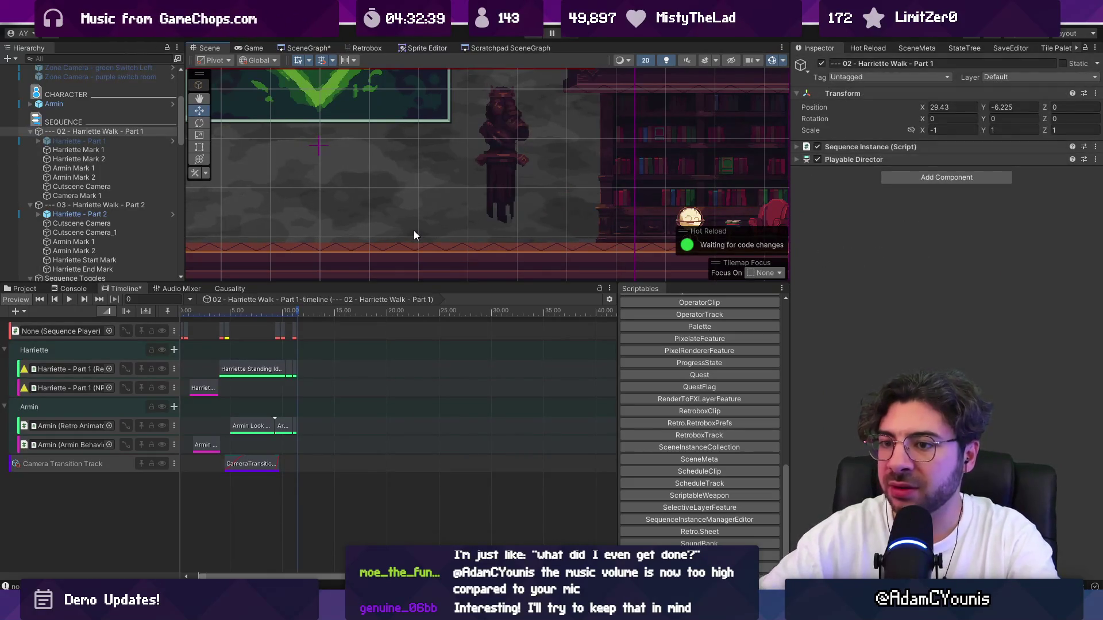
pyautogui.click(205, 310)
pyautogui.moveTo(198, 312); pyautogui.dragTo(180, 310)
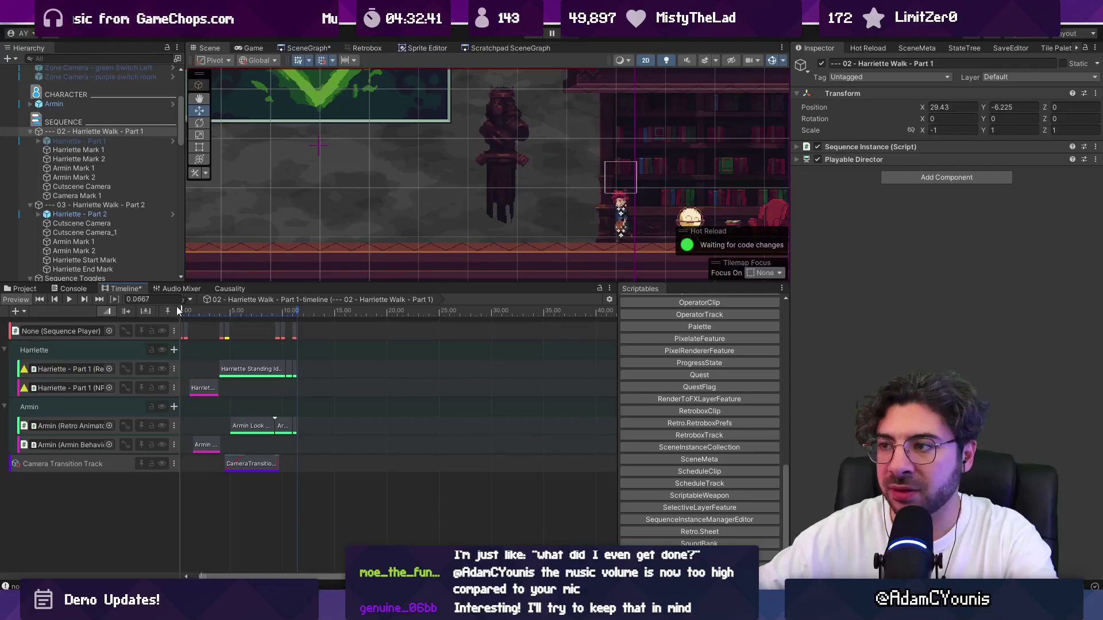
pyautogui.scroll(-3, 457, 225)
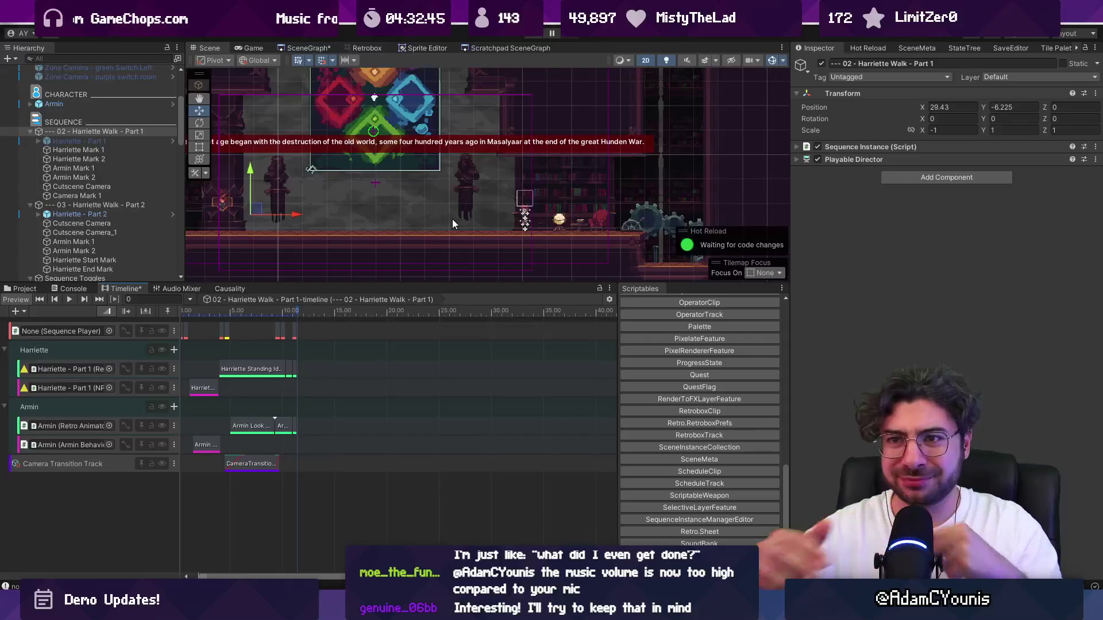
# Enable Harriette - Part 1 and scrub the cutscene from about 3 seconds to watch her move.
pyautogui.click(115, 141)
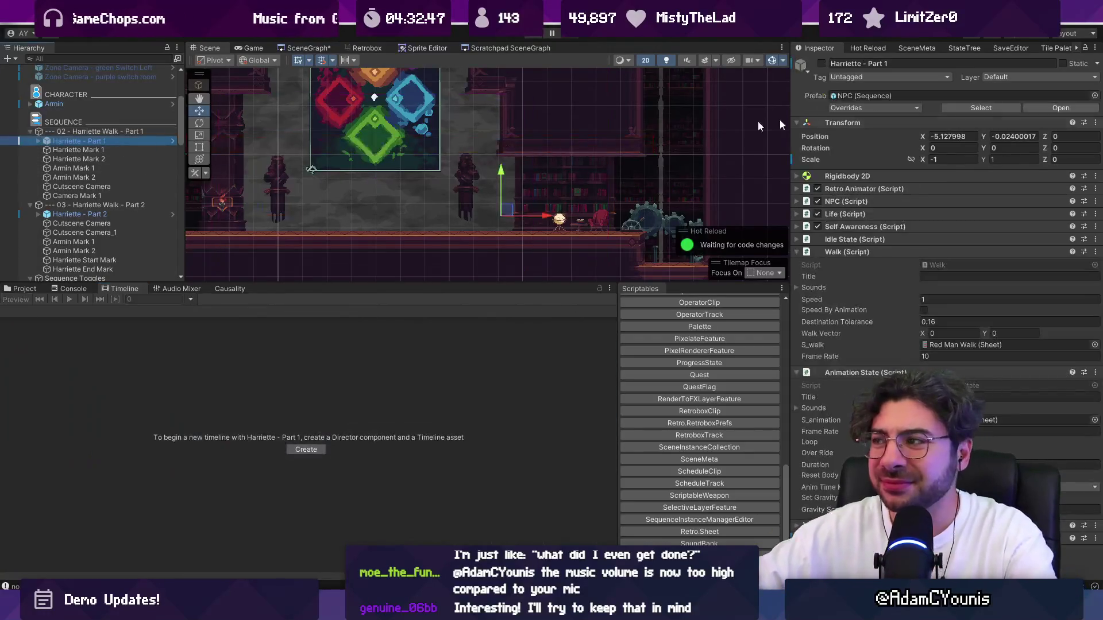
pyautogui.click(823, 64)
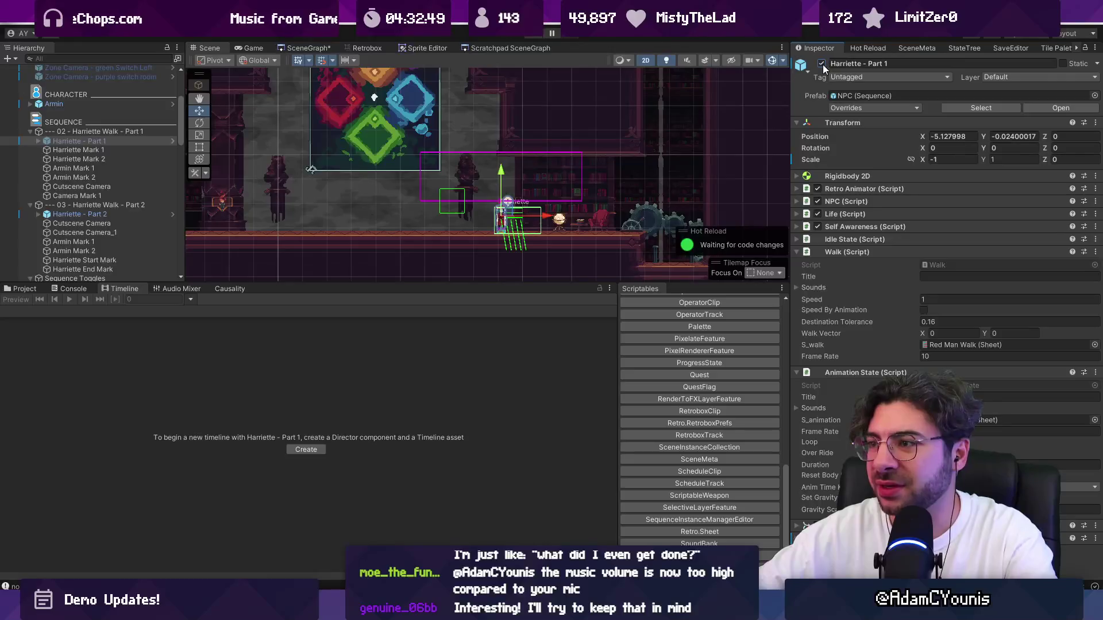
pyautogui.scroll(4, 542, 215)
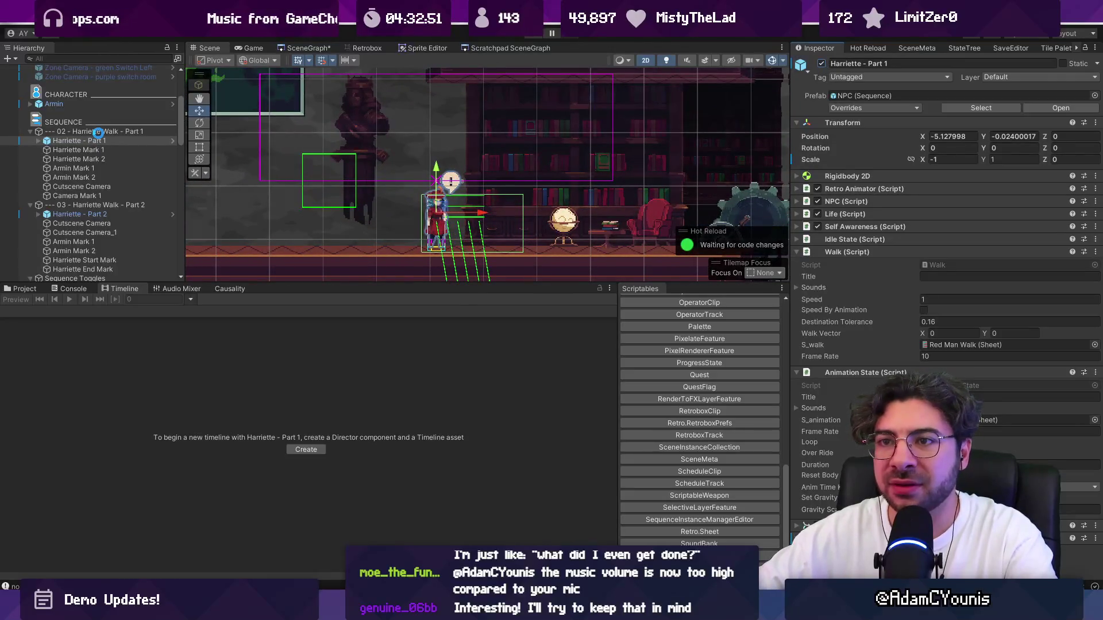
pyautogui.click(103, 131)
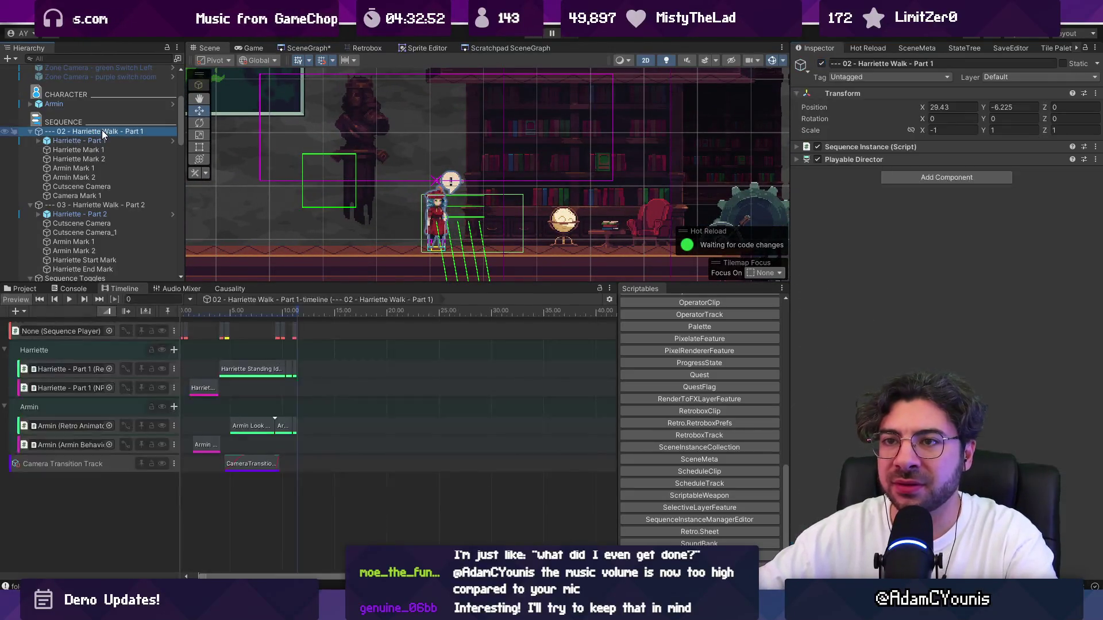
pyautogui.click(212, 309)
pyautogui.moveTo(209, 310)
pyautogui.mouseDown()
pyautogui.moveTo(289, 312)
pyautogui.moveTo(185, 318)
pyautogui.mouseUp()
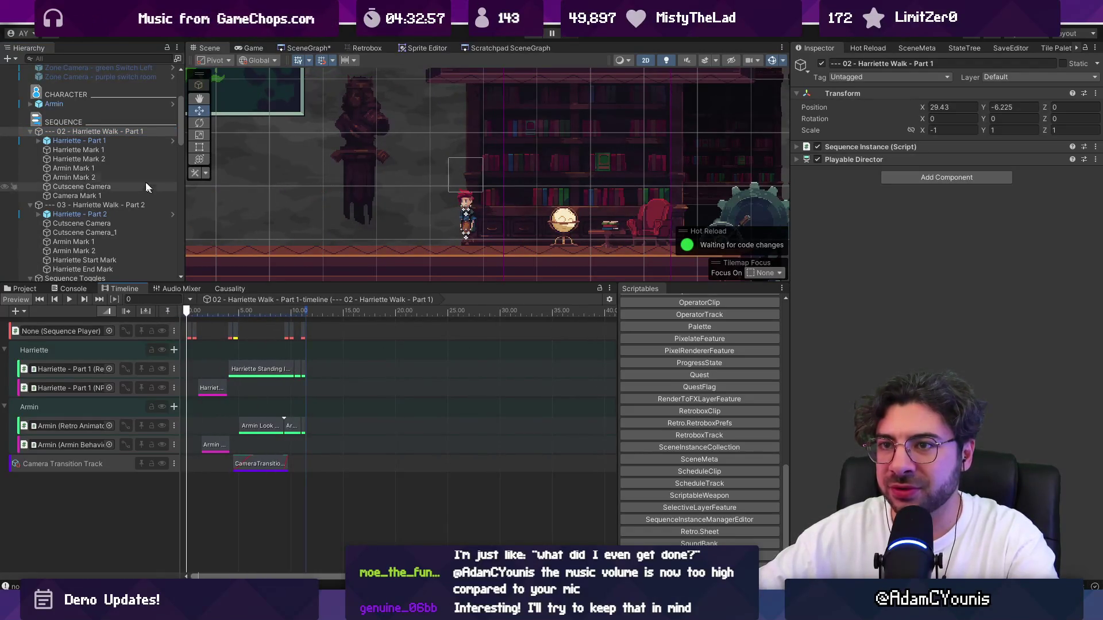
# Compare with the Part 2 sequence, then return to Part 1 and reset the preview to 0.
pyautogui.click(118, 205)
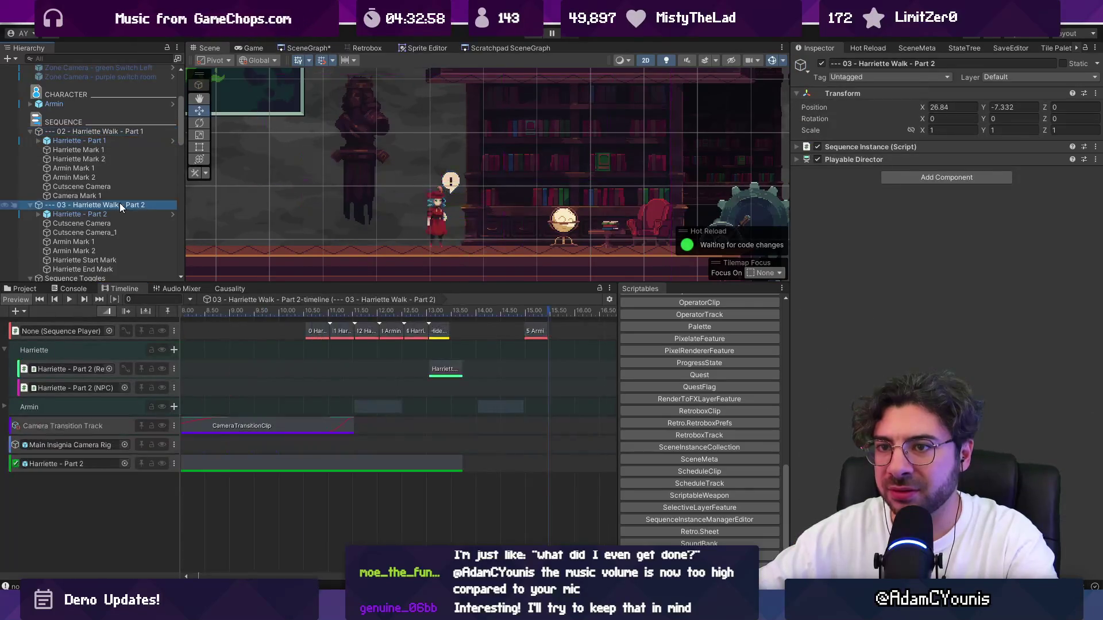
pyautogui.click(107, 132)
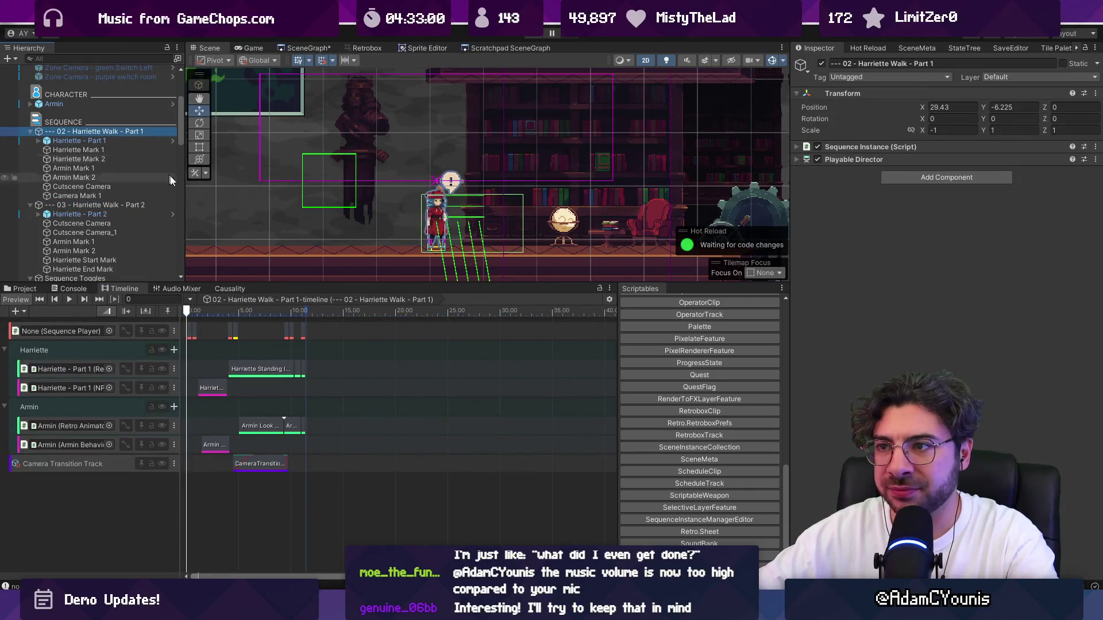
pyautogui.click(217, 311)
pyautogui.moveTo(241, 313); pyautogui.dragTo(168, 315)
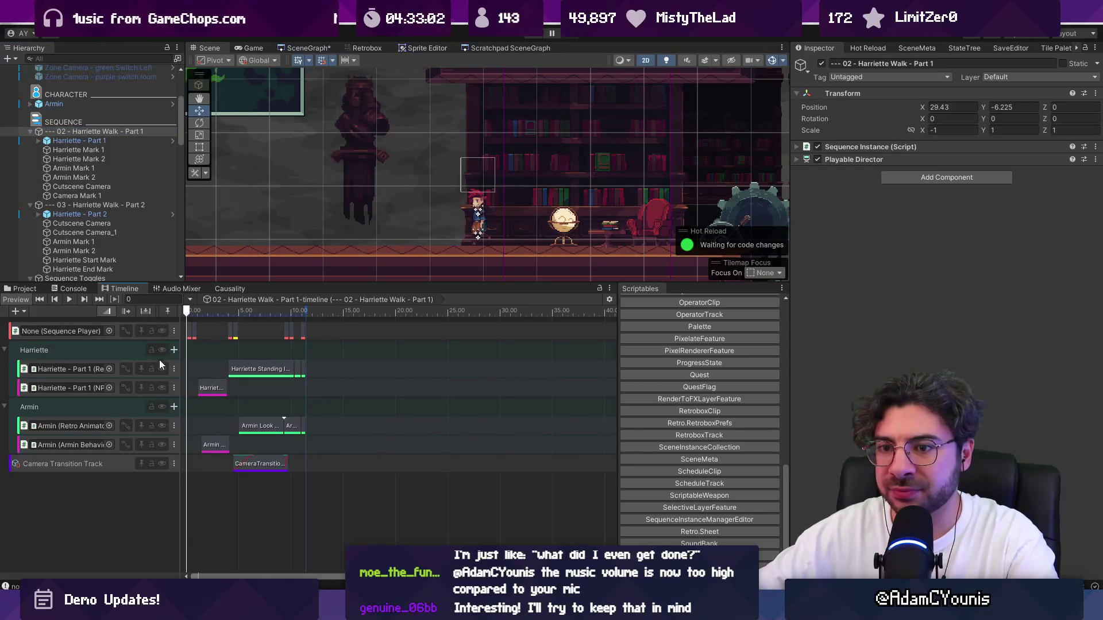
pyautogui.scroll(5, 201, 373)
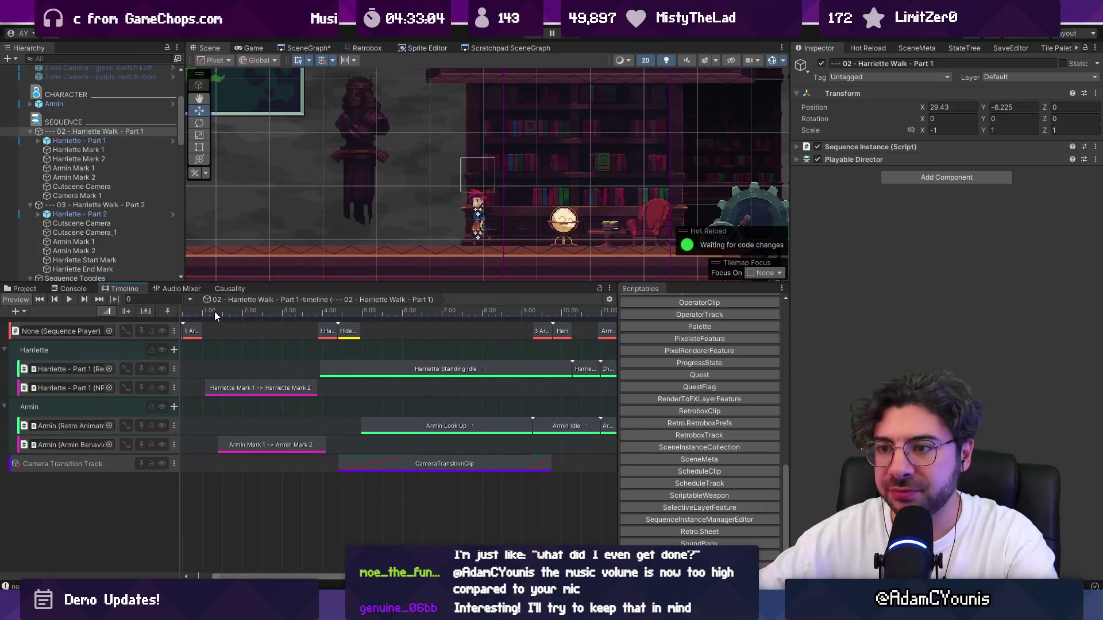
pyautogui.click(76, 133)
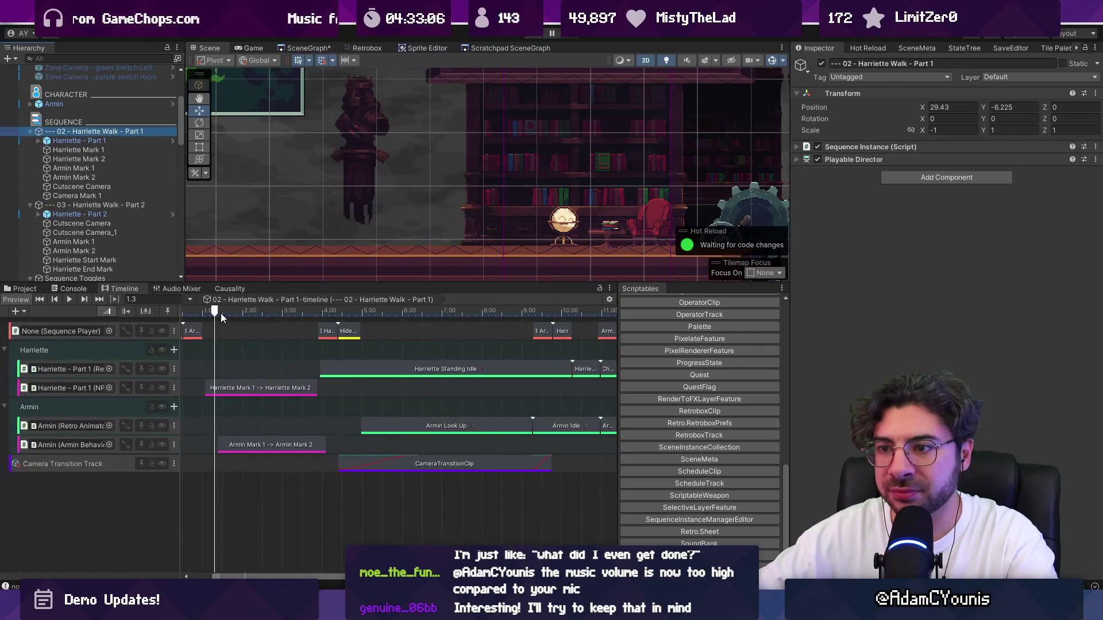
pyautogui.click(165, 312)
pyautogui.scroll(-3, 384, 240)
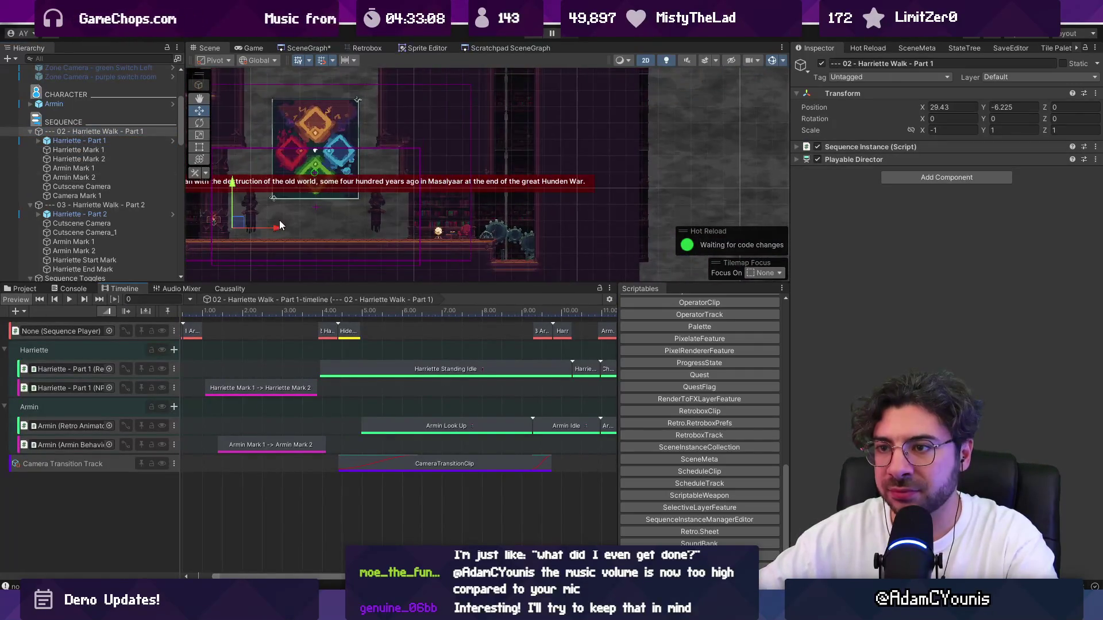
pyautogui.scroll(-2, 281, 236)
pyautogui.scroll(-3, 311, 359)
# Paste a copy of the Harriette Standing Idle clip at 0 s ending at 1.05 s, then launch the game.
pyautogui.click(340, 364)
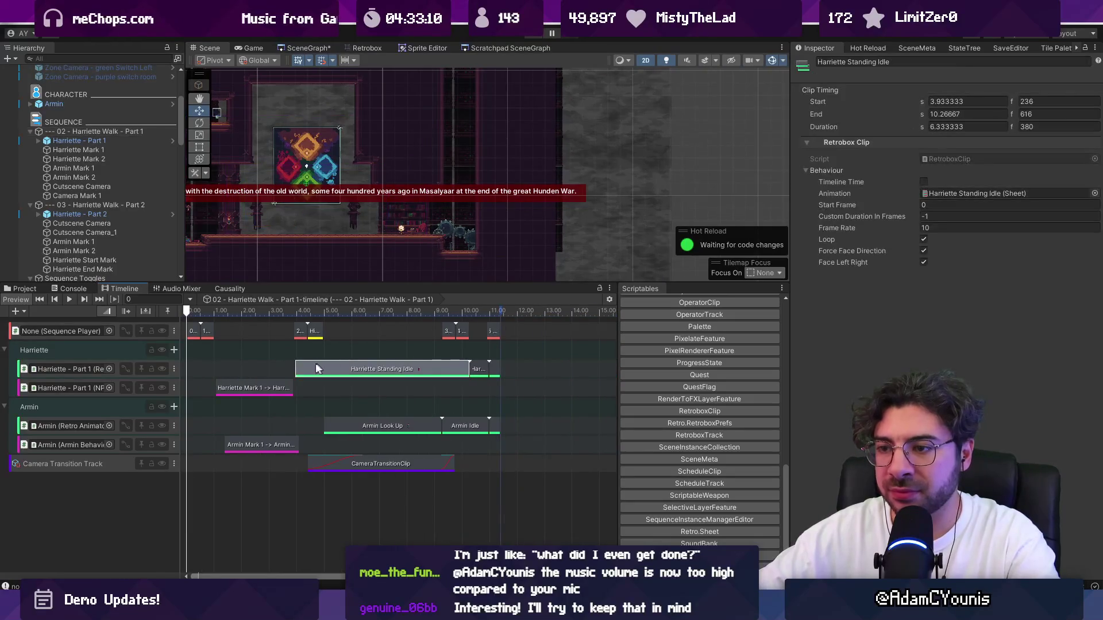
pyautogui.moveTo(295, 367)
pyautogui.mouseDown()
pyautogui.moveTo(187, 362)
pyautogui.moveTo(290, 368)
pyautogui.mouseUp()
pyautogui.hotkey('ctrl', 'c')
pyautogui.hotkey('shift', '.')
pyautogui.hotkey('ctrl', 'v')
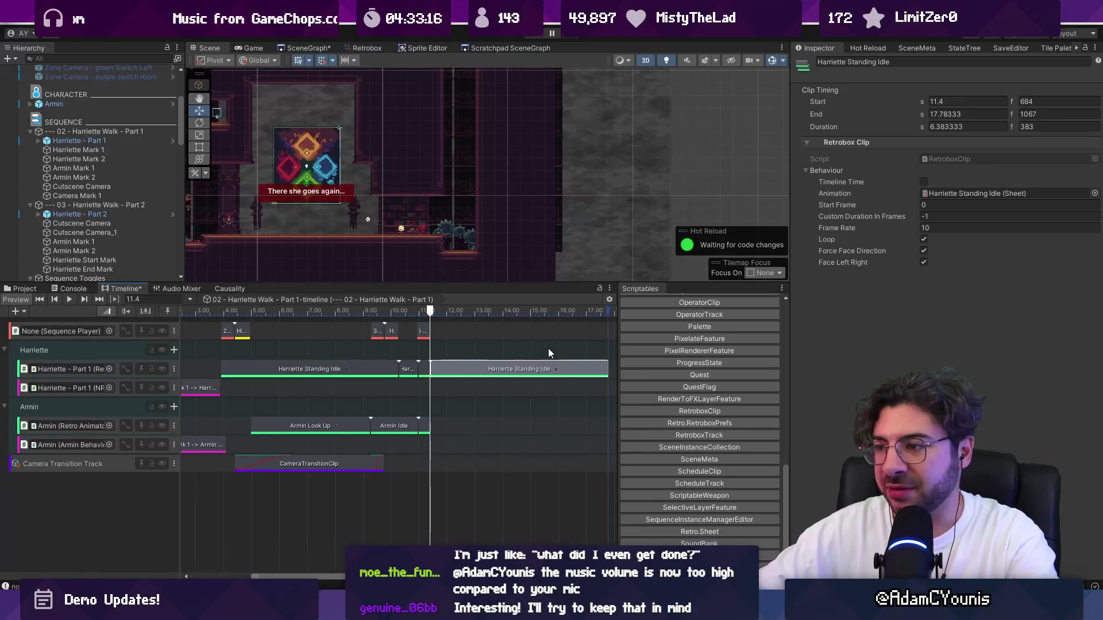
pyautogui.moveTo(601, 374)
pyautogui.mouseDown()
pyautogui.moveTo(166, 372)
pyautogui.moveTo(216, 372)
pyautogui.mouseUp()
pyautogui.click(185, 311)
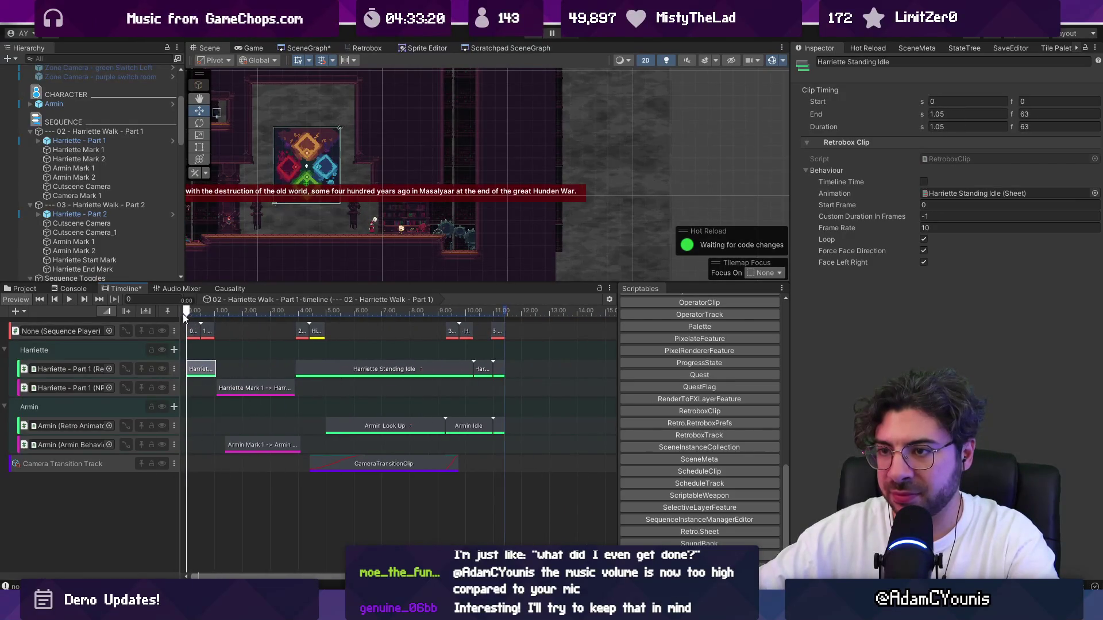
pyautogui.scroll(3, 382, 230)
pyautogui.scroll(2, 382, 230)
pyautogui.moveTo(187, 311); pyautogui.dragTo(194, 313)
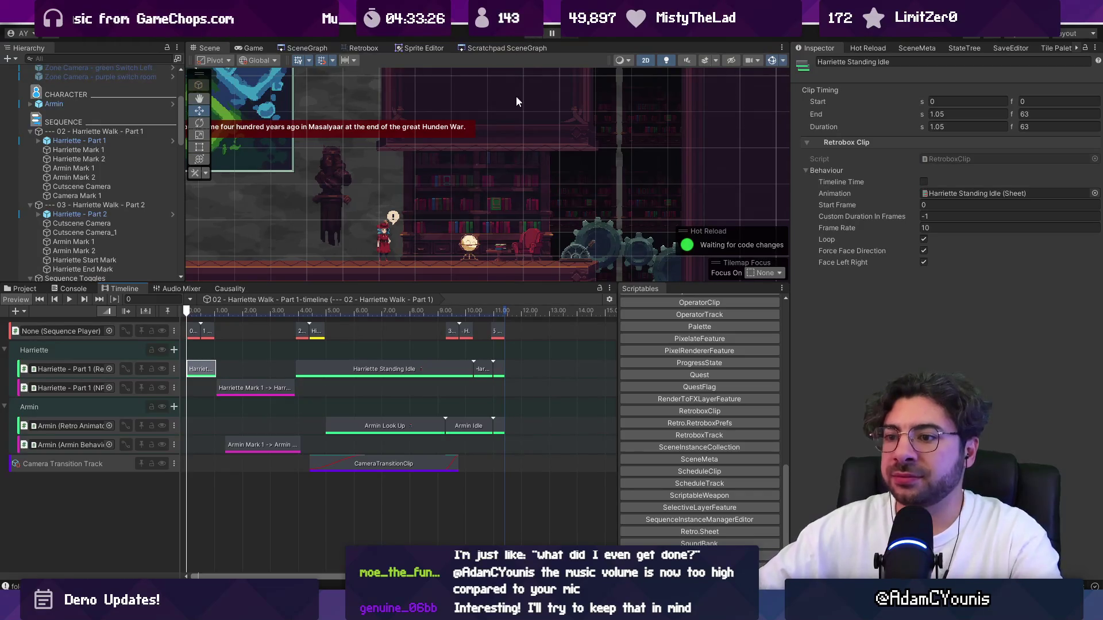
pyautogui.hotkey('ctrl', 'p')
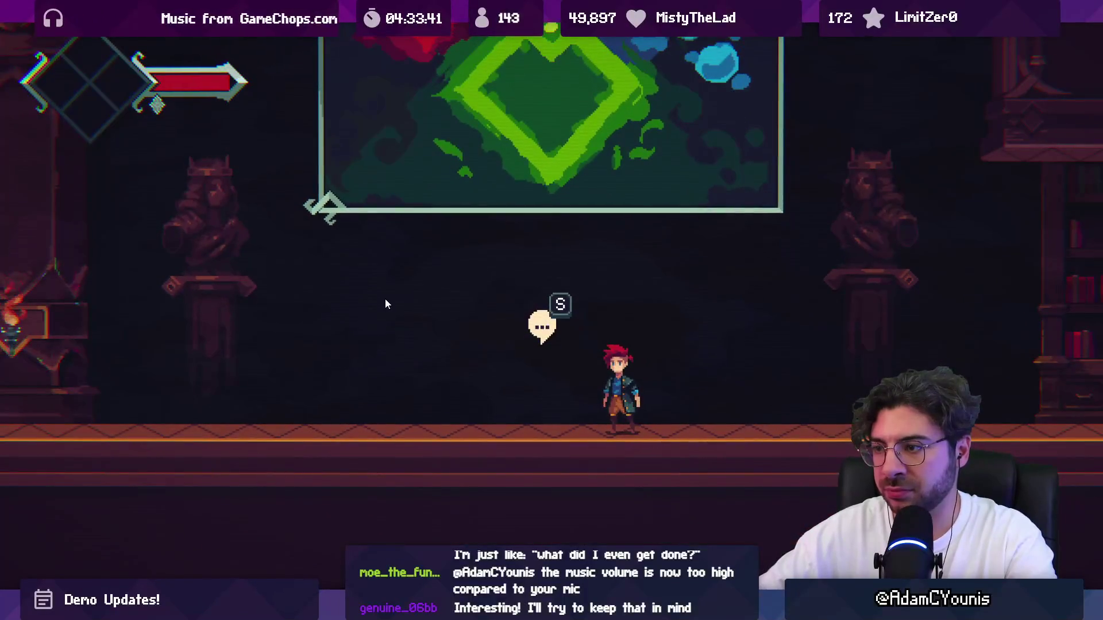
# Restore the editor layout from the maximized Game view while the game keeps running.
pyautogui.hotkey('shift', 'space')
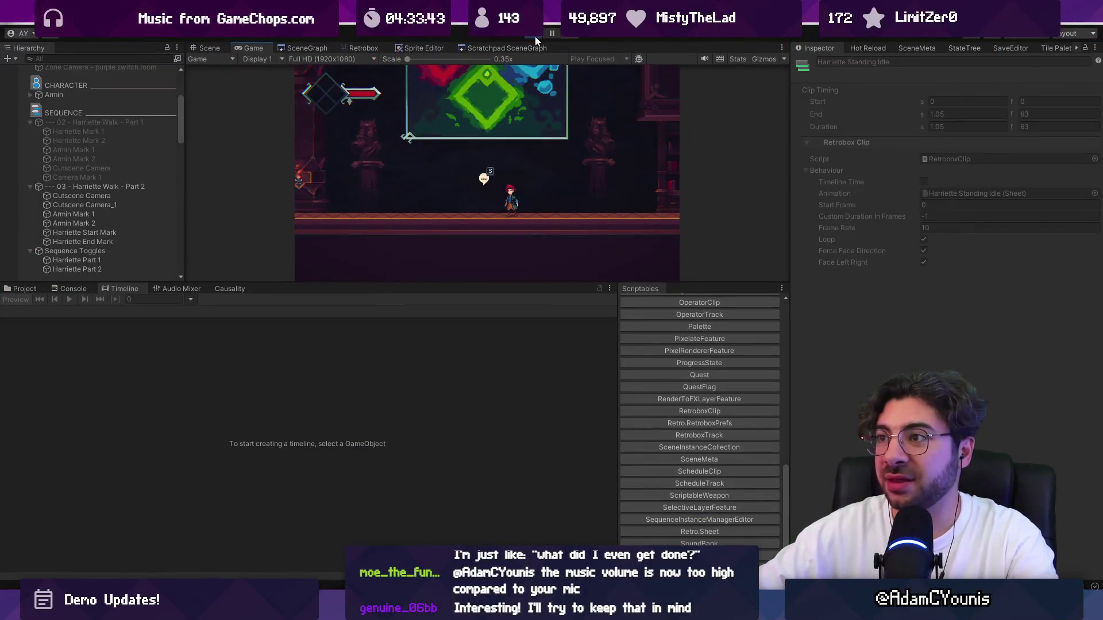
# Frame Harriette - Part 1 in the scene and stop the running game.
pyautogui.click(99, 131)
pyautogui.click(101, 123)
pyautogui.scroll(-3, 116, 182)
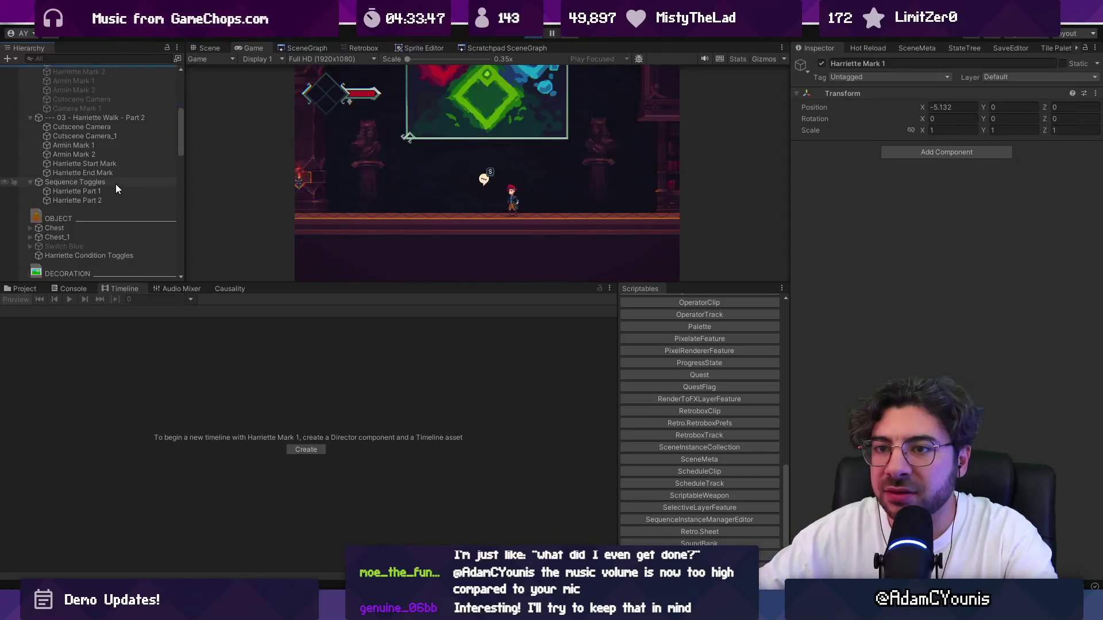
pyautogui.scroll(-10, 115, 190)
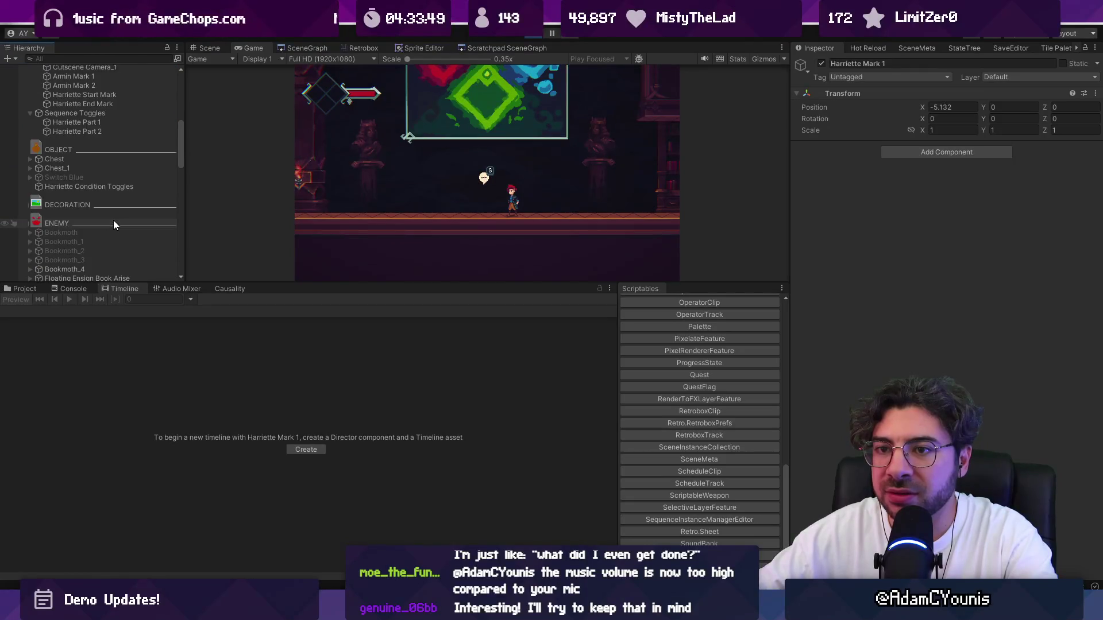
pyautogui.scroll(-10, 113, 220)
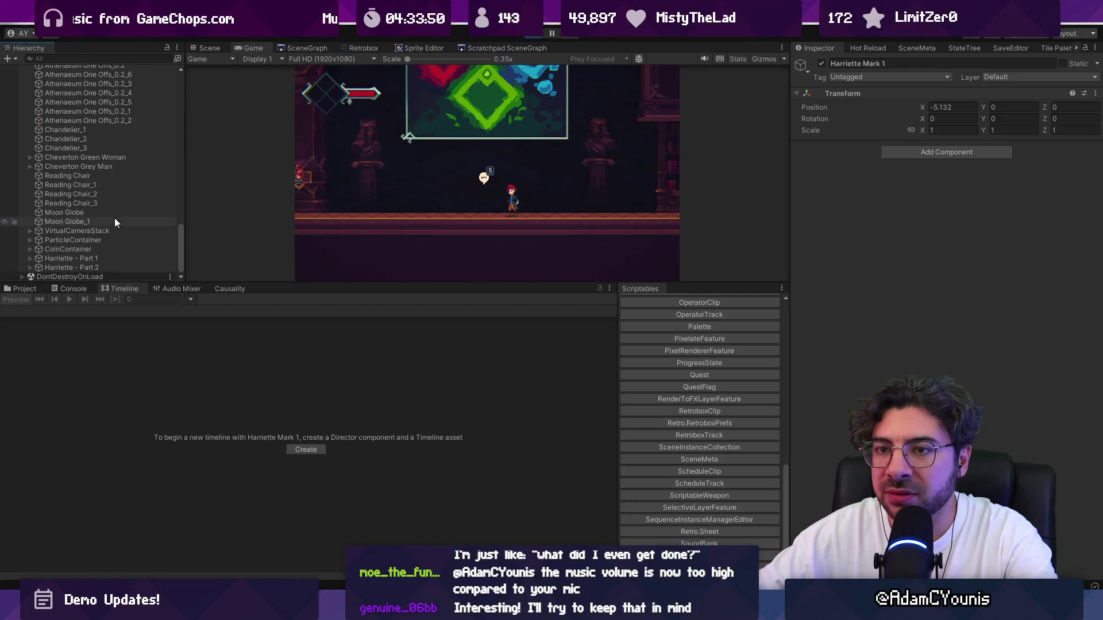
pyautogui.click(102, 258)
pyautogui.click(208, 47)
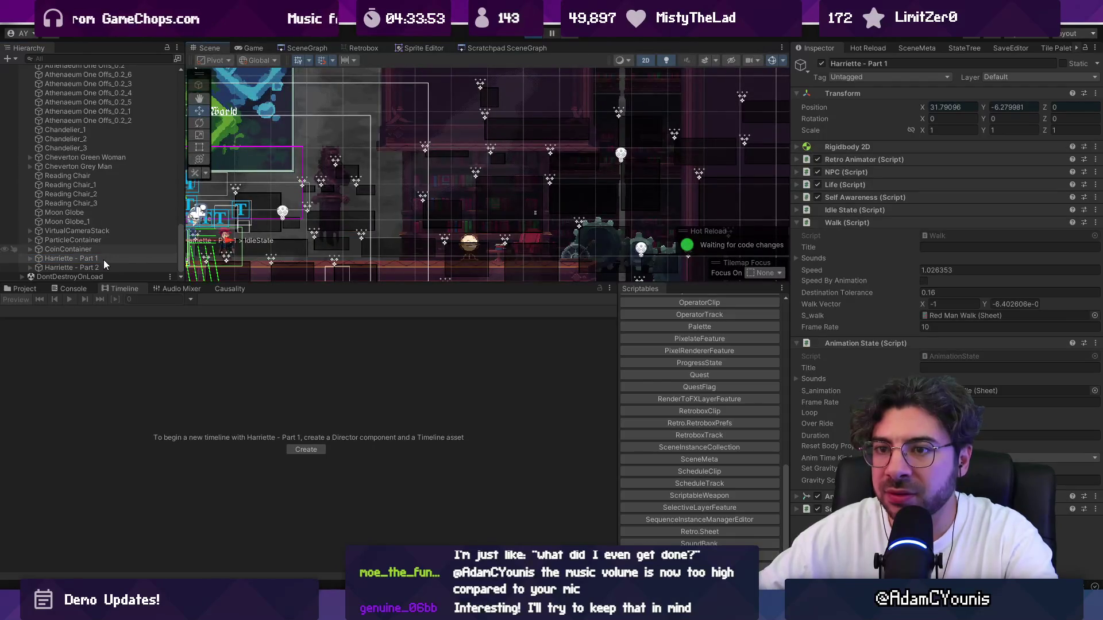
pyautogui.doubleClick(104, 260)
pyautogui.click(526, 35)
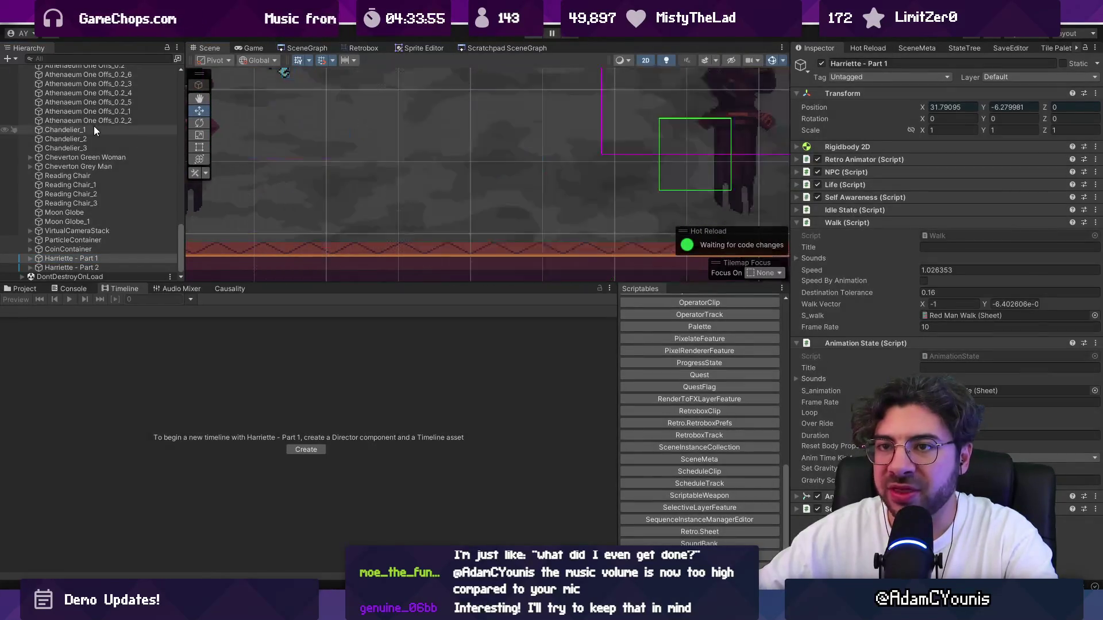
pyautogui.scroll(10, 97, 138)
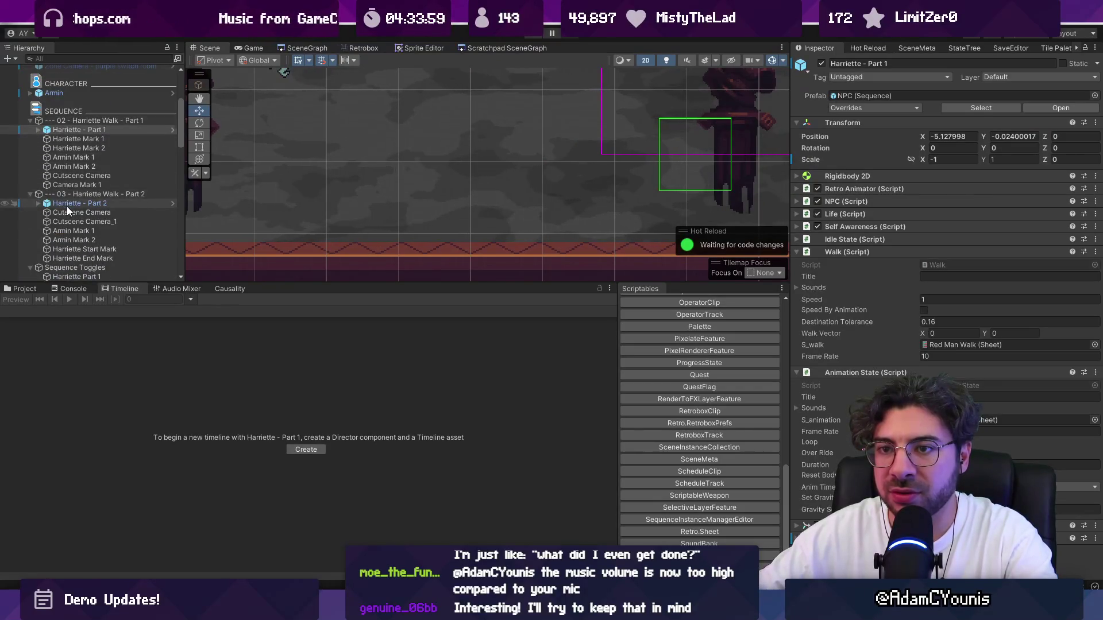
pyautogui.scroll(-3, 69, 218)
# Drag Harriette - Part 2 into the Harriette Part 2 toggle's Toggle Transforms and launch the game.
pyautogui.click(75, 242)
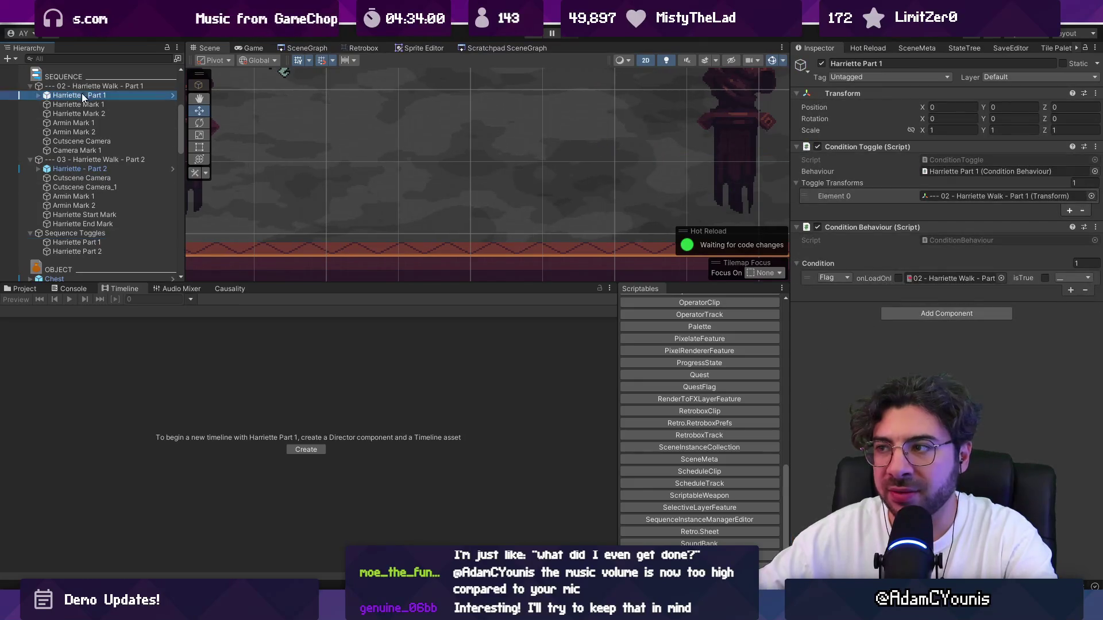
pyautogui.moveTo(82, 92); pyautogui.dragTo(831, 199)
pyautogui.click(118, 158)
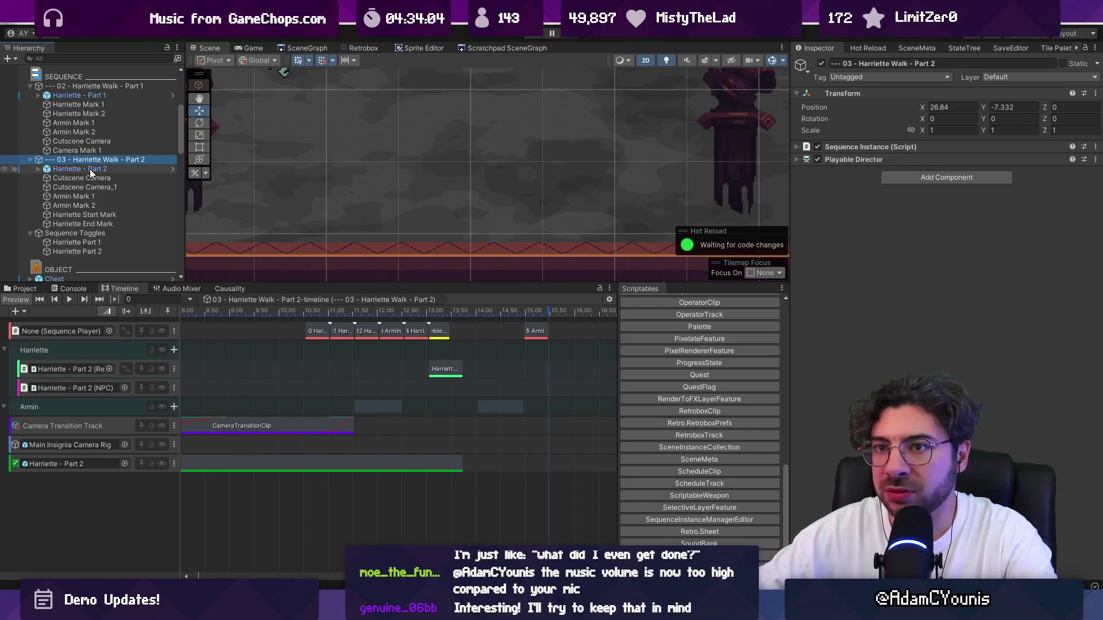
pyautogui.click(90, 169)
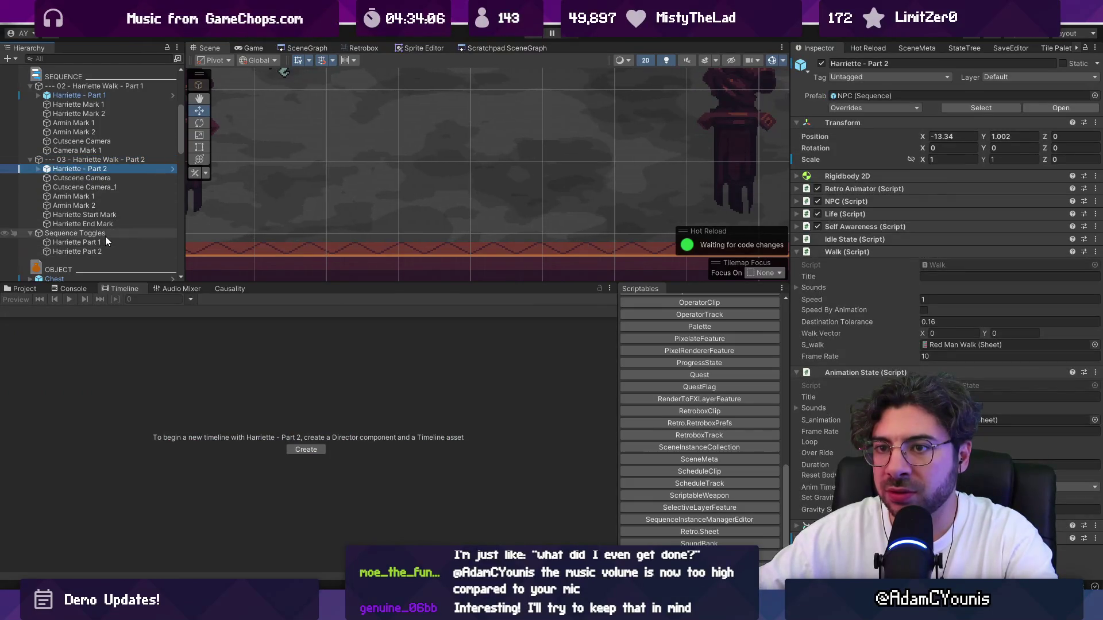
pyautogui.click(103, 252)
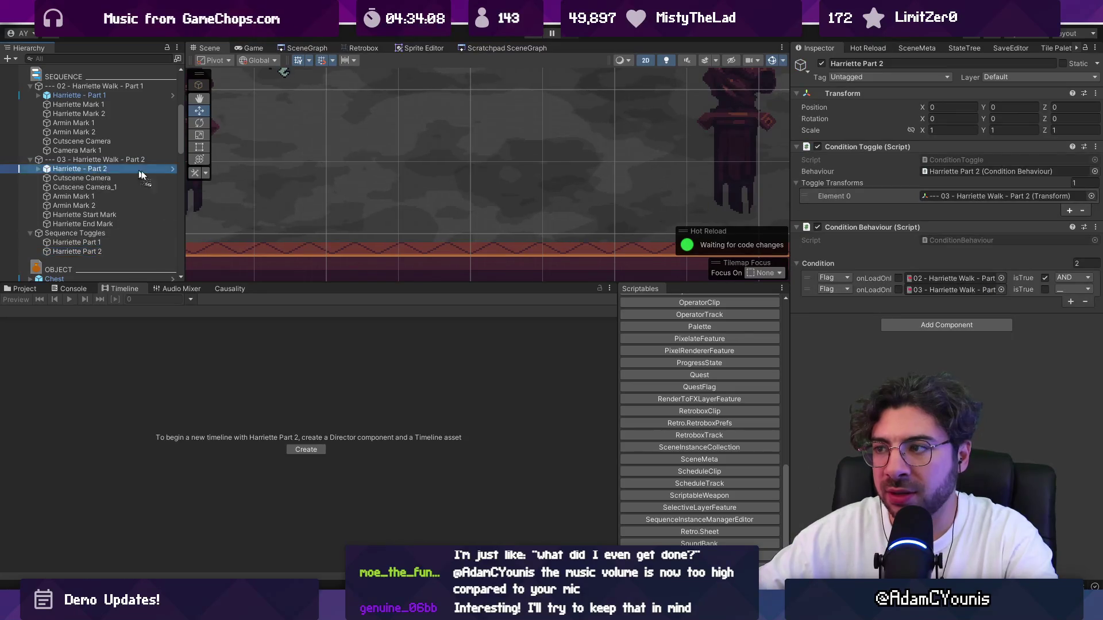
pyautogui.moveTo(121, 168); pyautogui.dragTo(924, 242)
pyautogui.moveTo(914, 185); pyautogui.dragTo(913, 185)
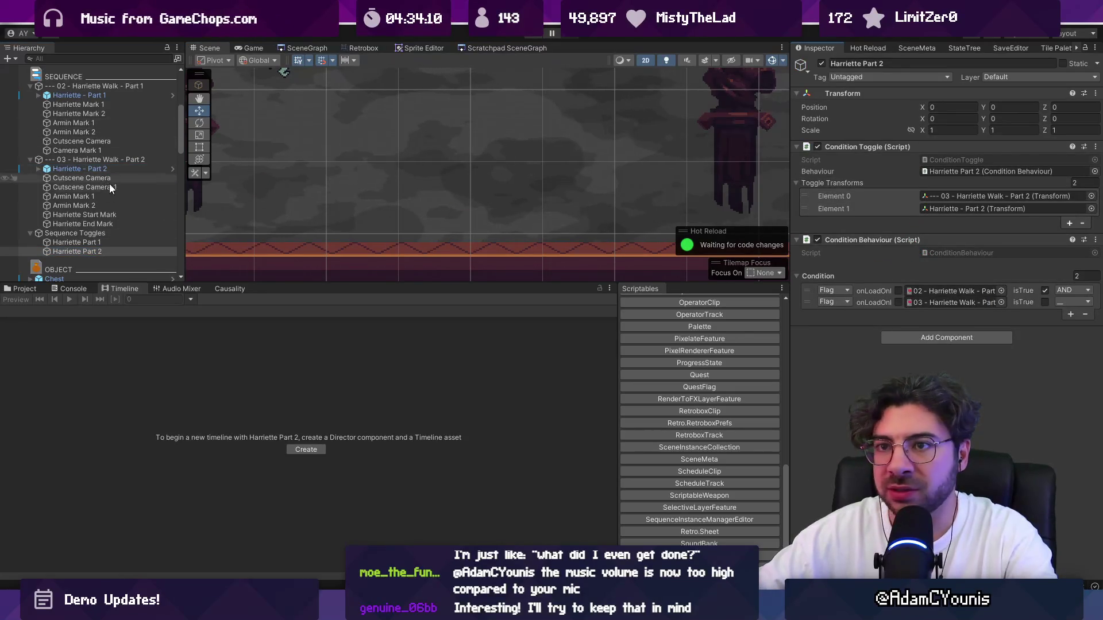
pyautogui.click(100, 242)
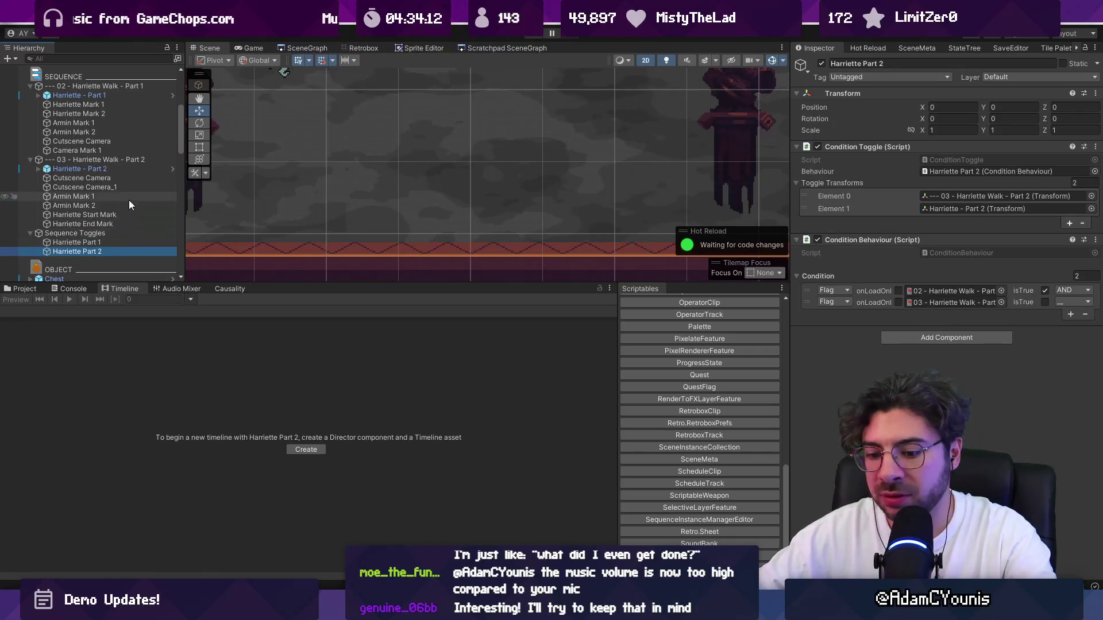
pyautogui.hotkey('alt', 'Tab')
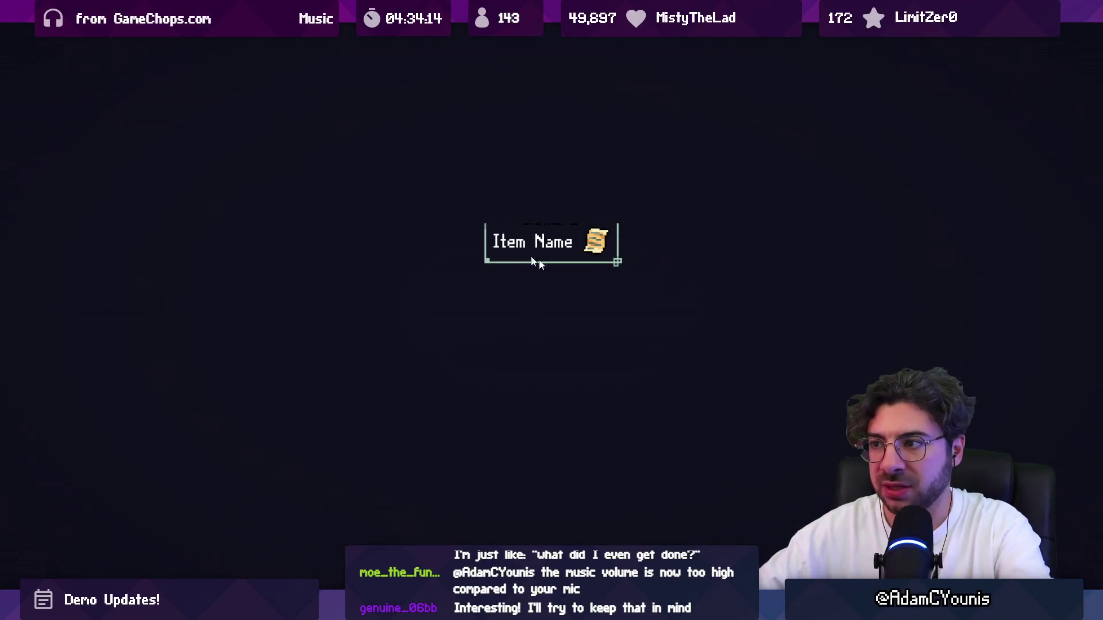
# Walk left through the library, advance Harriette's dialogue, talk to the red-hat character, then exit to the editor.
pyautogui.press('Left')
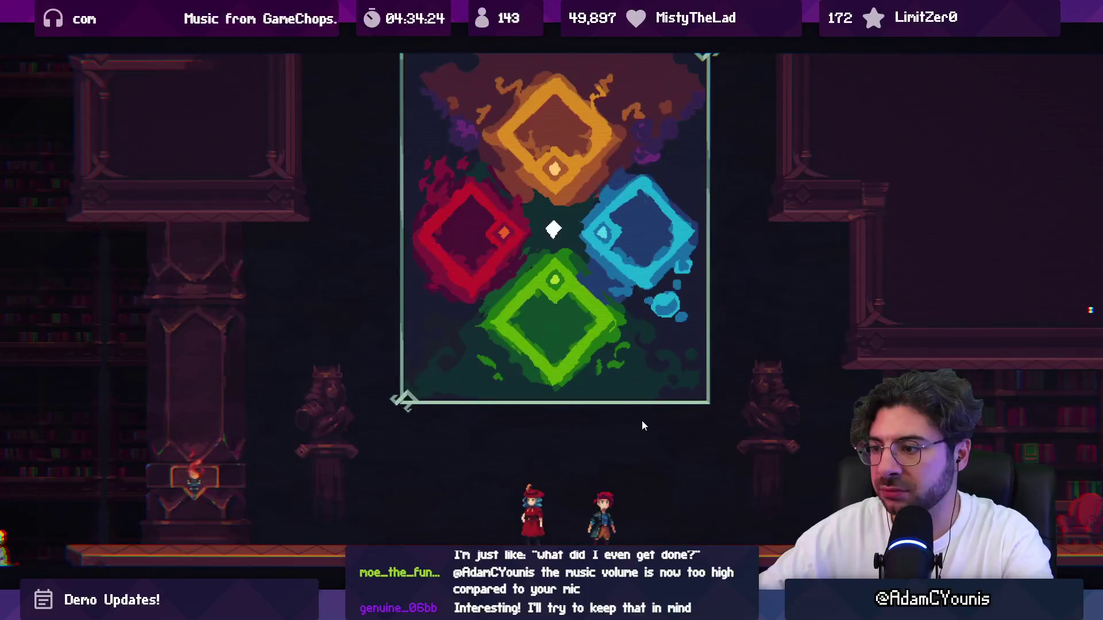
pyautogui.press('x')
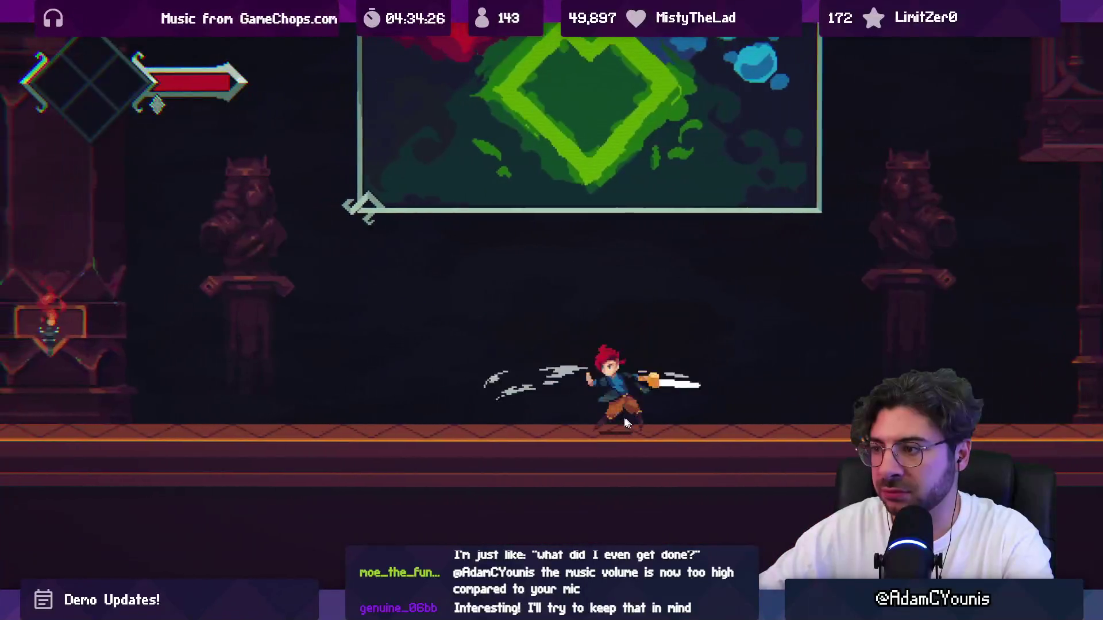
pyautogui.press('Left')
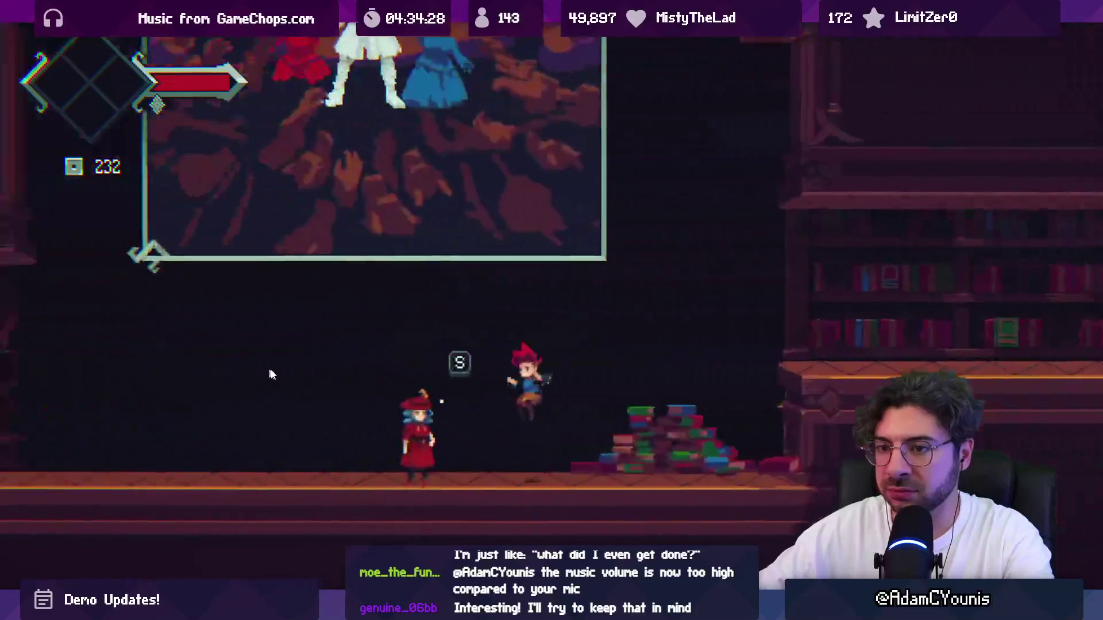
pyautogui.press('s')
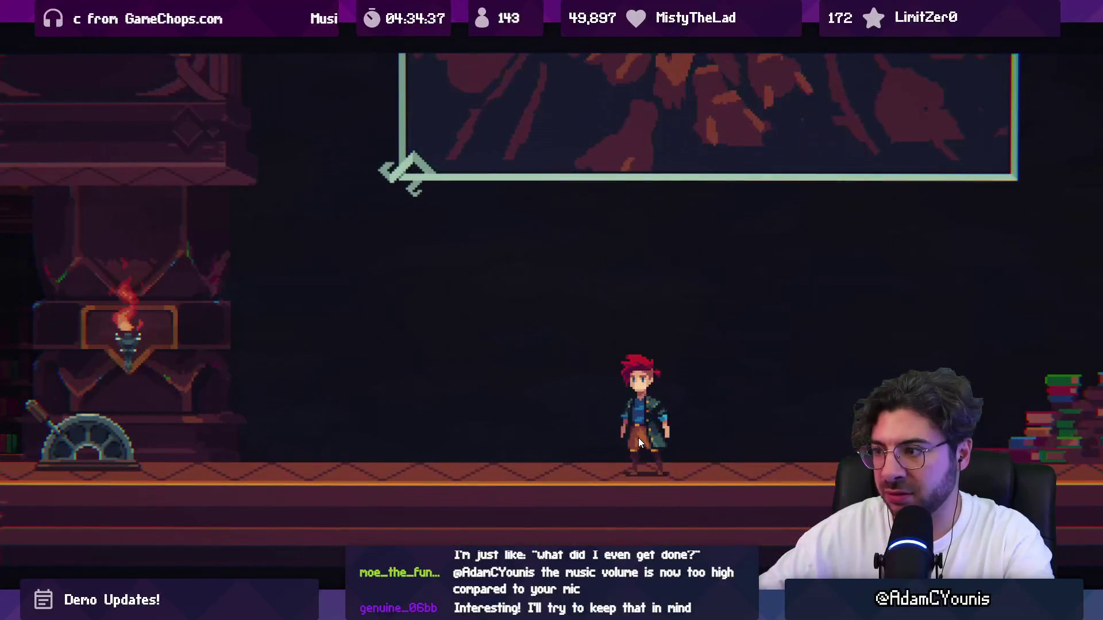
pyautogui.hotkey('ctrl', 'p')
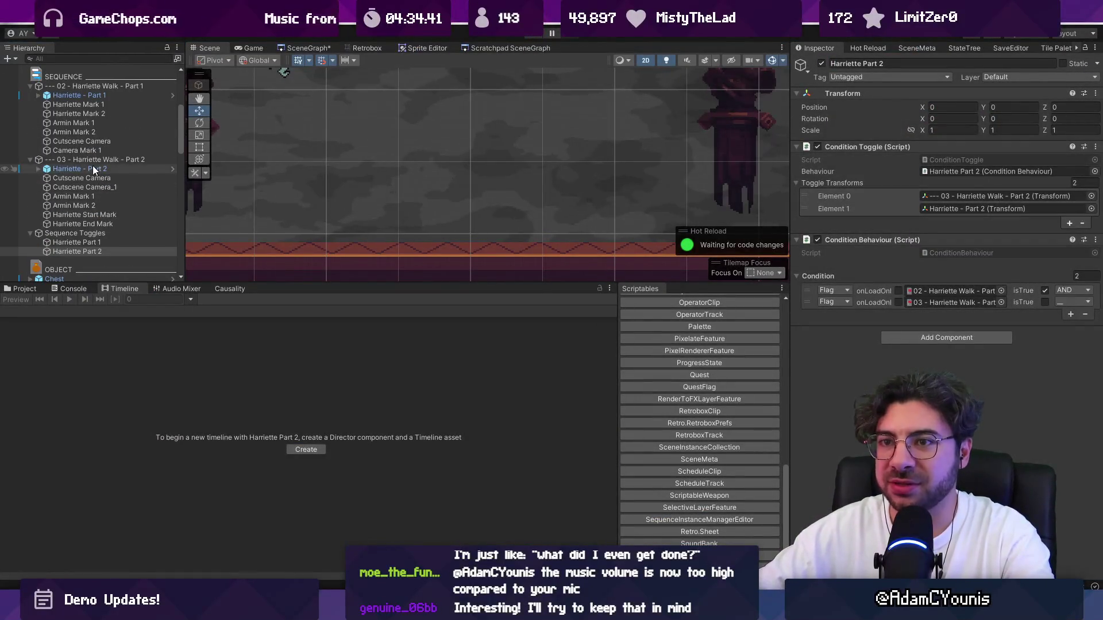
# Delete the Harriette - Part 2 track from the 03 - Harriette Walk - Part 2 timeline.
pyautogui.click(93, 162)
pyautogui.scroll(-4, 400, 395)
pyautogui.click(466, 461)
pyautogui.press('Delete')
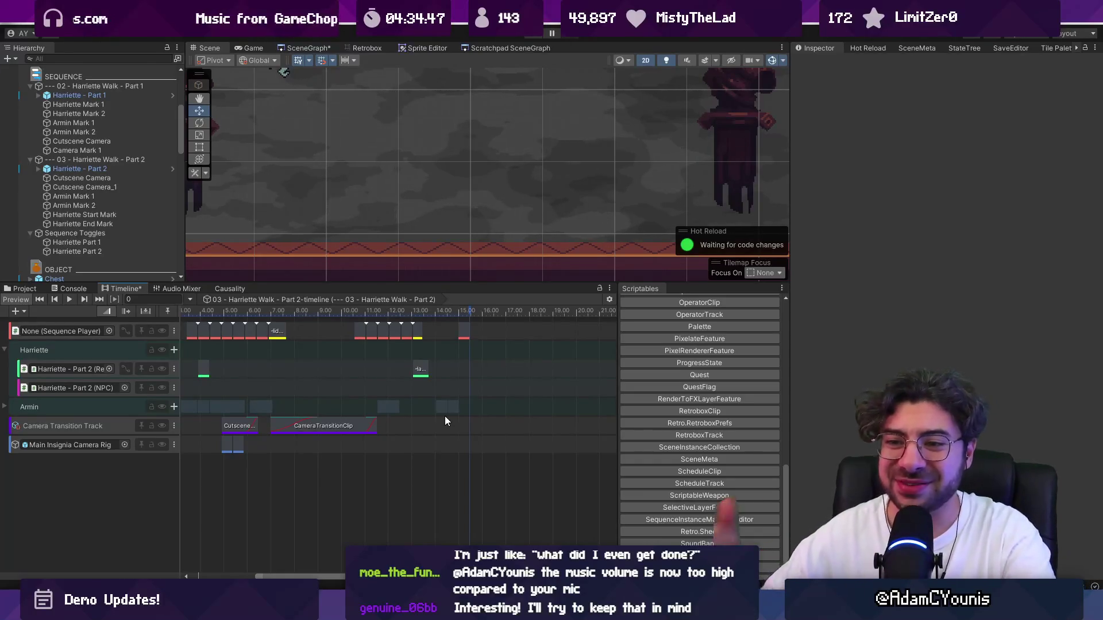
pyautogui.scroll(5, 255, 368)
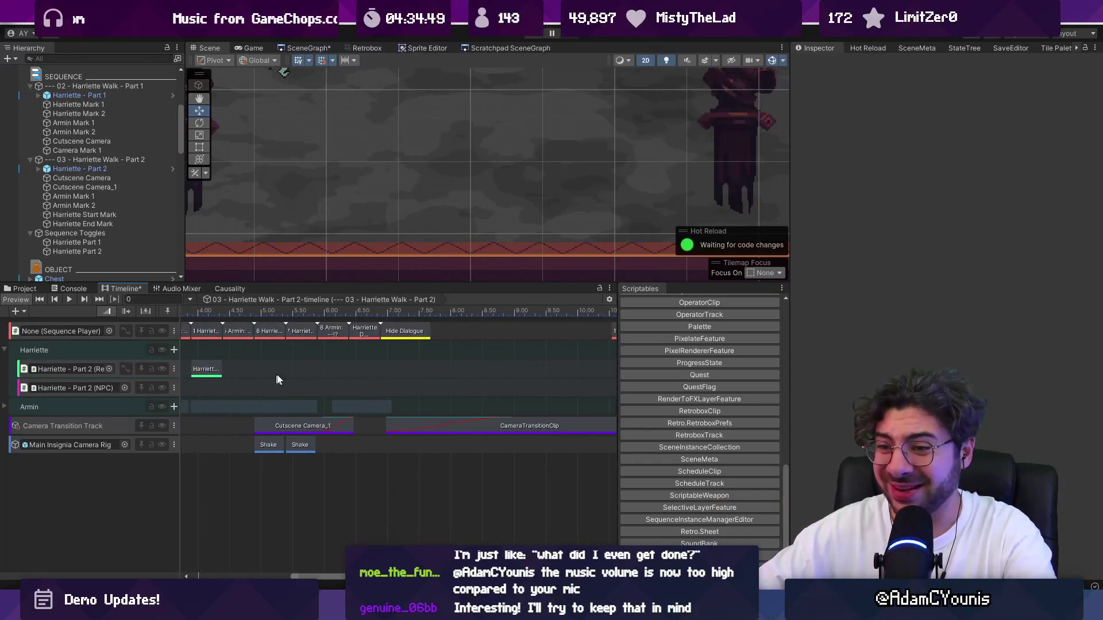
pyautogui.scroll(-3, 267, 380)
pyautogui.hscroll(5, 431, 373)
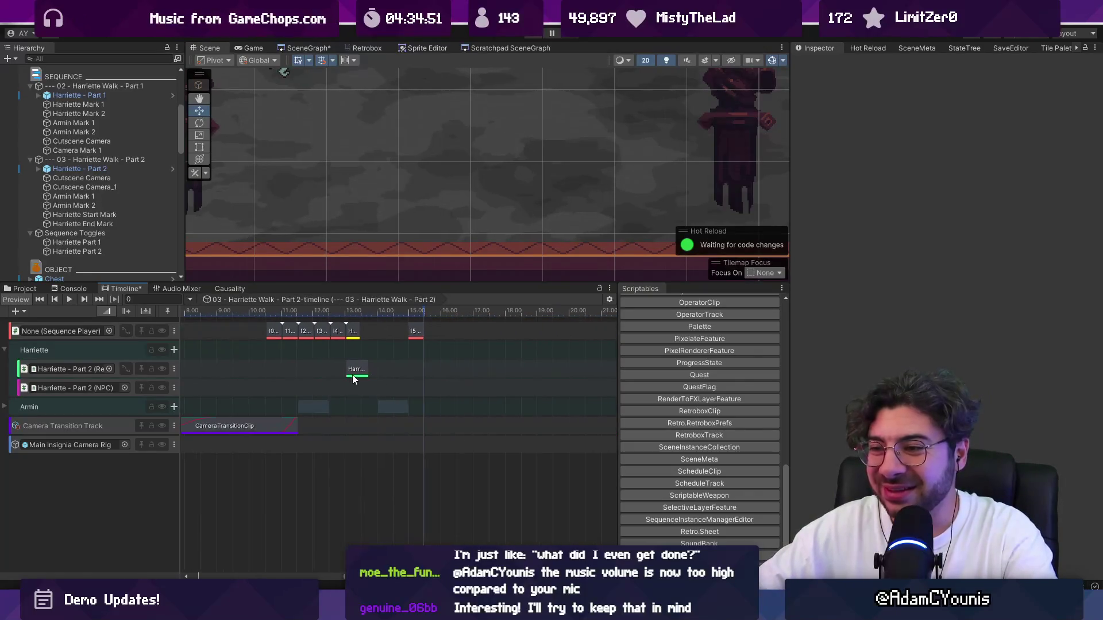
pyautogui.click(355, 379)
pyautogui.hscroll(-5, 374, 367)
pyautogui.click(371, 349)
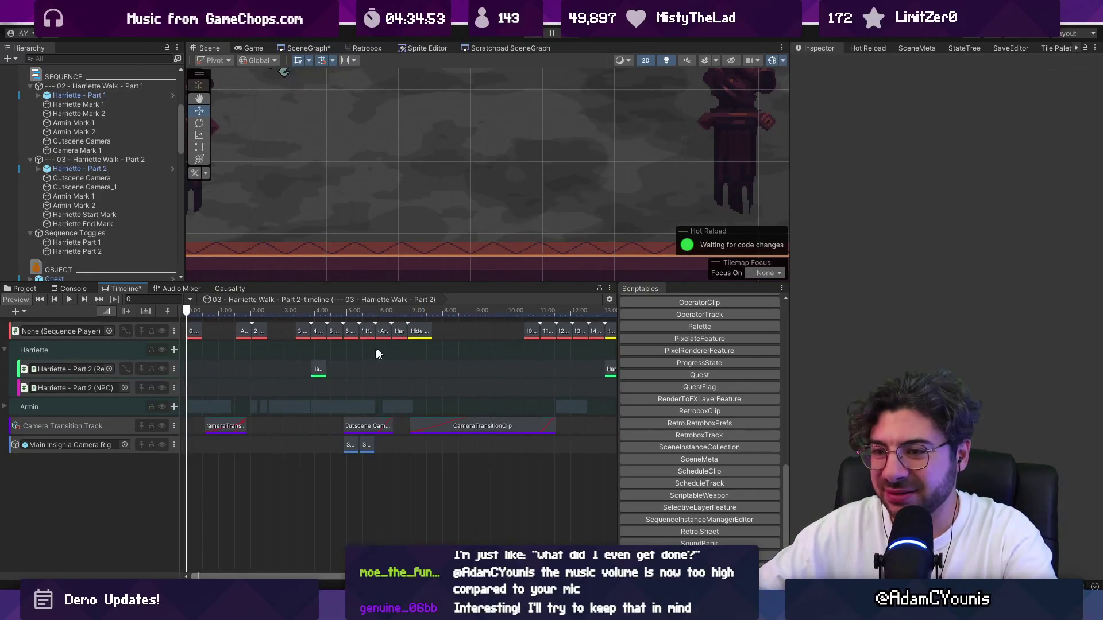
# Set the Boss-Air Disappear clip at 13.74–14.44 to the Character Invisible sheet.
pyautogui.scroll(-2, 402, 353)
pyautogui.click(463, 369)
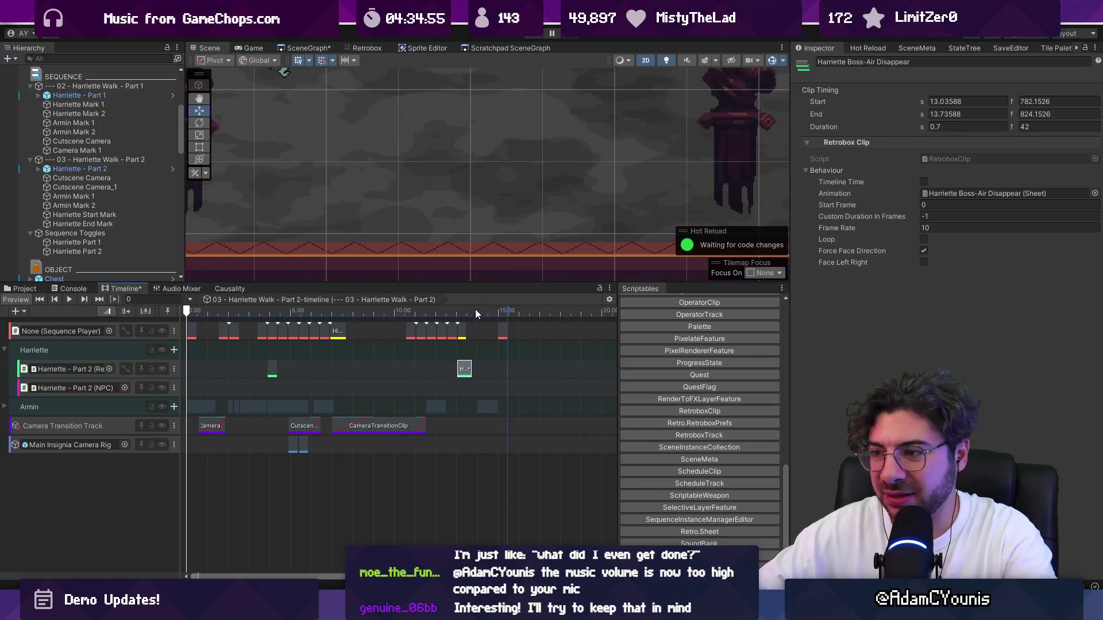
pyautogui.scroll(2, 489, 350)
pyautogui.scroll(5, 480, 374)
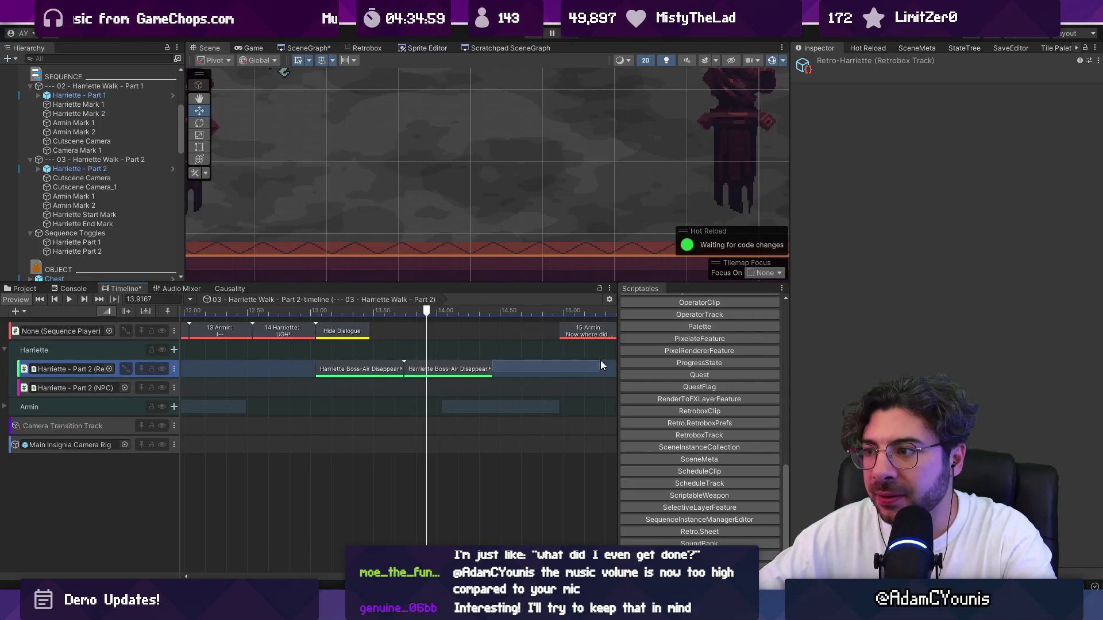
pyautogui.click(1094, 195)
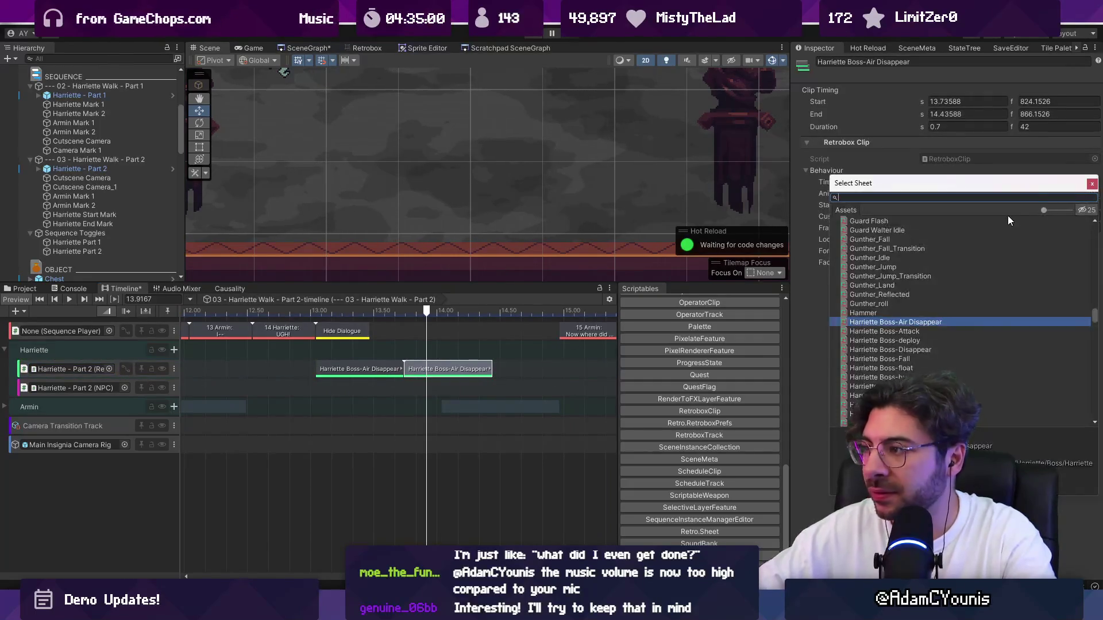
pyautogui.write('invisible')
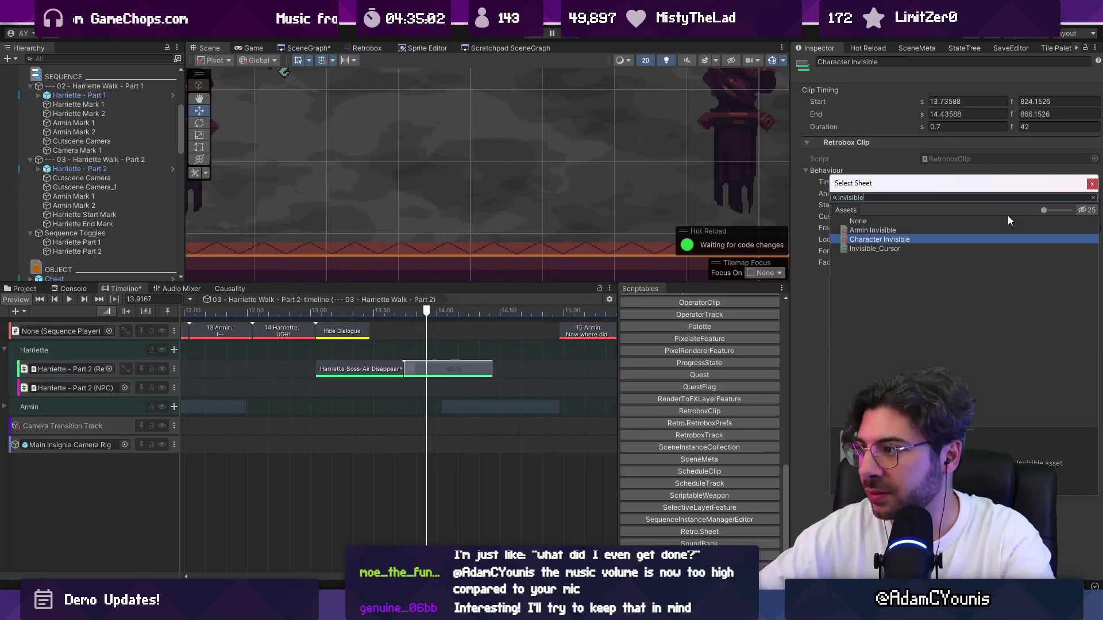
pyautogui.press('Return')
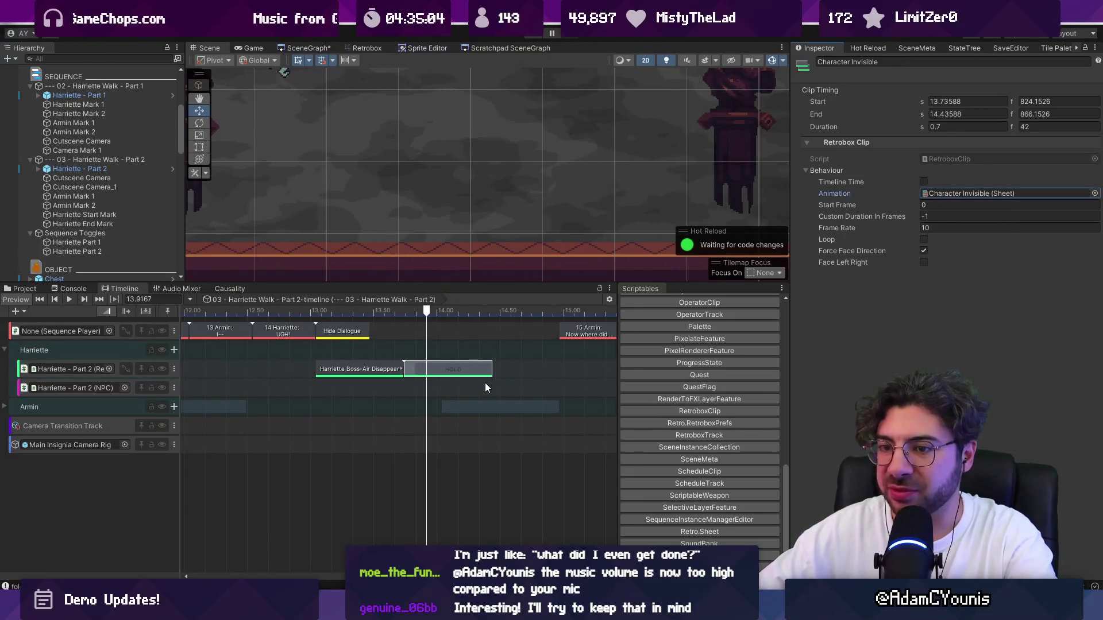
pyautogui.scroll(-3, 486, 387)
pyautogui.scroll(-5, 477, 364)
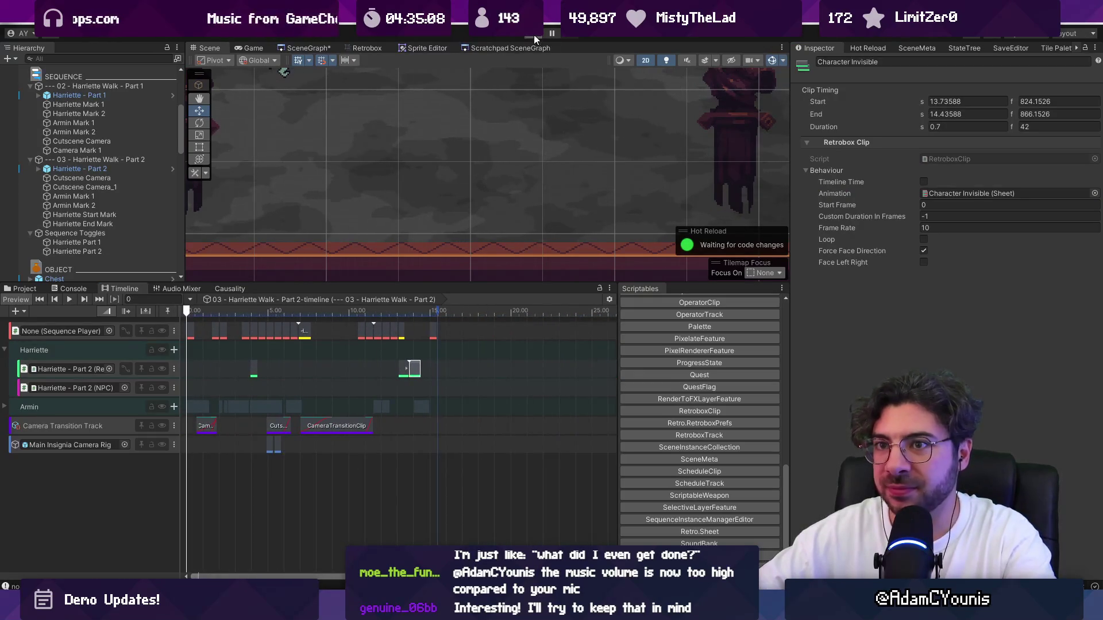
# Save the scene, play-test the game for about a minute, and stop it.
pyautogui.hotkey('ctrl', 'p')
pyautogui.hotkey('ctrl', 's')
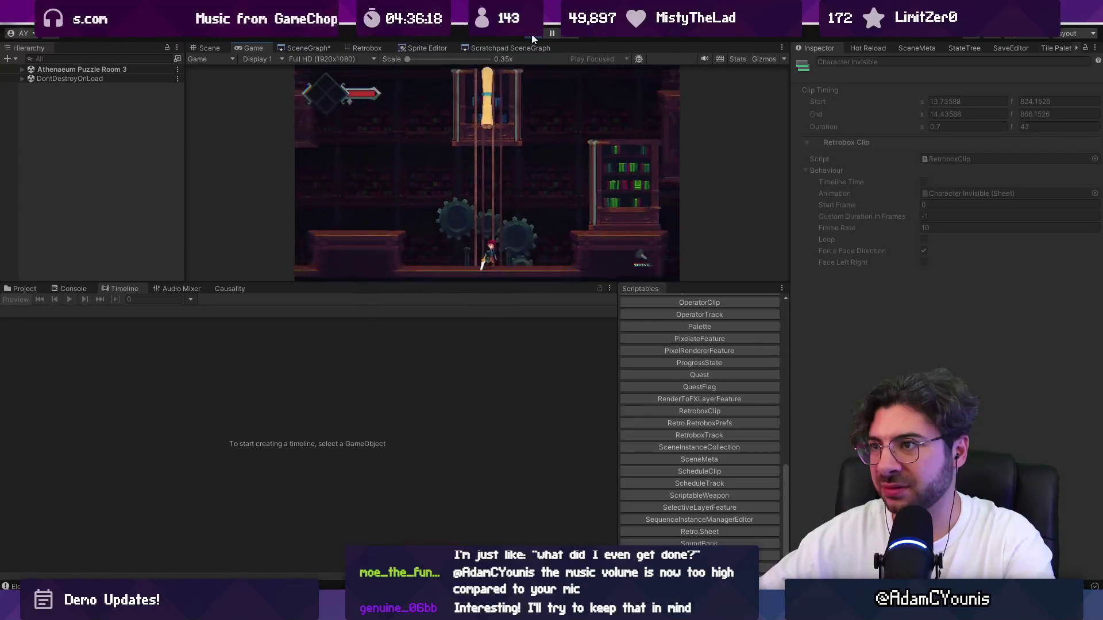
pyautogui.hotkey('ctrl', 'p')
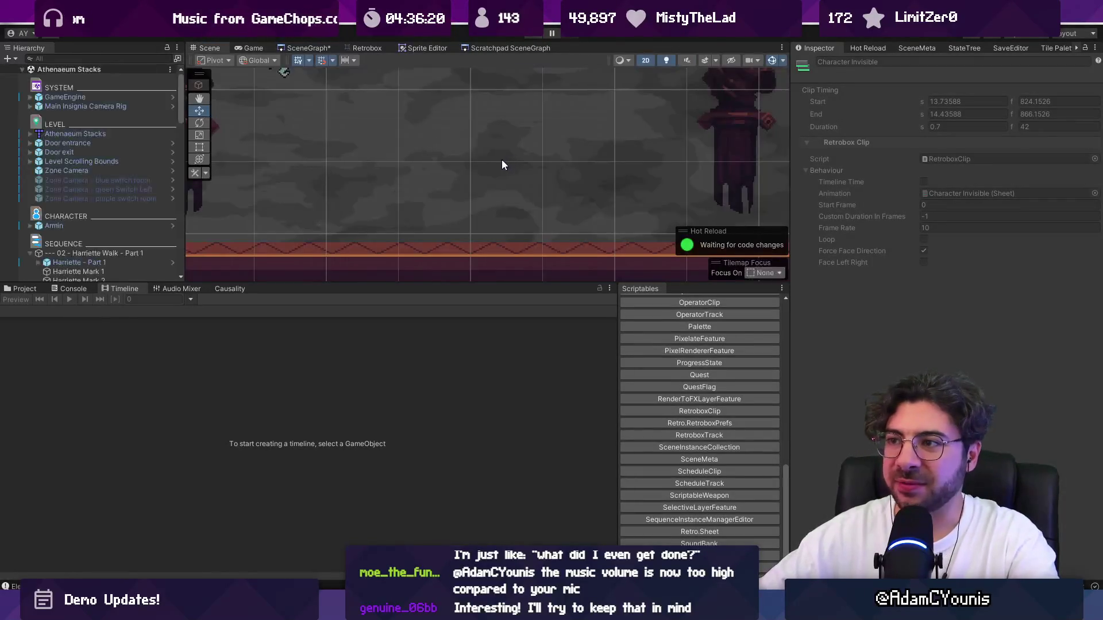
# Review the Harriette Walk - Part 1 timeline asset diff among the 19 changes in the Git client.
pyautogui.scroll(-4, 544, 100)
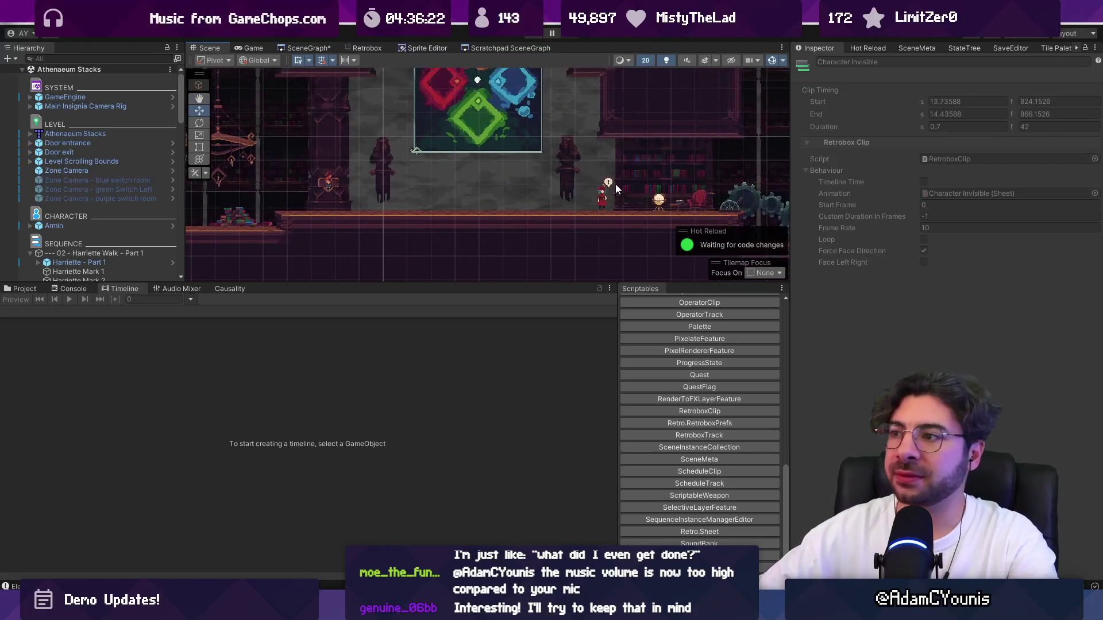
pyautogui.scroll(10, 568, 202)
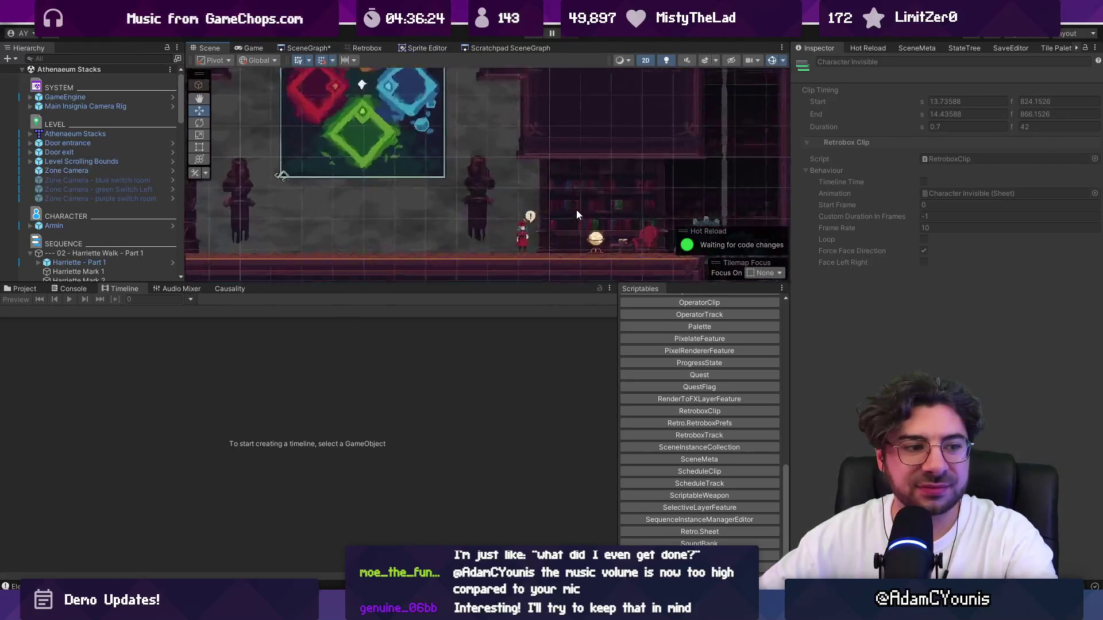
pyautogui.scroll(-3, 478, 204)
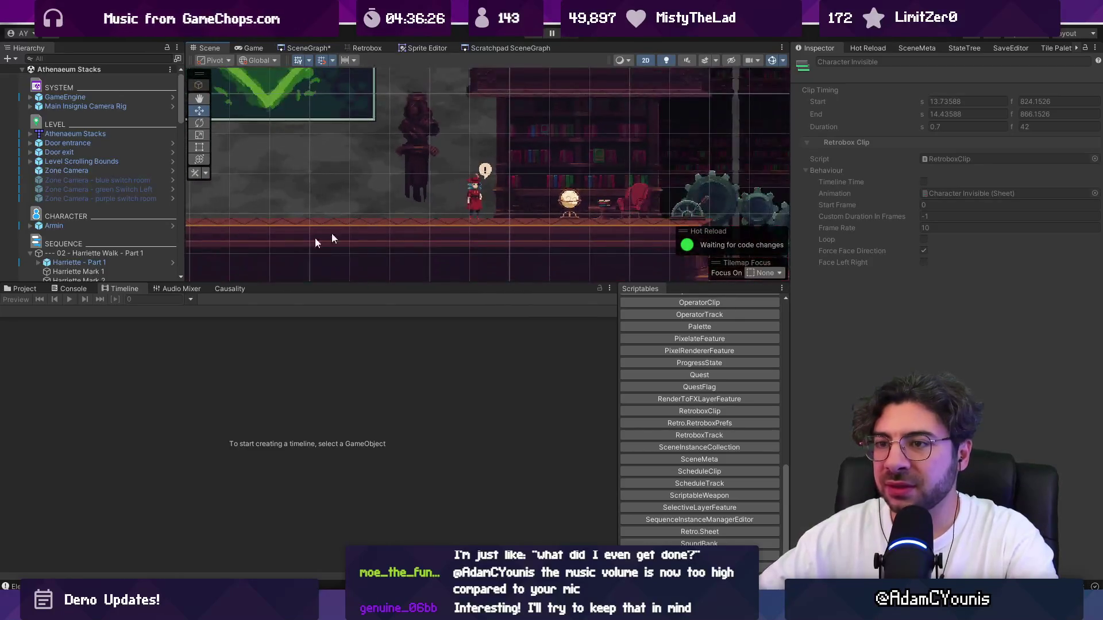
pyautogui.hotkey('alt', 'Tab')
pyautogui.click(274, 152)
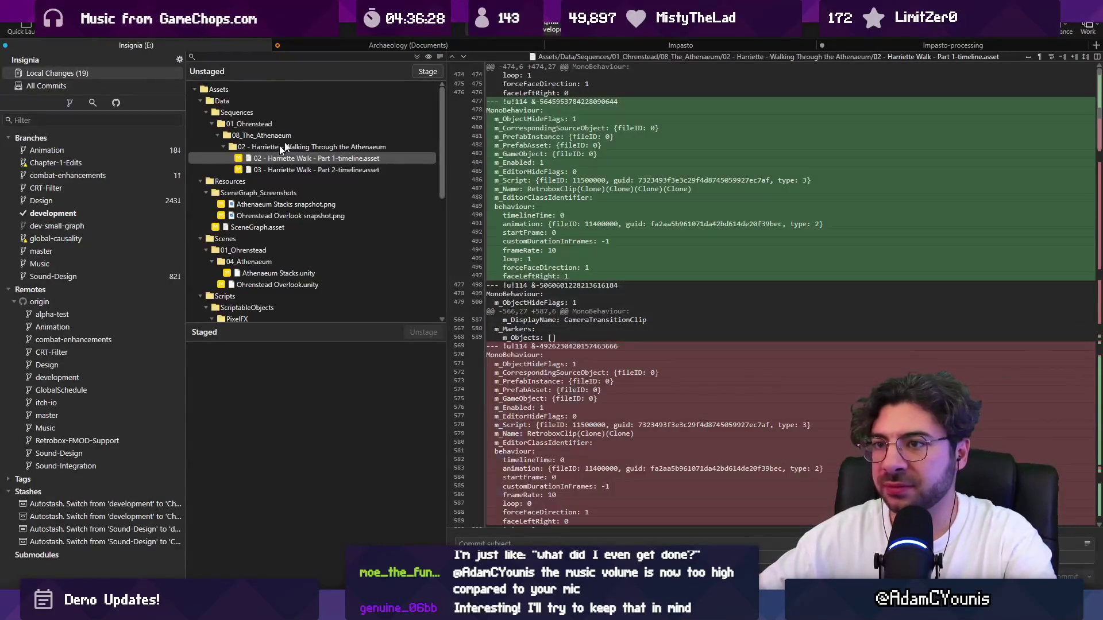
# Stage all changes, commit with the subject word changed to 'prerooms', and push to origin/development.
pyautogui.click(417, 57)
pyautogui.write('Fixes Harriette appearance in scenes when moving in and out of athenaeum scenes')
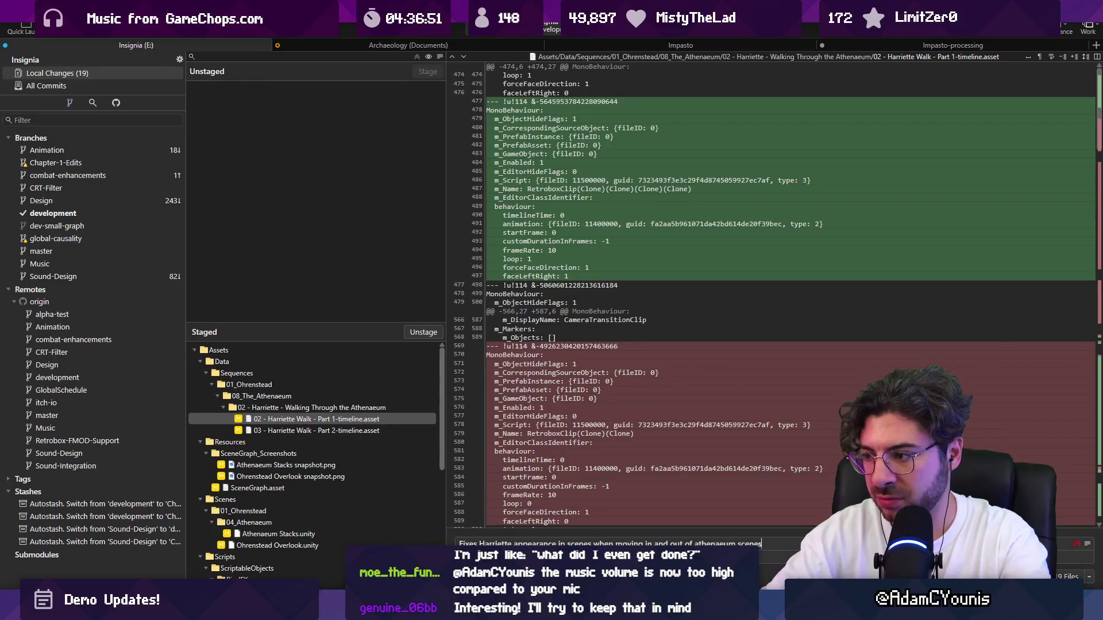
pyautogui.hotkey('ctrl', 'shift', 'Left')
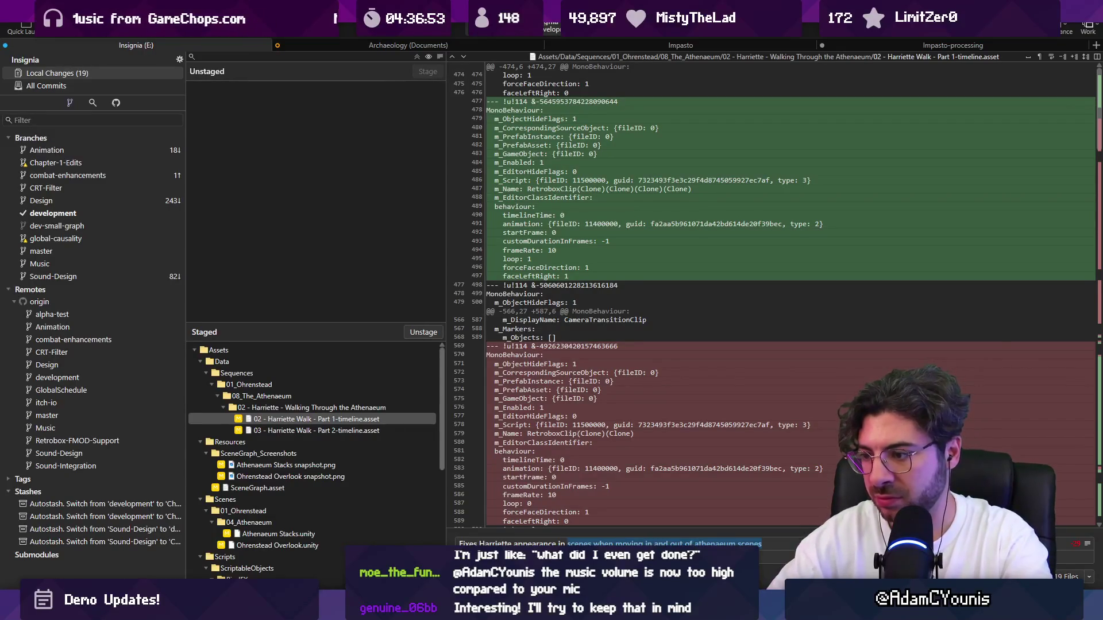
pyautogui.write('prese')
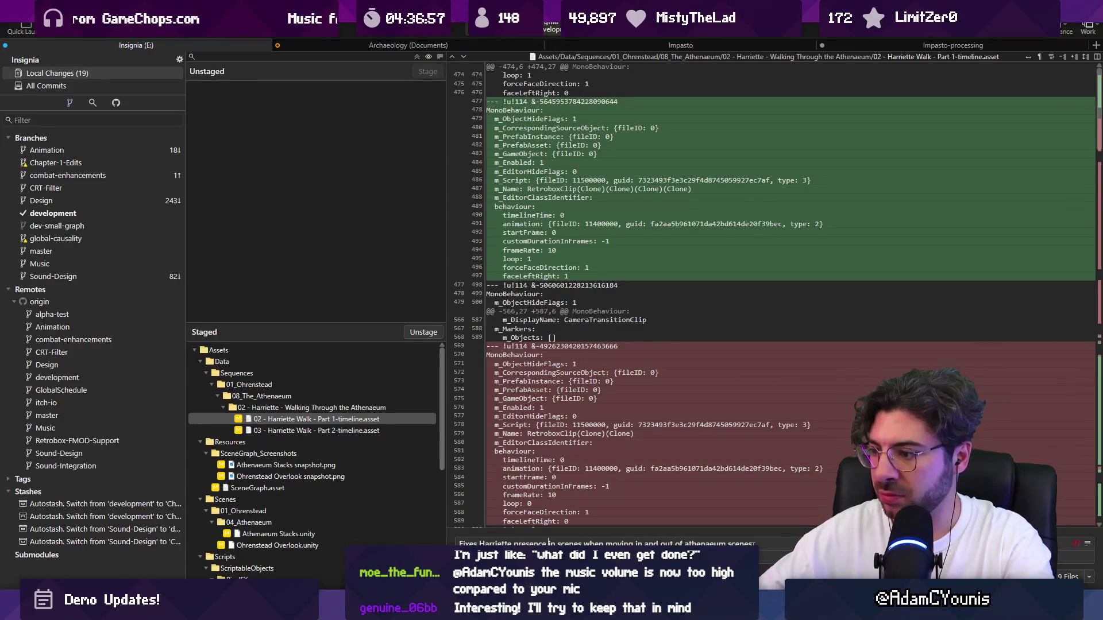
pyautogui.write('rooms')
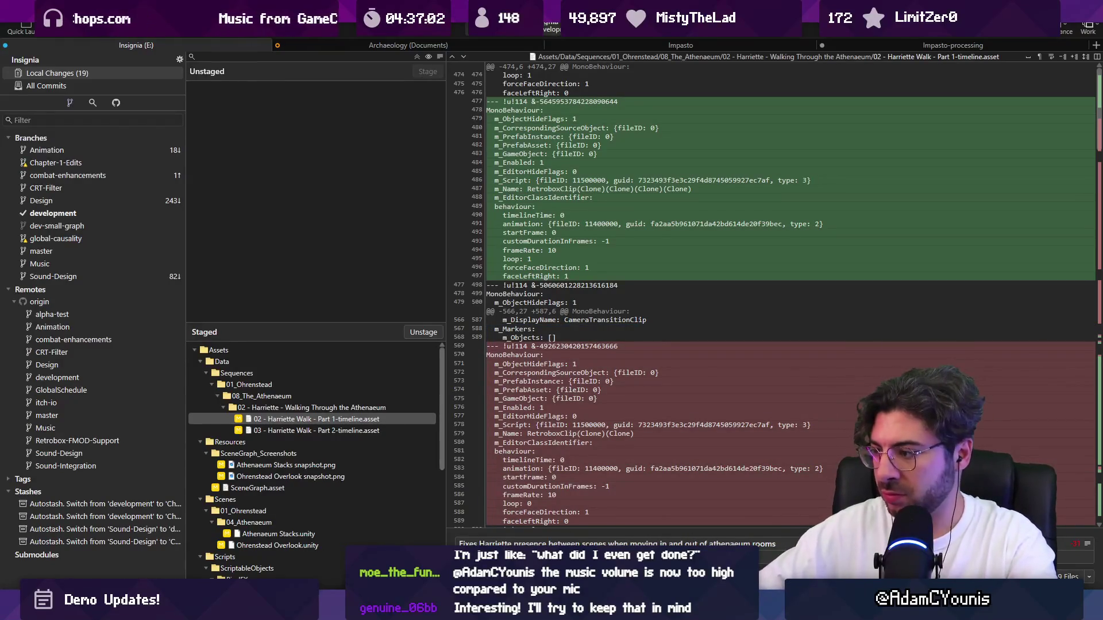
pyautogui.hotkey('ctrl', 'Return')
pyautogui.hotkey('ctrl', 'shift', 'p')
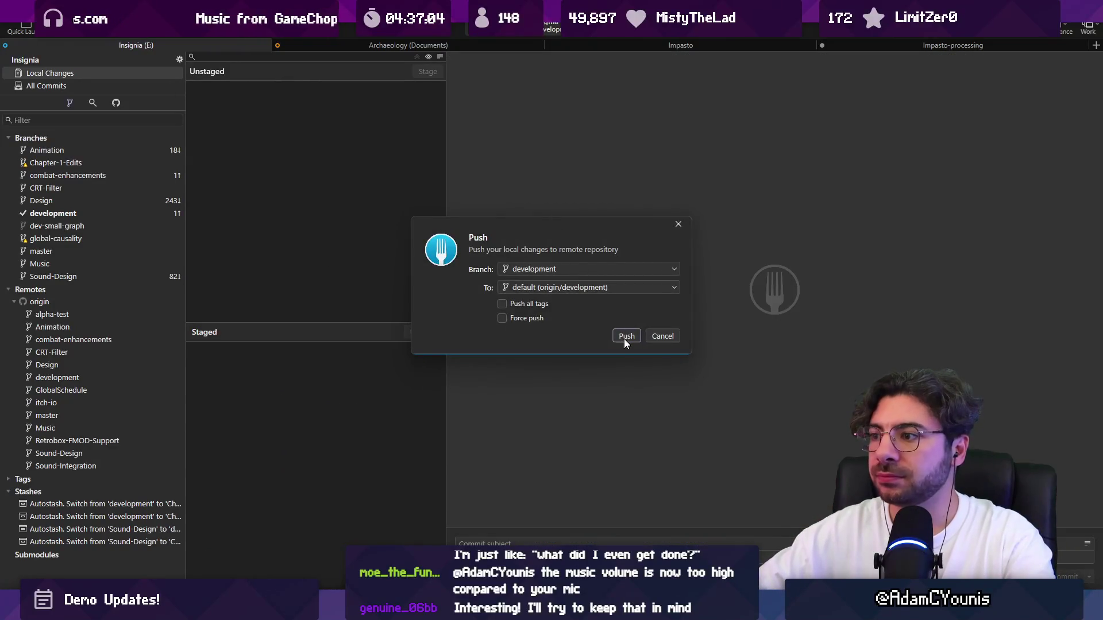
pyautogui.click(624, 338)
pyautogui.hotkey('alt', 'Tab')
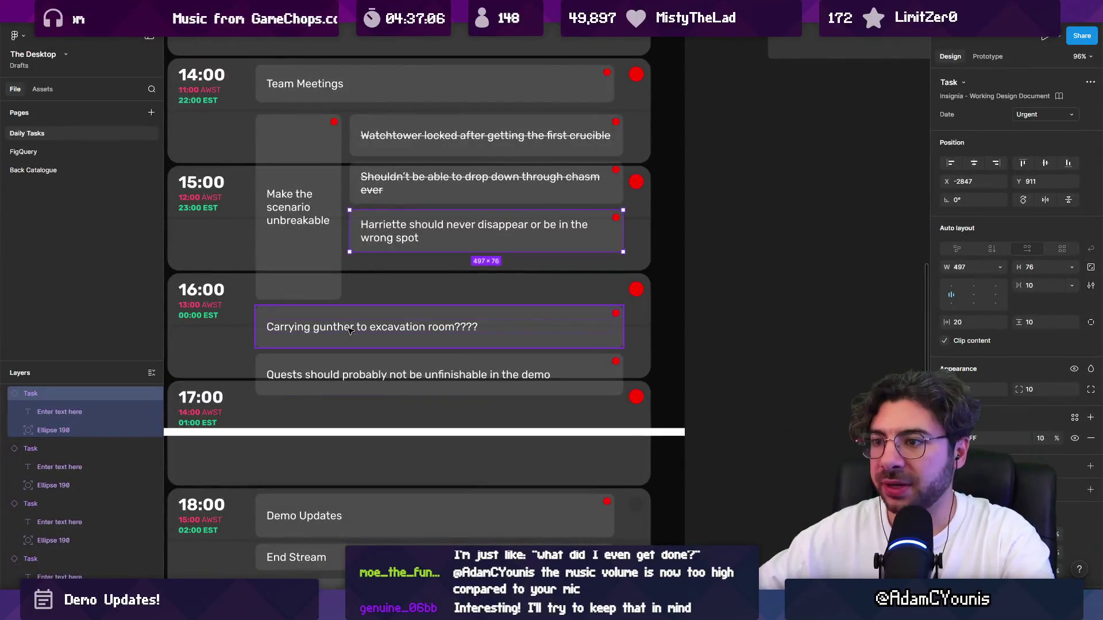
# Strike through the Harriette task card, then return to Unity and enlarge the Scene view.
pyautogui.click(415, 237)
pyautogui.hscroll(-5, 415, 238)
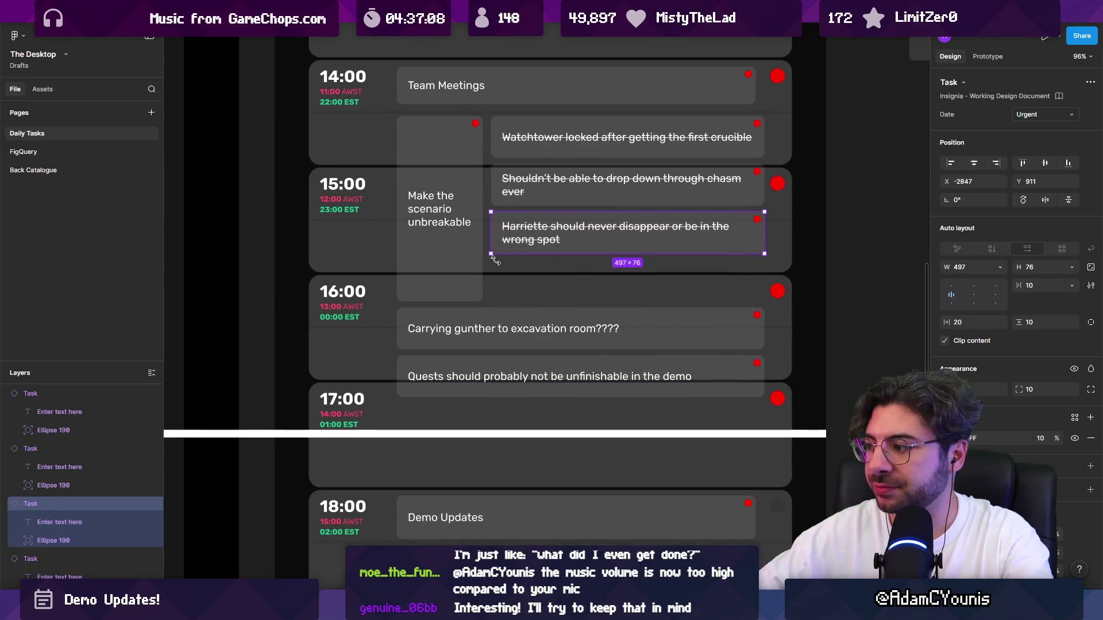
pyautogui.click(503, 310)
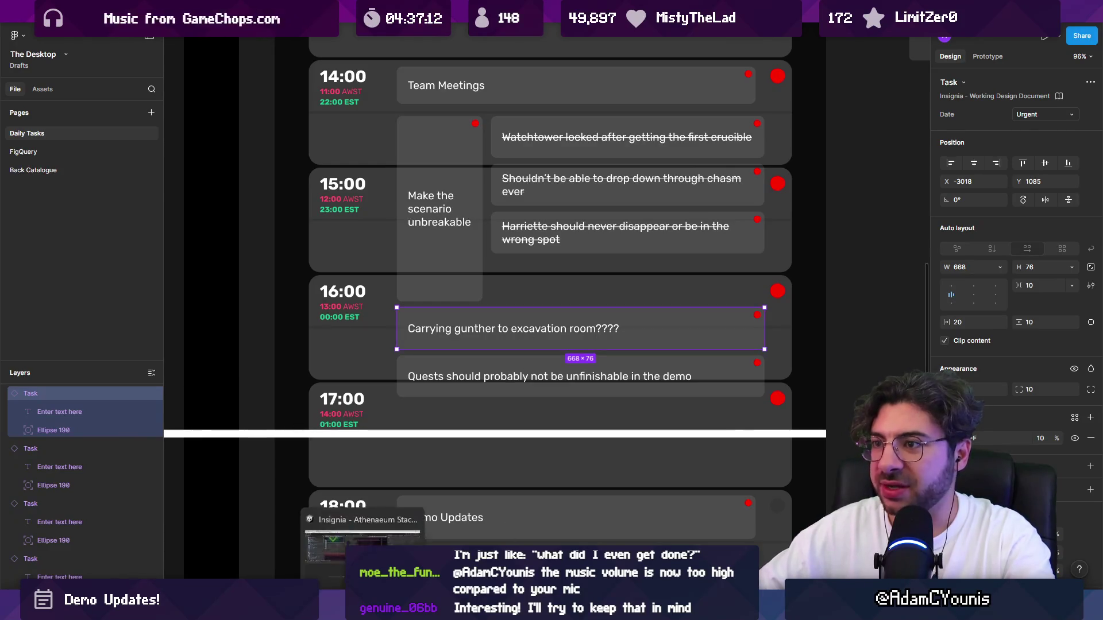
pyautogui.hotkey('alt', 'Tab')
pyautogui.moveTo(450, 284); pyautogui.dragTo(450, 331)
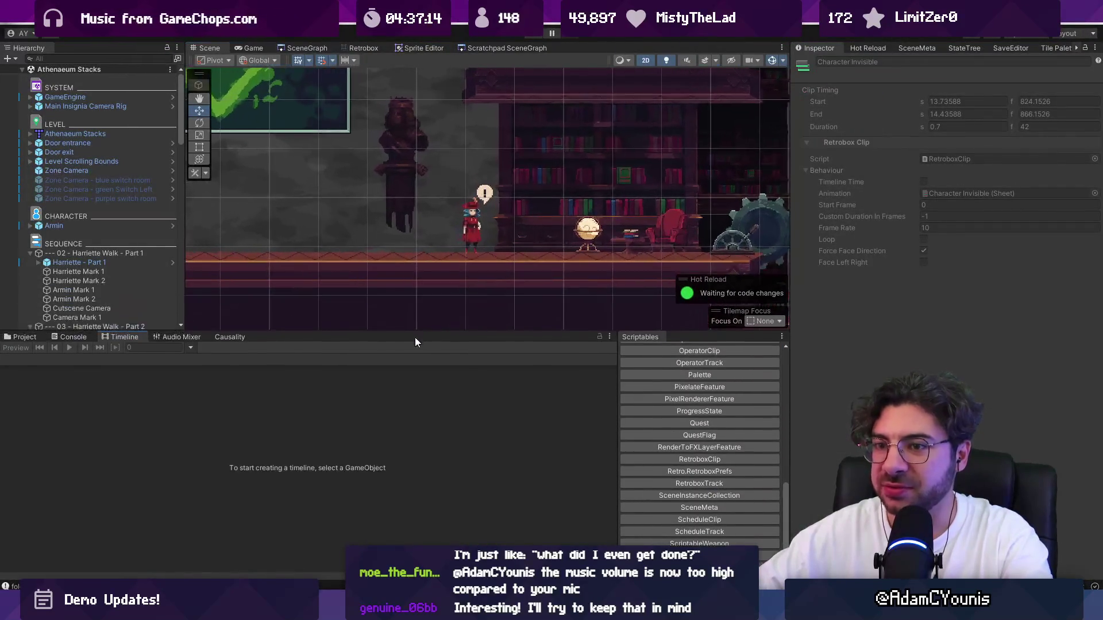
# Search the project for 'gunther' and drag the Gunther prefab into the excavation entrance scene.
pyautogui.click(26, 338)
pyautogui.write('gunther')
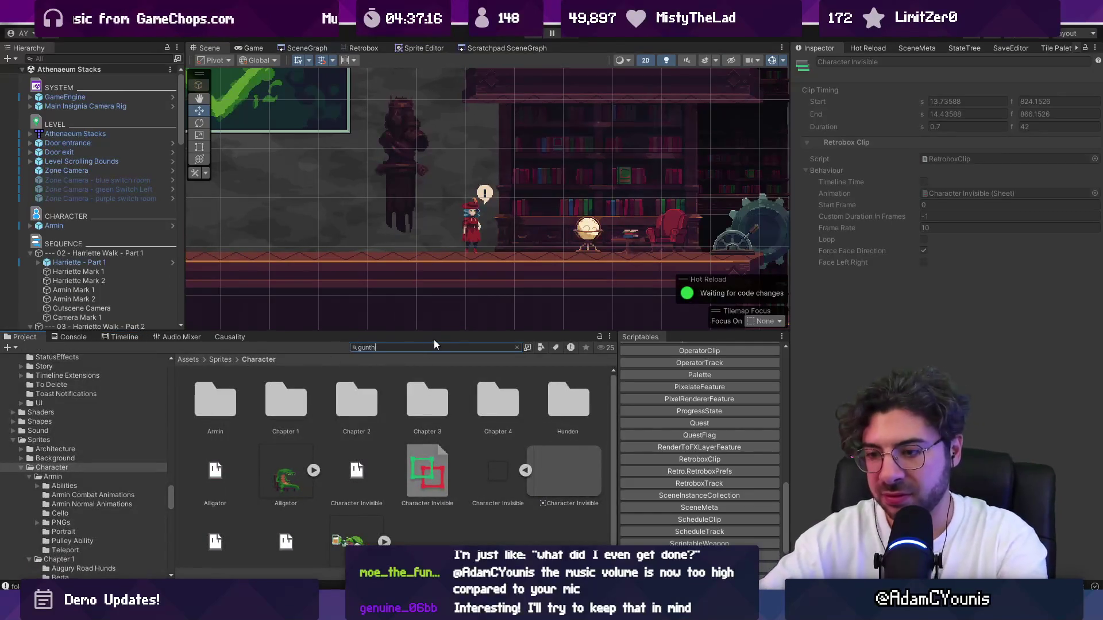
pyautogui.click(305, 48)
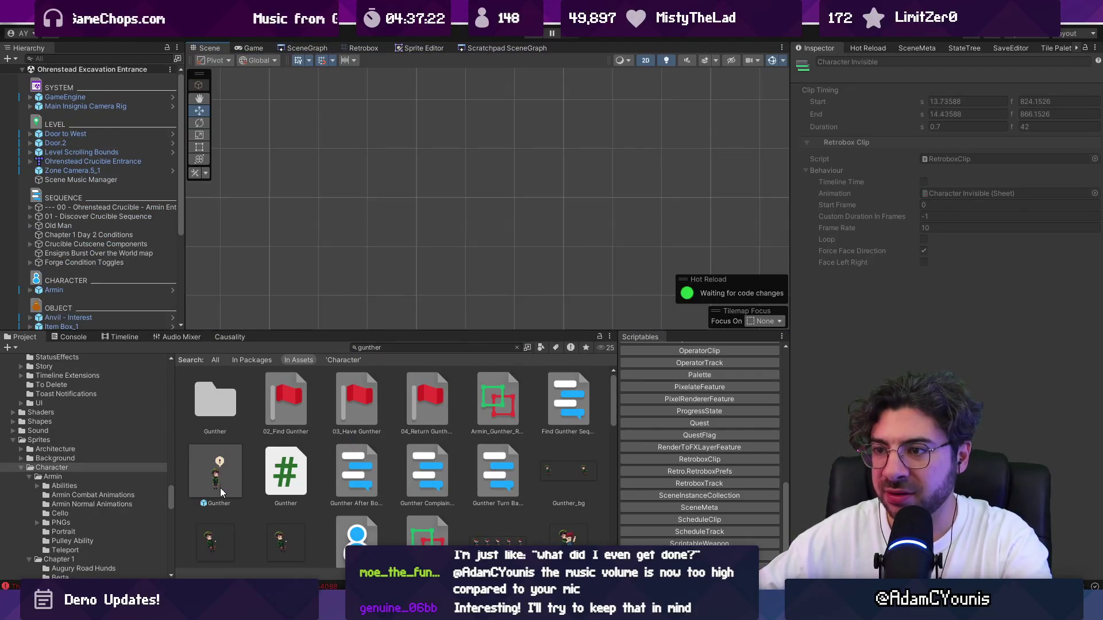
pyautogui.scroll(5, 459, 250)
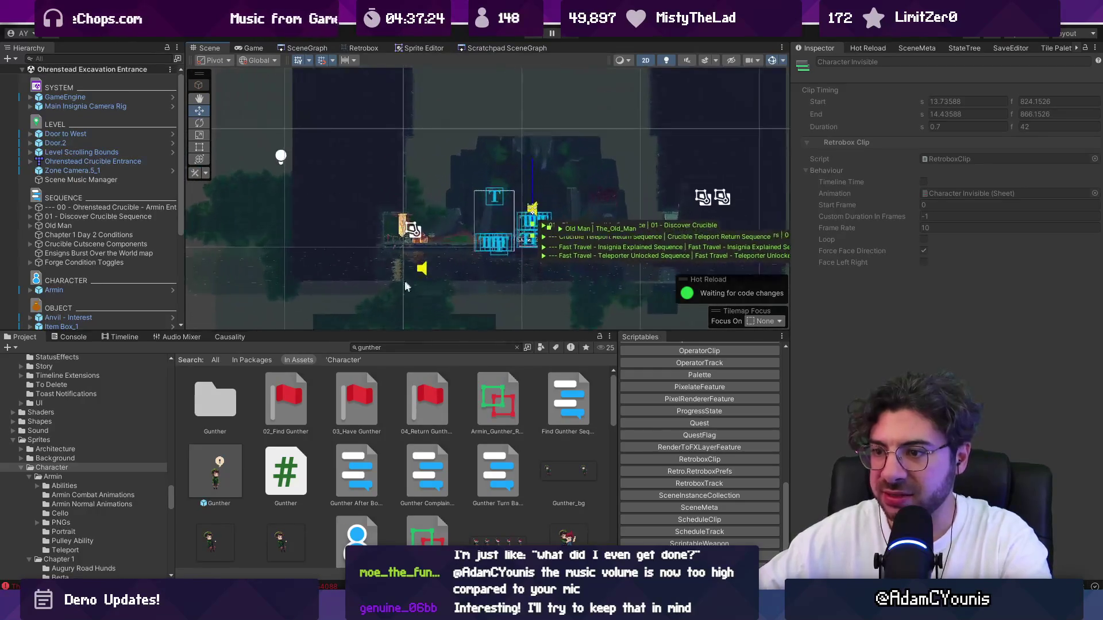
pyautogui.click(221, 476)
pyautogui.moveTo(451, 230); pyautogui.dragTo(451, 230)
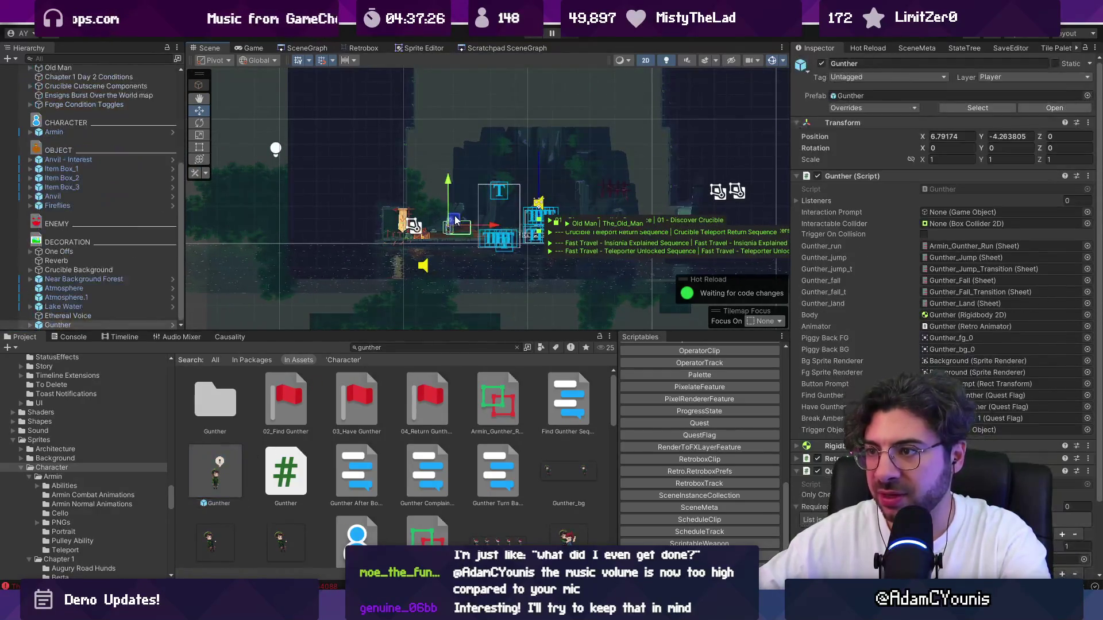
# Set GameEngine's Progress State to Demo - Part 4 and start playing the scene.
pyautogui.scroll(4, 486, 208)
pyautogui.scroll(5, 105, 116)
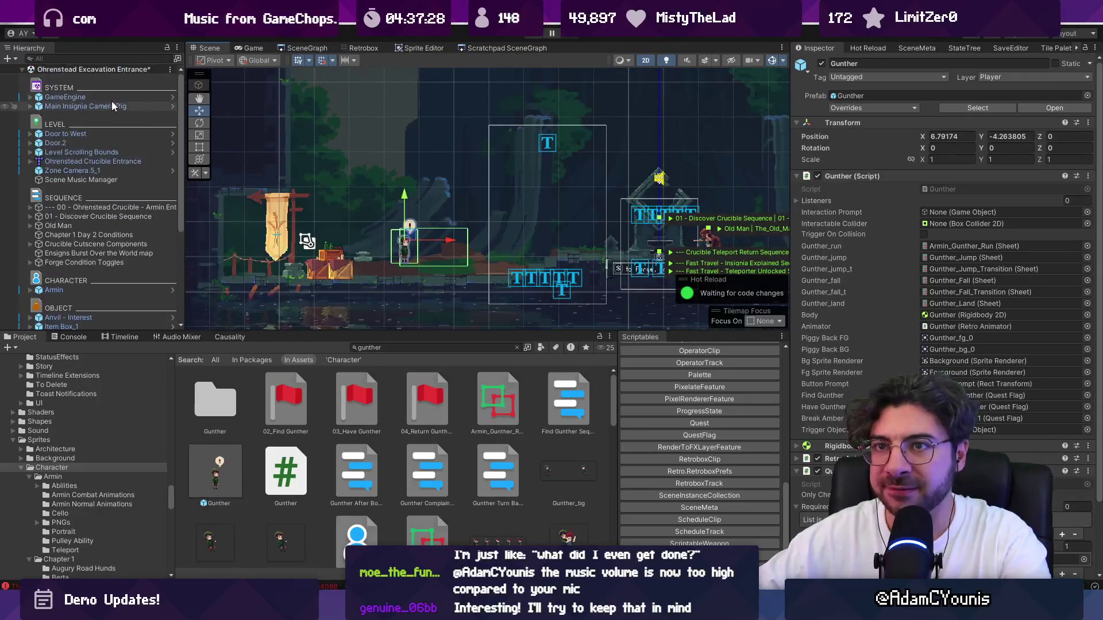
pyautogui.click(103, 98)
pyautogui.click(1087, 201)
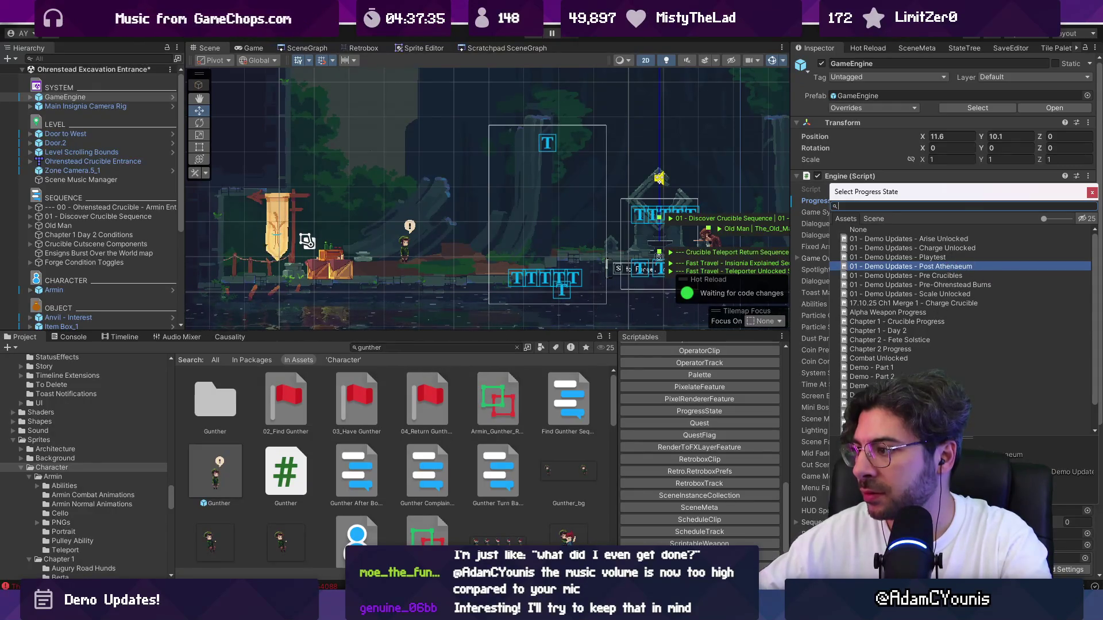
pyautogui.doubleClick(867, 404)
pyautogui.click(536, 36)
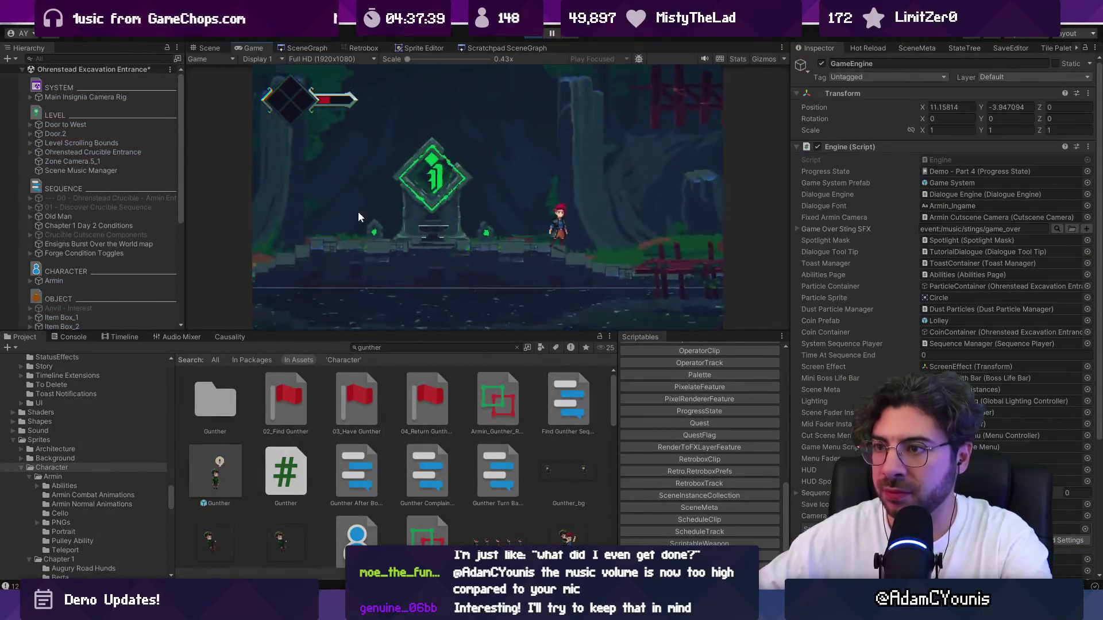
# Find Gunther with a hierarchy search for 'gu', frame it, and lift it up into the room.
pyautogui.press('Left')
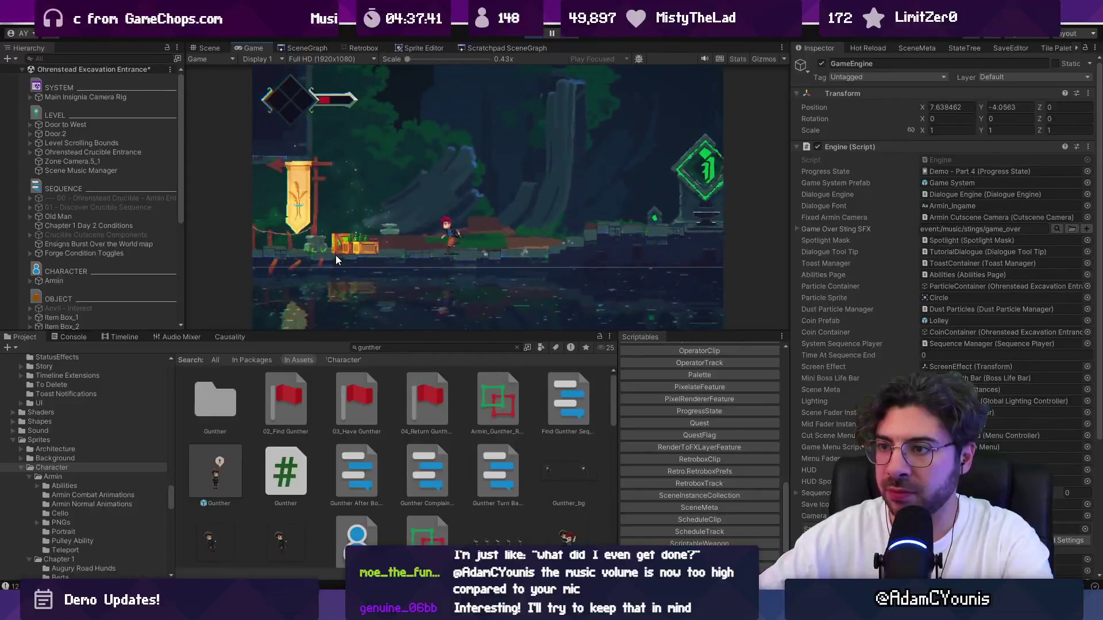
pyautogui.click(100, 59)
pyautogui.write('gunther')
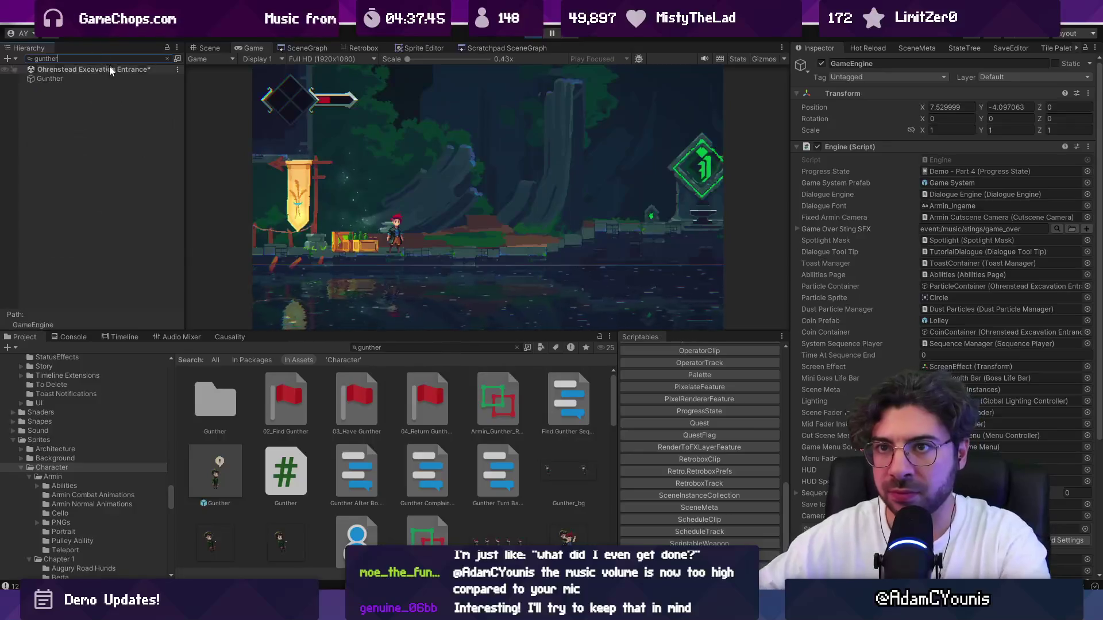
pyautogui.click(50, 78)
pyautogui.click(205, 47)
pyautogui.doubleClick(91, 78)
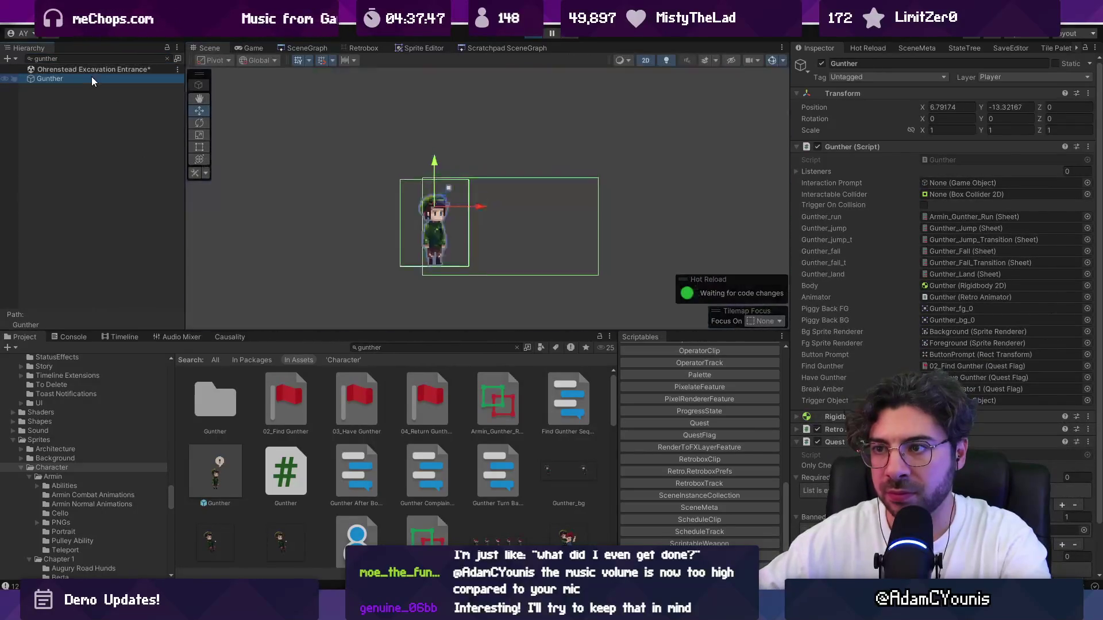
pyautogui.scroll(-5, 419, 182)
pyautogui.moveTo(432, 210); pyautogui.dragTo(449, 106)
pyautogui.scroll(3, 440, 87)
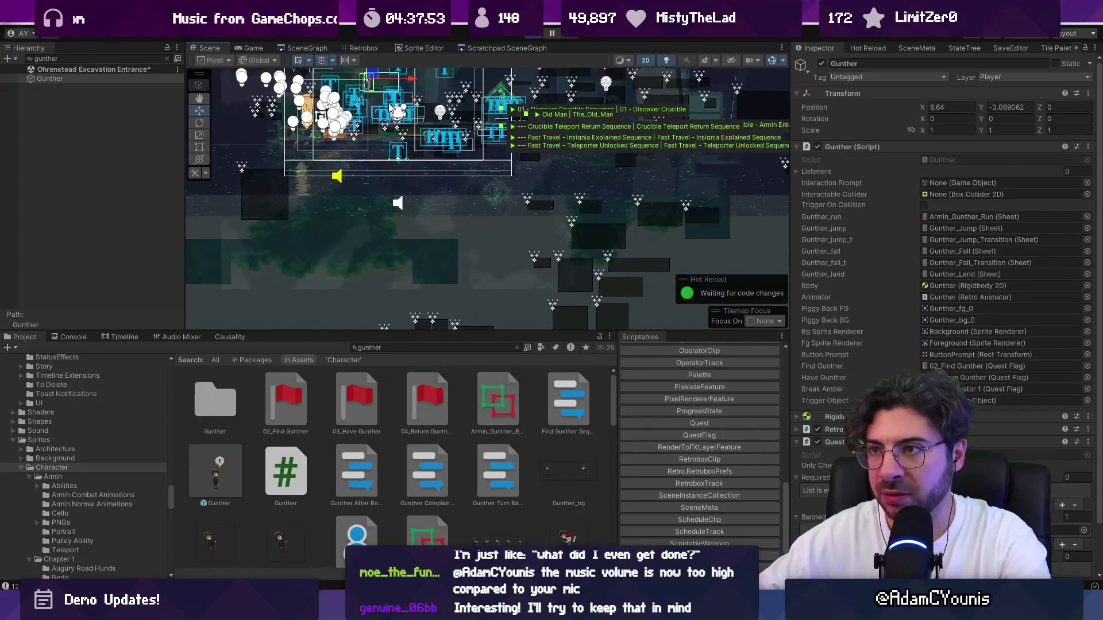
pyautogui.scroll(4, 367, 147)
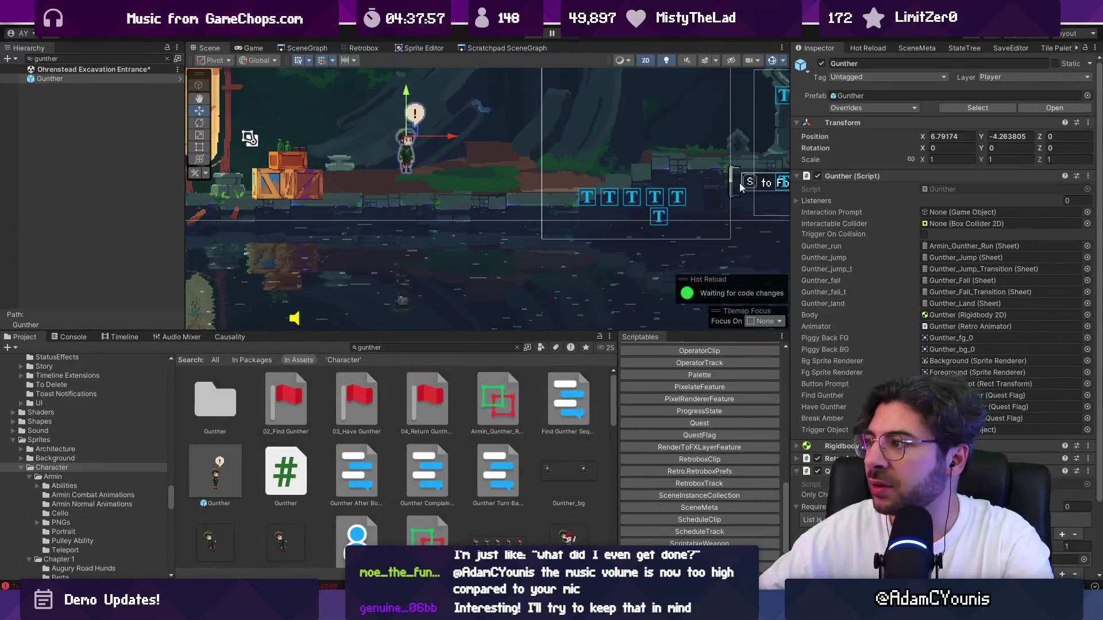
# Reframe Gunther and show the SerializeReference missing-entry error's full message in the Console.
pyautogui.click(58, 79)
pyautogui.doubleClick(58, 78)
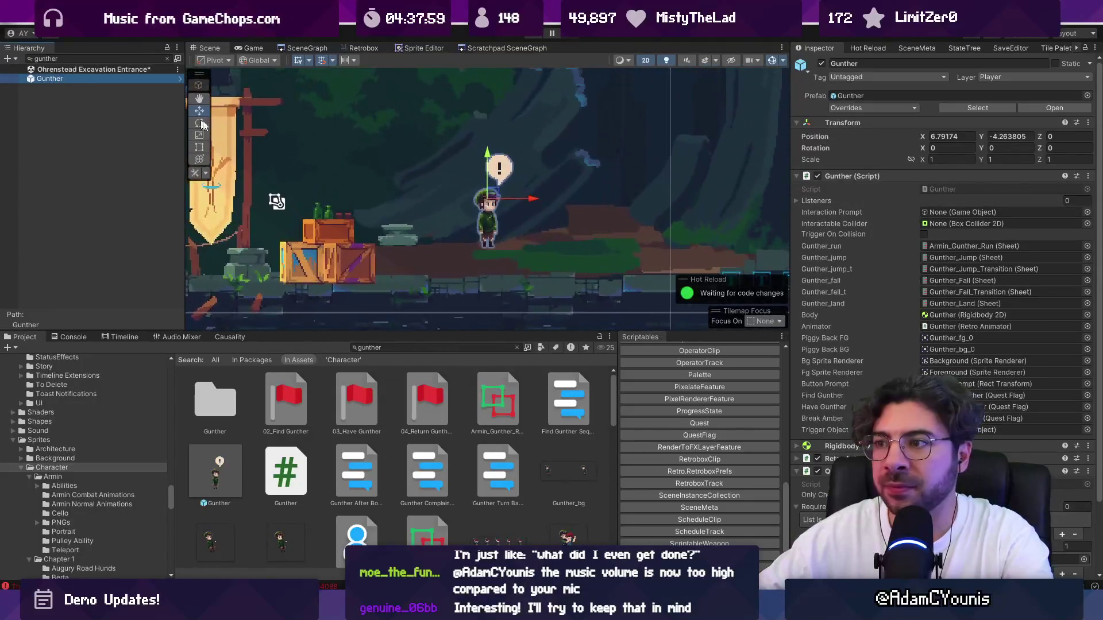
pyautogui.click(66, 338)
pyautogui.click(106, 392)
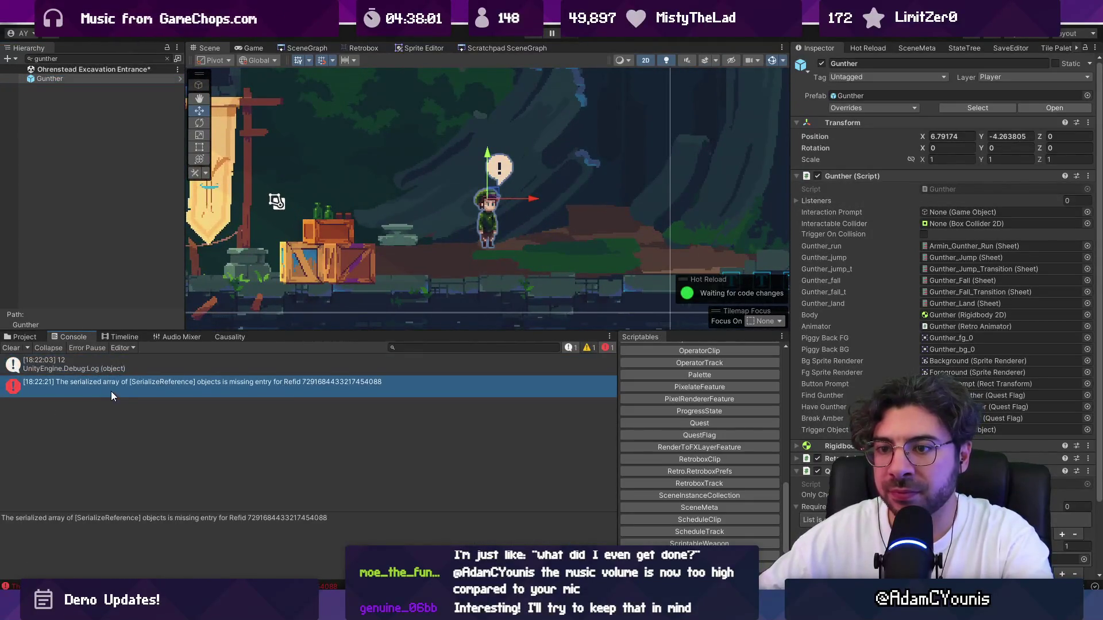
# Collapse the Gunther script's properties, then run the game and pause it.
pyautogui.click(845, 176)
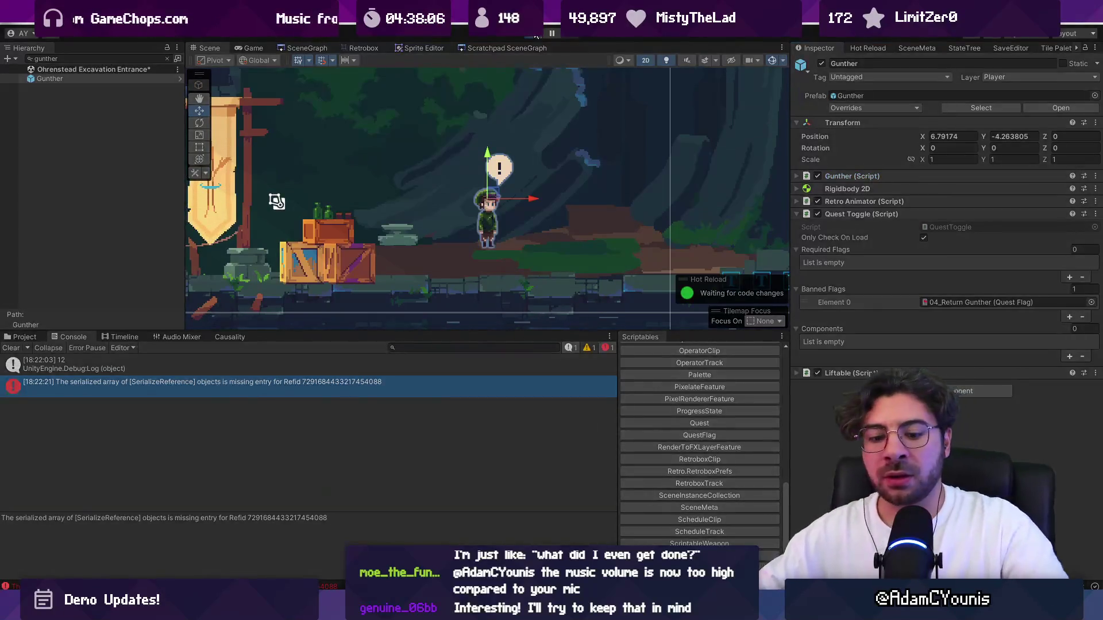
pyautogui.click(536, 34)
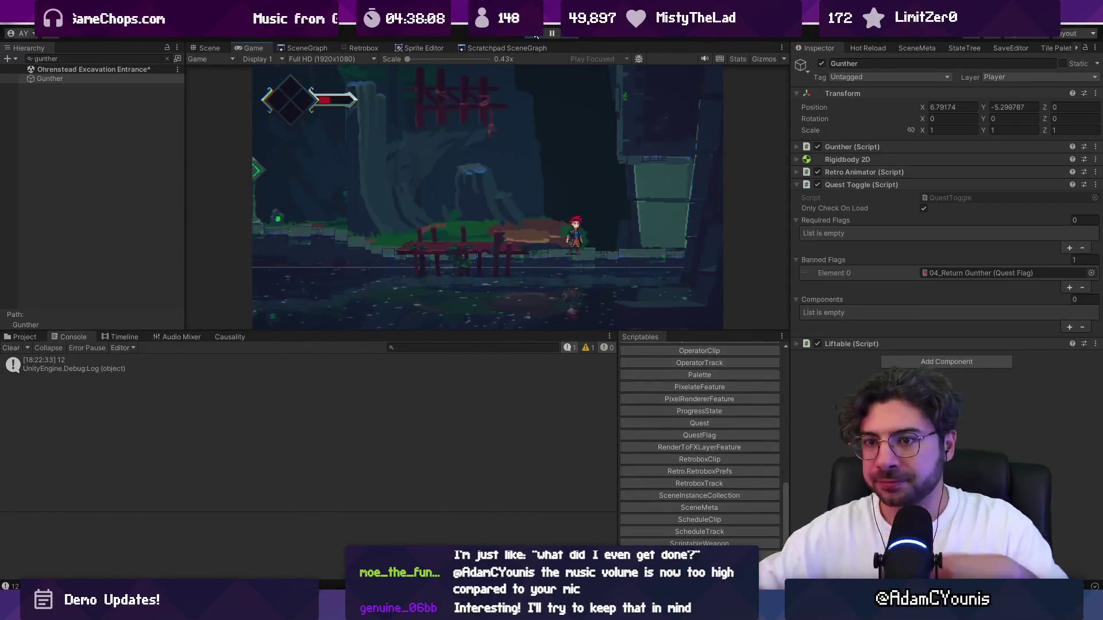
pyautogui.click(548, 33)
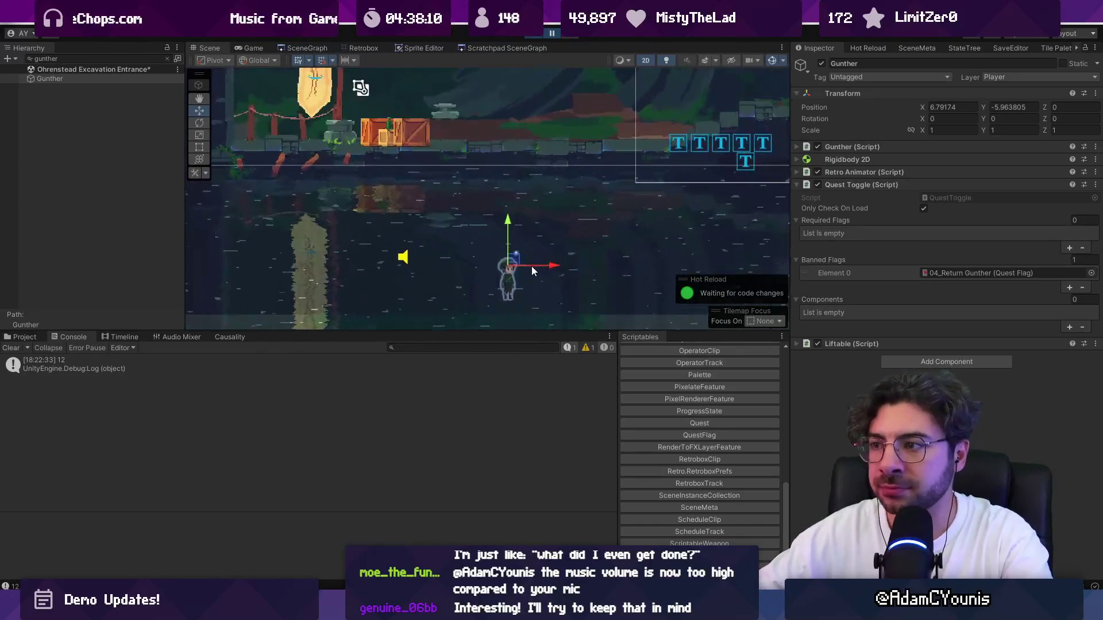
# Move Gunther up onto the upper ledge and clear the hierarchy search to reveal its children.
pyautogui.moveTo(515, 265); pyautogui.dragTo(495, 92)
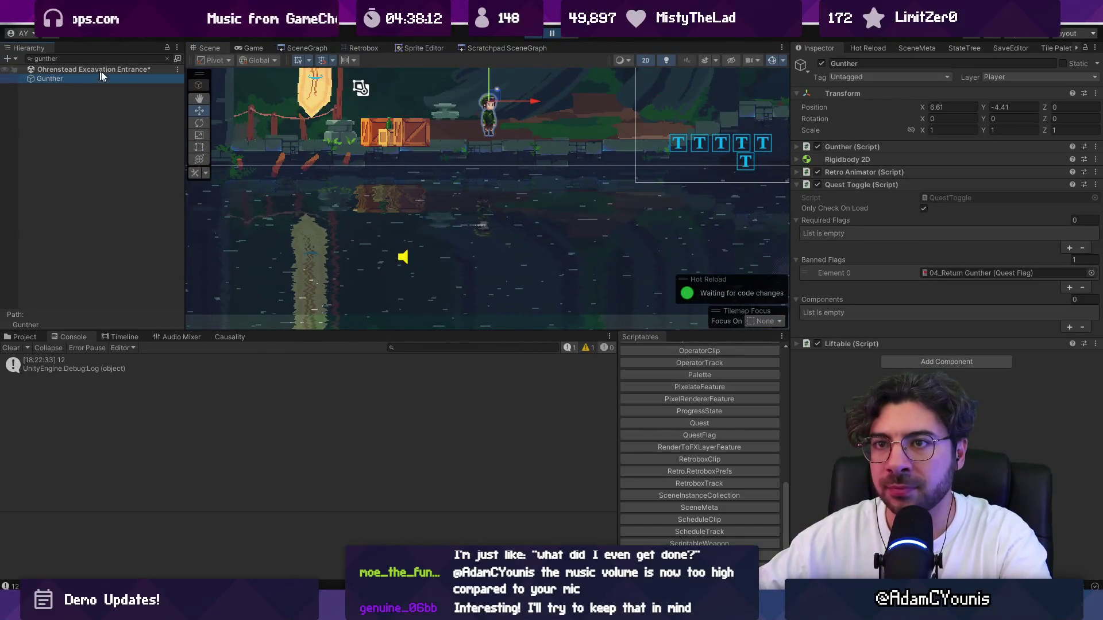
pyautogui.click(168, 58)
pyautogui.click(31, 305)
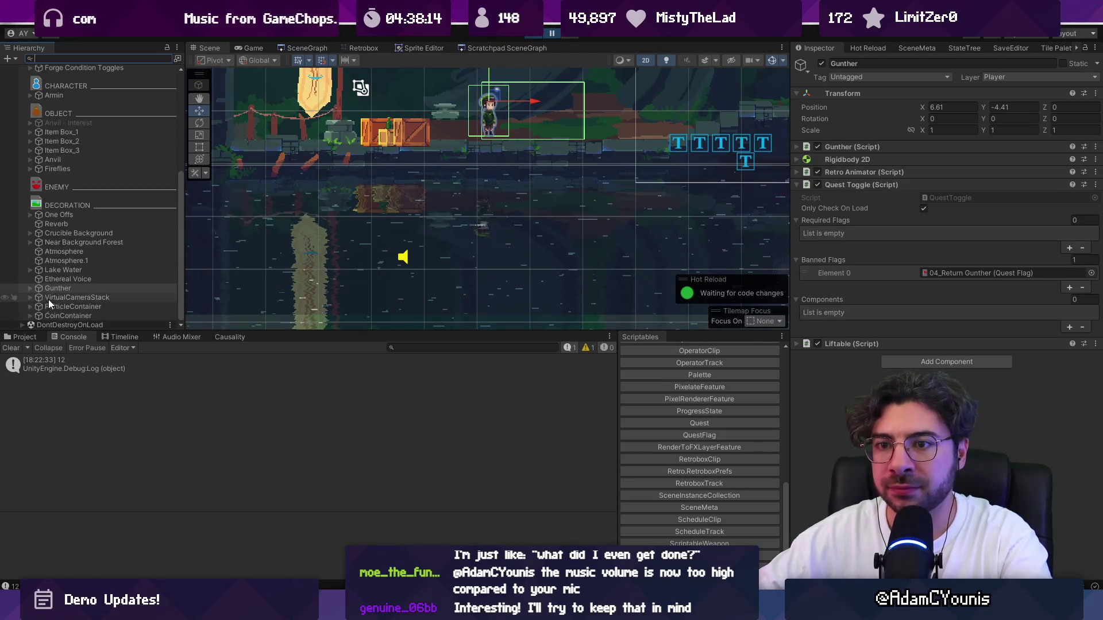
# Click through Gunther's child objects and expand Gunther's Rigidbody 2D properties.
pyautogui.scroll(-2, 29, 285)
pyautogui.click(84, 259)
pyautogui.click(91, 268)
pyautogui.click(95, 286)
pyautogui.click(91, 243)
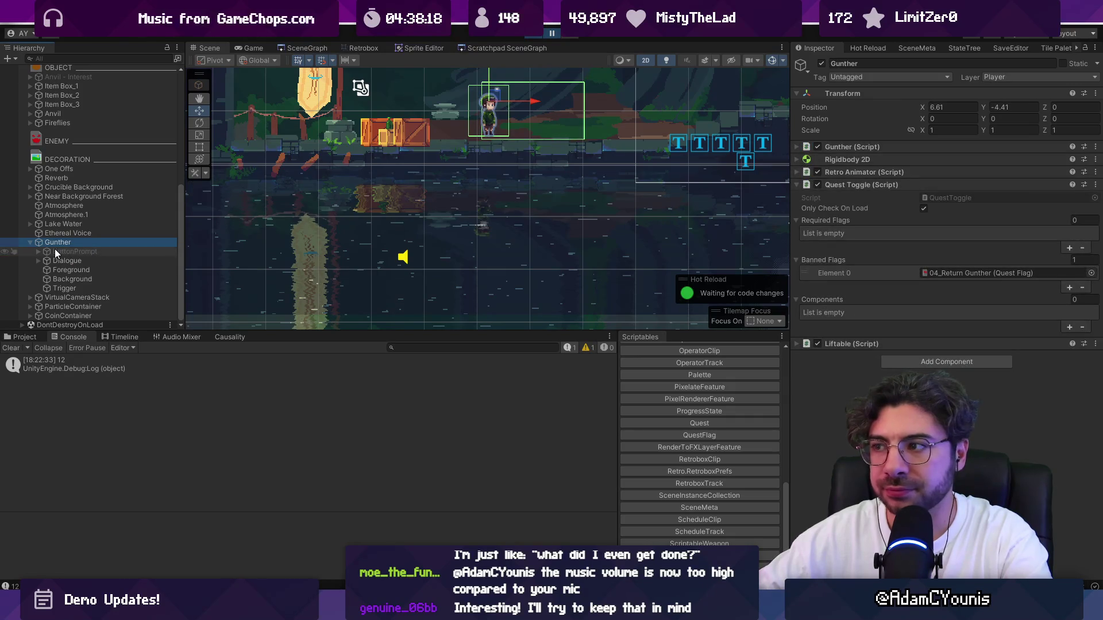
pyautogui.click(908, 159)
pyautogui.scroll(-2, 893, 288)
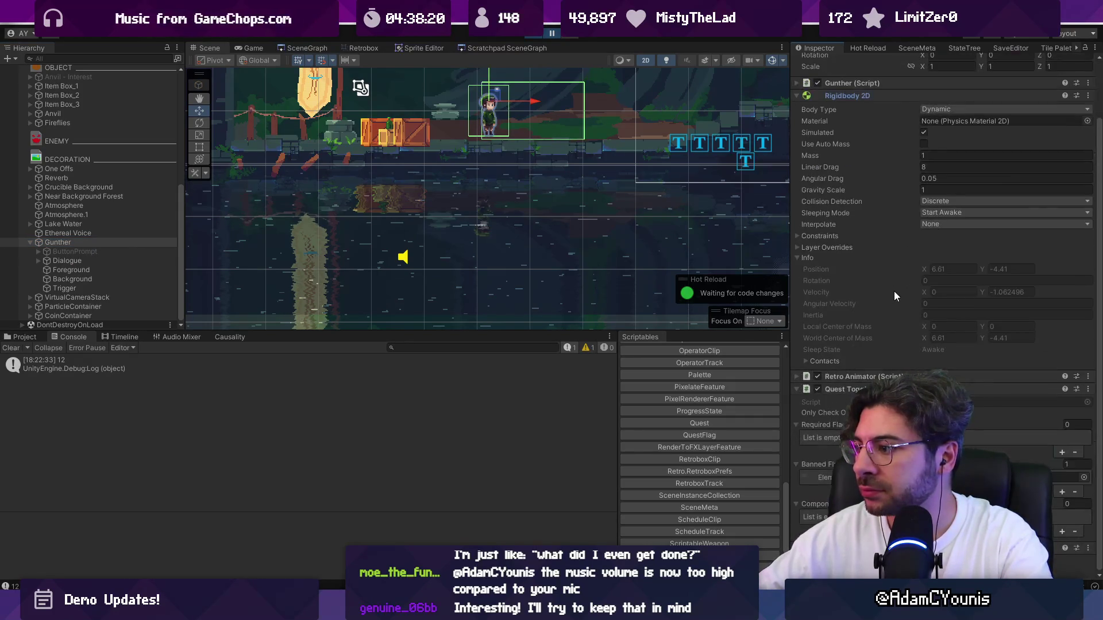
# Inspect the Trigger child's box collider, then fold away Gunther's Rigidbody 2D.
pyautogui.click(37, 257)
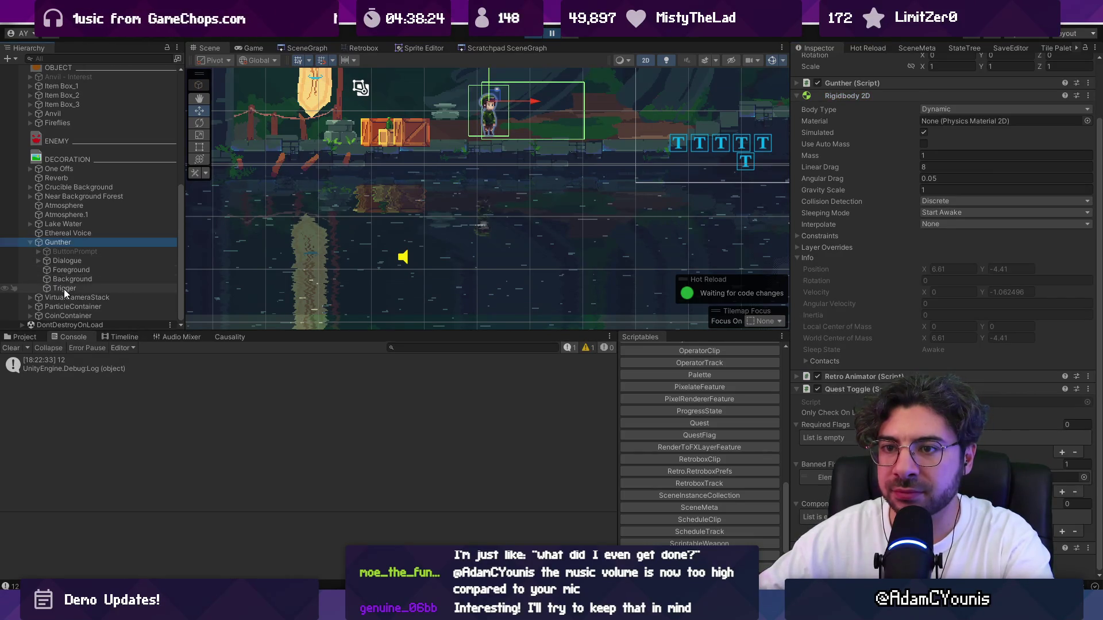
pyautogui.click(64, 289)
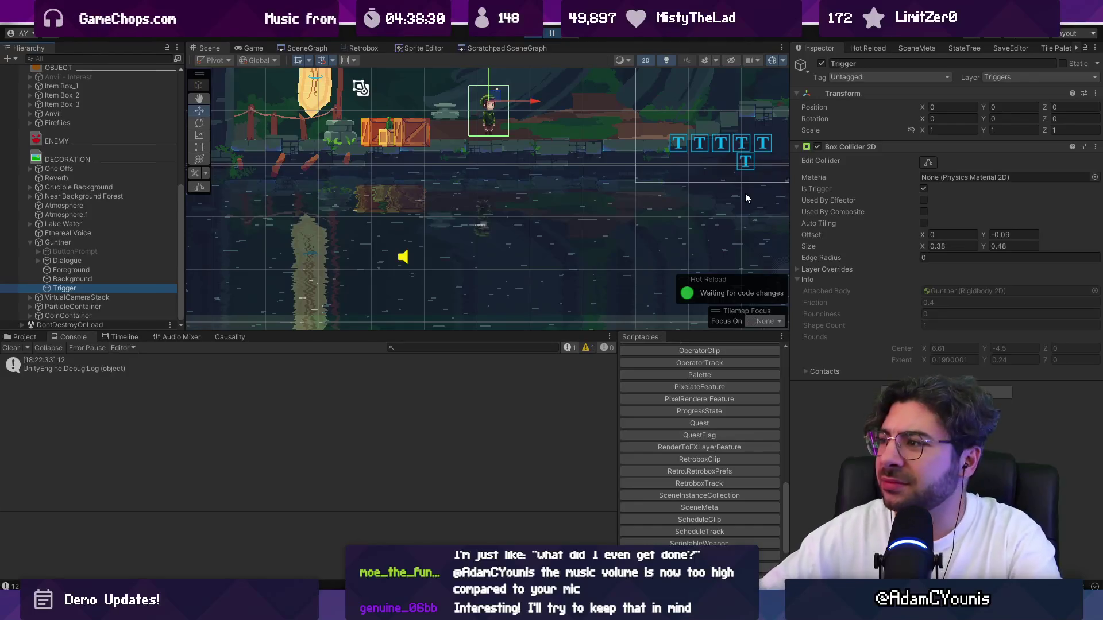
pyautogui.click(95, 241)
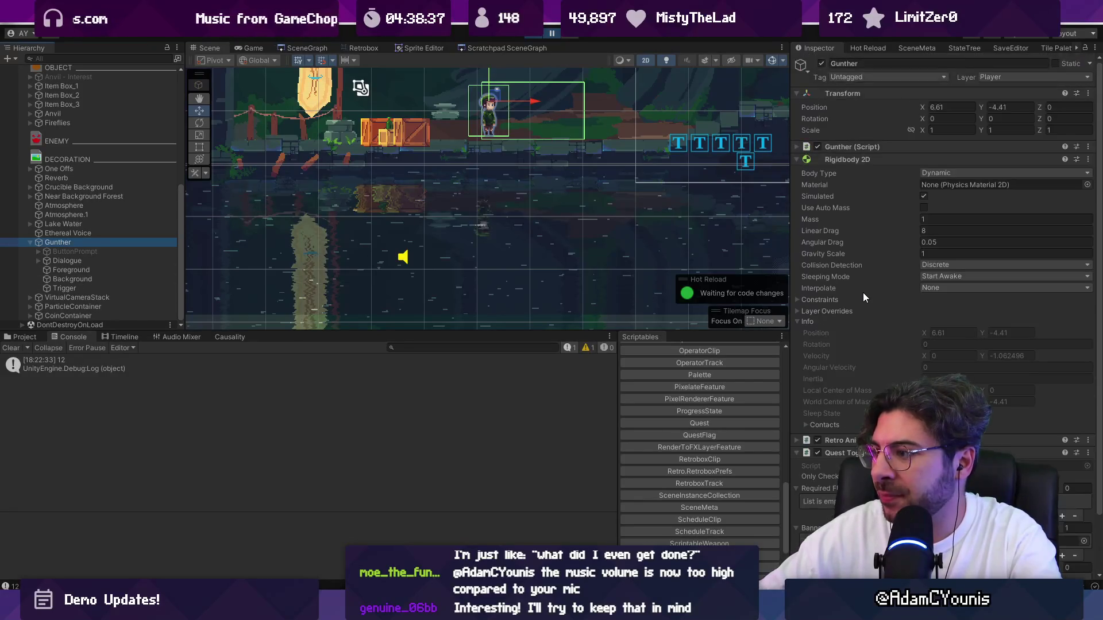
pyautogui.click(842, 161)
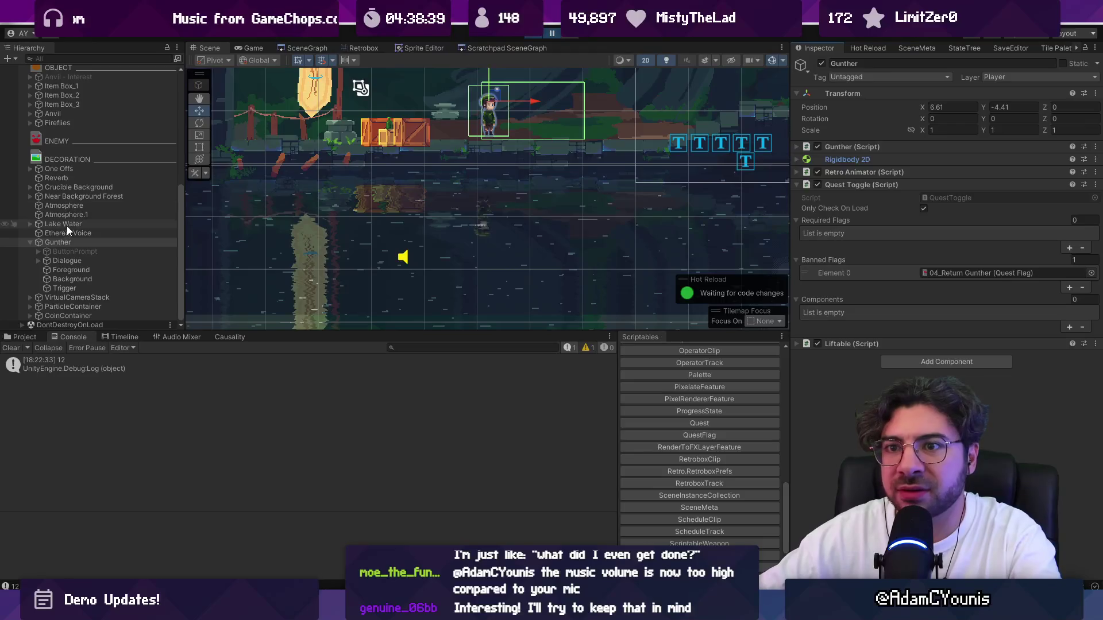
# Inspect the Foreground child's sprite renderer and frame the character in the scene view.
pyautogui.click(35, 261)
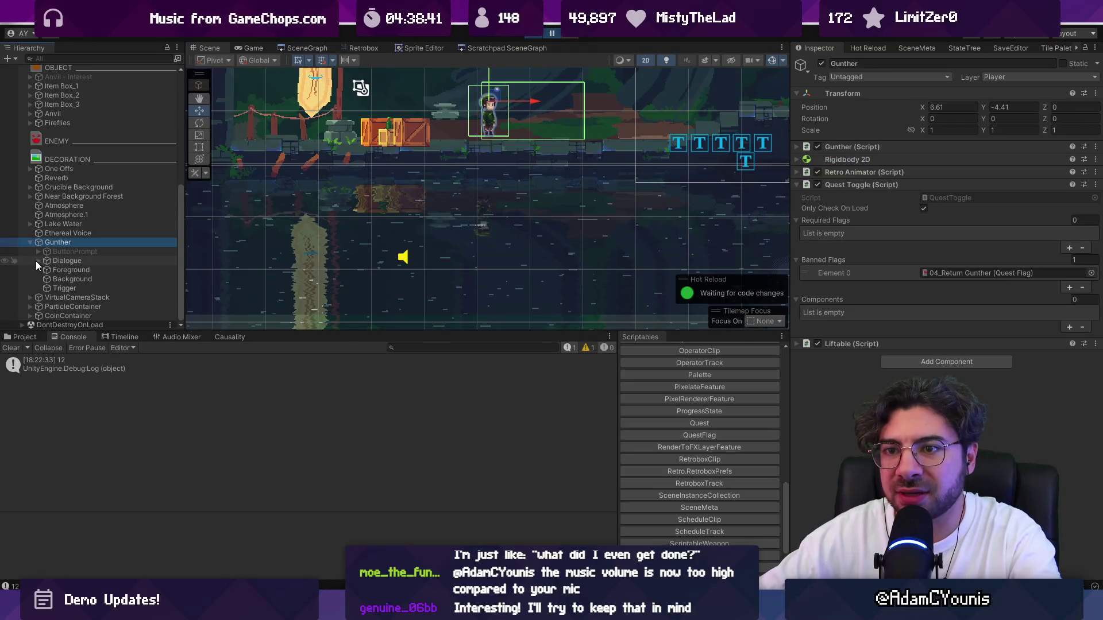
pyautogui.click(46, 269)
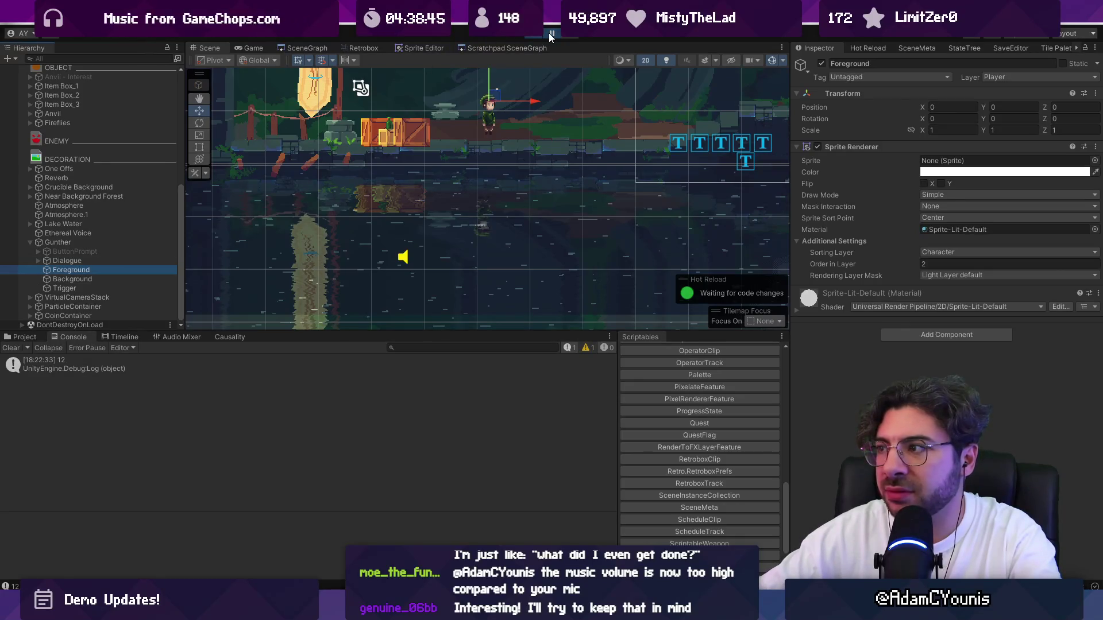
pyautogui.scroll(3, 481, 116)
pyautogui.click(493, 126)
pyautogui.click(493, 127)
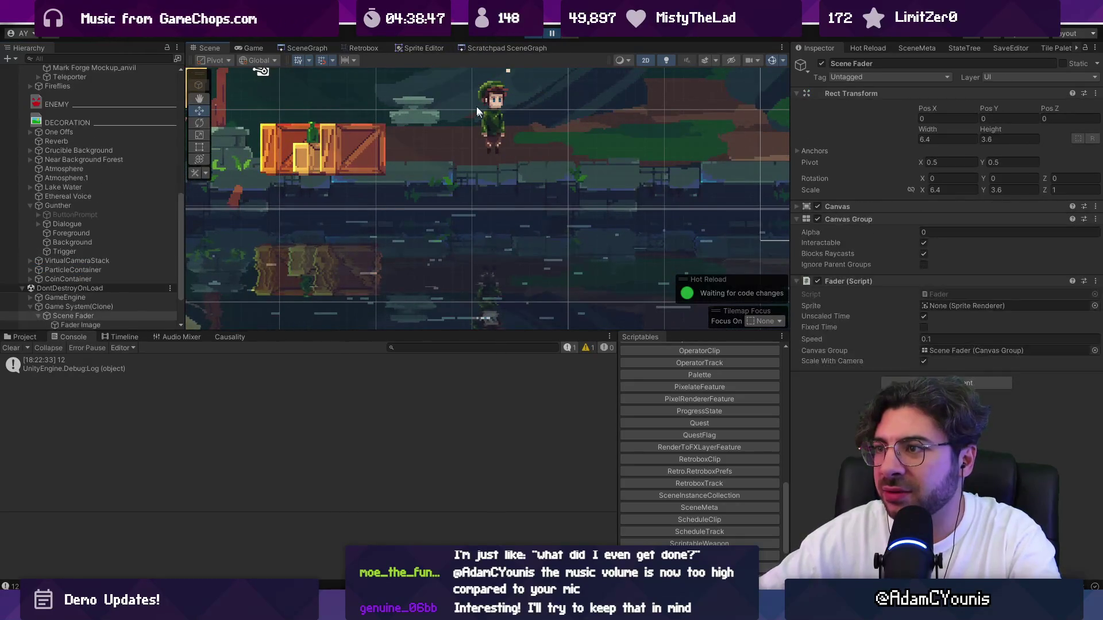
pyautogui.scroll(-3, 482, 216)
pyautogui.press('f')
pyautogui.moveTo(449, 187); pyautogui.dragTo(551, 277)
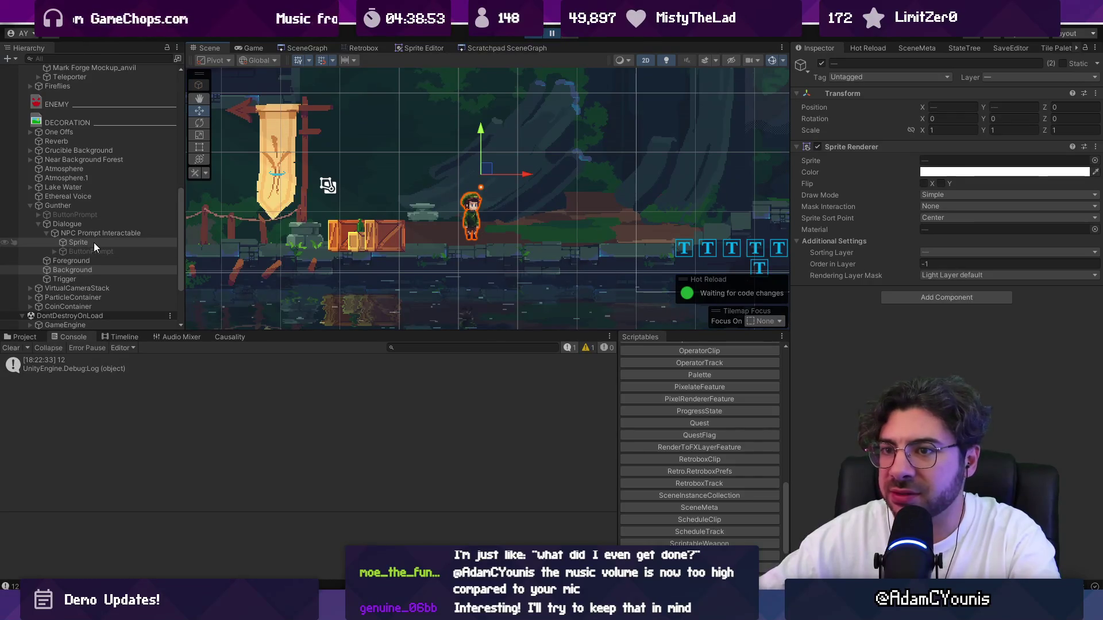
# Review the Sprite, Background and Dialogue objects' components, then resume the paused game.
pyautogui.click(95, 242)
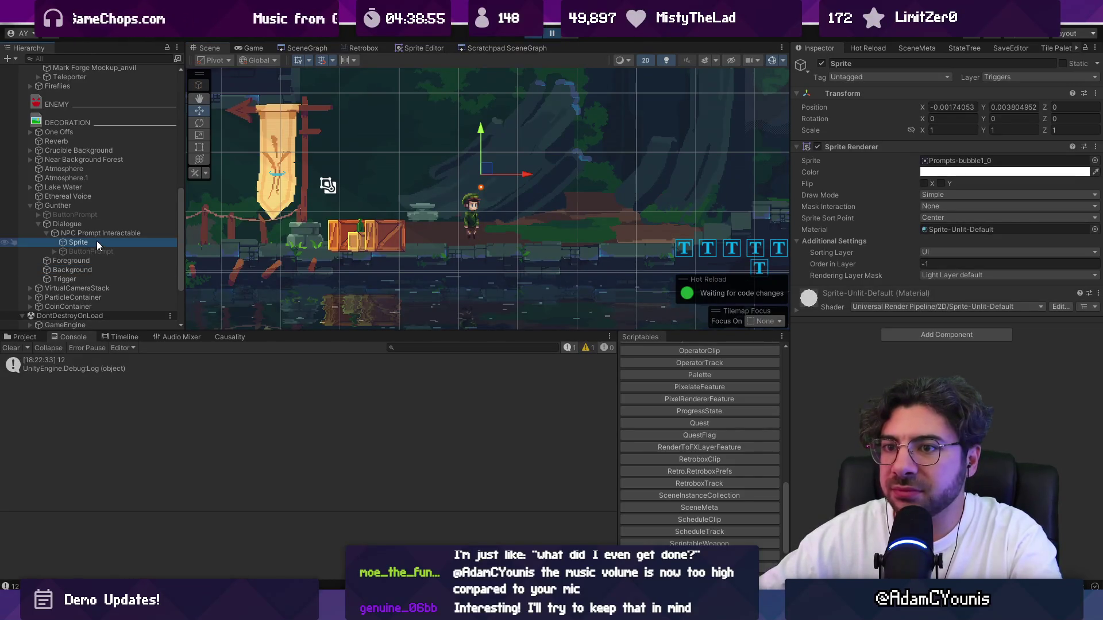
pyautogui.click(95, 269)
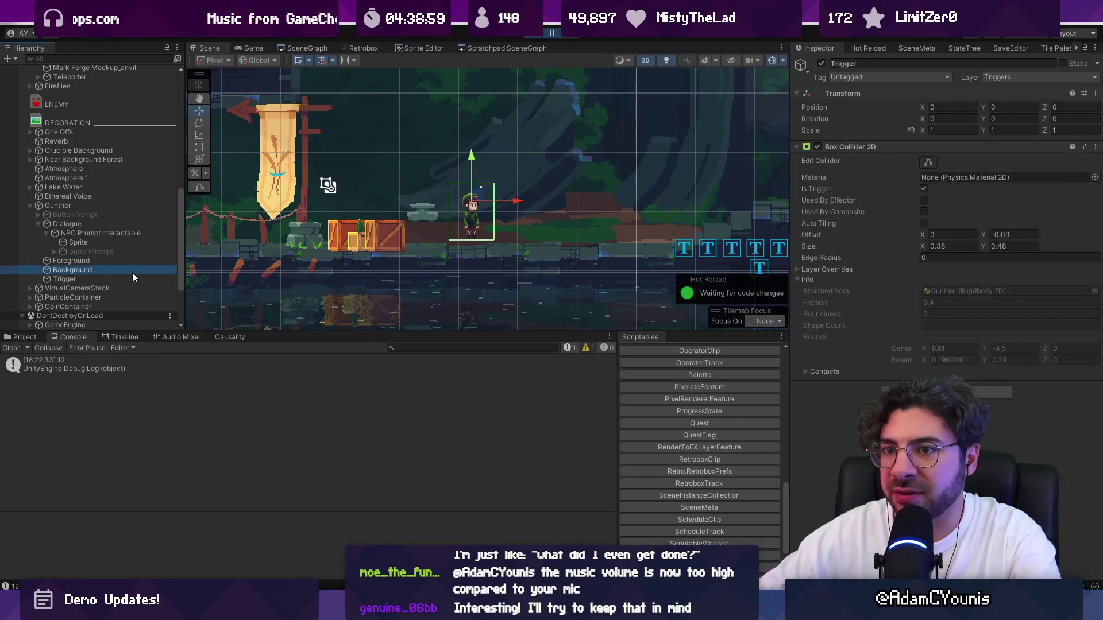
pyautogui.click(140, 226)
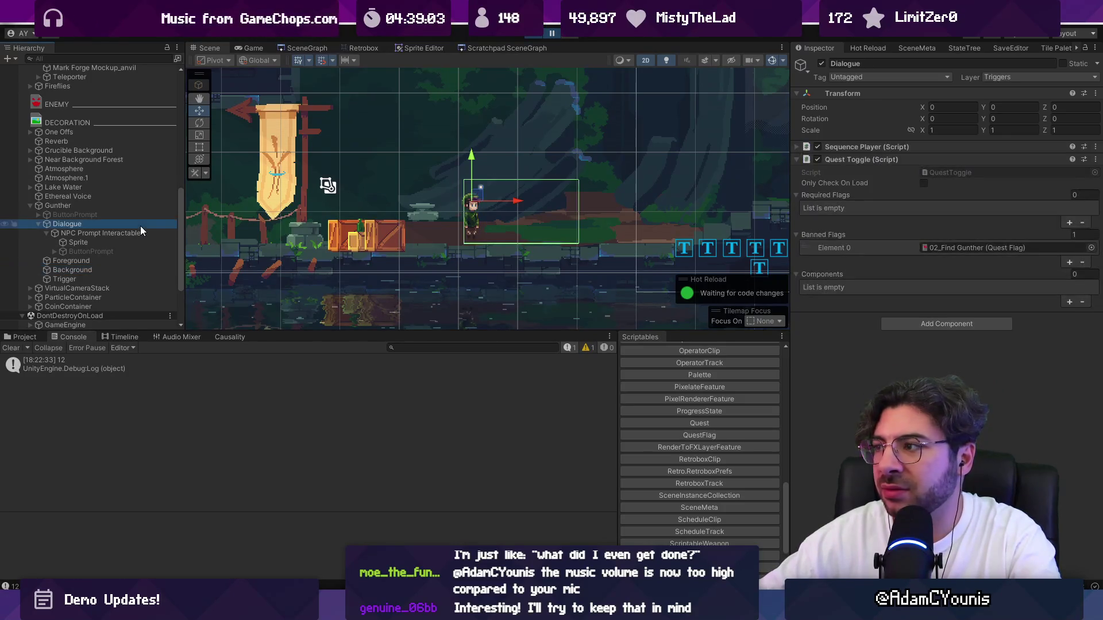
pyautogui.click(135, 208)
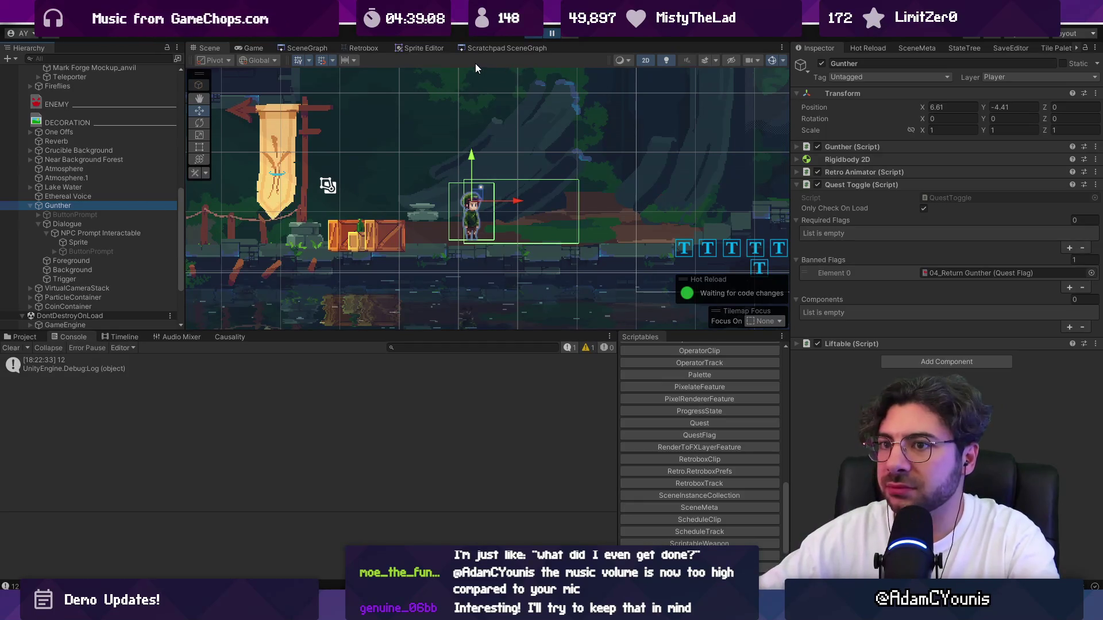
pyautogui.click(537, 35)
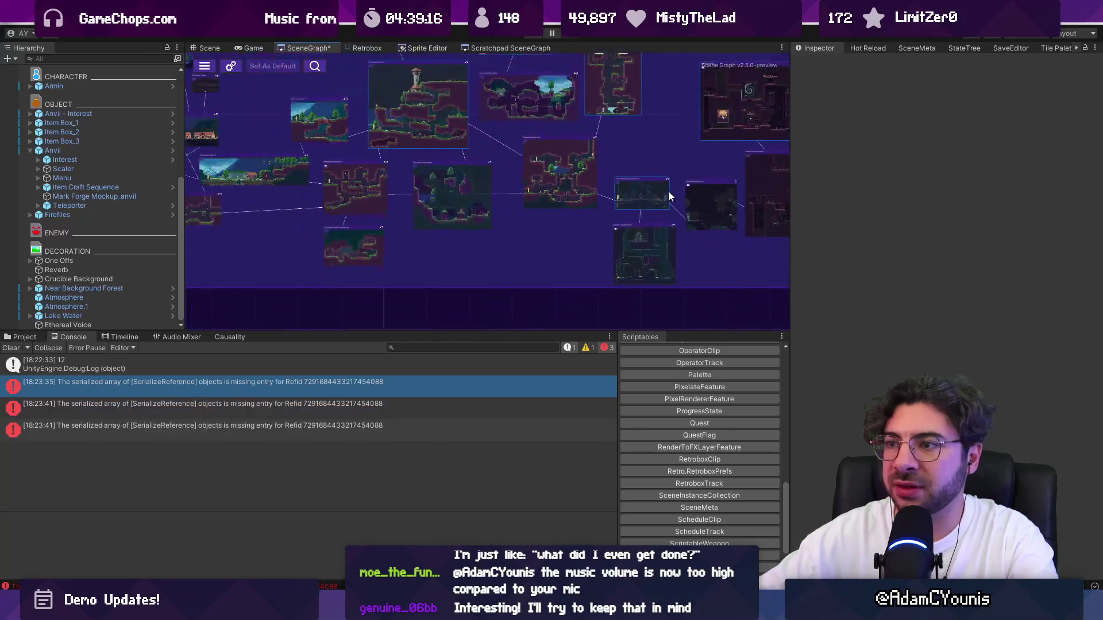
# Stop the run, set GameEngine's Progress State to Demo - Part 4 in Ohrenstead B1, and replay with Ctrl+P.
pyautogui.scroll(5, 463, 216)
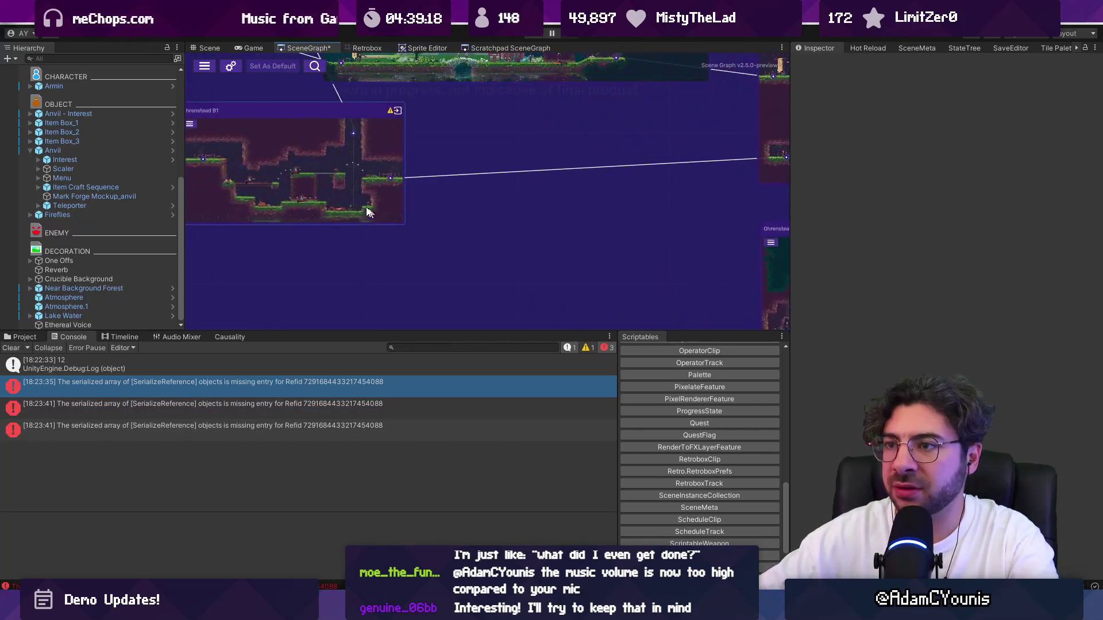
pyautogui.moveTo(377, 216); pyautogui.dragTo(553, 235)
pyautogui.scroll(1, 553, 234)
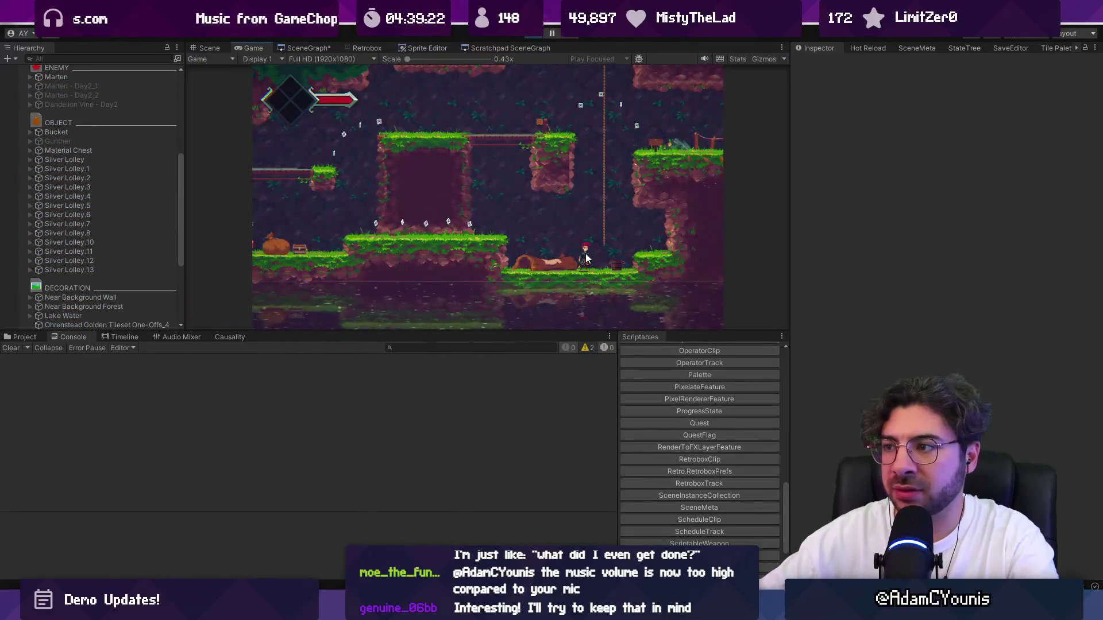
pyautogui.hotkey('ctrl', 'p')
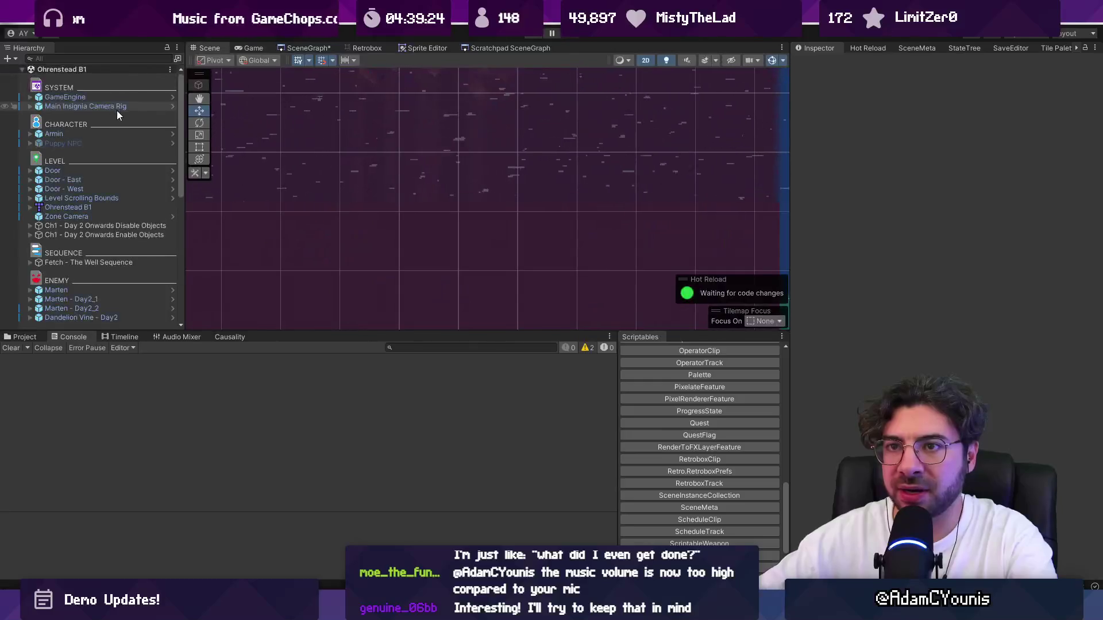
pyautogui.click(65, 96)
pyautogui.click(1087, 200)
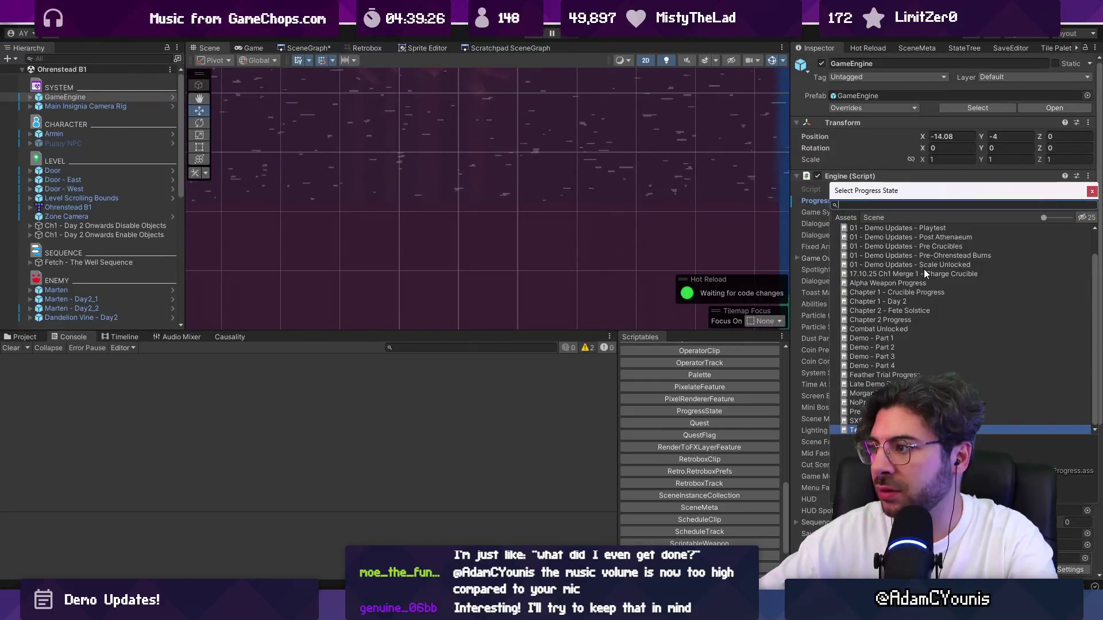
pyautogui.doubleClick(895, 364)
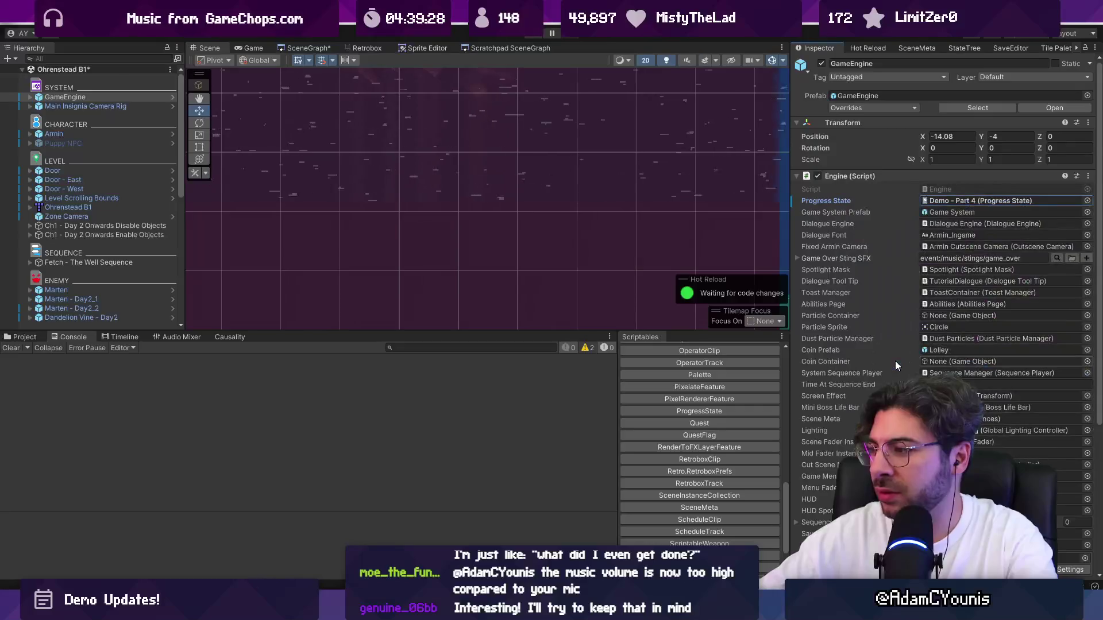
pyautogui.hotkey('ctrl', 'p')
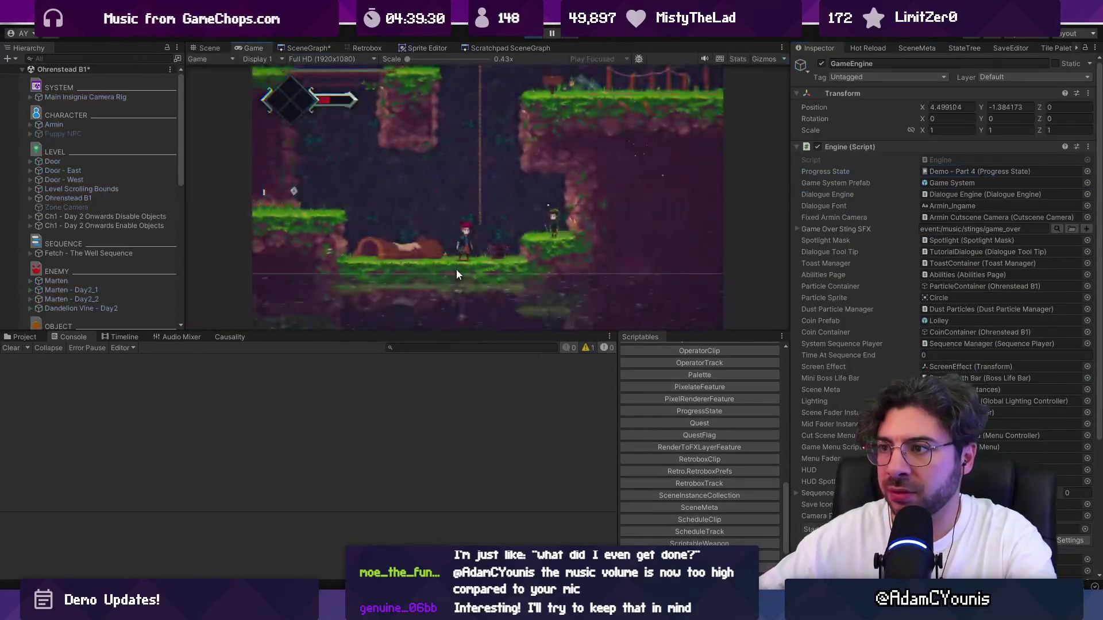
pyautogui.click(208, 49)
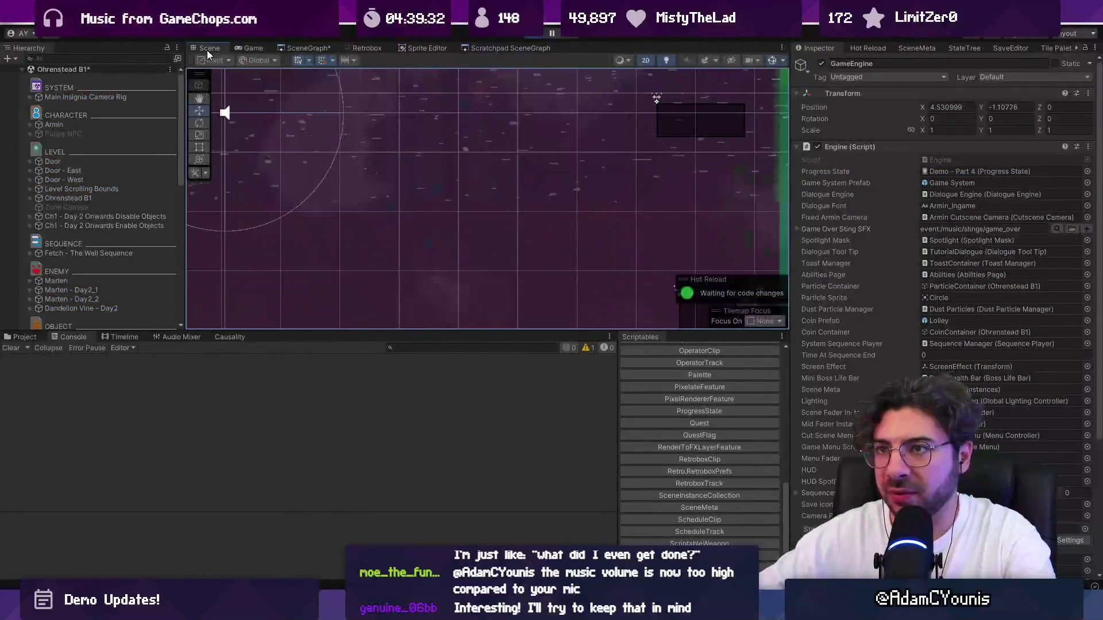
# Search the hierarchy for 'gunther', select Gunther, and clear the search to see it in context.
pyautogui.scroll(3, 548, 144)
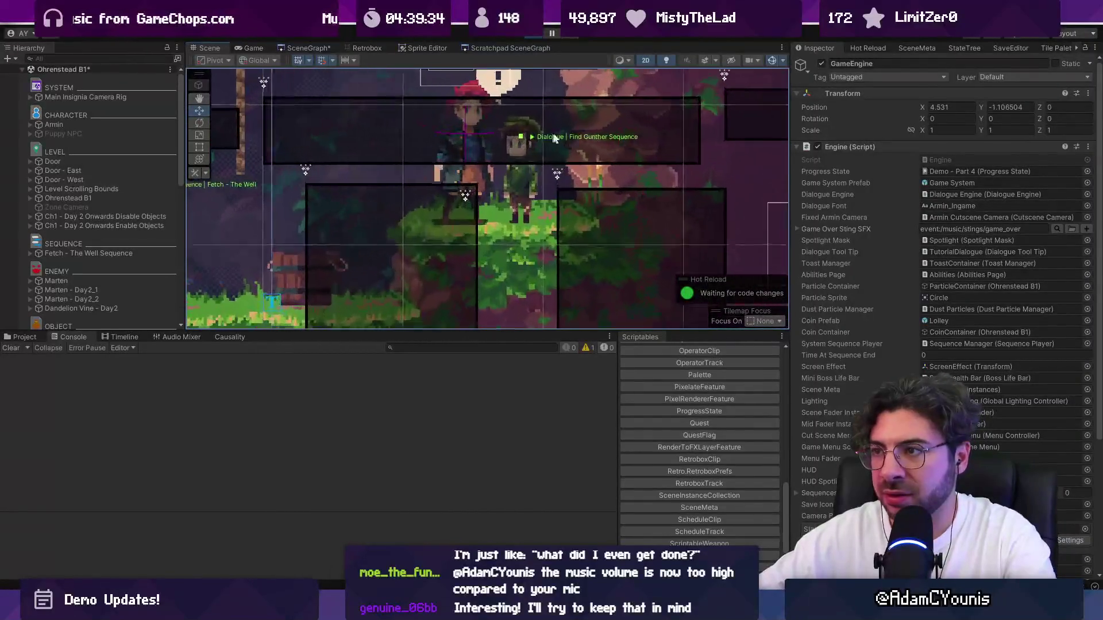
pyautogui.moveTo(615, 89); pyautogui.dragTo(388, 317)
pyautogui.scroll(-2, 506, 242)
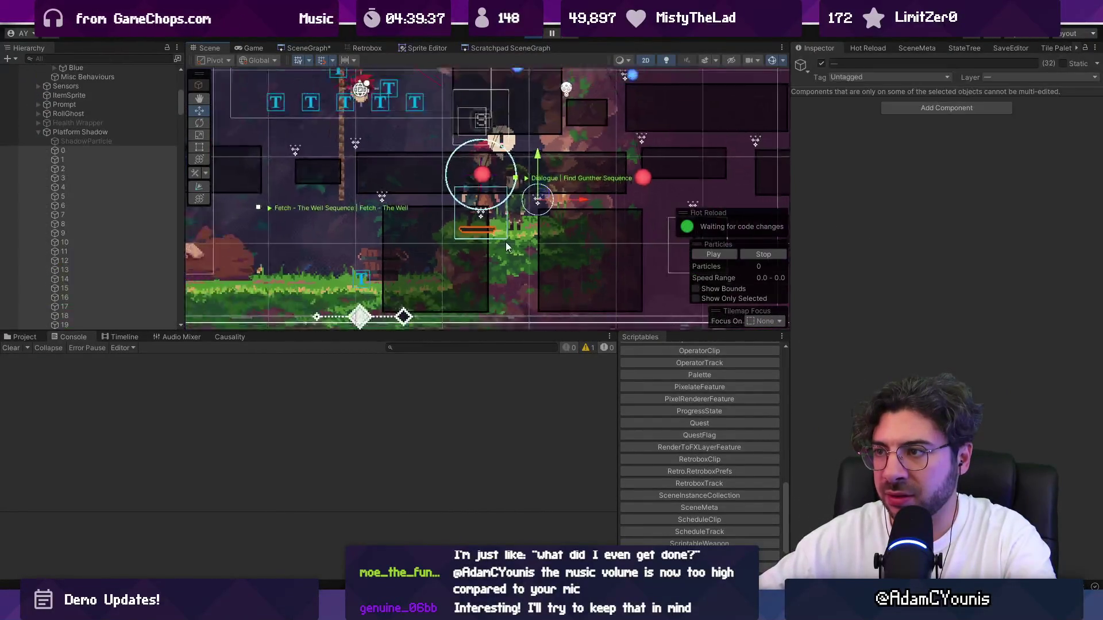
pyautogui.scroll(-1, 506, 242)
pyautogui.click(89, 58)
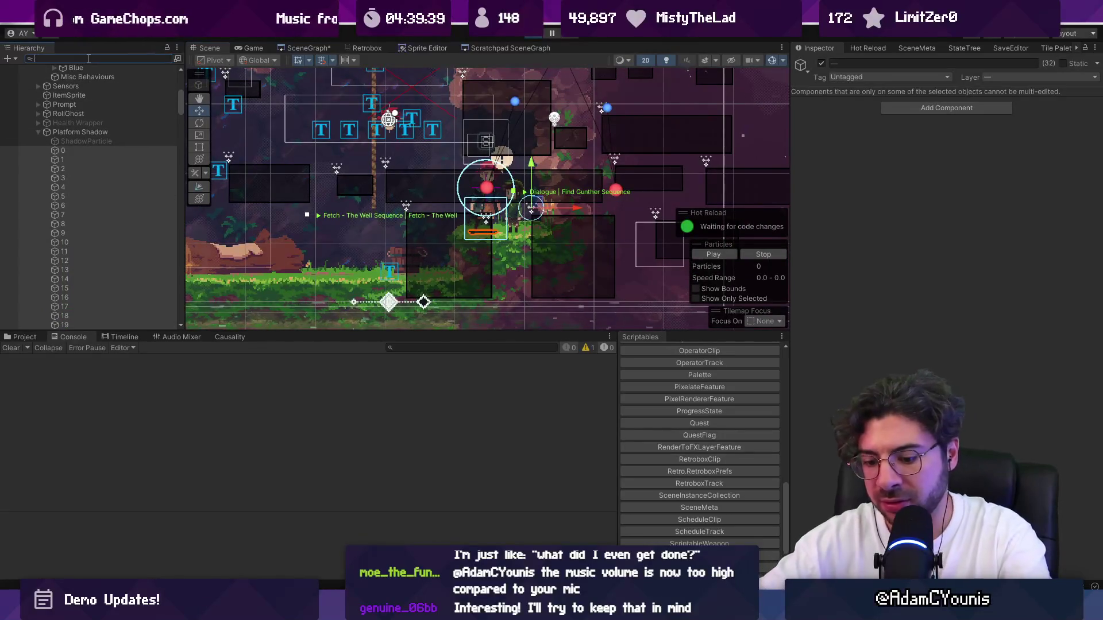
pyautogui.write('gunther')
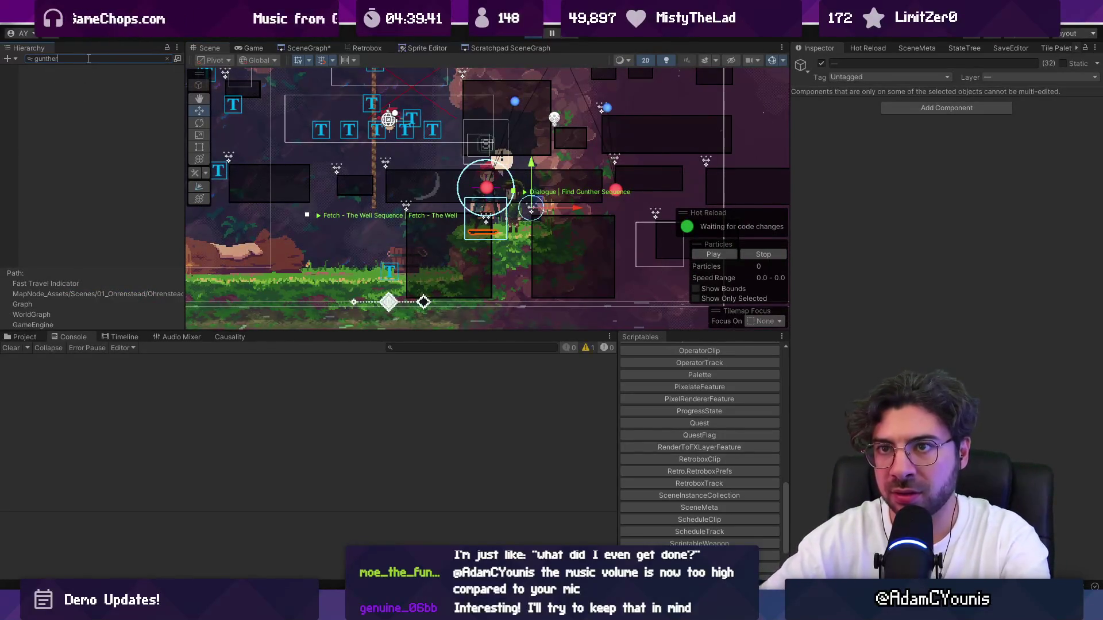
pyautogui.click(119, 72)
pyautogui.click(168, 60)
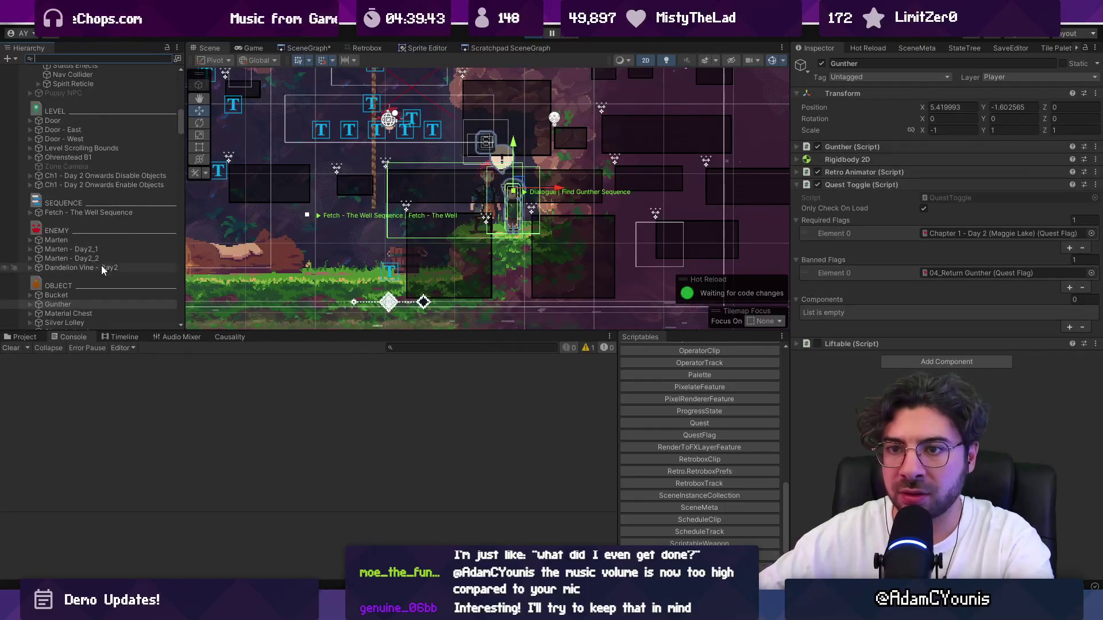
# Expand Gunther, inspect Material Chest, Background and Enemy NoCollide, then reselect Gunther.
pyautogui.press('Down')
pyautogui.click(30, 304)
pyautogui.scroll(-3, 115, 263)
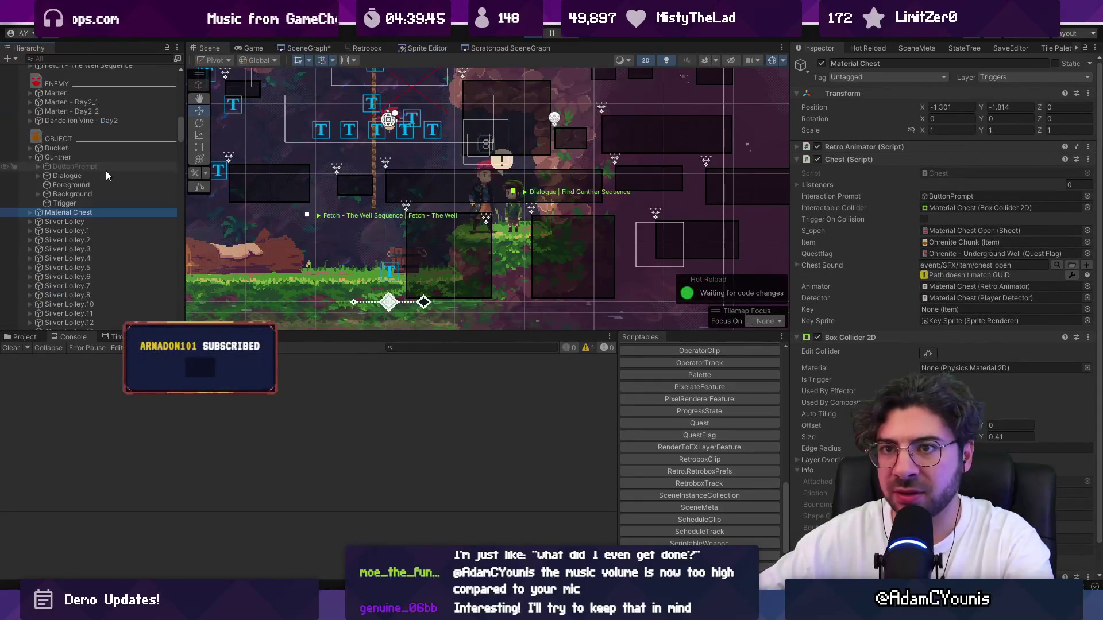
pyautogui.click(67, 158)
pyautogui.click(43, 194)
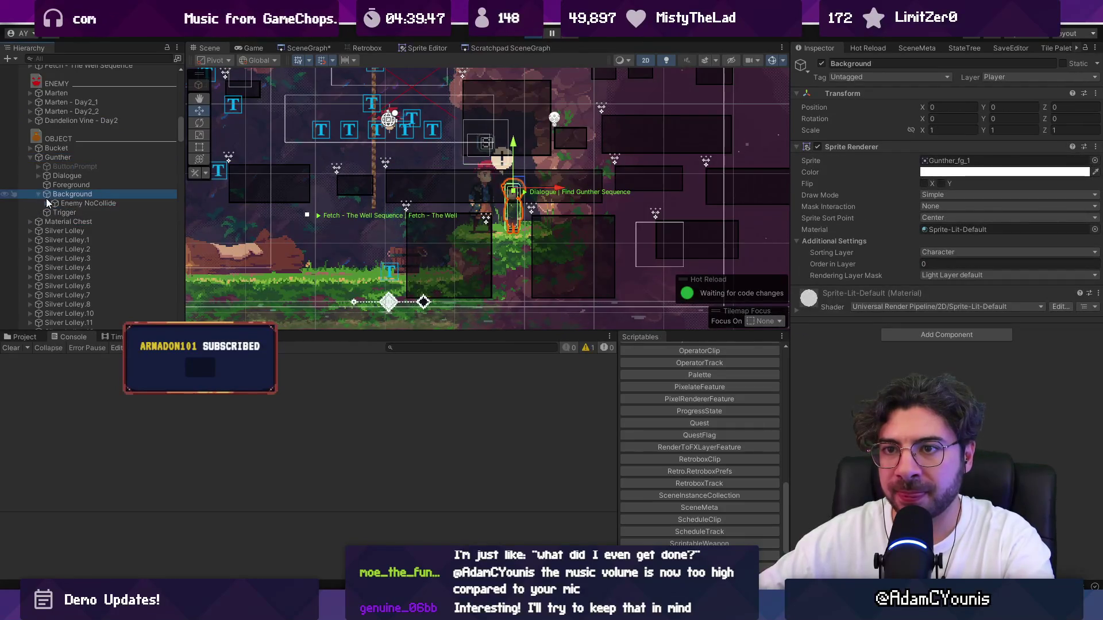
pyautogui.click(45, 202)
pyautogui.click(59, 212)
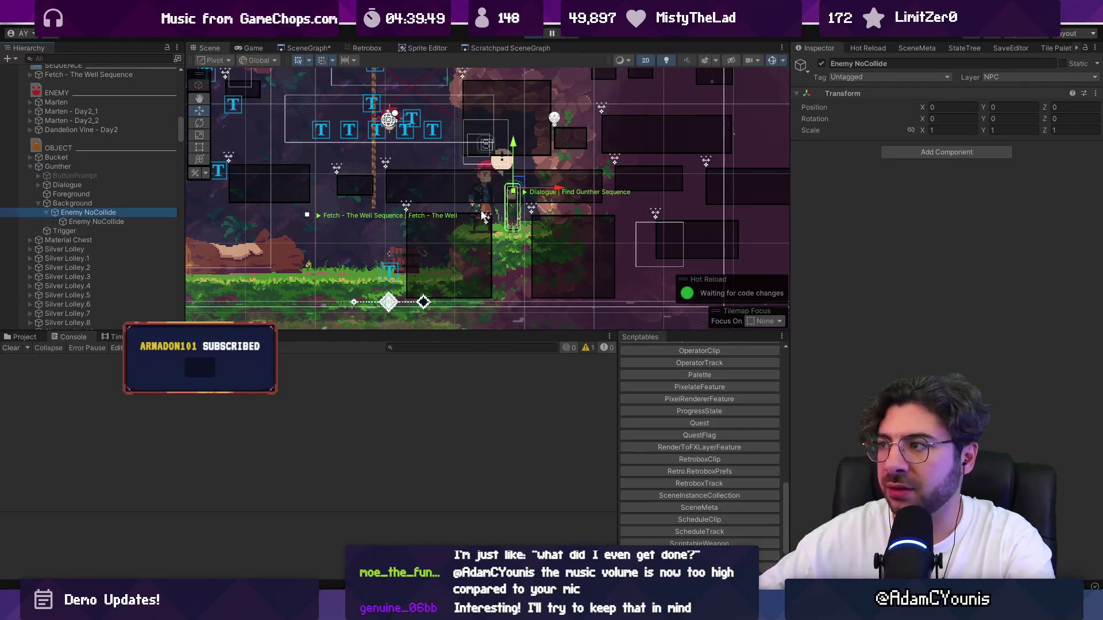
pyautogui.click(91, 165)
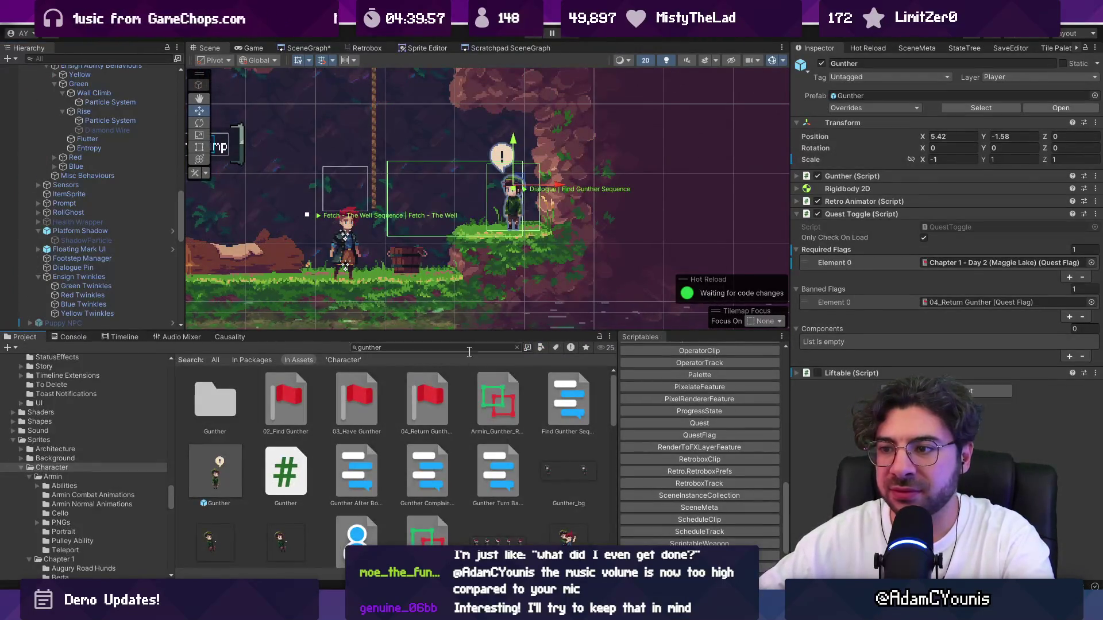
# Select Gunther via a hierarchy search and drag it into the Project window as a prefab asset.
pyautogui.scroll(10, 108, 212)
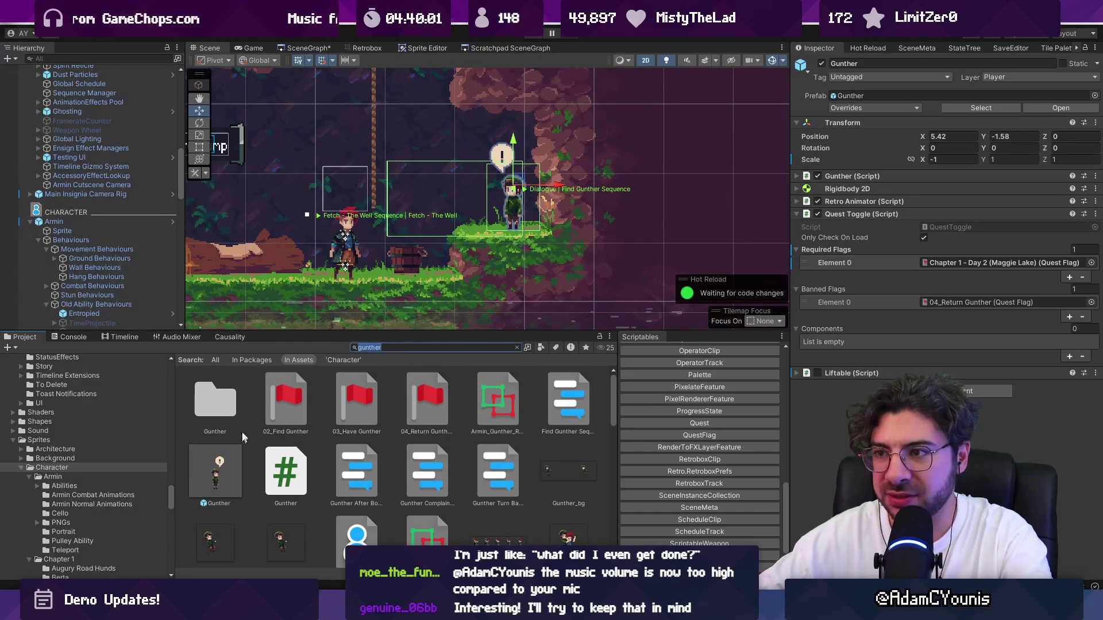
pyautogui.scroll(-10, 92, 76)
pyautogui.click(94, 67)
pyautogui.click(95, 60)
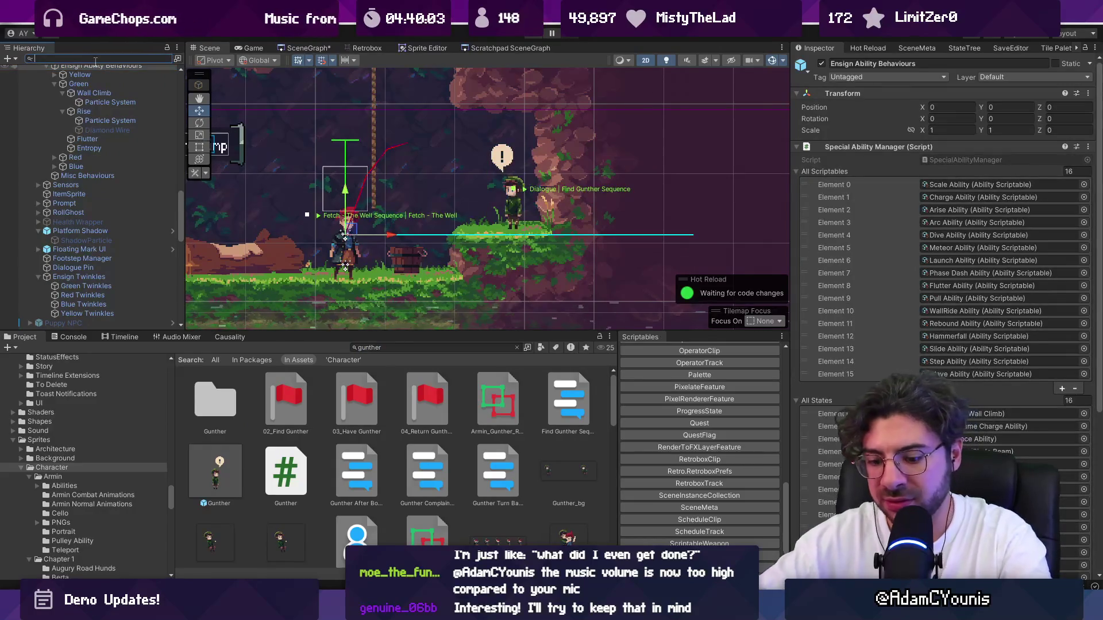
pyautogui.write('gunther')
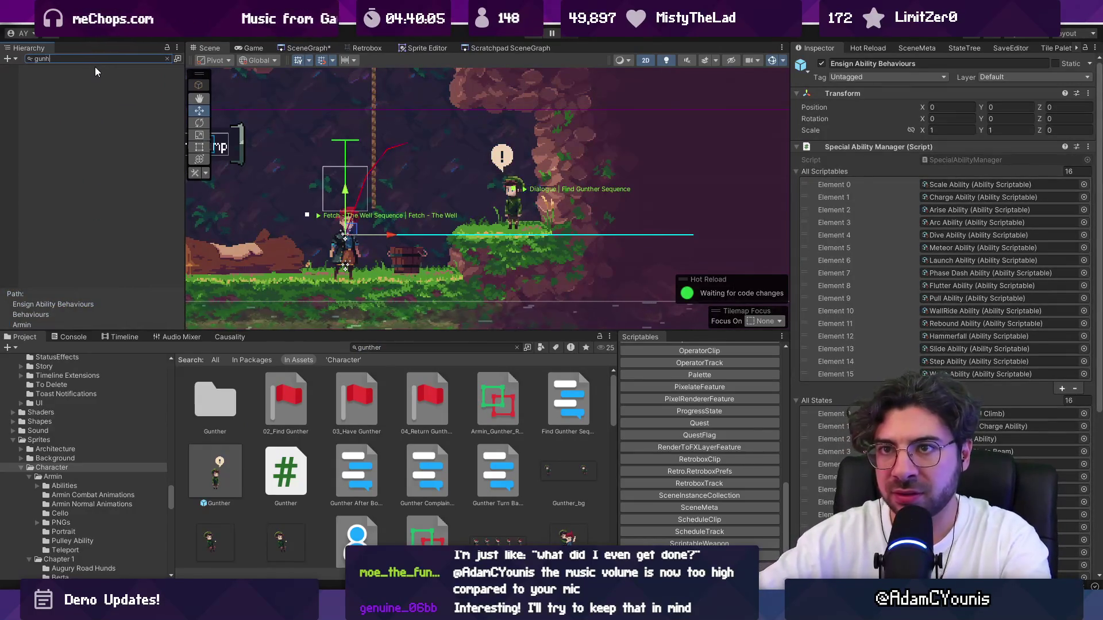
pyautogui.click(85, 77)
pyautogui.click(166, 58)
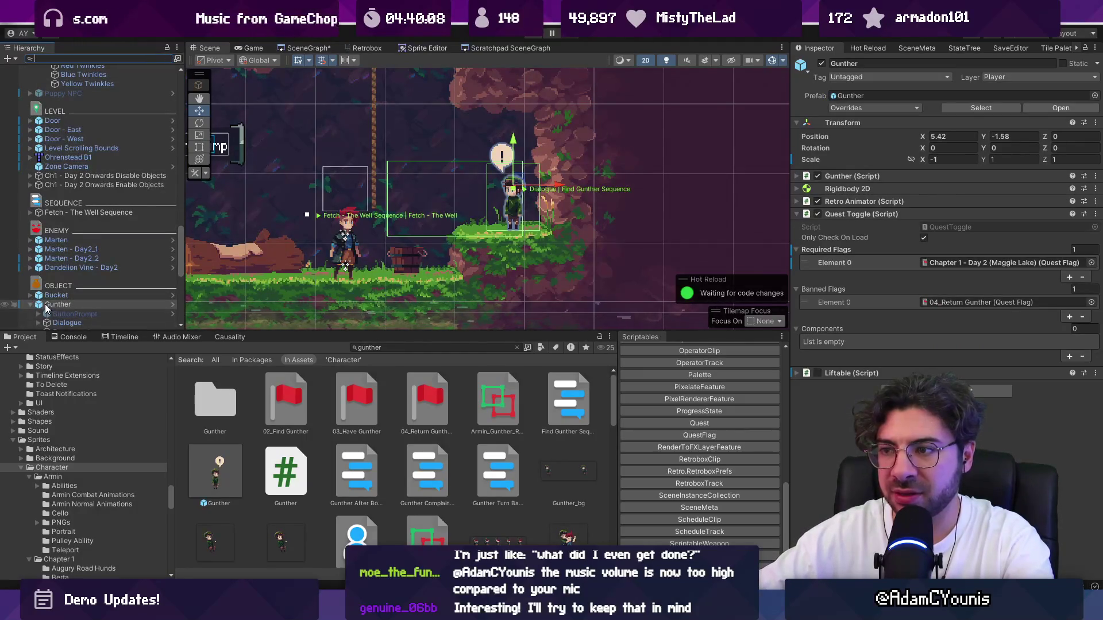
pyautogui.moveTo(67, 310)
pyautogui.mouseDown()
pyautogui.moveTo(257, 465)
pyautogui.moveTo(224, 473)
pyautogui.mouseUp()
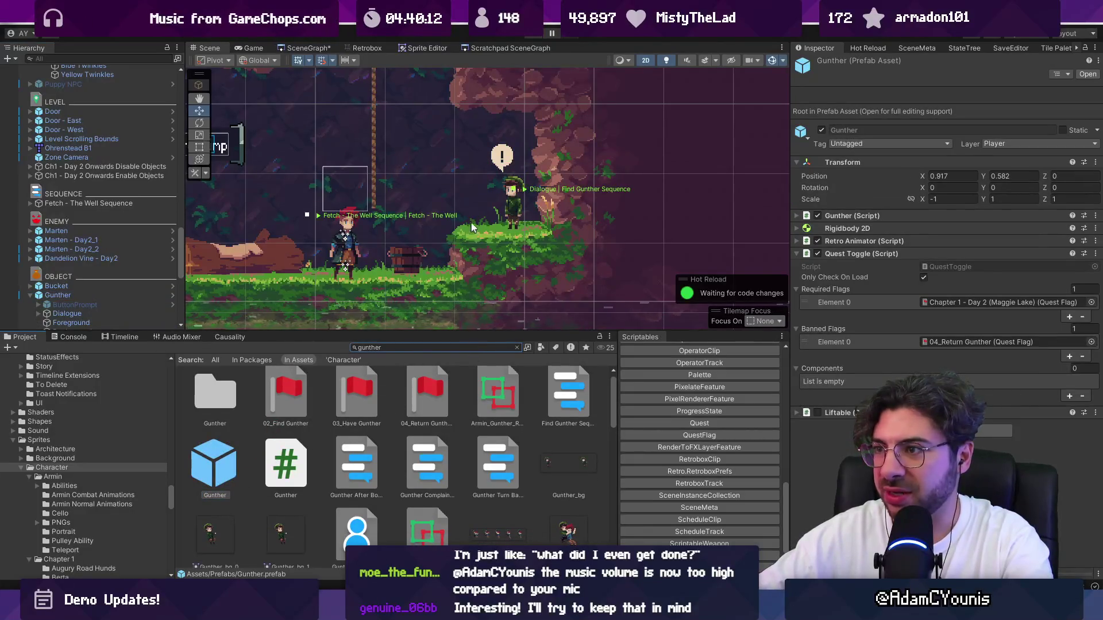
pyautogui.scroll(-3, 470, 229)
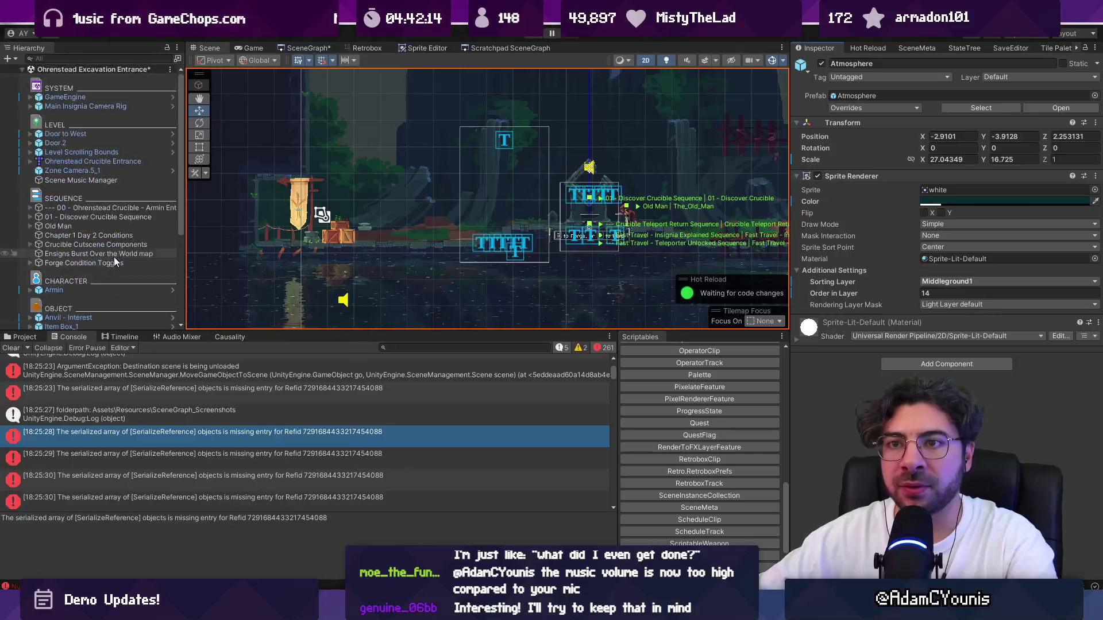
# Expand the Armin Enters and Discover Crucible Sequence objects, then play to reproduce the loading error.
pyautogui.click(98, 208)
pyautogui.click(31, 209)
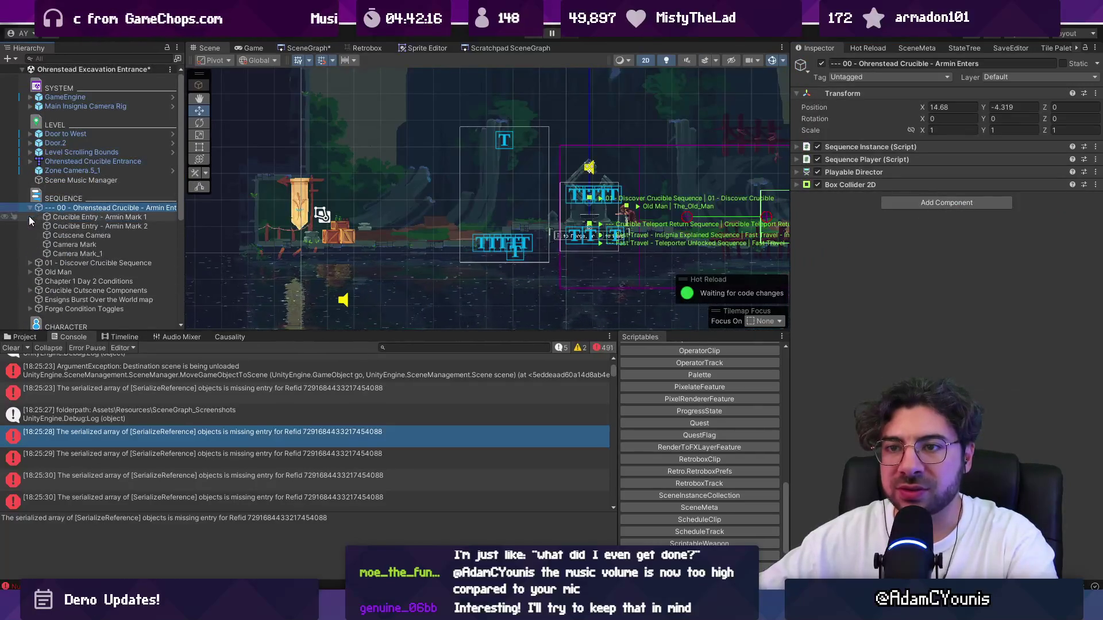
pyautogui.click(29, 263)
pyautogui.scroll(-3, 52, 275)
pyautogui.scroll(-2, 52, 267)
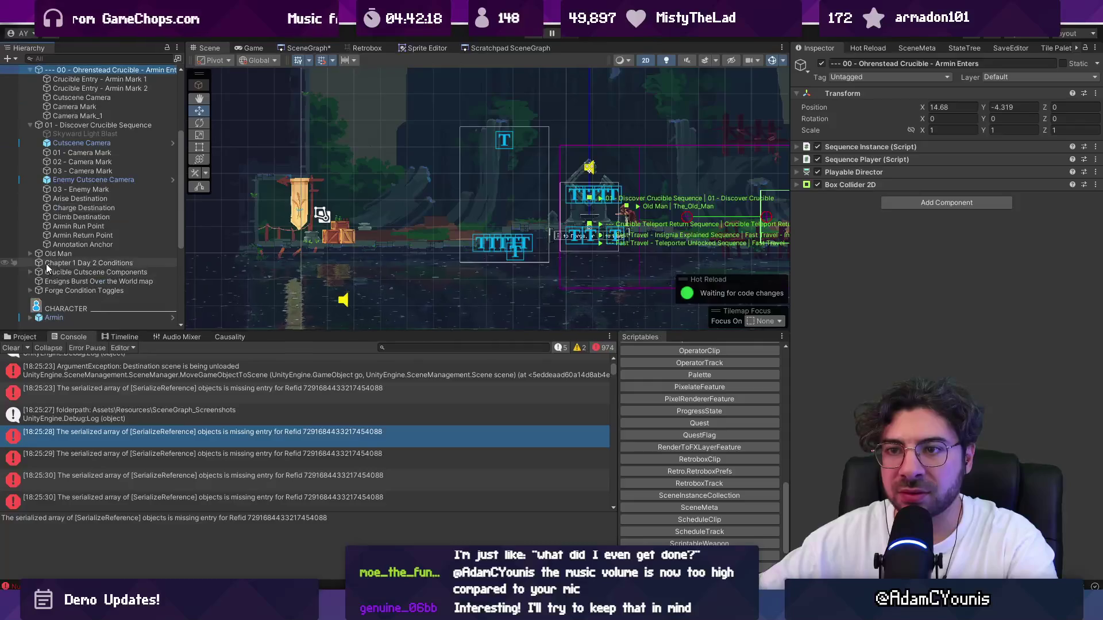
pyautogui.click(30, 104)
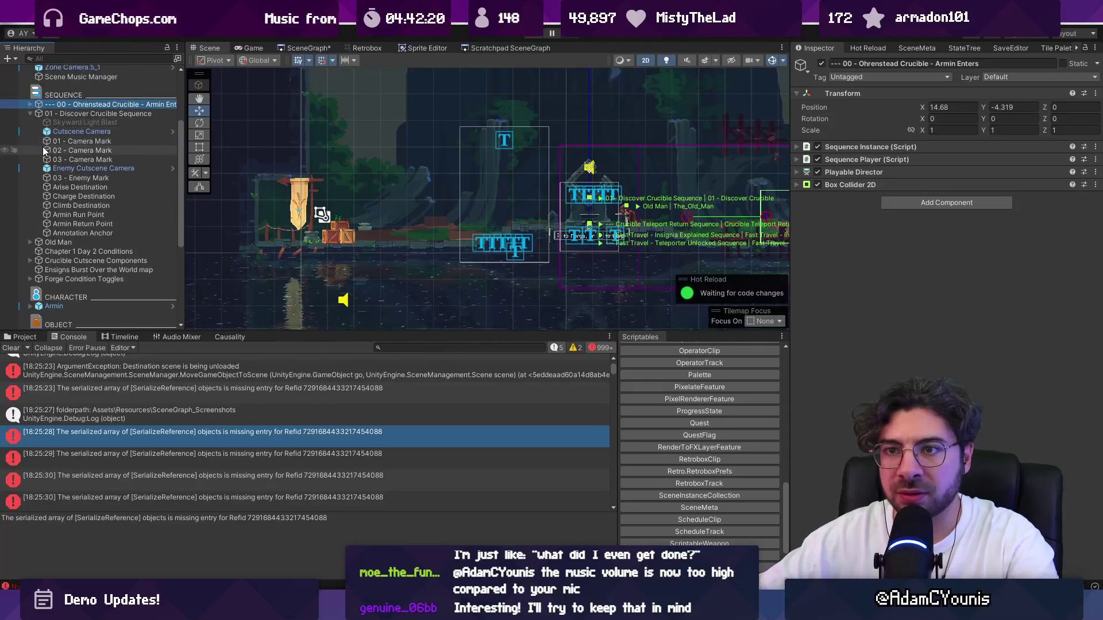
pyautogui.click(536, 34)
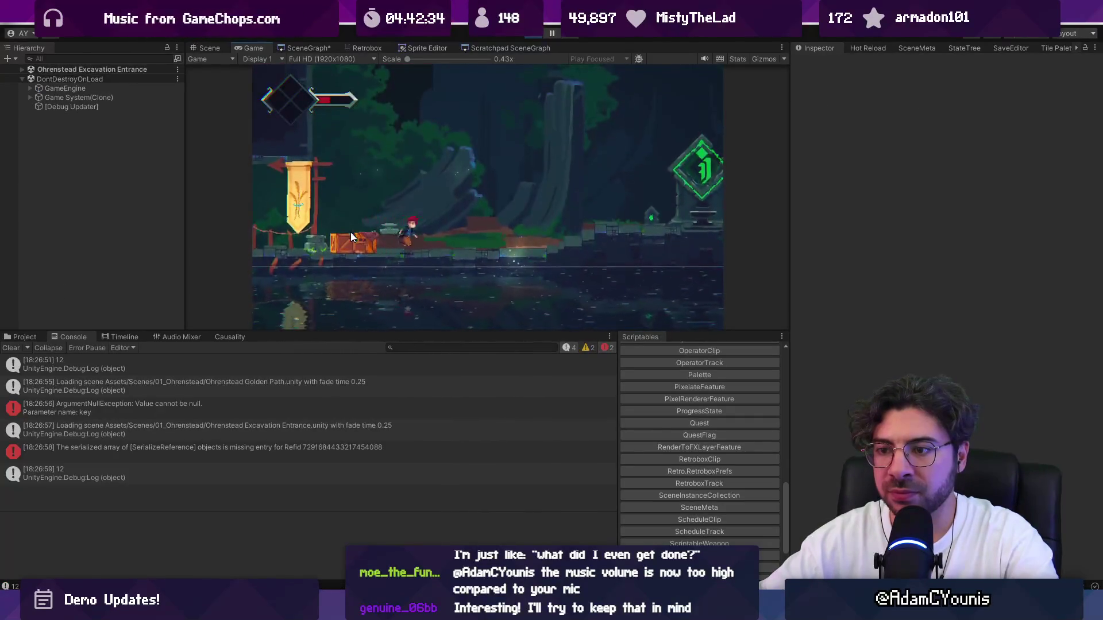
# Read the full missing-entry error, stop the test run, and save with Ctrl+S.
pyautogui.click(274, 455)
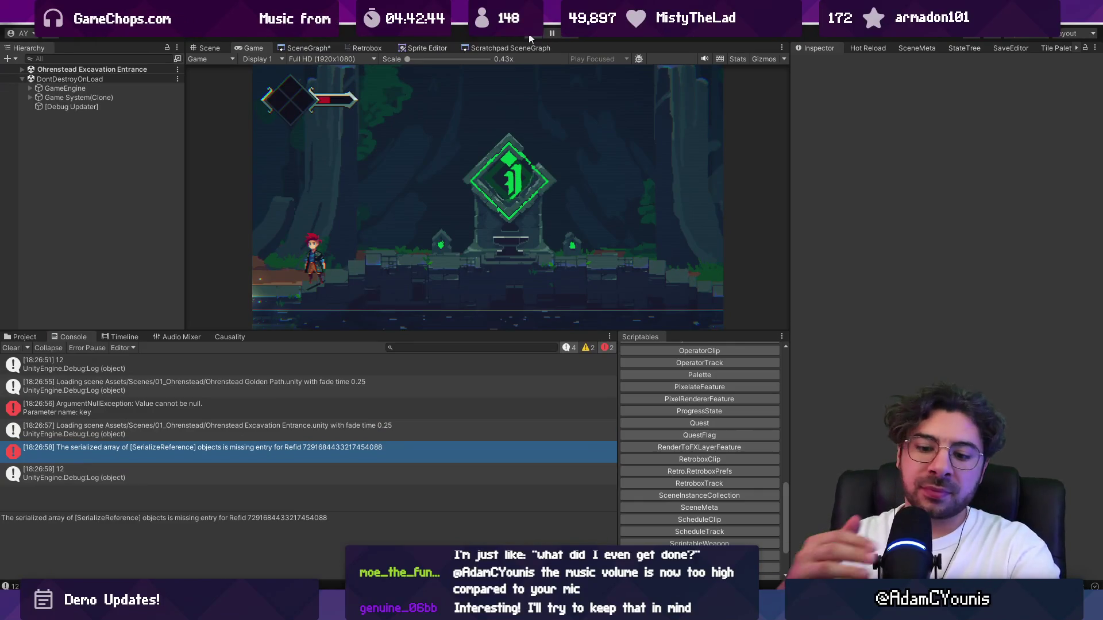
pyautogui.click(529, 38)
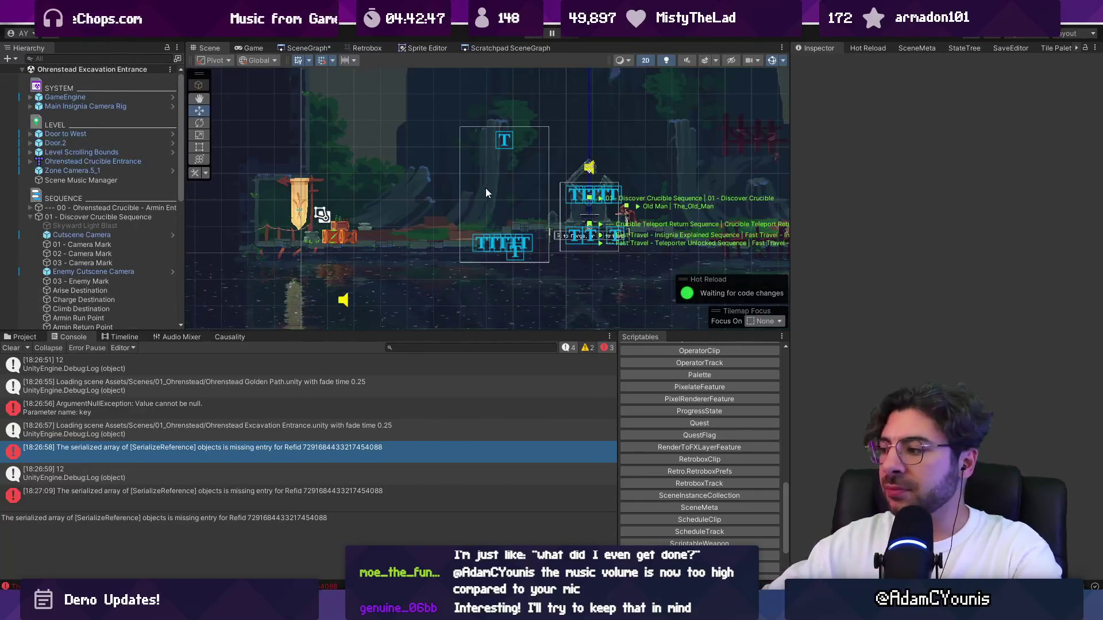
pyautogui.scroll(-1, 471, 208)
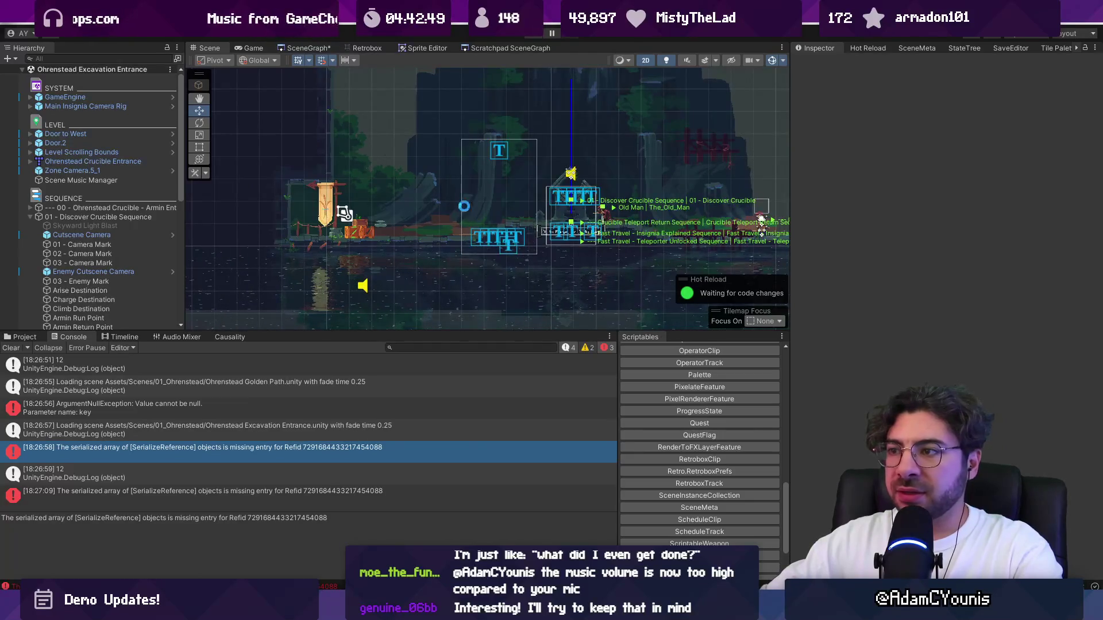
pyautogui.hotkey('ctrl', 's')
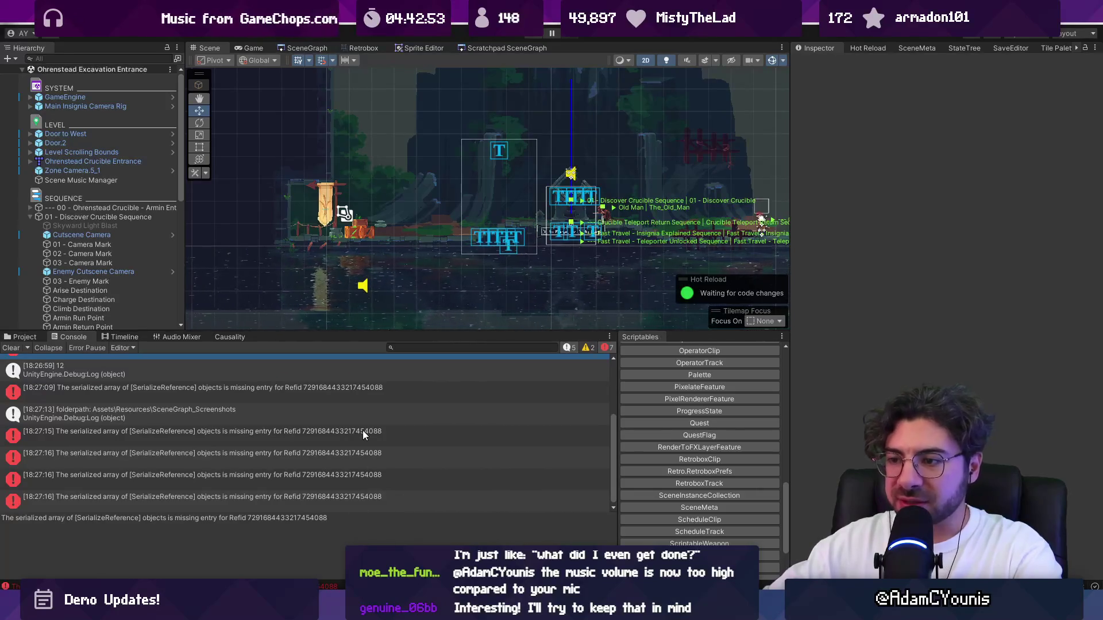
# Ping the Enemy Cutscene Camera from the [18:27:09] error and select its missing Refid.
pyautogui.click(359, 396)
pyautogui.click(344, 457)
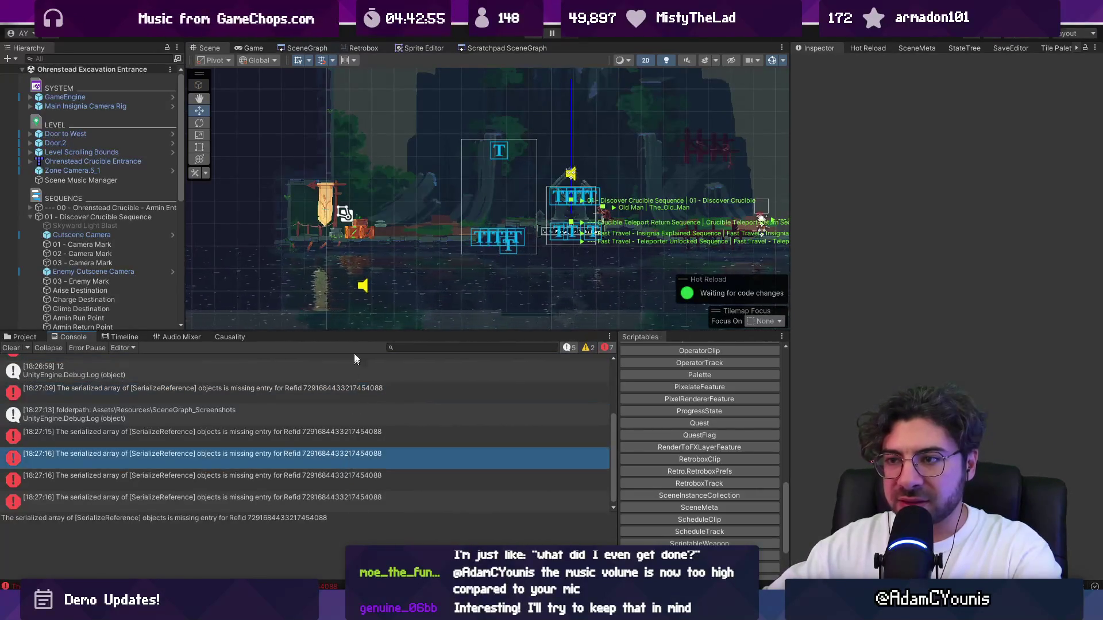
pyautogui.click(114, 273)
pyautogui.click(240, 397)
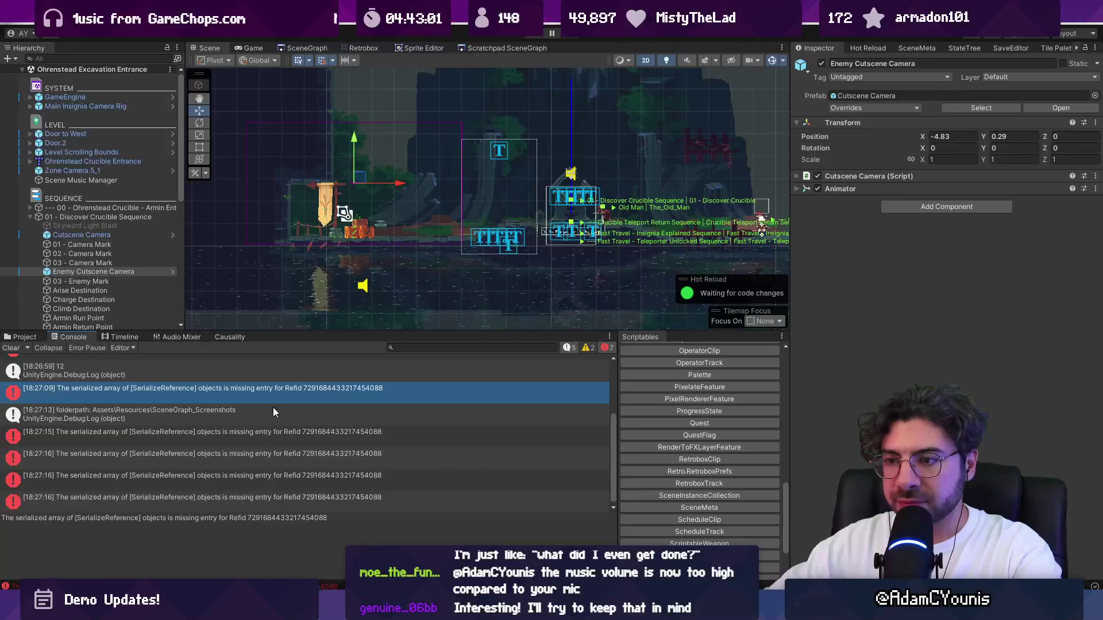
pyautogui.moveTo(247, 517); pyautogui.dragTo(329, 518)
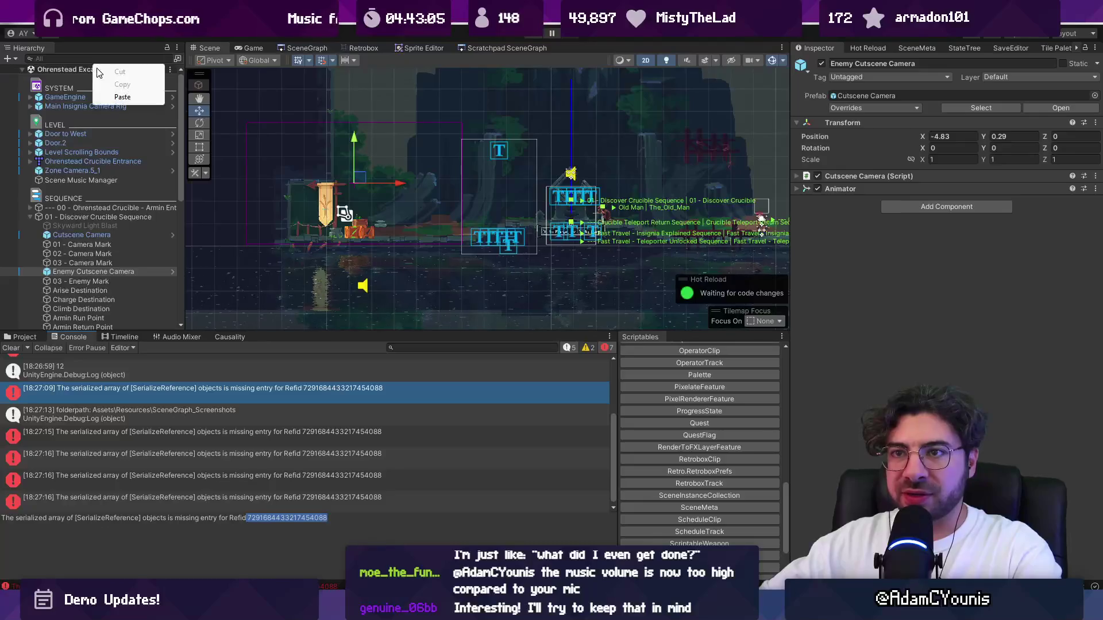
# Show Ohrenstead Excavation Entrance.unity in Explorer and drag it into VS Code as raw YAML.
pyautogui.rightClick(68, 70)
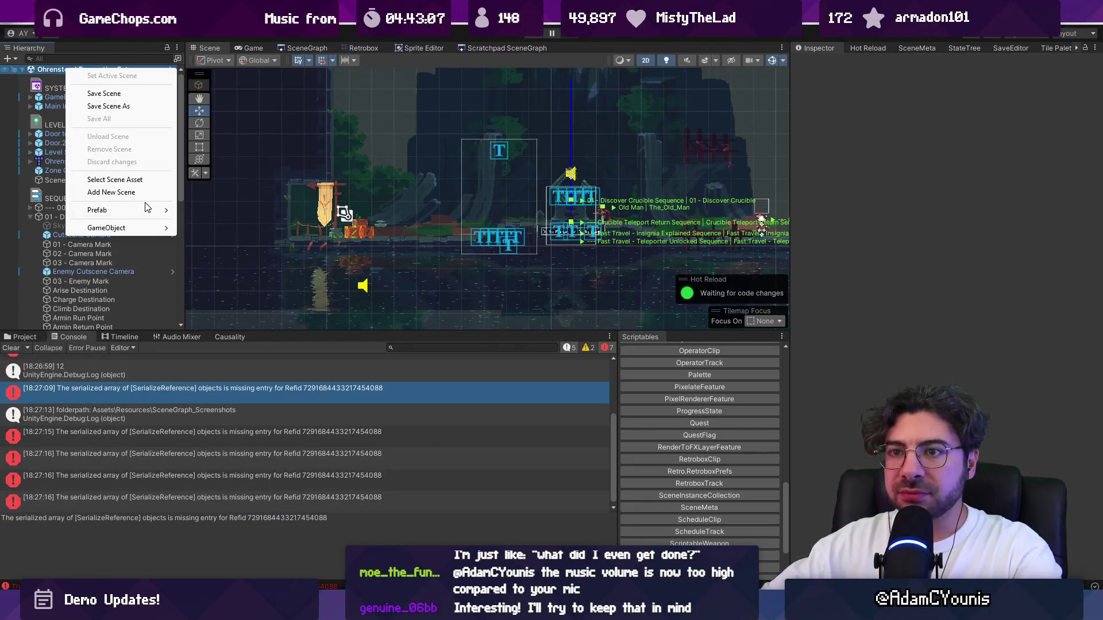
pyautogui.moveTo(156, 230)
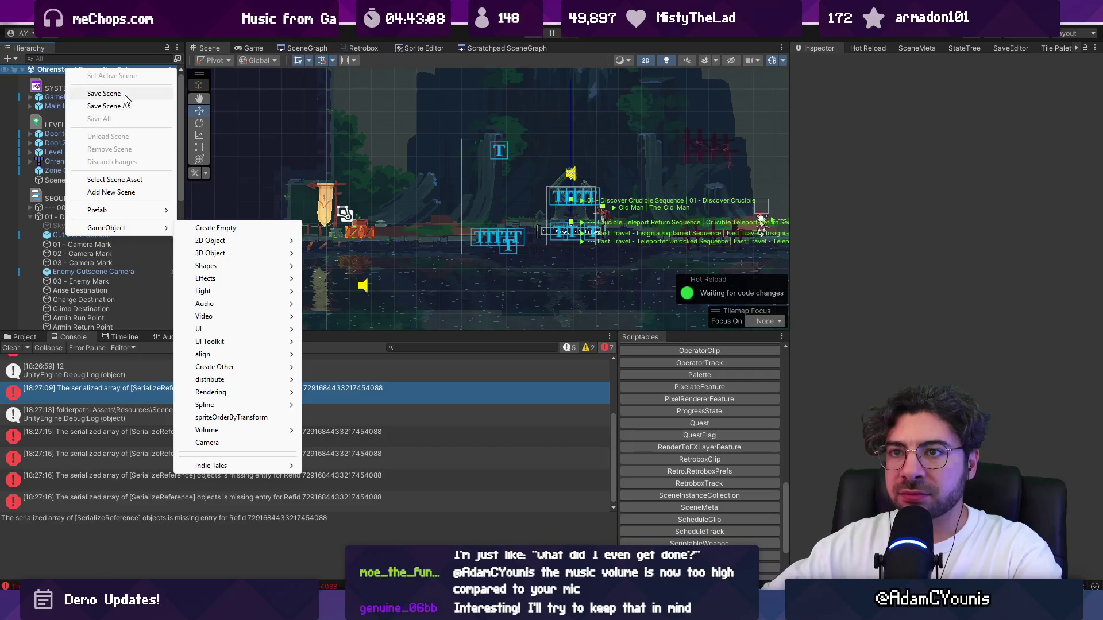
pyautogui.click(135, 180)
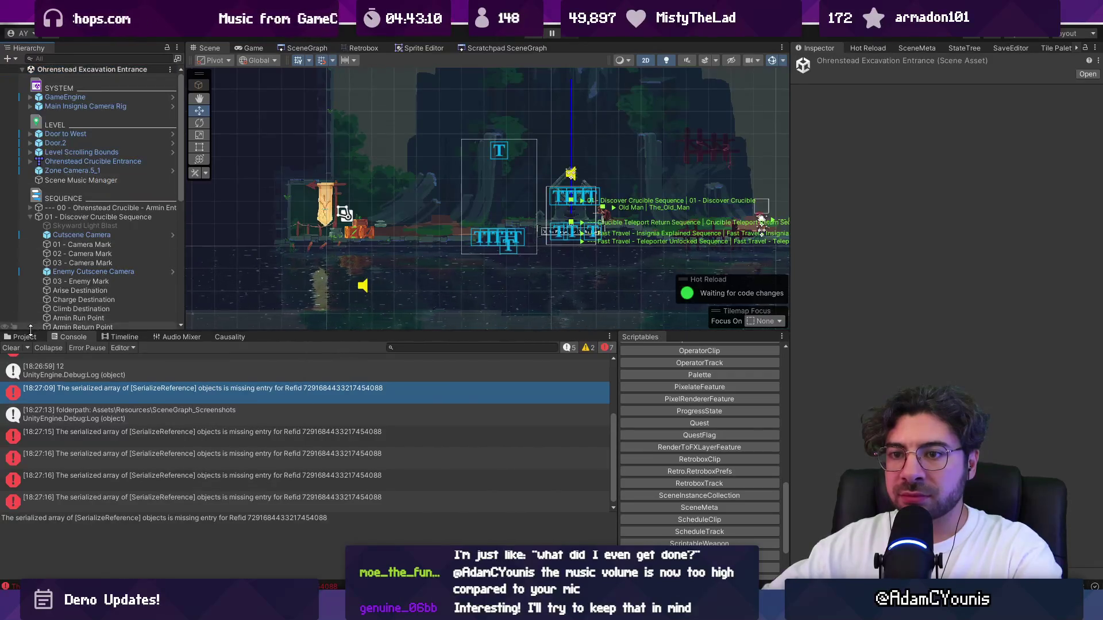
pyautogui.rightClick(567, 487)
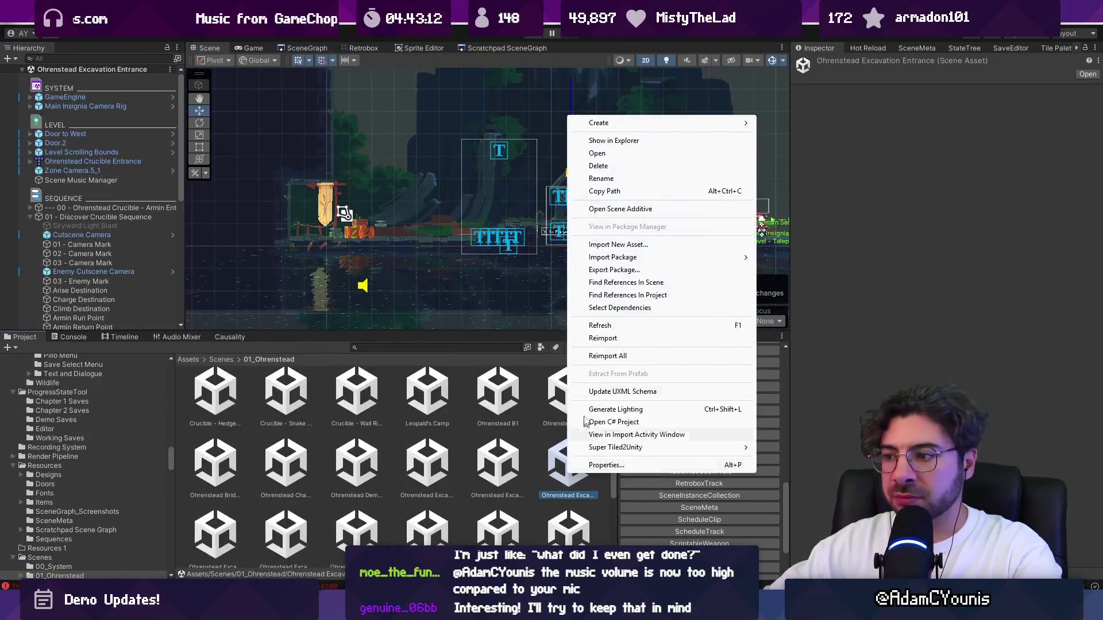
pyautogui.click(605, 139)
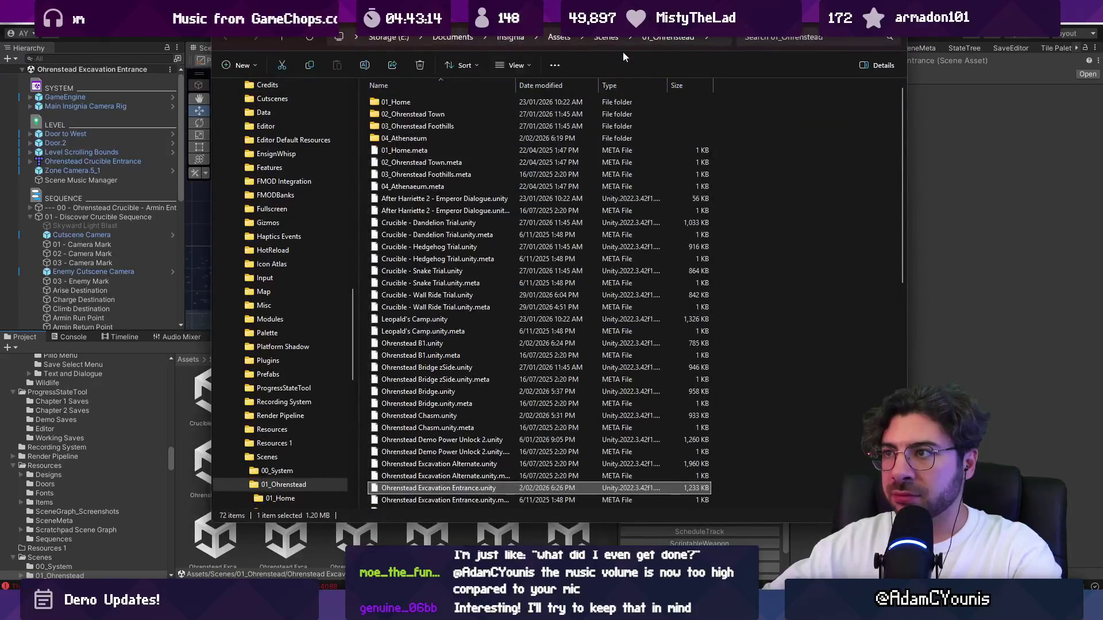
pyautogui.moveTo(440, 492)
pyautogui.mouseDown()
pyautogui.moveTo(369, 438)
pyautogui.moveTo(433, 504)
pyautogui.moveTo(218, 528)
pyautogui.moveTo(630, 98)
pyautogui.moveTo(609, 109)
pyautogui.mouseUp()
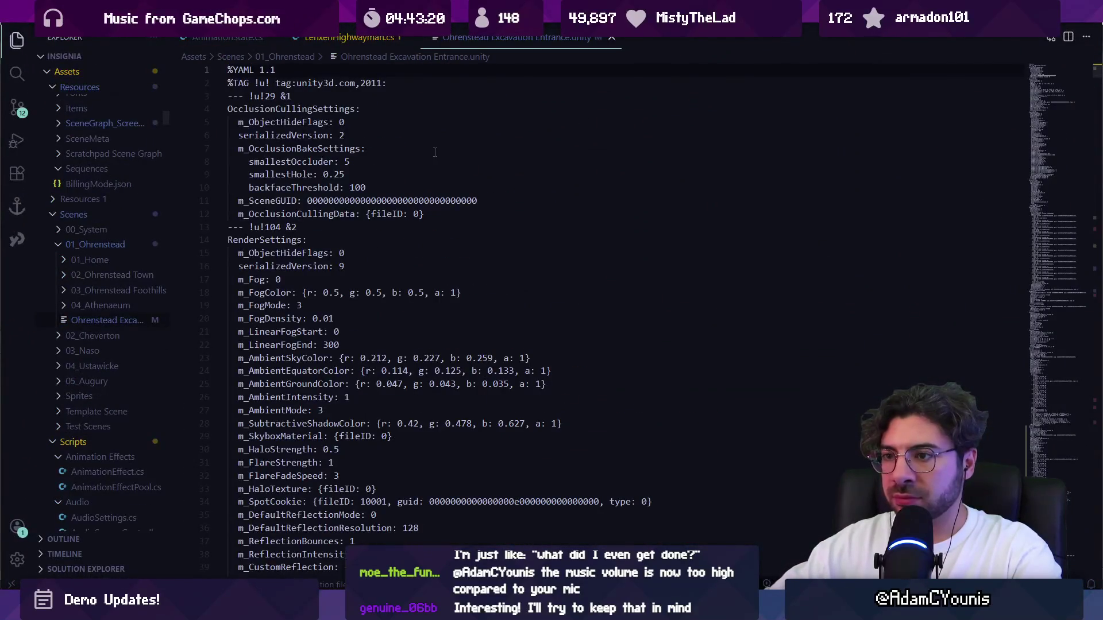
pyautogui.hotkey('ctrl', 'f')
pyautogui.hotkey('ctrl', 'v')
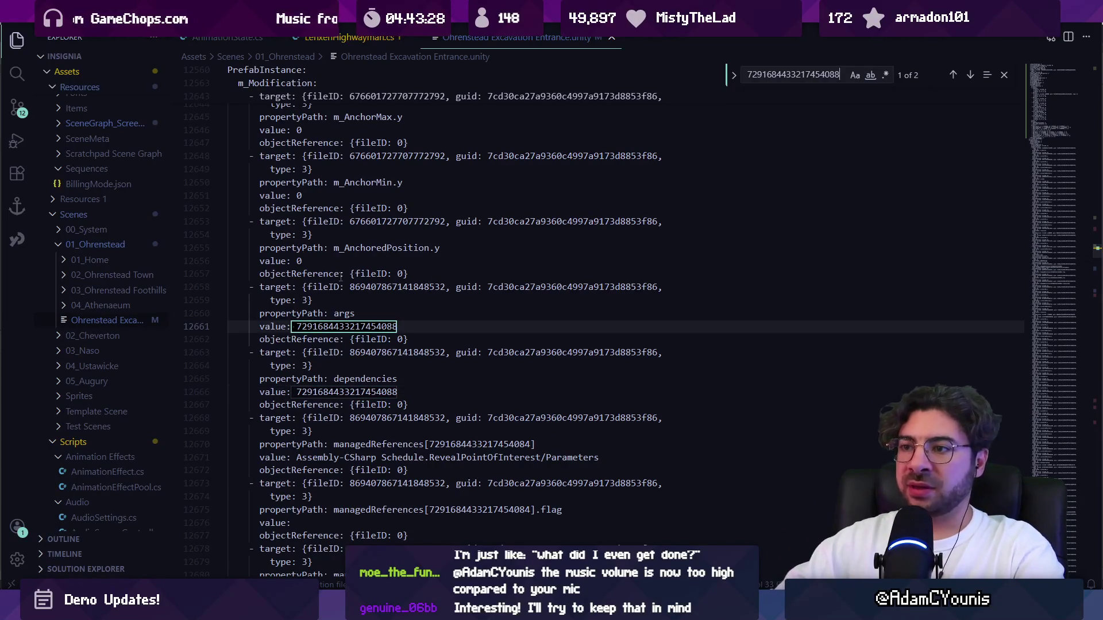
pyautogui.scroll(15, 349, 274)
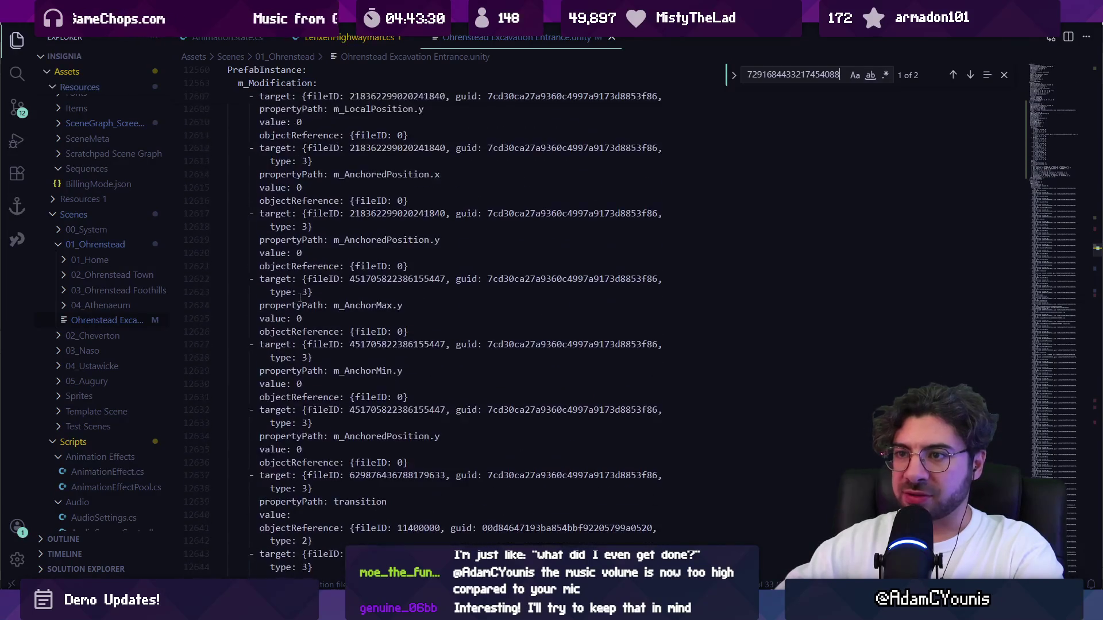
pyautogui.scroll(12, 295, 292)
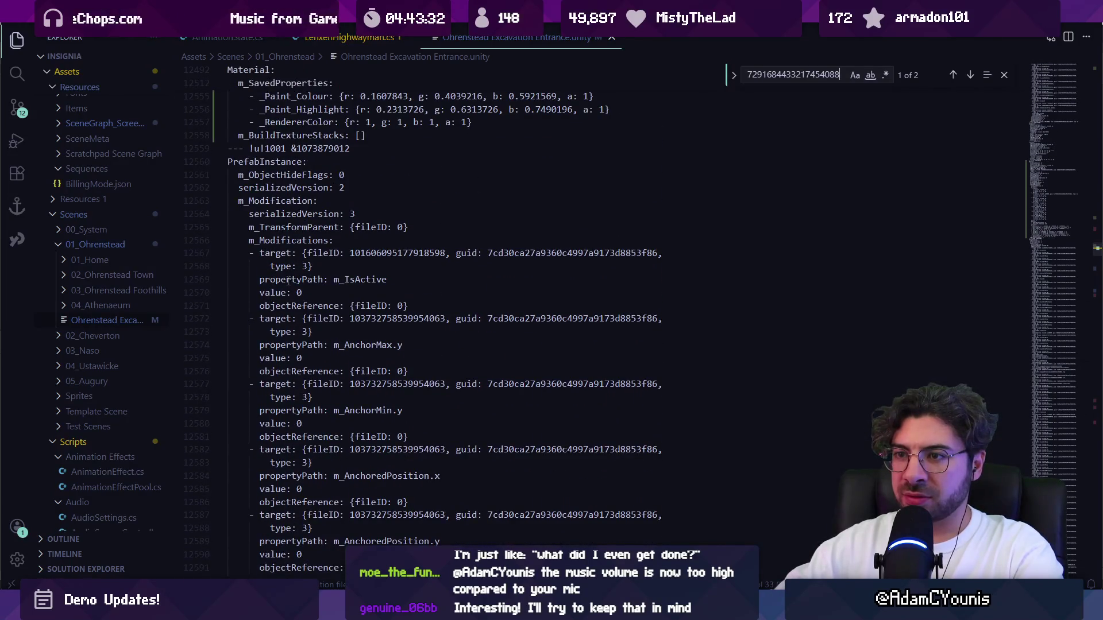
pyautogui.scroll(5, 282, 270)
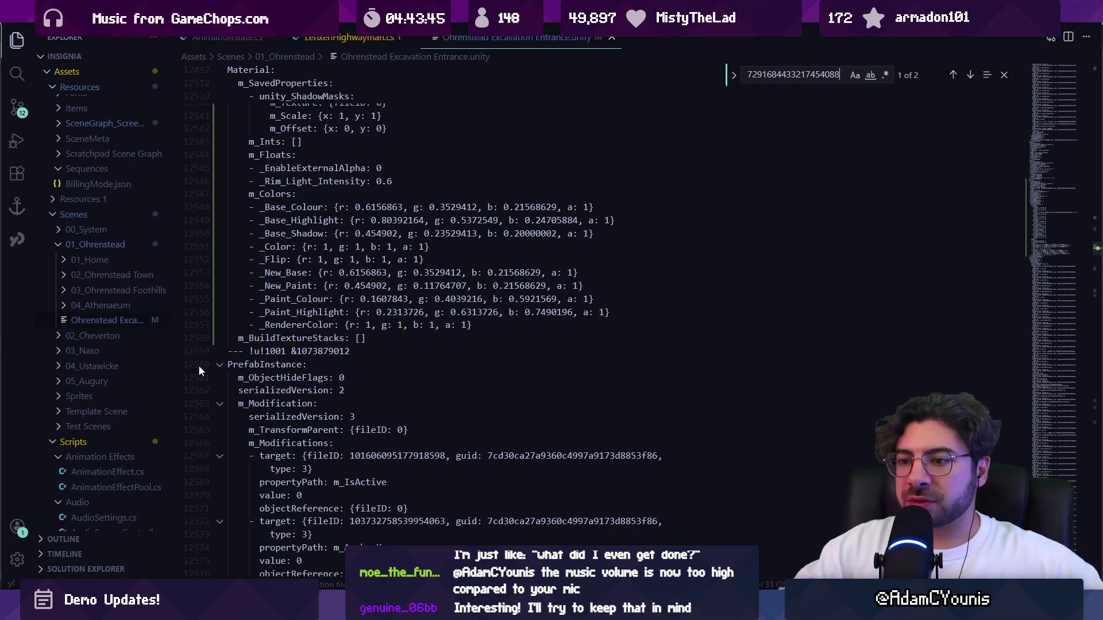
pyautogui.scroll(-3, 310, 402)
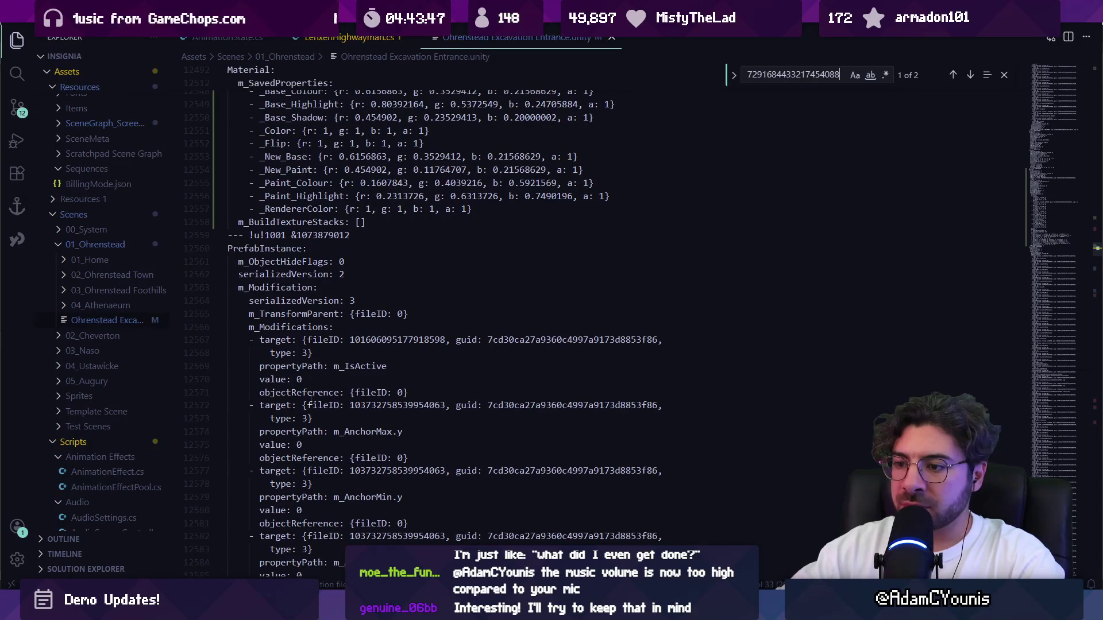
pyautogui.scroll(3, 310, 398)
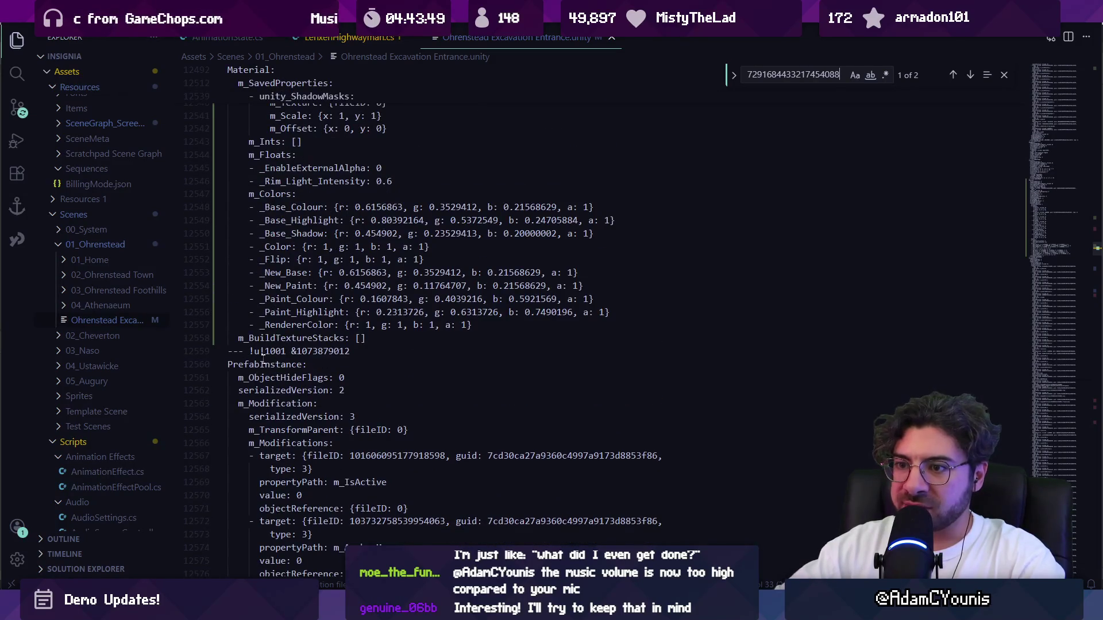
pyautogui.scroll(15, 266, 361)
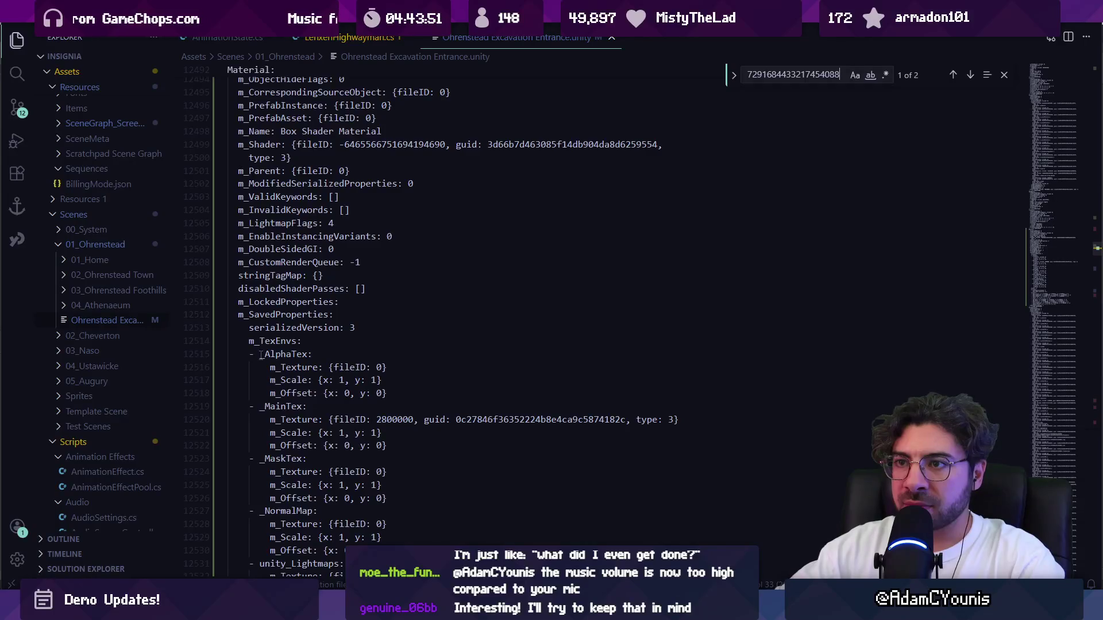
pyautogui.scroll(4, 261, 355)
# Read through the PrefabInstance m_Modifications block, then return to the id match on line 12661.
pyautogui.scroll(-15, 262, 357)
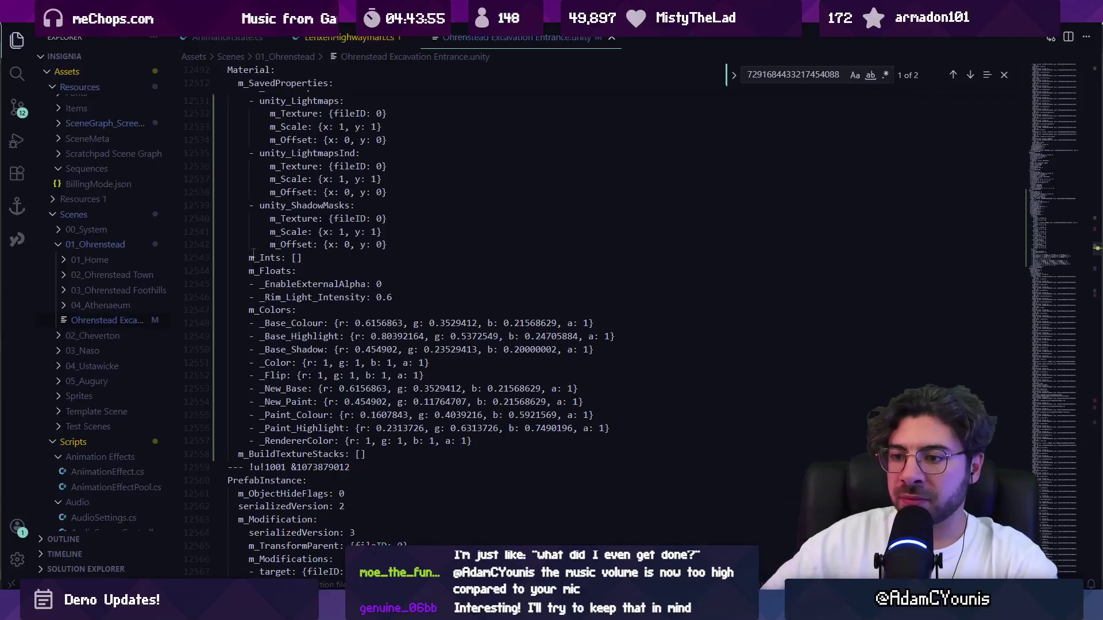
pyautogui.scroll(-2, 264, 321)
pyautogui.scroll(-2, 305, 421)
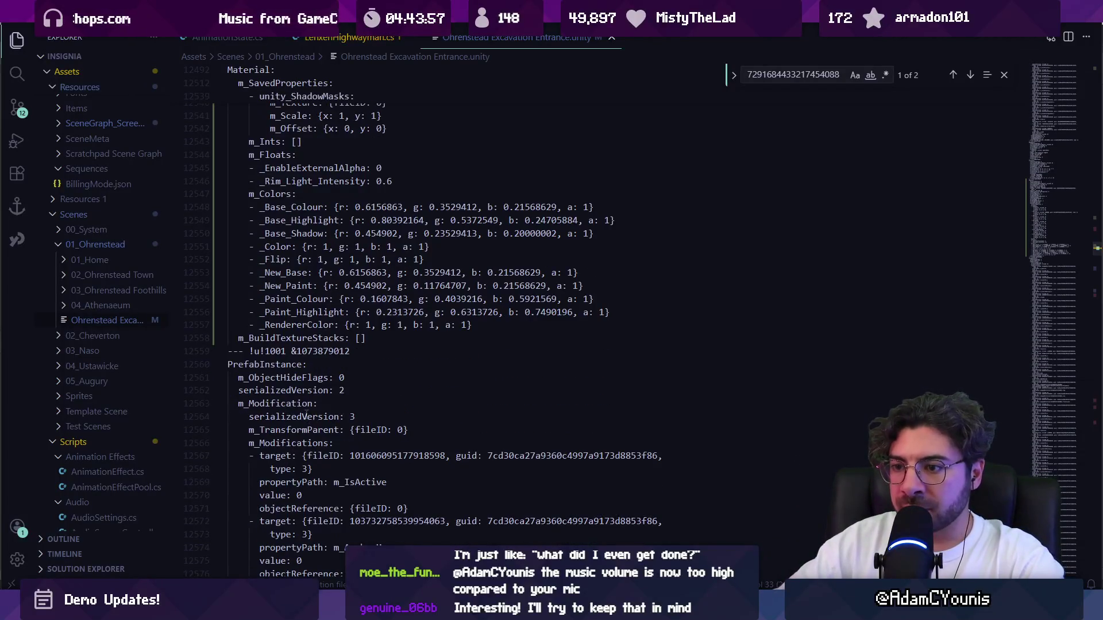
pyautogui.scroll(-1, 344, 446)
pyautogui.scroll(-3, 345, 444)
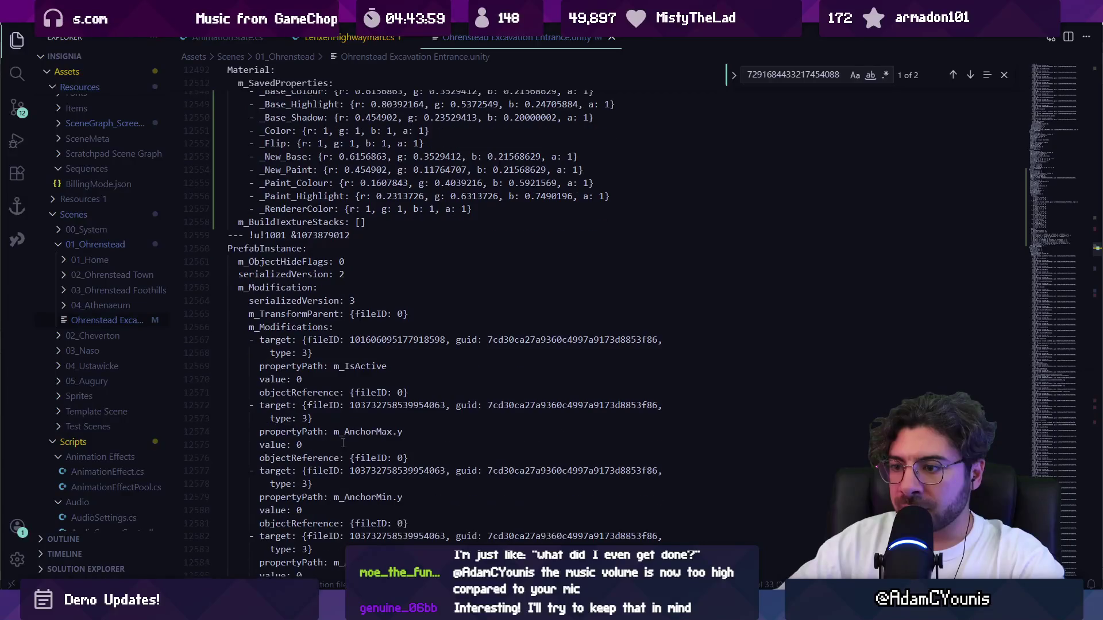
pyautogui.scroll(-7, 303, 321)
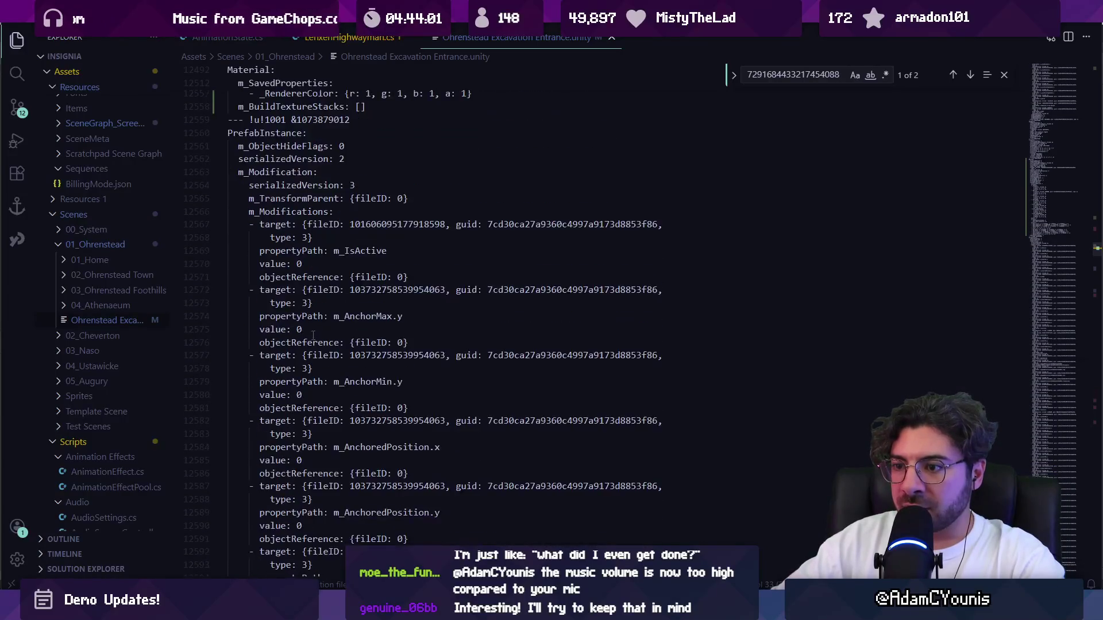
pyautogui.scroll(-9, 313, 333)
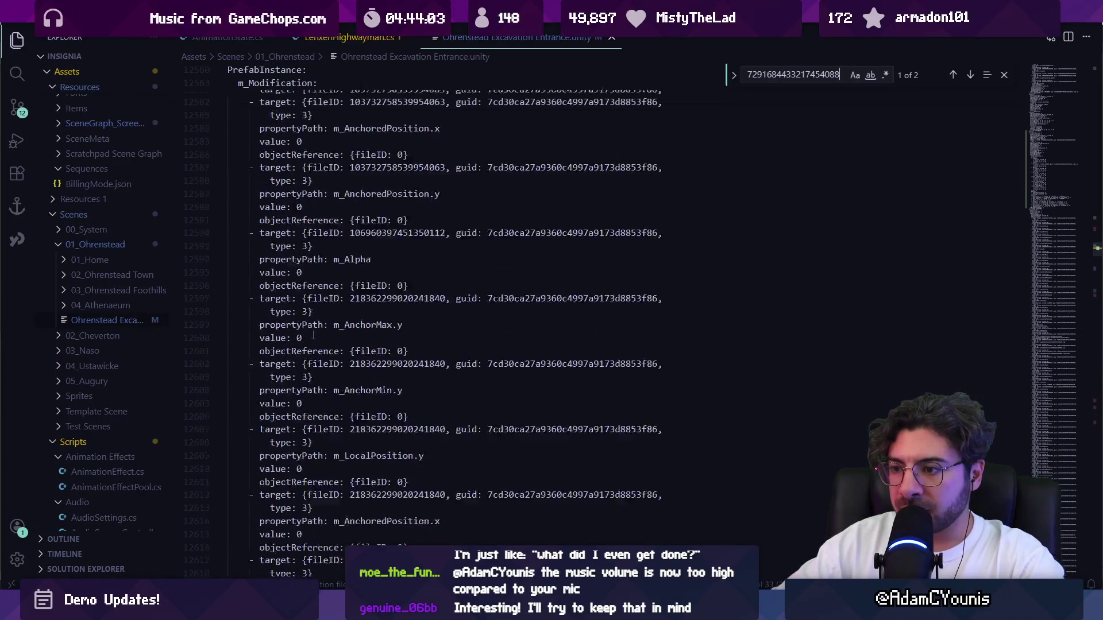
pyautogui.scroll(-15, 315, 334)
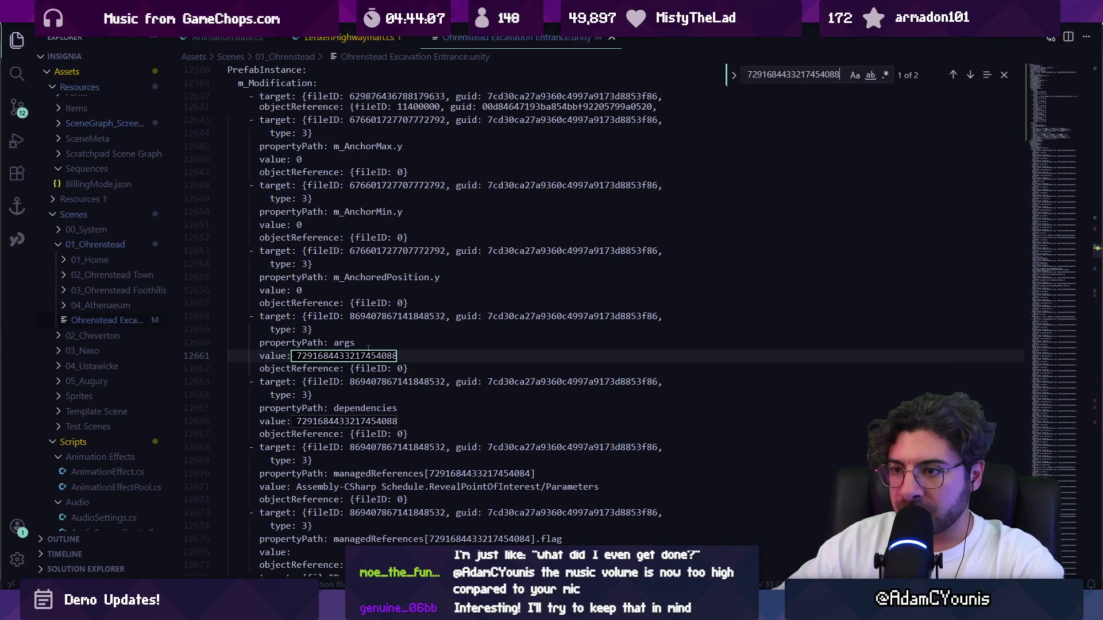
pyautogui.scroll(-5, 366, 349)
pyautogui.scroll(-11, 374, 352)
pyautogui.scroll(-16, 370, 353)
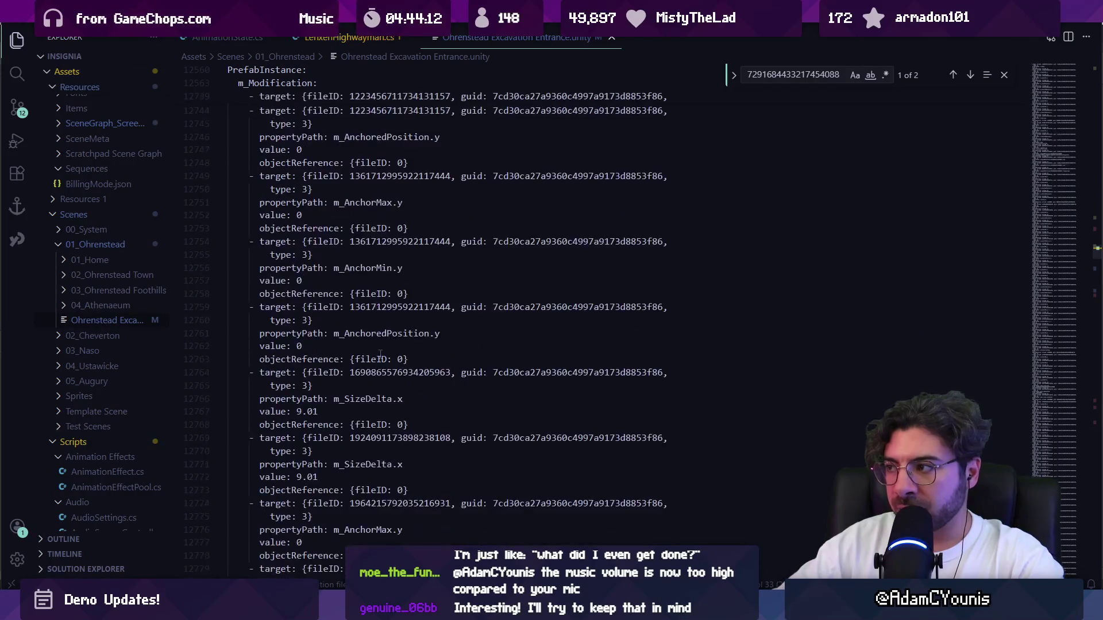
pyautogui.moveTo(1057, 255)
pyautogui.mouseDown()
pyautogui.moveTo(1061, 560)
pyautogui.moveTo(1063, 418)
pyautogui.mouseUp()
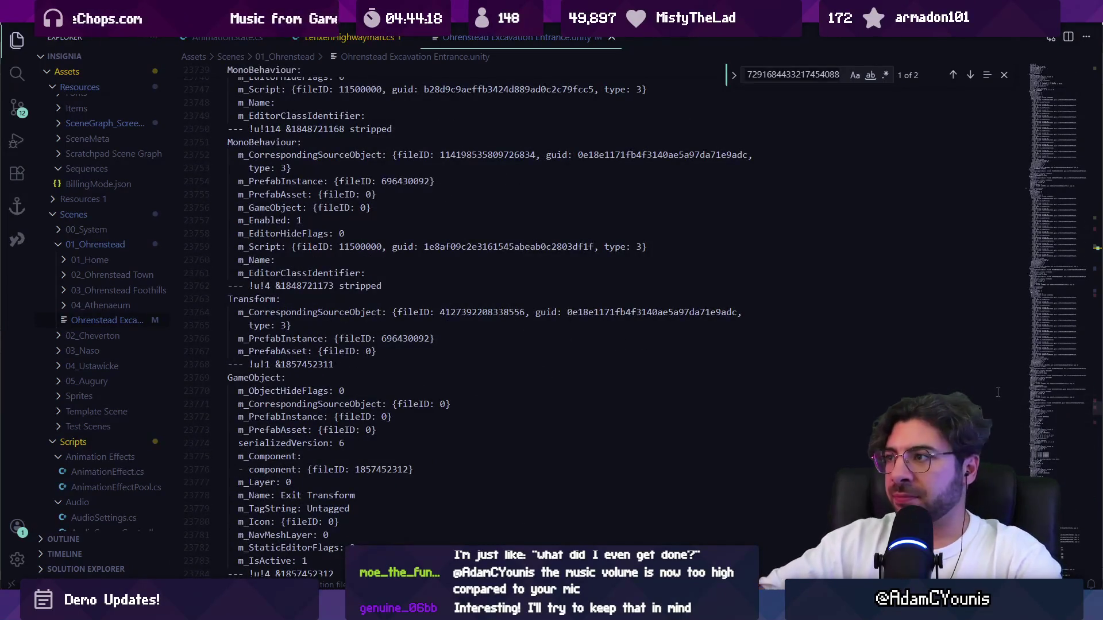
pyautogui.press('Return')
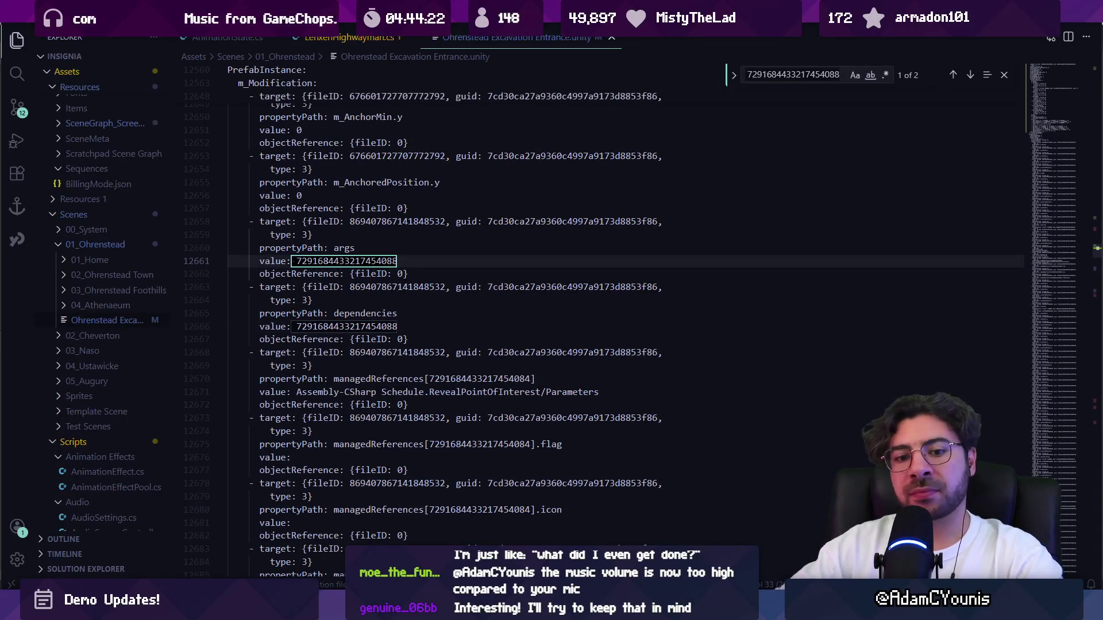
pyautogui.scroll(5, 330, 248)
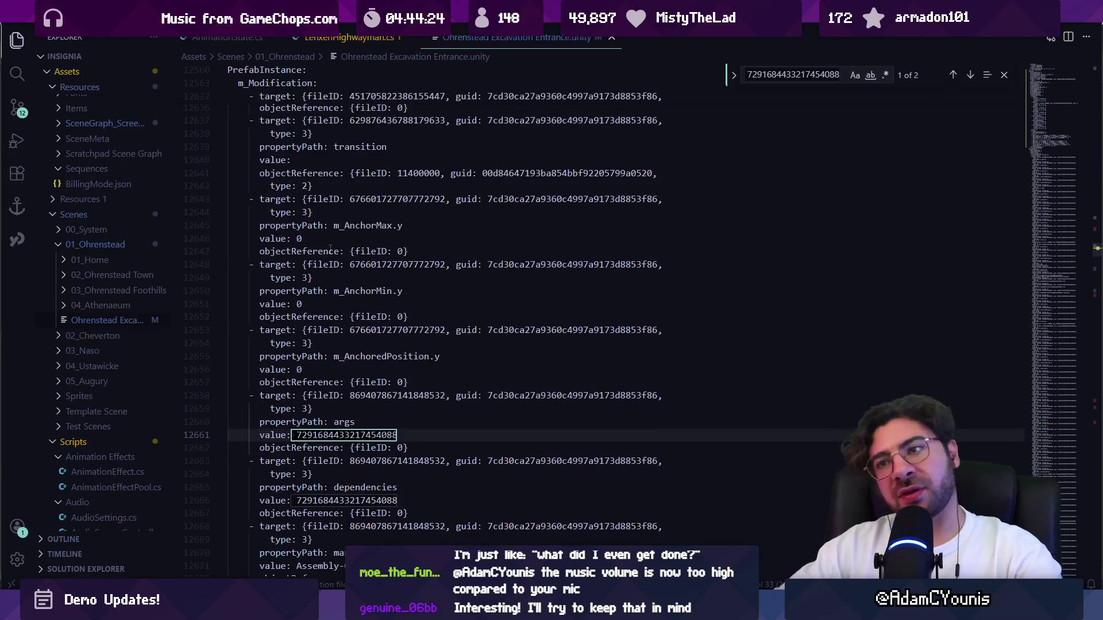
pyautogui.scroll(3, 330, 248)
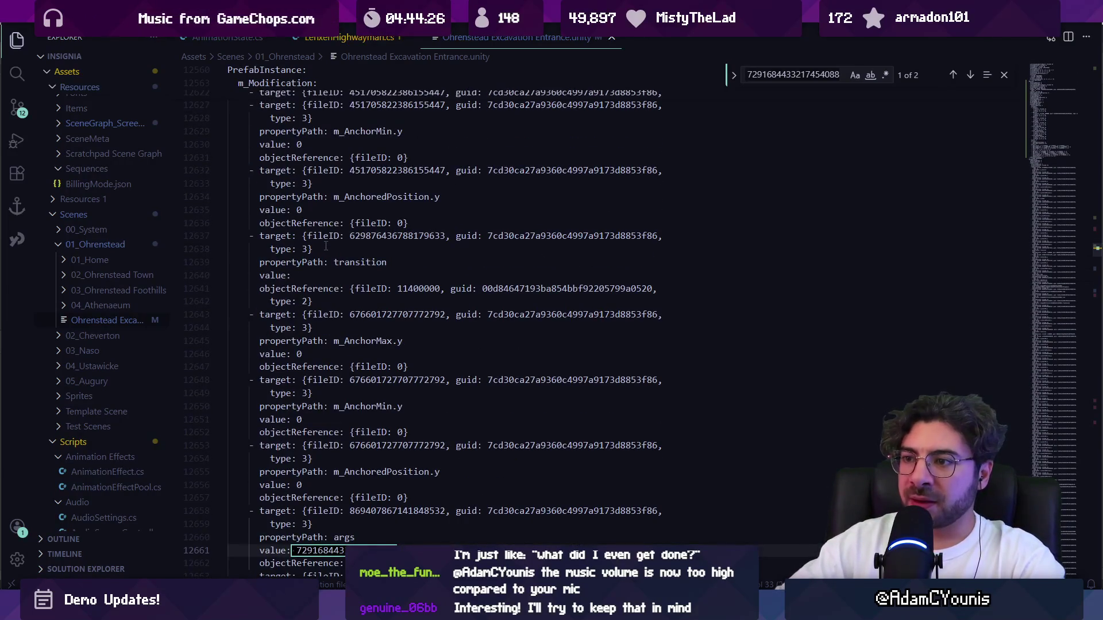
pyautogui.scroll(15, 325, 245)
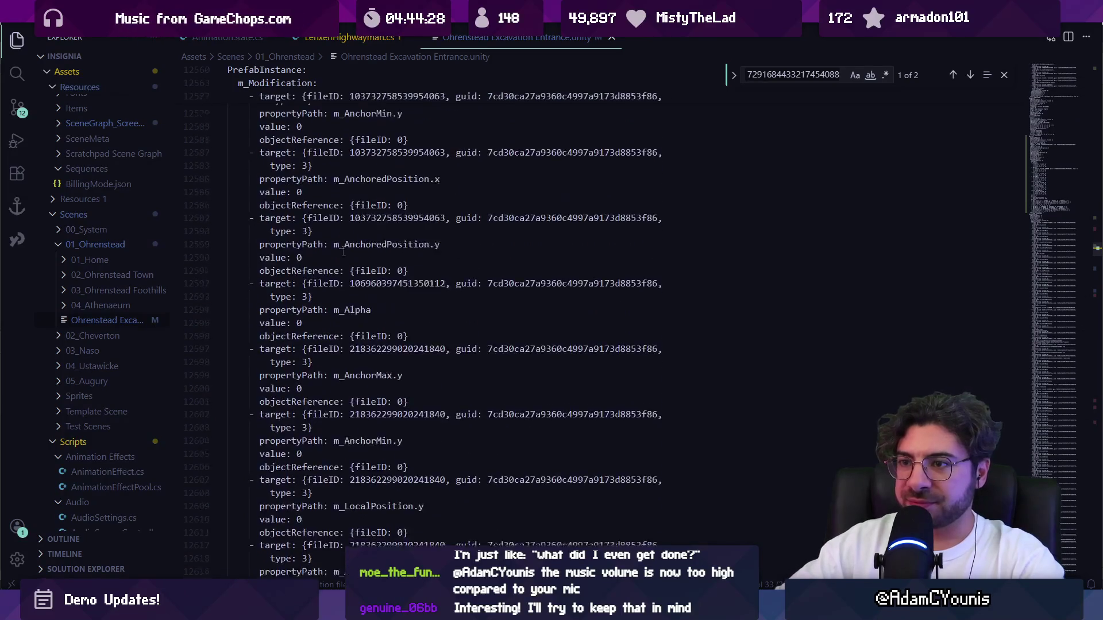
pyautogui.hotkey('ctrl', 'f')
pyautogui.write('name:')
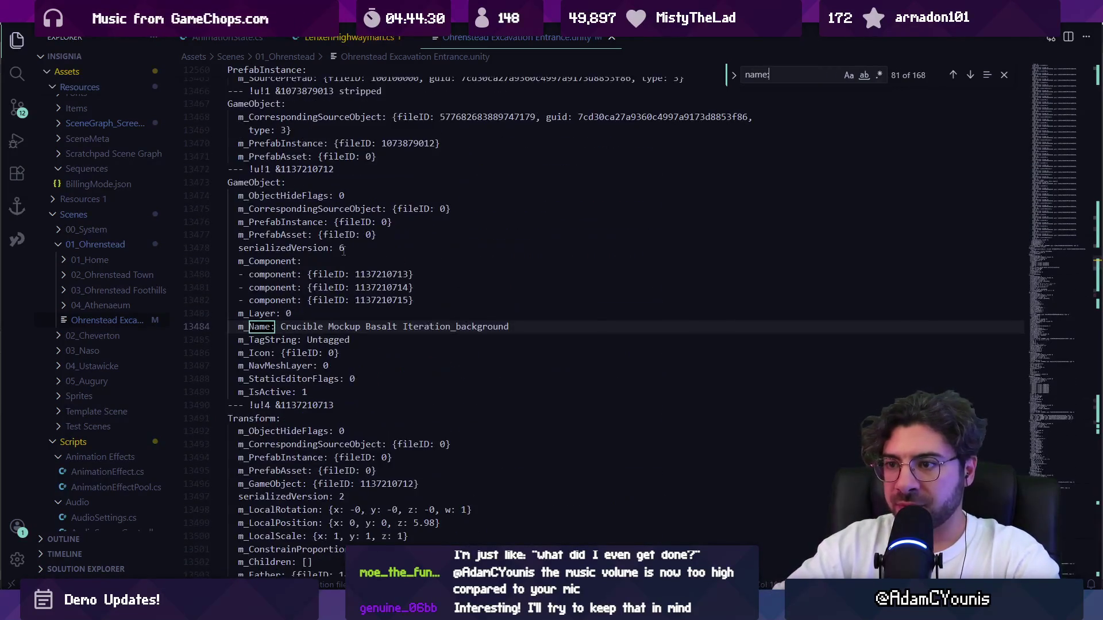
pyautogui.press('Return')
pyautogui.press('Return')
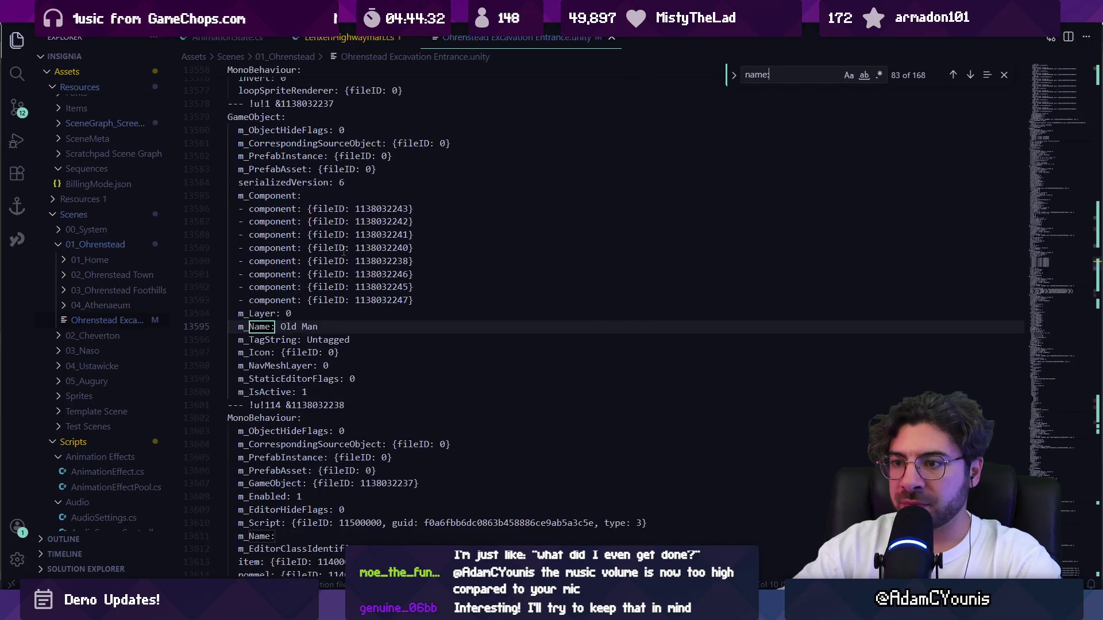
pyautogui.press('Return')
pyautogui.press('Return')
pyautogui.press('Return')
pyautogui.press('Return')
pyautogui.press('Return')
pyautogui.press('Return')
pyautogui.write('Name:')
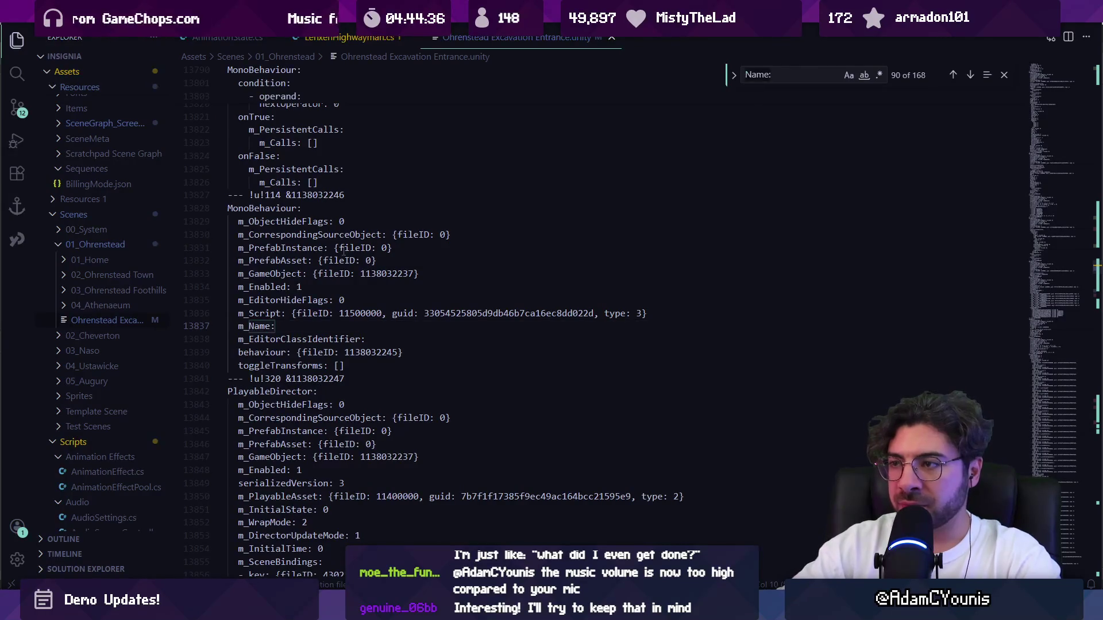
pyautogui.hotkey('ctrl', 'a')
pyautogui.hotkey('ctrl', 'v')
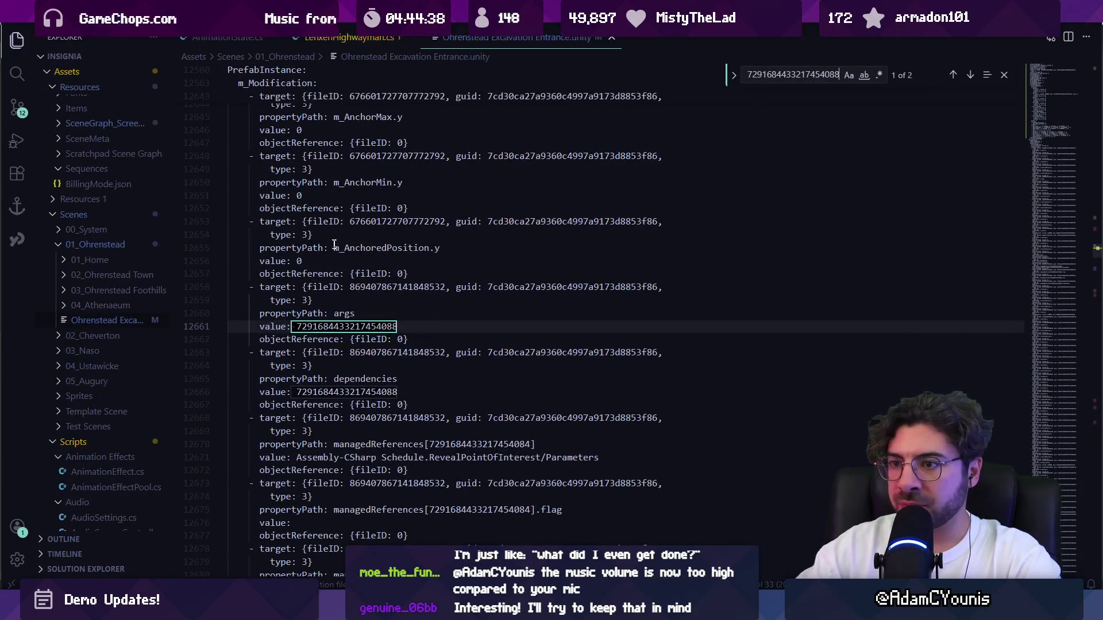
pyautogui.click(385, 327)
pyautogui.hotkey('ctrl', 'f')
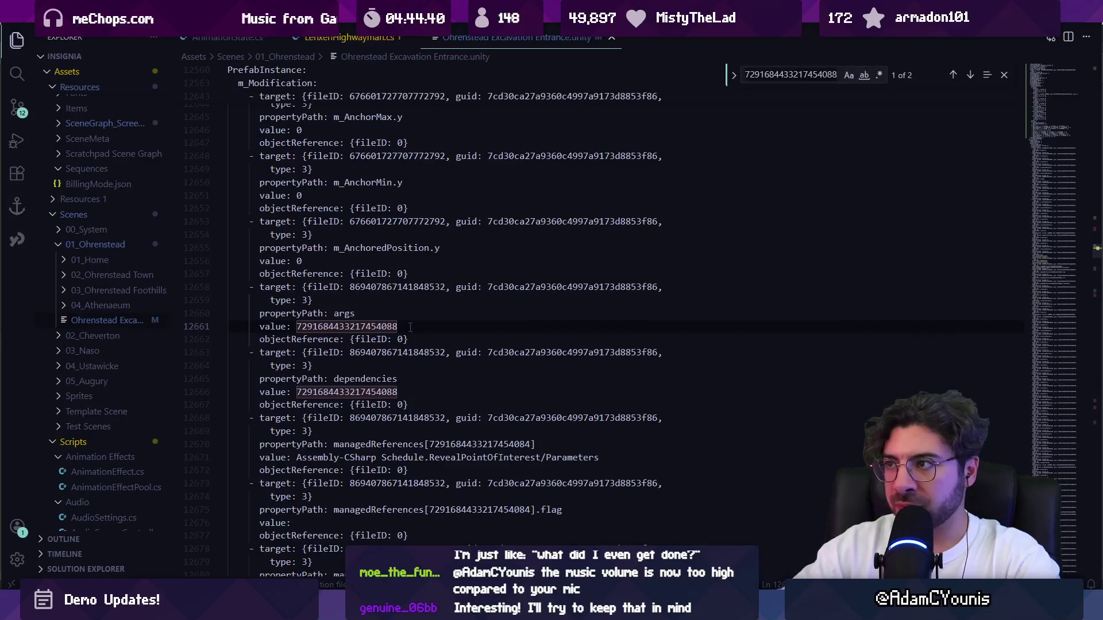
pyautogui.write('name')
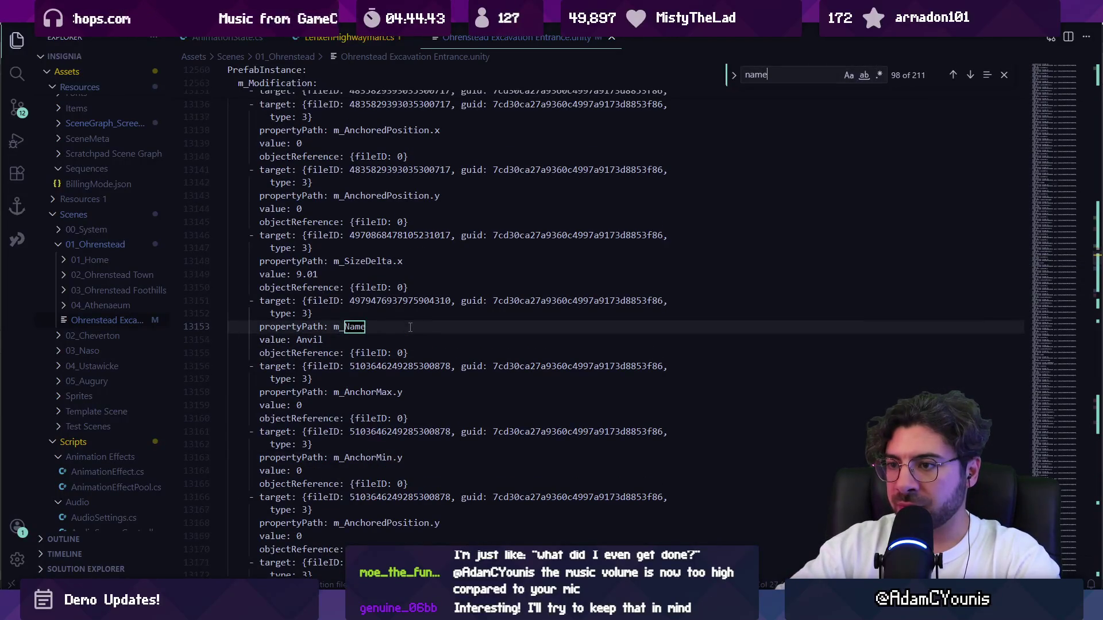
pyautogui.write(':')
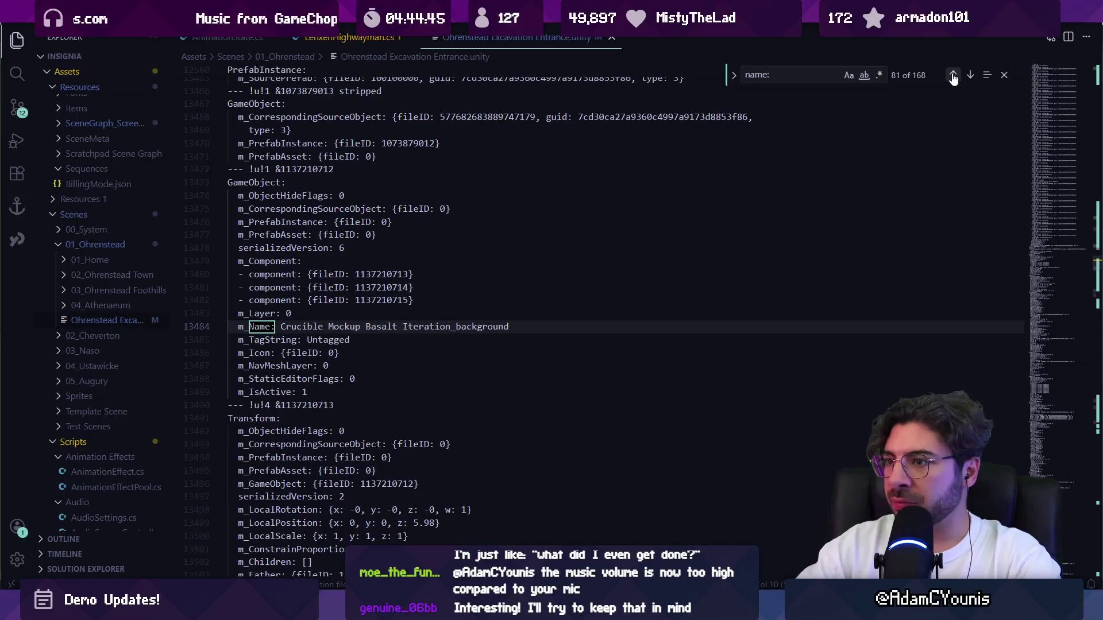
pyautogui.click(953, 77)
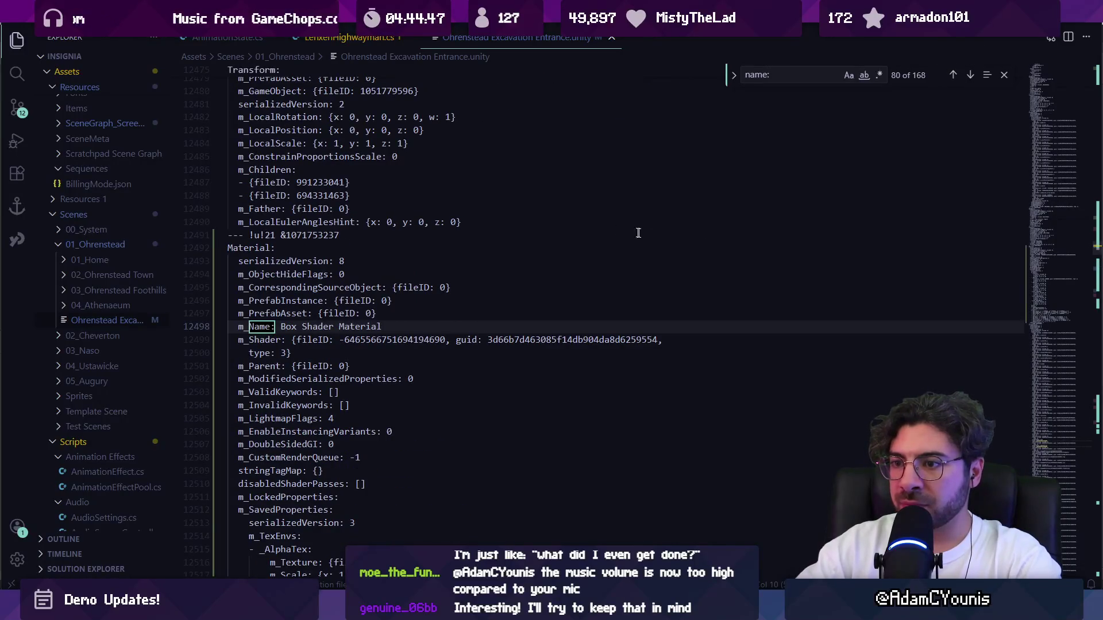
pyautogui.scroll(-10, 362, 298)
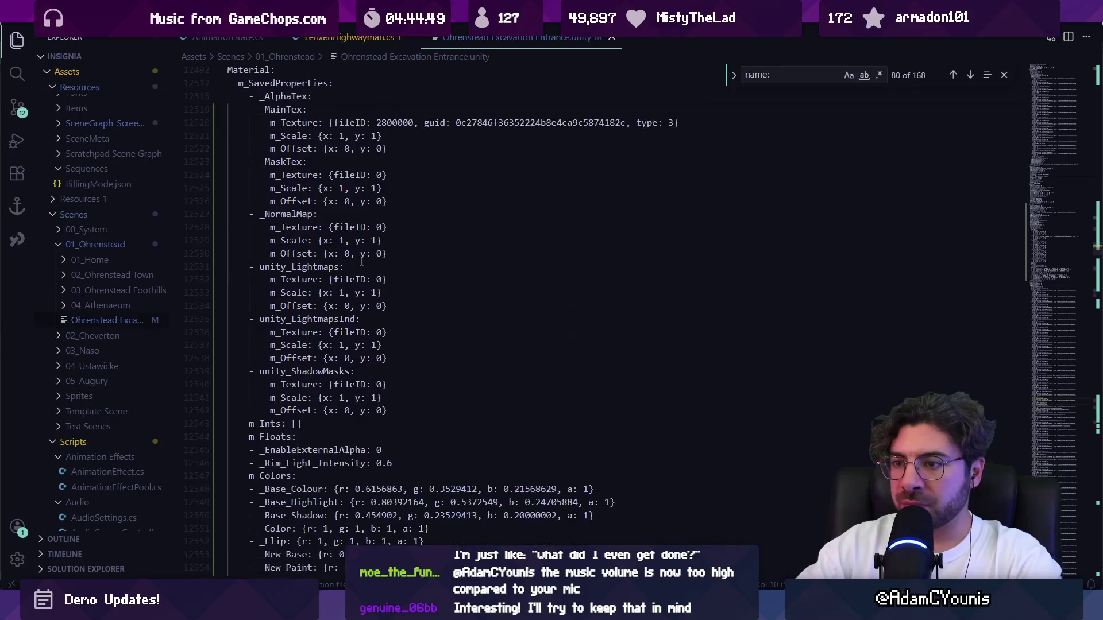
pyautogui.scroll(-8, 363, 261)
pyautogui.scroll(10, 374, 256)
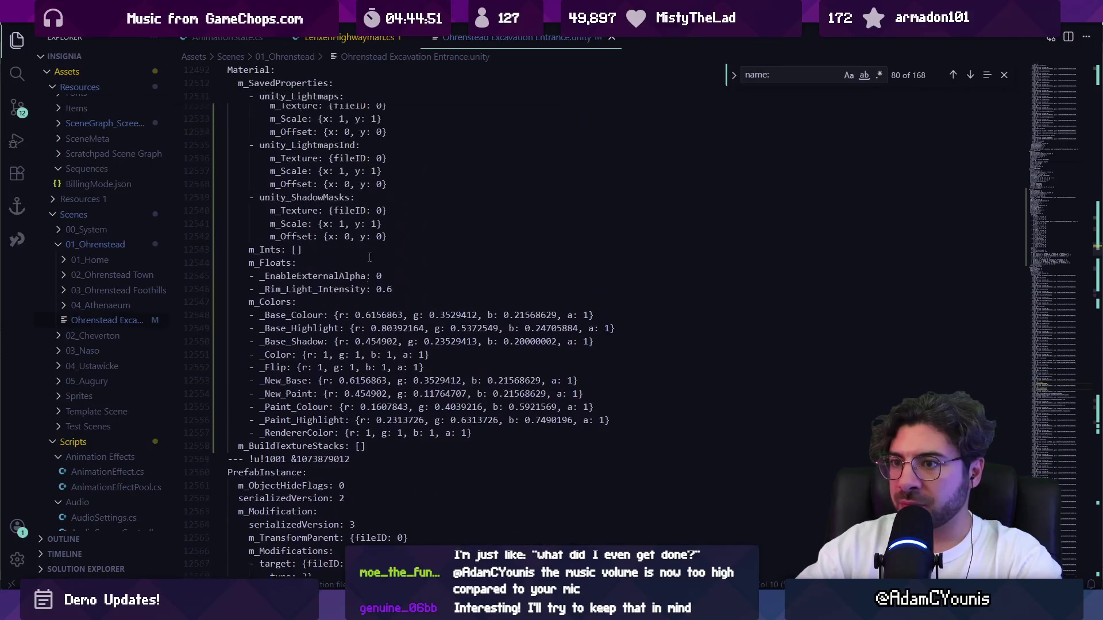
pyautogui.scroll(10, 379, 253)
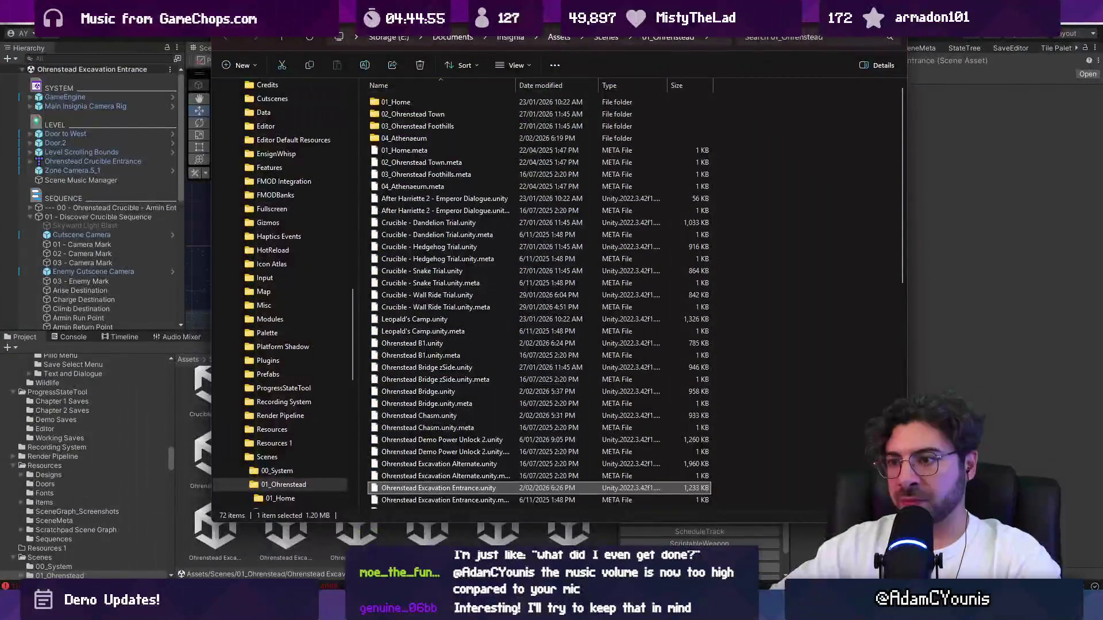
# In Unity, review the prefab overrides on Item Box_1, Item Box_2 and Item Box_3.
pyautogui.hotkey('alt', 'Tab')
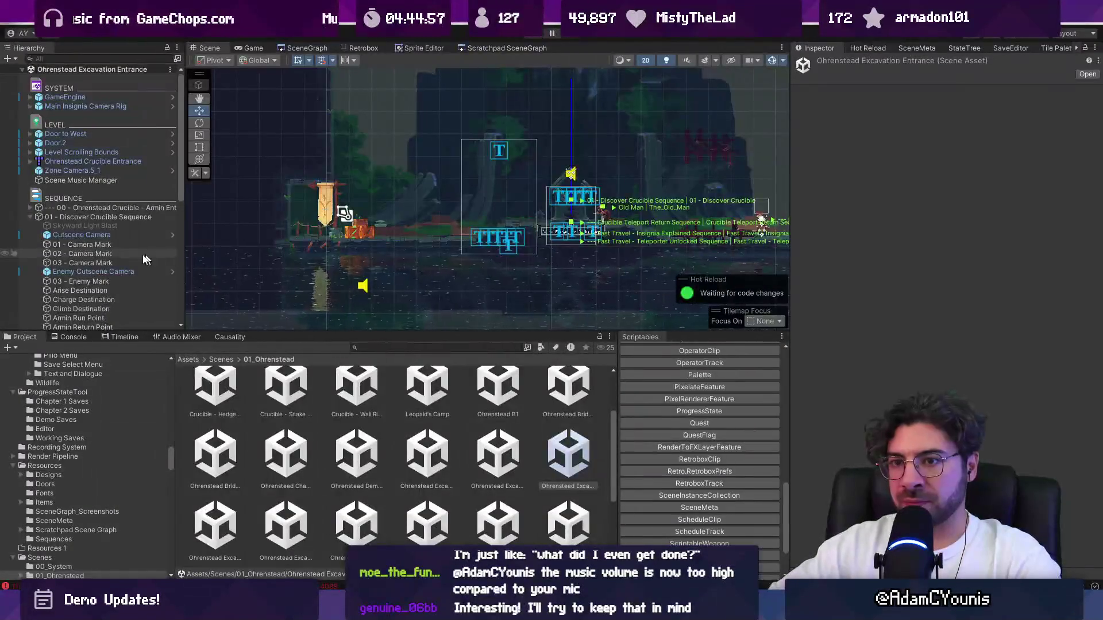
pyautogui.scroll(-3, 99, 201)
pyautogui.click(89, 239)
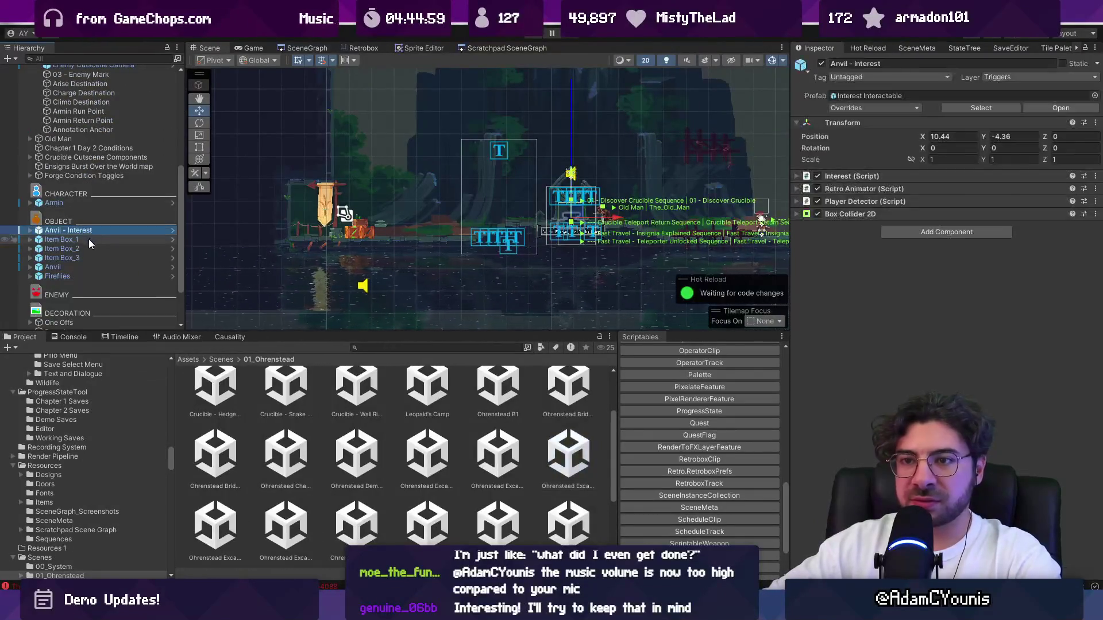
pyautogui.click(848, 108)
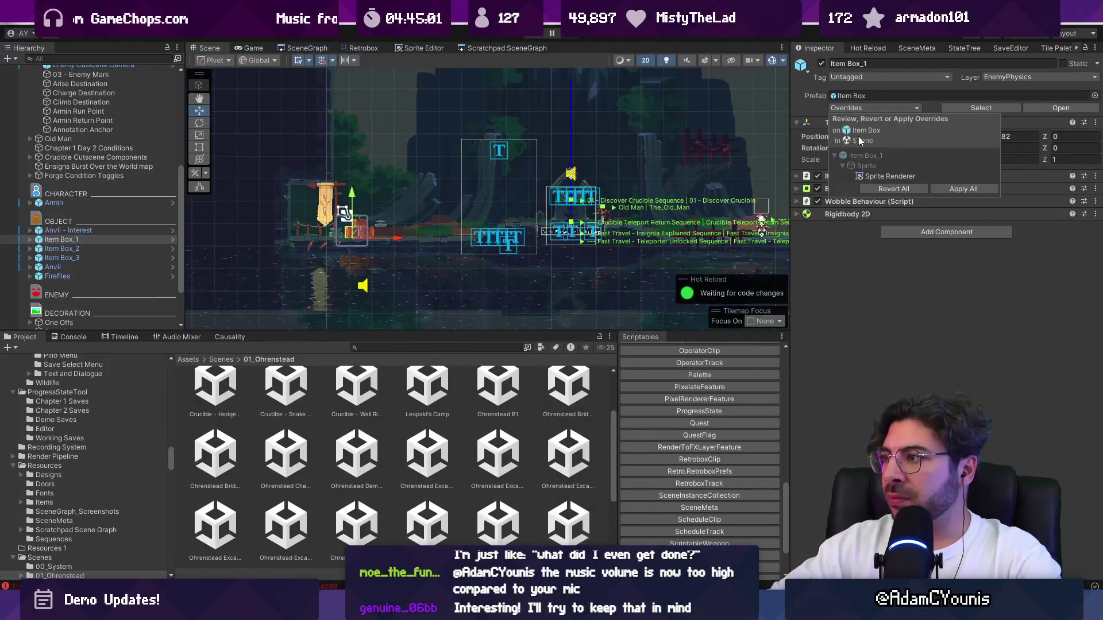
pyautogui.click(84, 249)
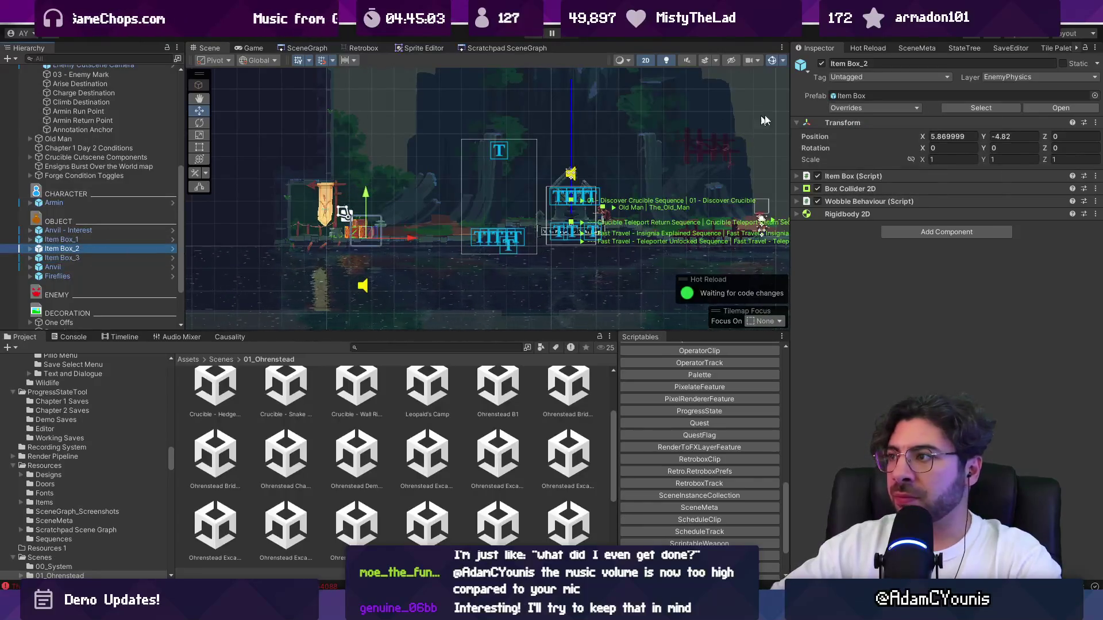
pyautogui.click(856, 96)
pyautogui.click(133, 259)
pyautogui.click(849, 106)
pyautogui.click(849, 106)
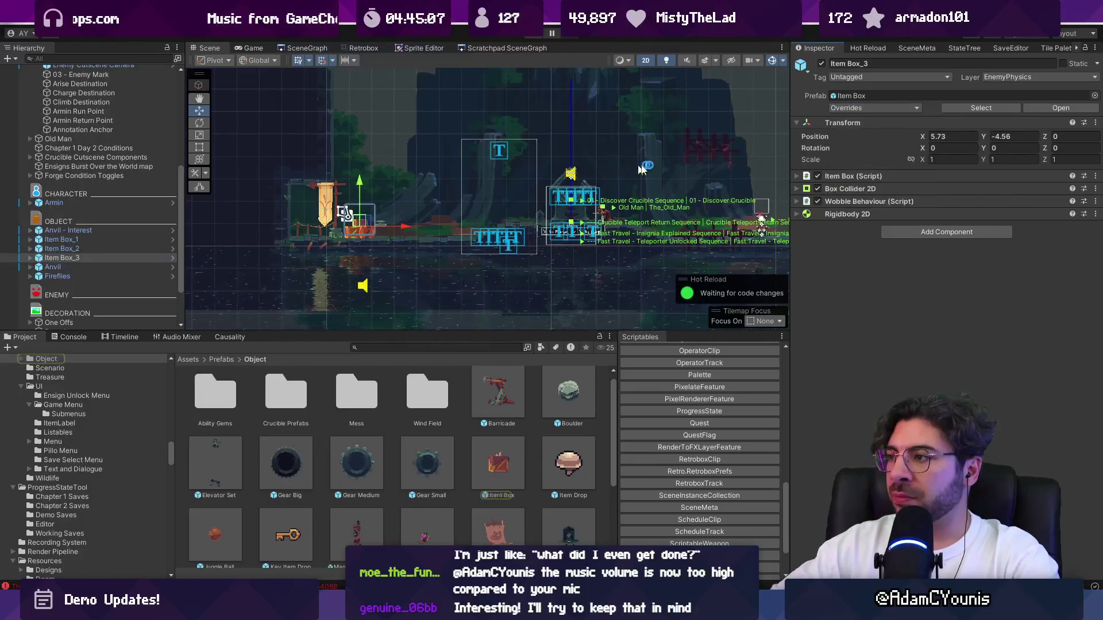
pyautogui.click(855, 175)
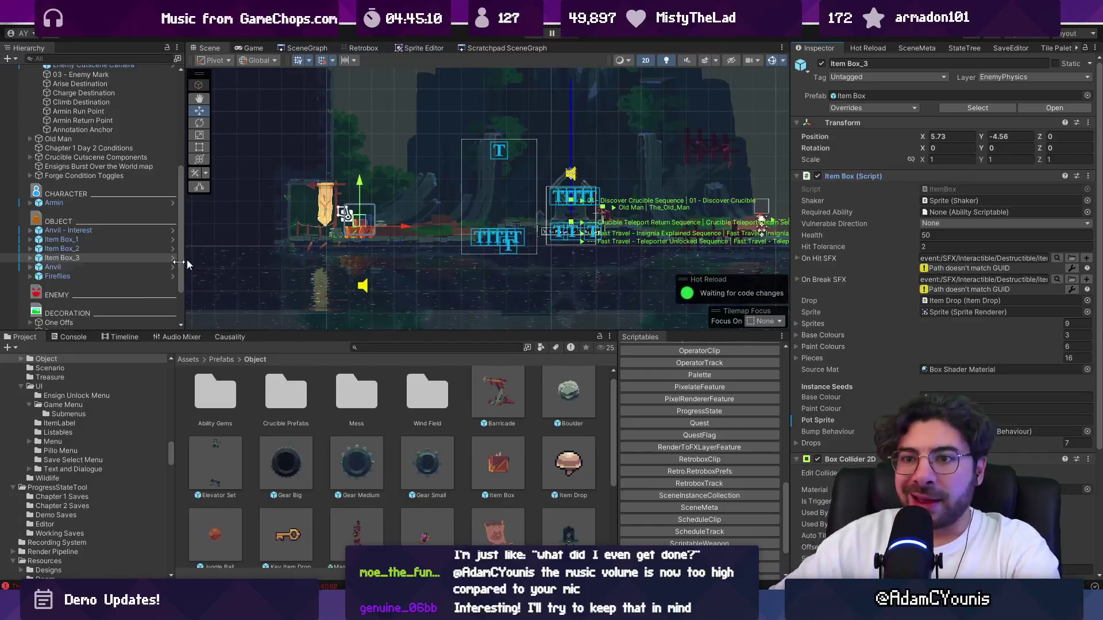
# Review Anvil - Interest's prefab overrides and its ButtonPrompt and Sprite children.
pyautogui.click(75, 231)
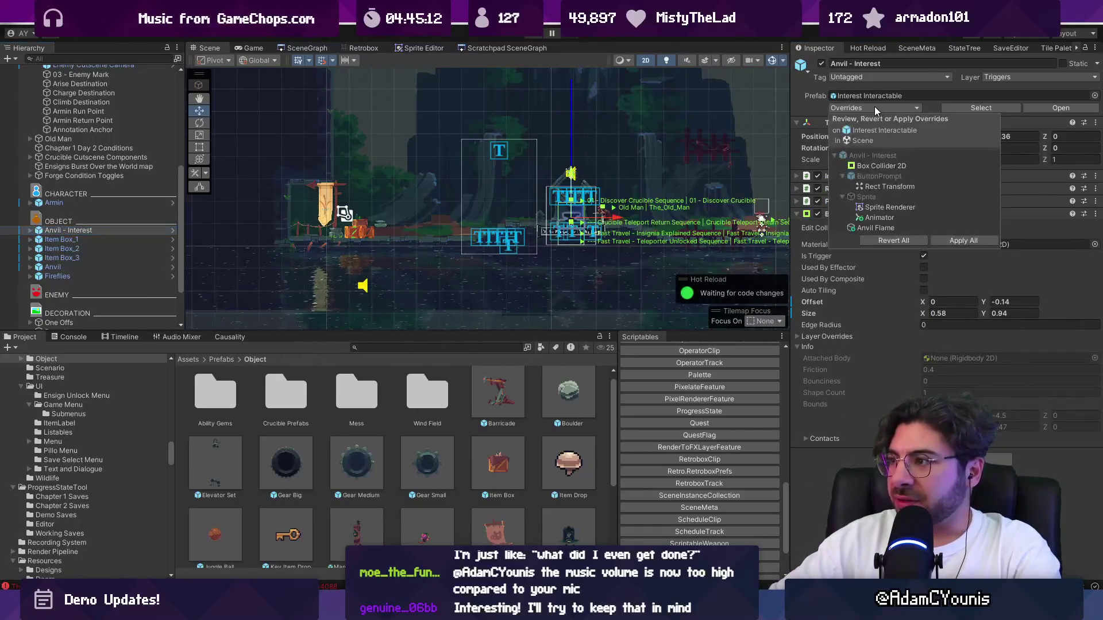
pyautogui.click(852, 248)
pyautogui.click(30, 231)
pyautogui.click(65, 239)
pyautogui.click(79, 248)
pyautogui.click(75, 240)
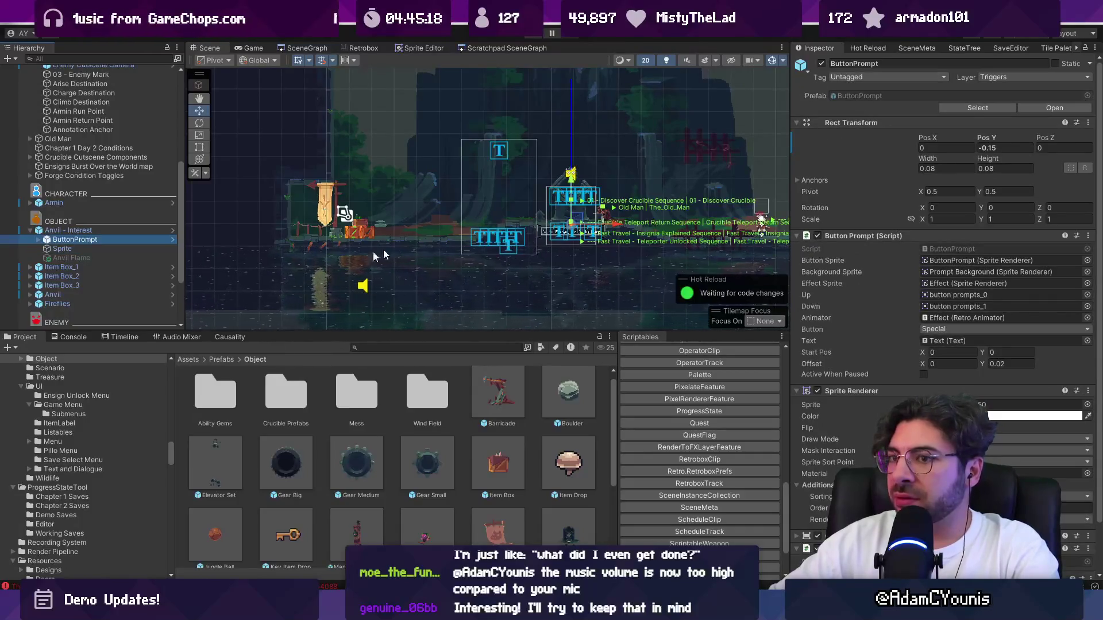
pyautogui.click(154, 230)
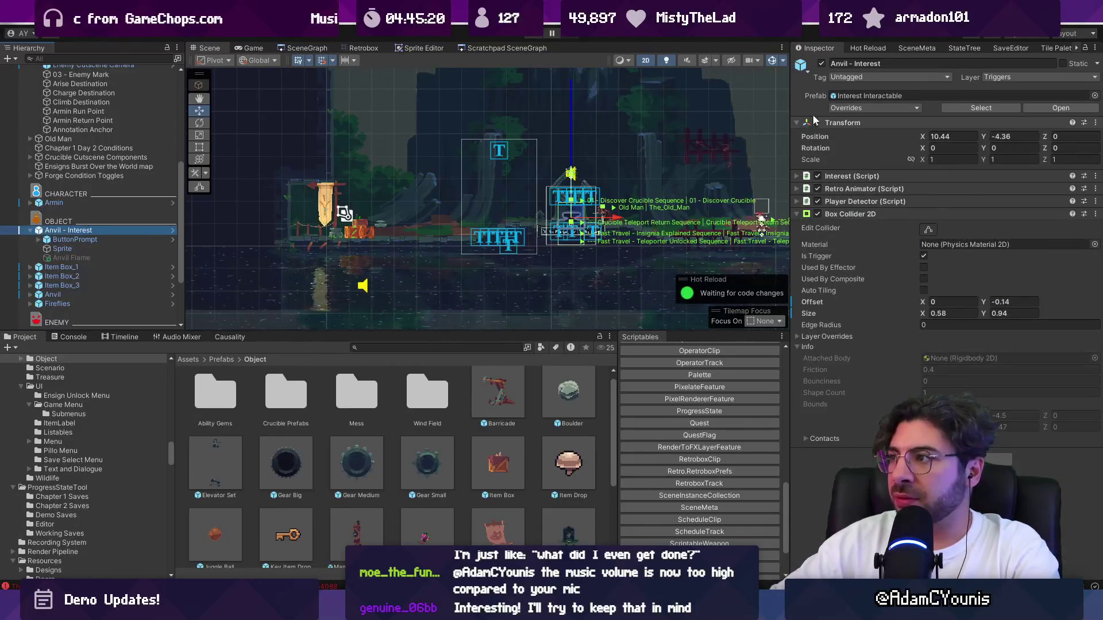
pyautogui.click(858, 108)
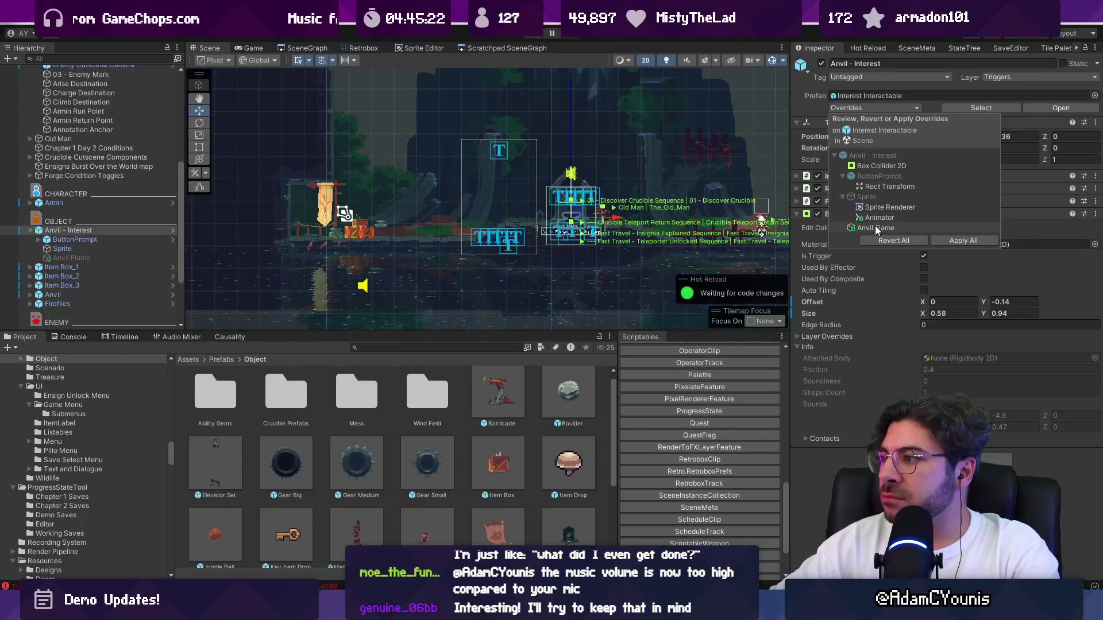
pyautogui.press('Escape')
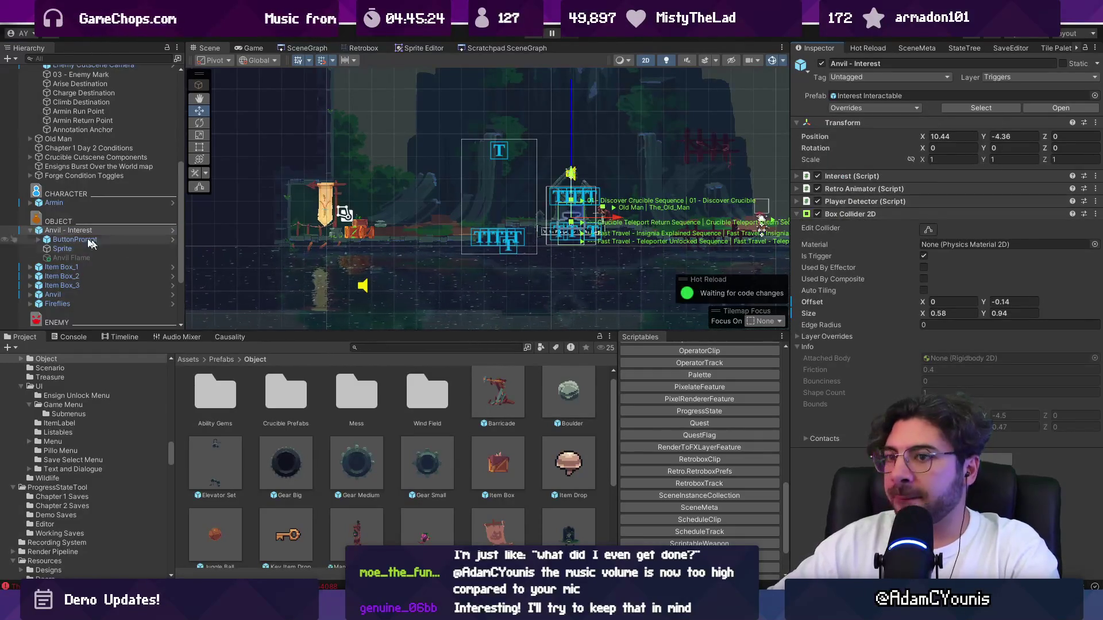
# Clear the Console and copy the first SerializeReference missing-entry error's full message.
pyautogui.scroll(4, 108, 172)
pyautogui.scroll(4, 87, 118)
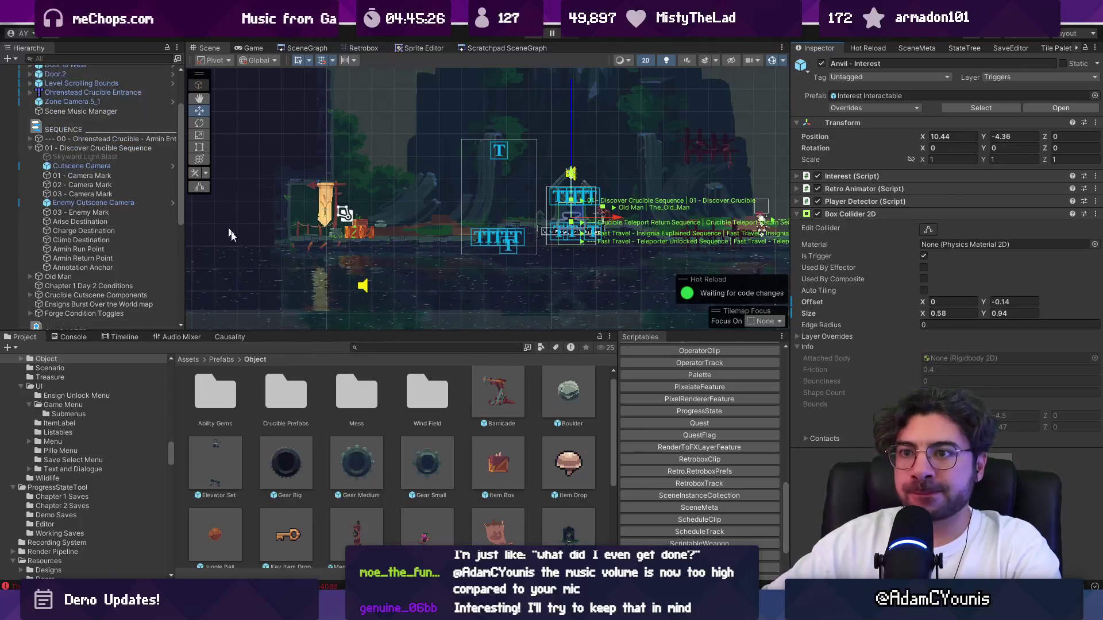
pyautogui.moveTo(301, 332); pyautogui.dragTo(293, 414)
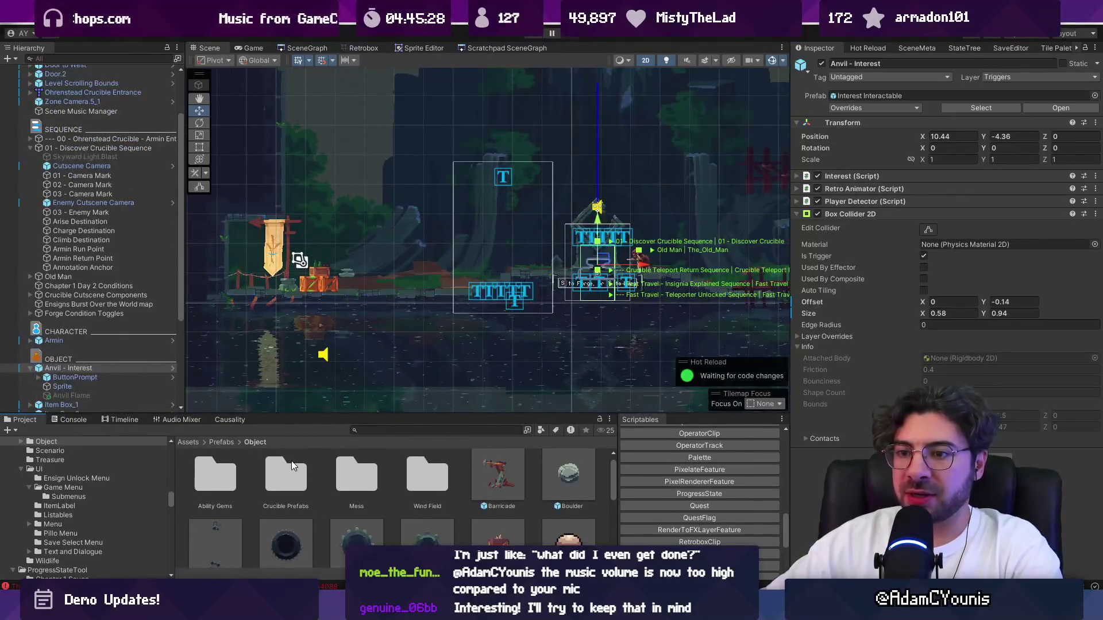
pyautogui.click(67, 420)
pyautogui.click(11, 431)
pyautogui.scroll(-1, 511, 216)
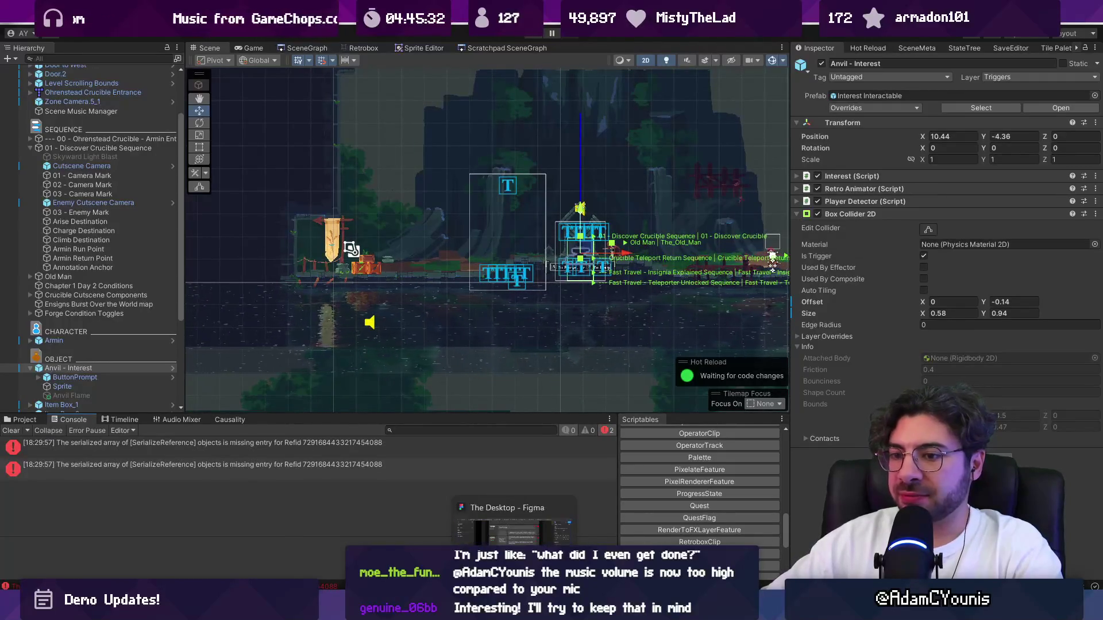
pyautogui.click(274, 456)
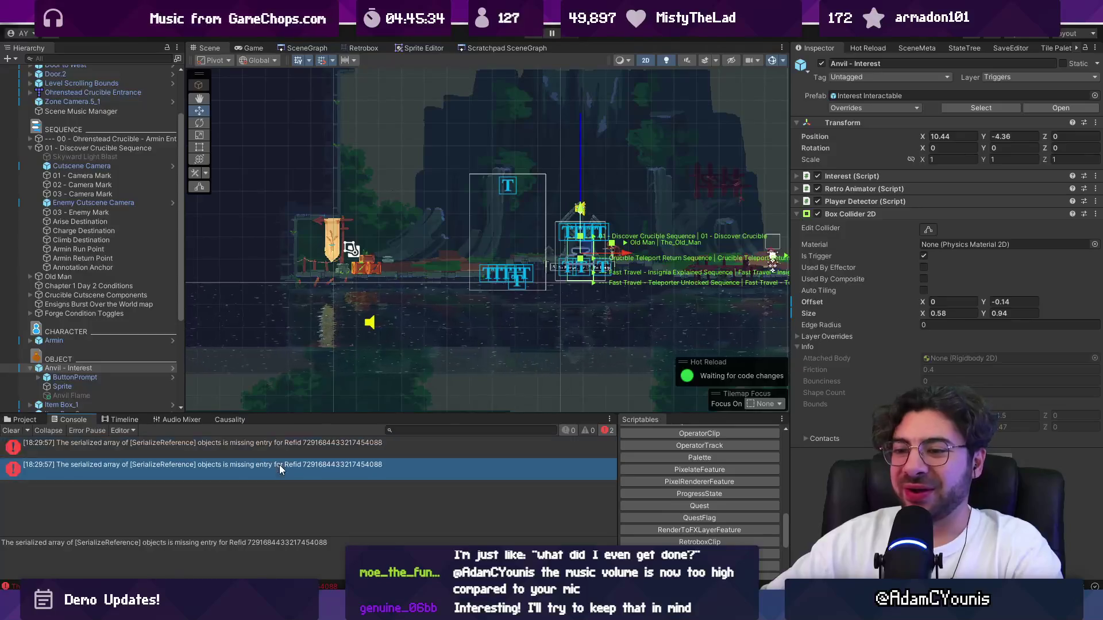
pyautogui.click(261, 465)
pyautogui.click(260, 445)
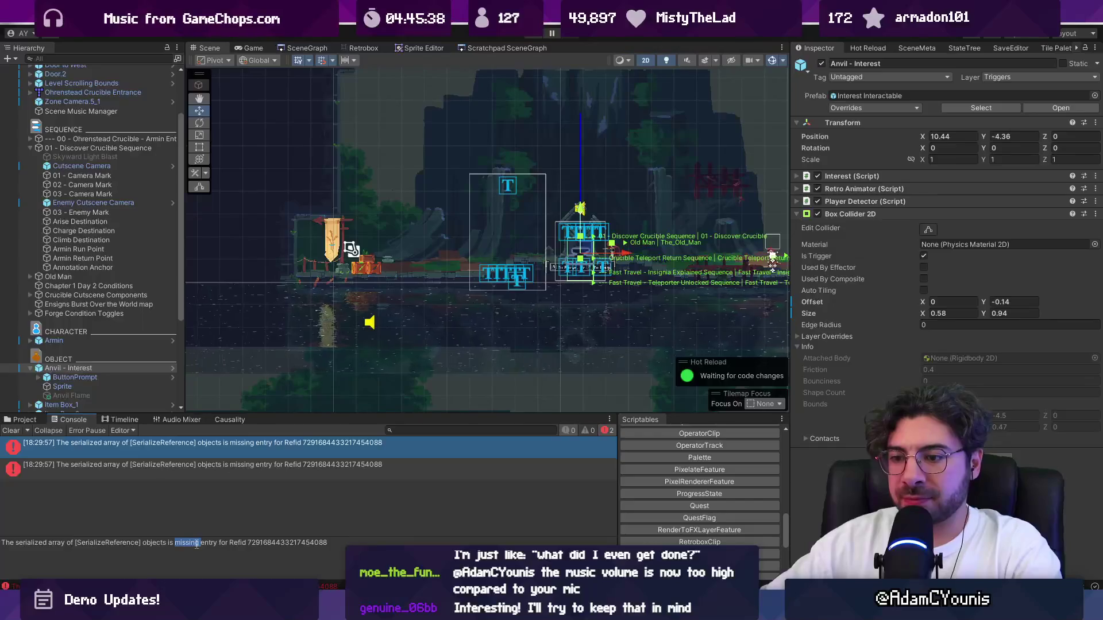
pyautogui.hotkey('ctrl', 'a')
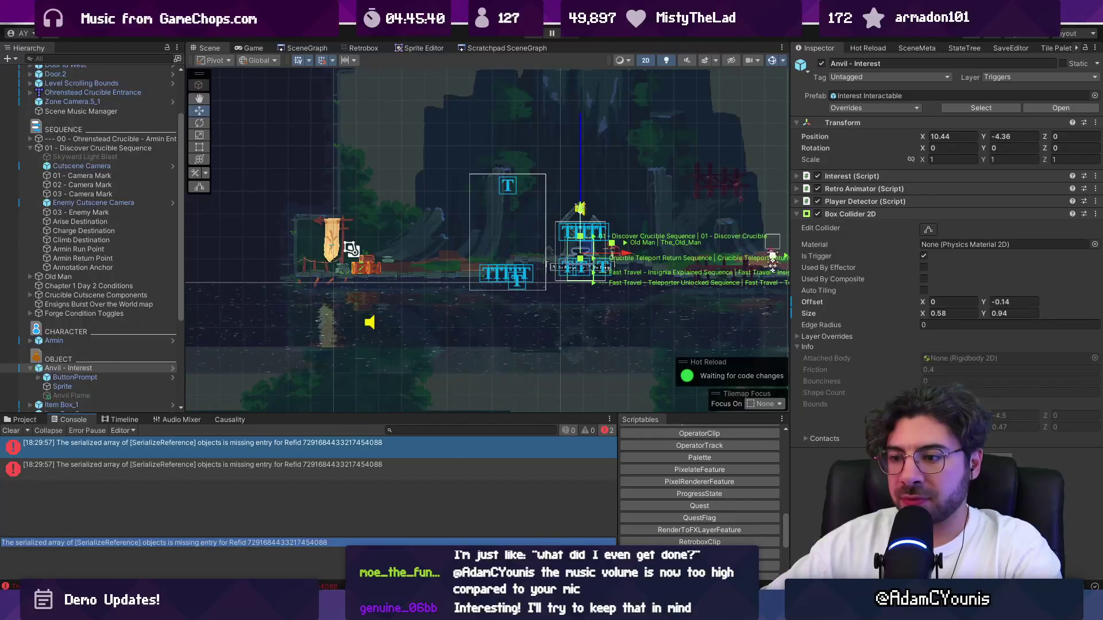
pyautogui.hotkey('alt', 'Tab')
# Paste the SerializeReference missing-entry error into the AI chat and switch it from Agent to Ask mode.
pyautogui.hotkey('ctrl', 'alt', 'i')
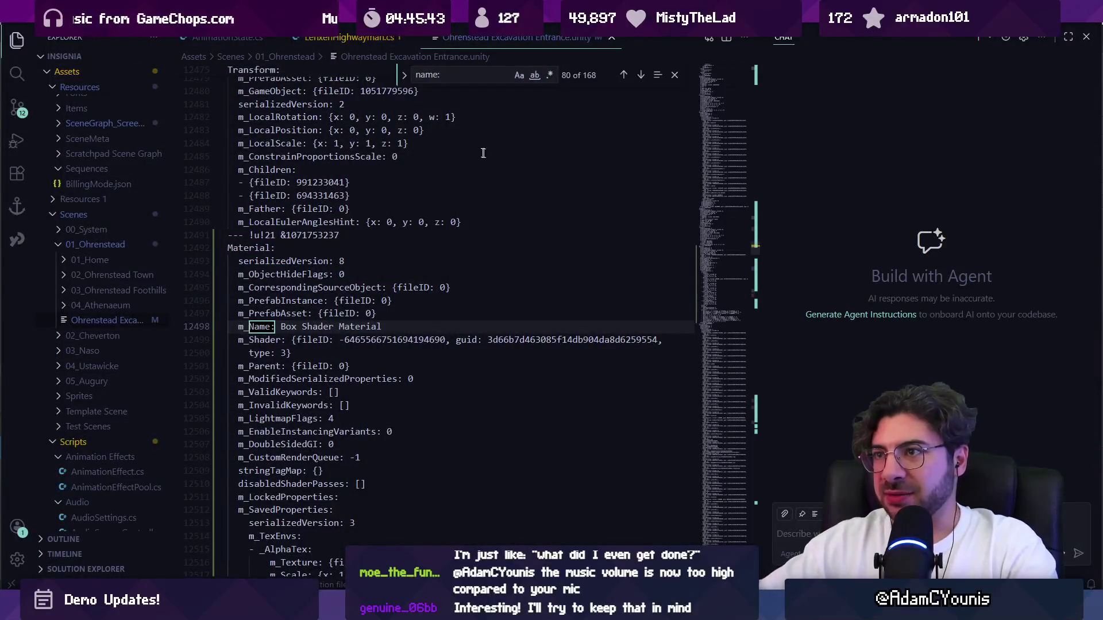
pyautogui.hotkey('ctrl', 'pageup')
pyautogui.hotkey('ctrl', 'pageup')
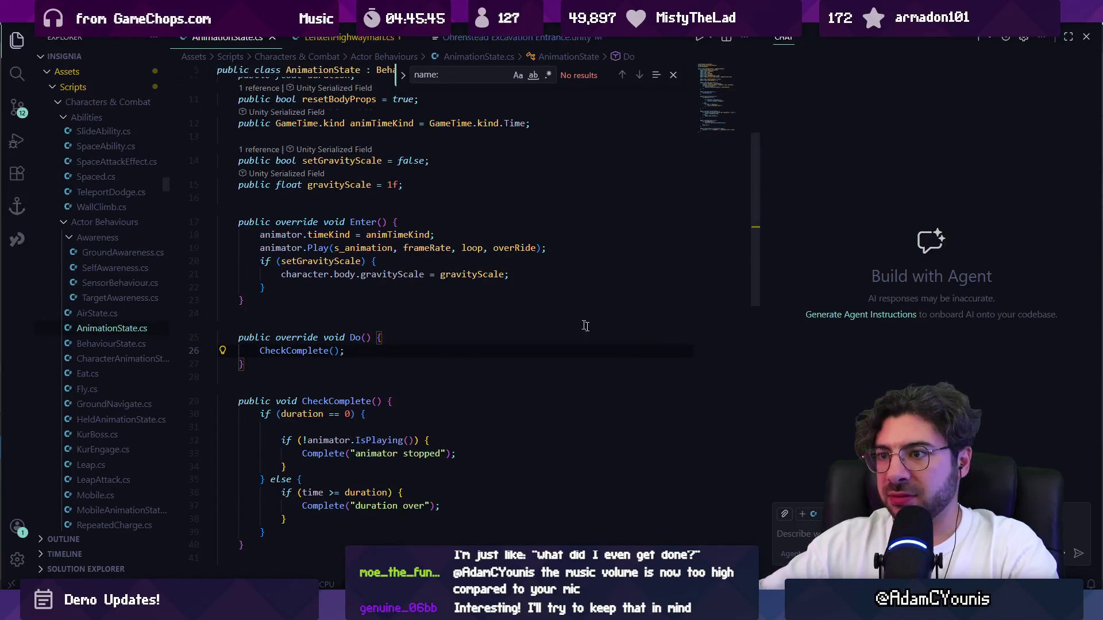
pyautogui.click(1063, 553)
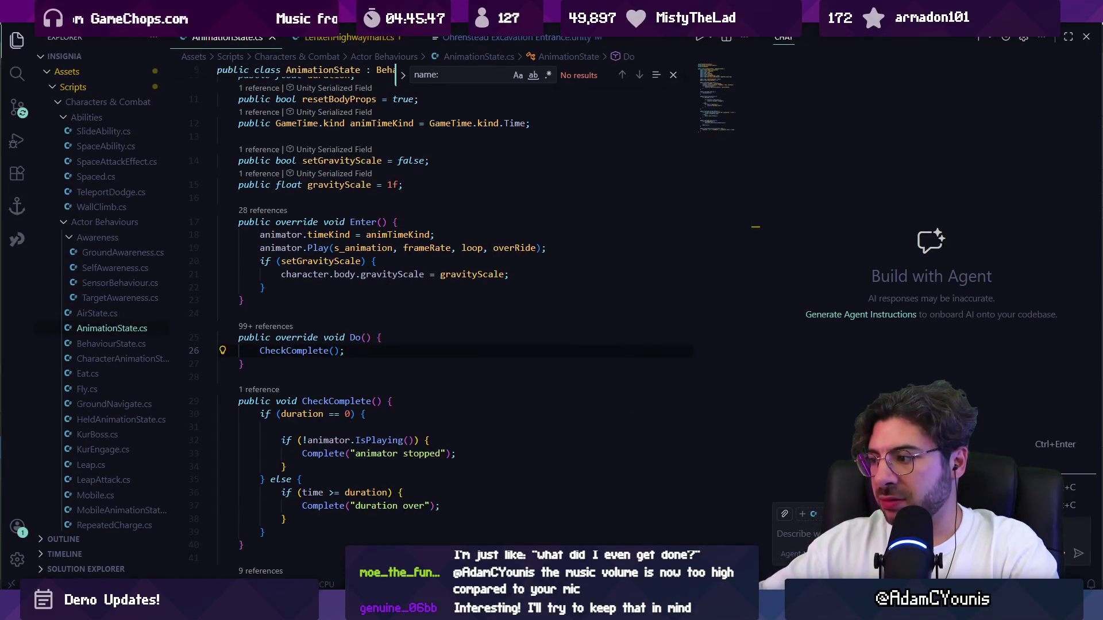
pyautogui.click(811, 530)
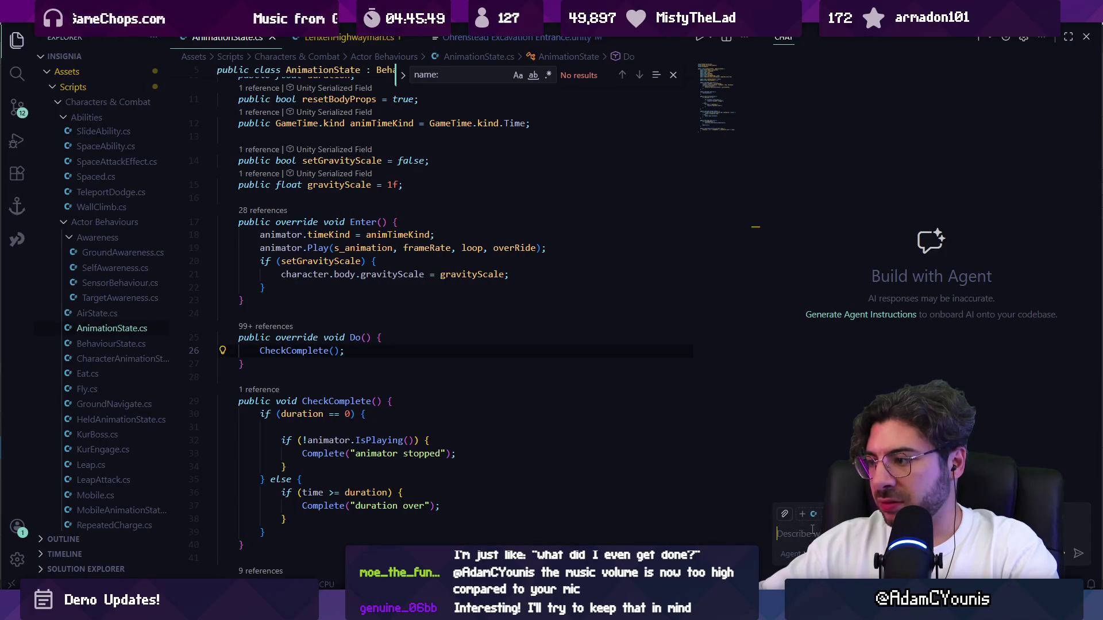
pyautogui.hotkey('ctrl', 'v')
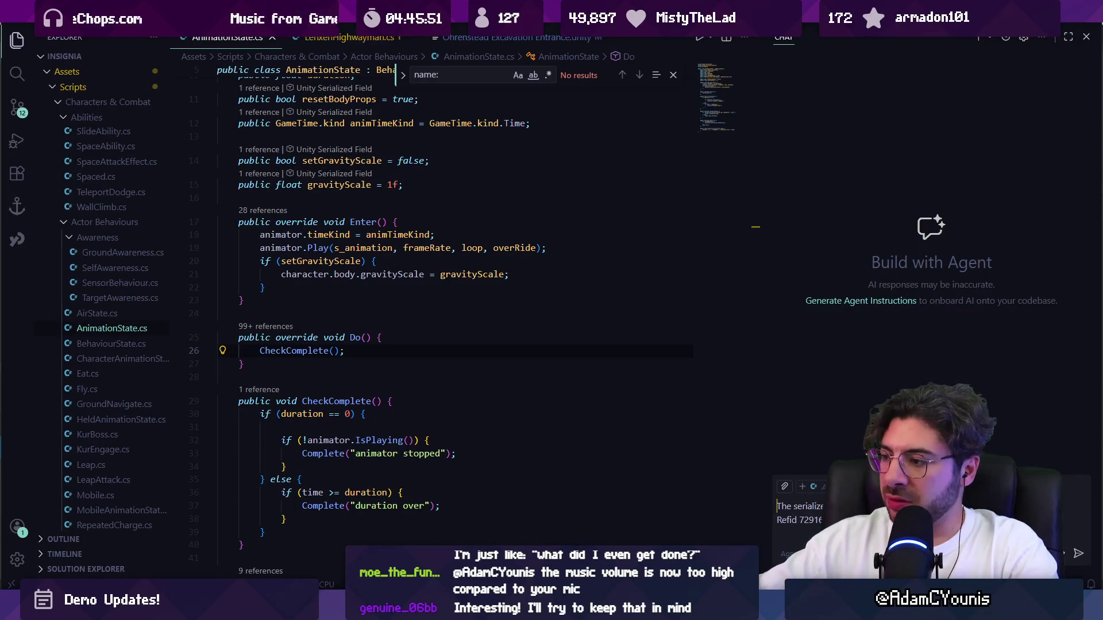
pyautogui.click(789, 554)
pyautogui.click(801, 468)
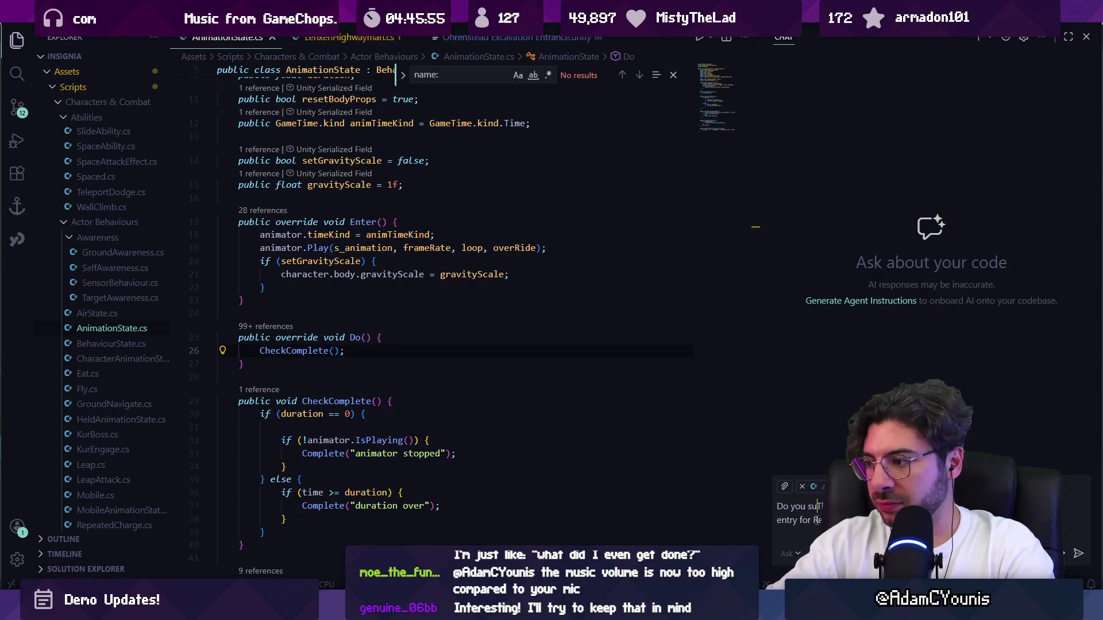